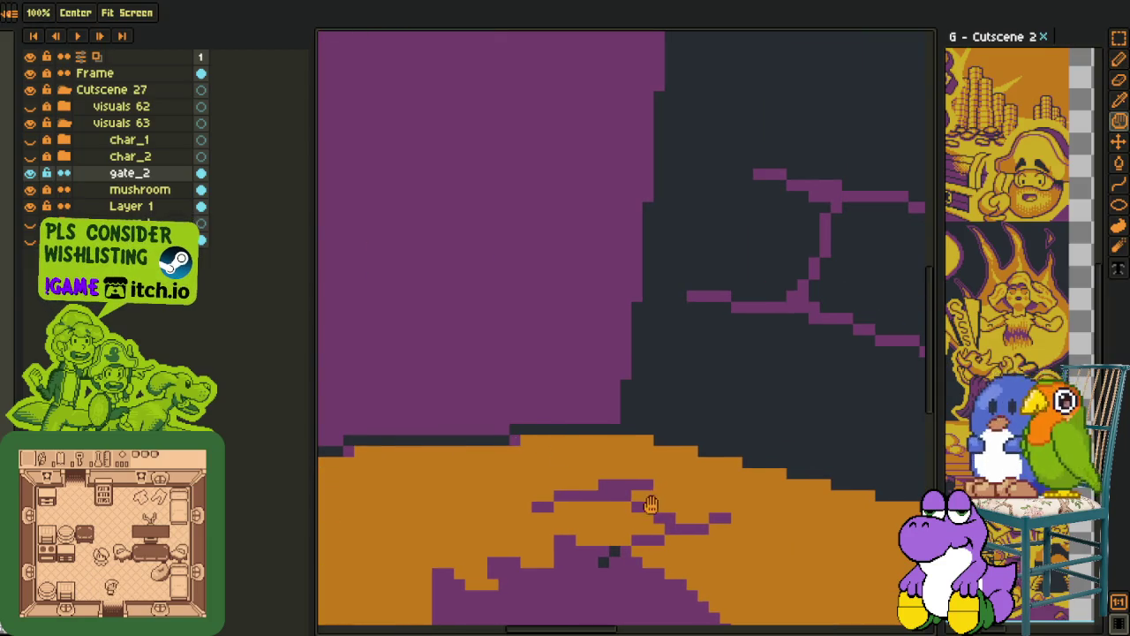
Zoom in on the orange ground's stepped edge and revert one purple edge pixel to orange
left_click_drag(513, 439, 399, 316)
scroll(490, 427, "up", 1)
scroll(490, 427, "down", 2)
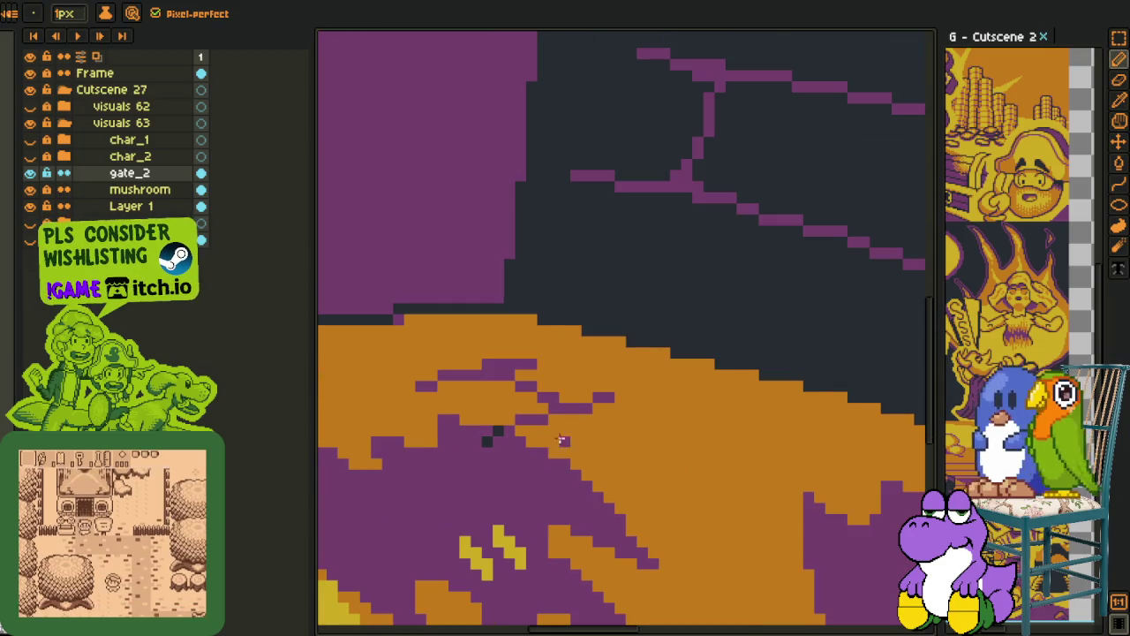
scroll(565, 330, "up", 1)
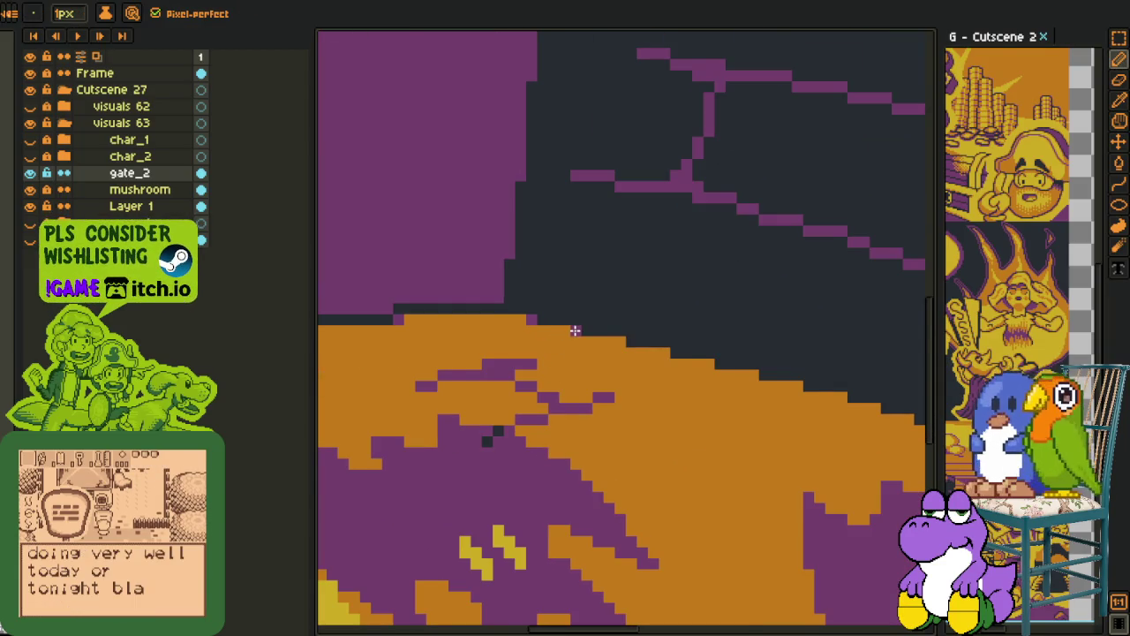
scroll(574, 330, "down", 2)
scroll(574, 330, "up", 1)
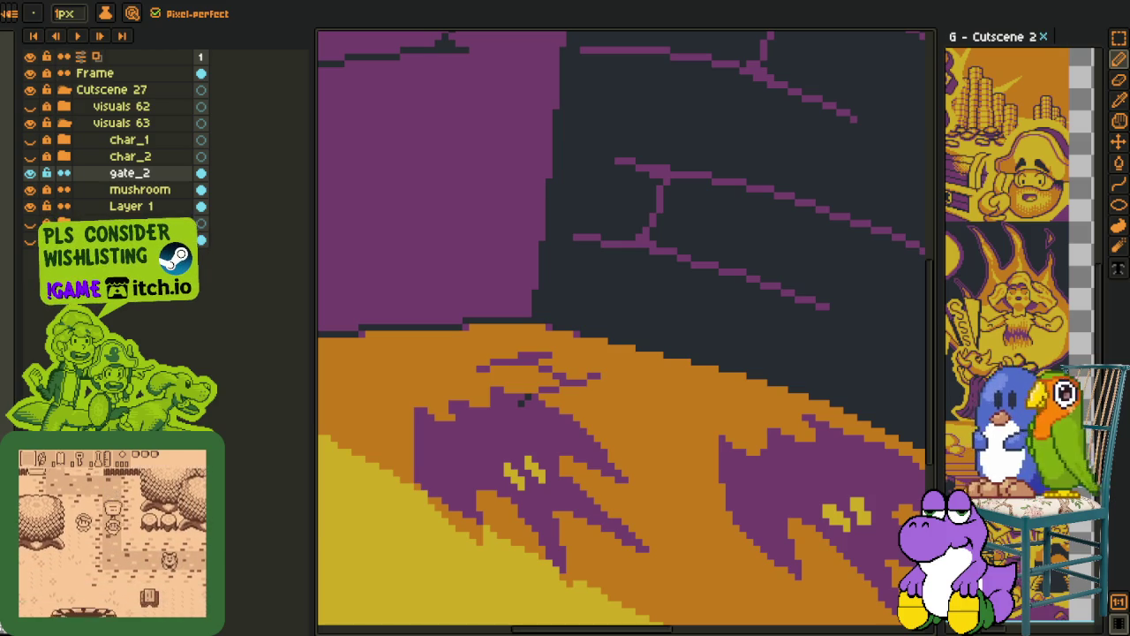
key("m")
scroll(712, 418, "up", 1)
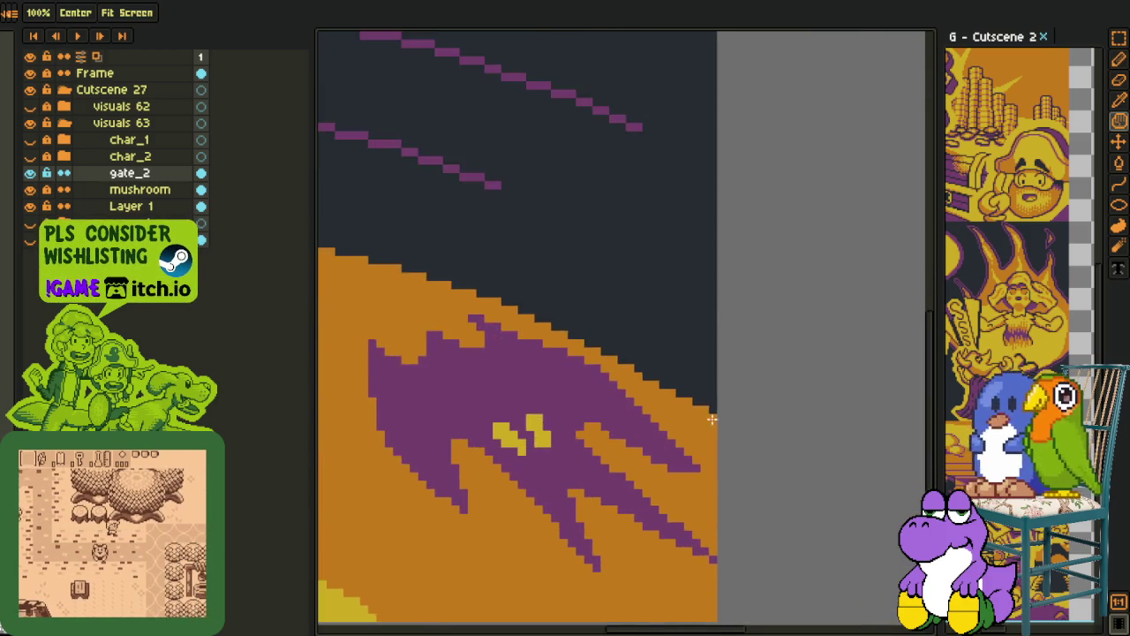
key("b")
scroll(712, 419, "up", 2)
scroll(712, 419, "up", 1)
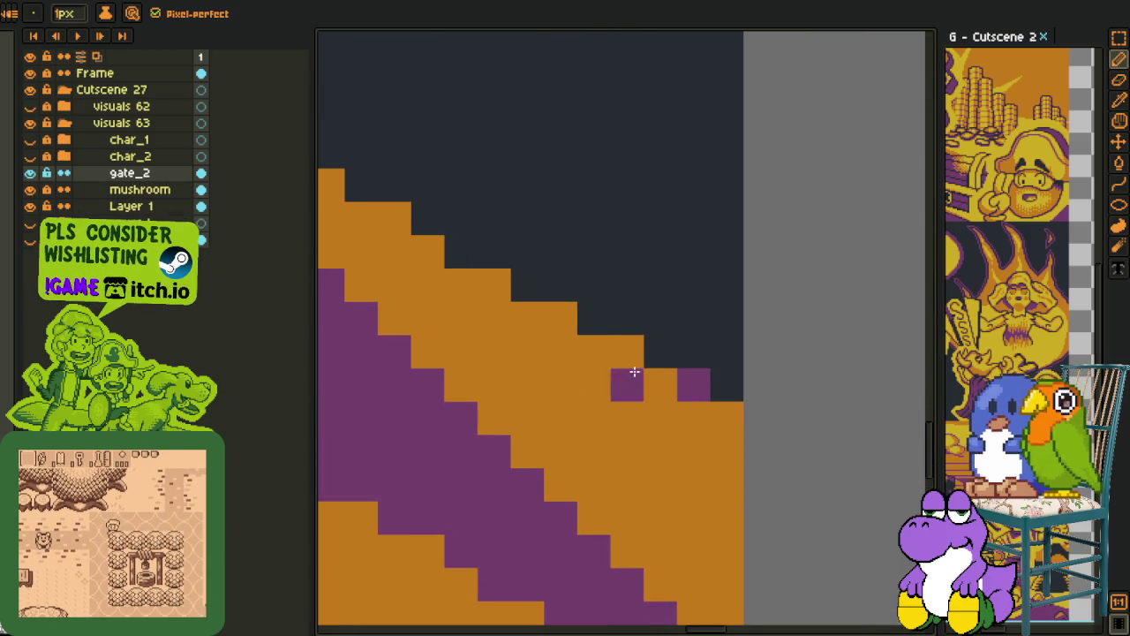
right_click(633, 372)
Add purple pixels on five stair steps up the orange edge
left_click(625, 349)
left_click(560, 316)
left_click(496, 286)
left_click(430, 250)
left_click(394, 219)
Continue adding purple pixels at further steps along the stair edge
left_click_drag(398, 223, 532, 397)
left_click(517, 391)
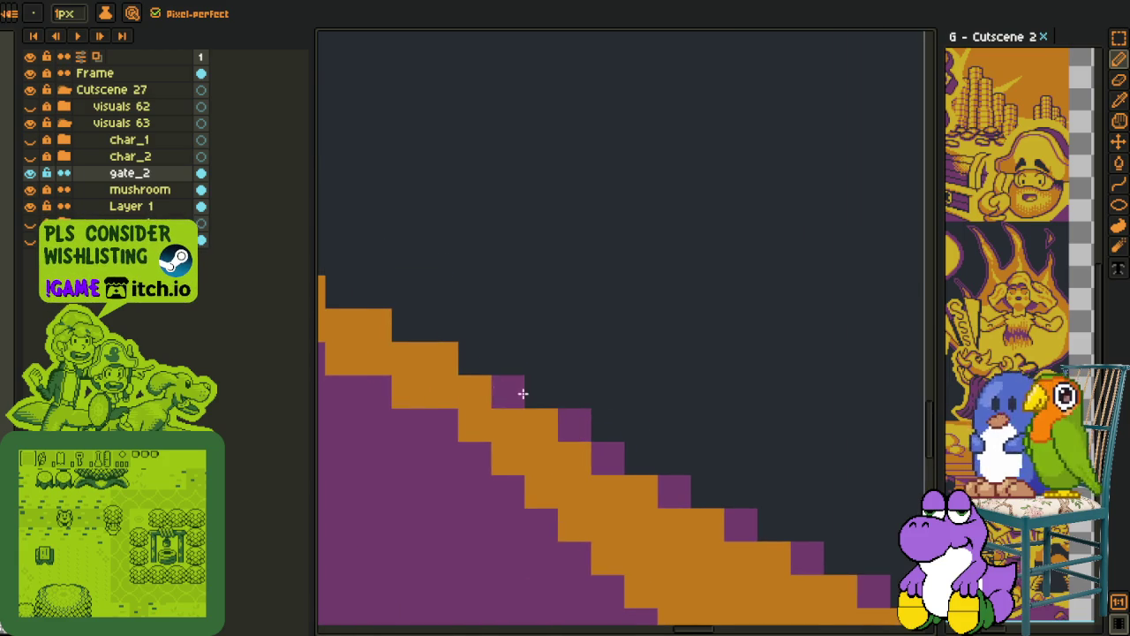
scroll(774, 514, "down", 3)
scroll(595, 427, "up", 2)
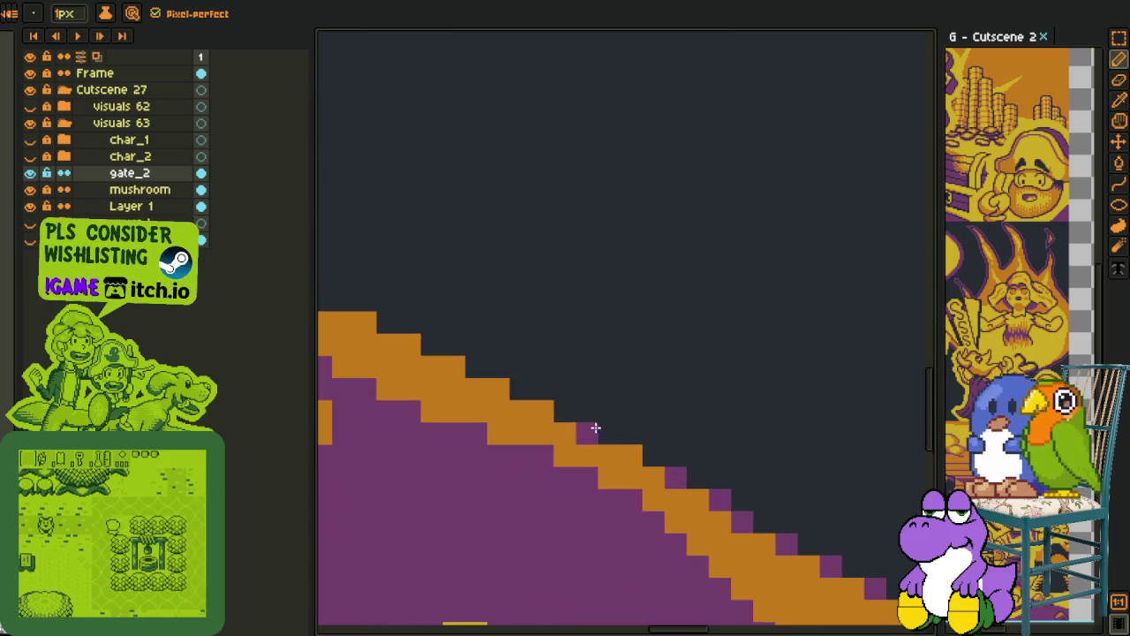
left_click(540, 409)
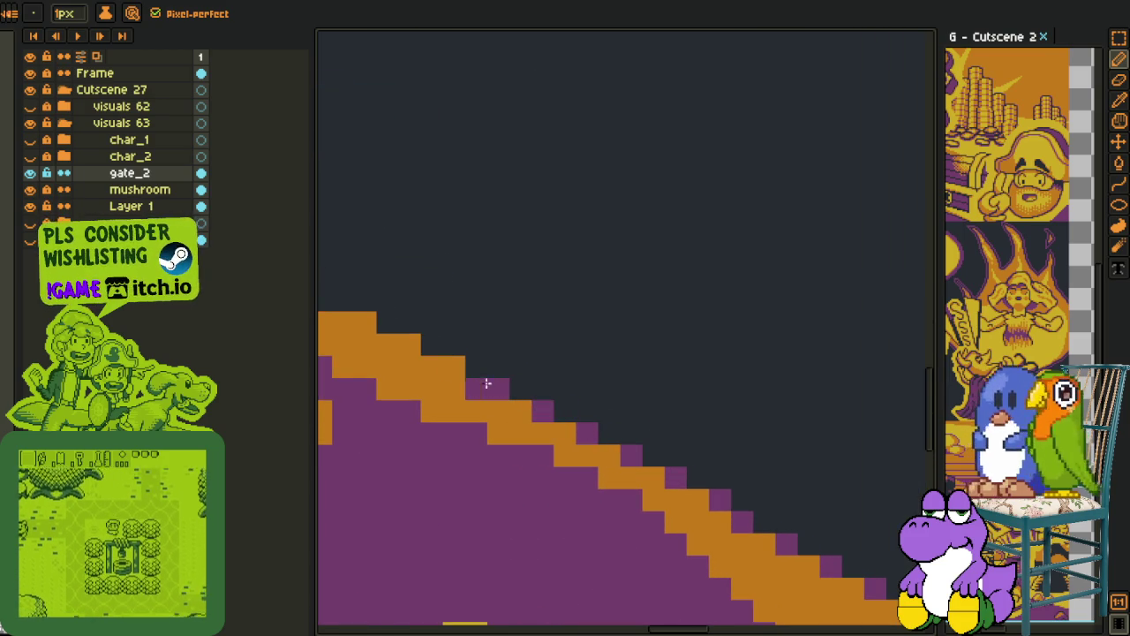
left_click(366, 345)
Add purple pixels at three more stair steps farther along the edge
key("h")
left_click_drag(347, 328, 656, 438)
key("b")
left_click(661, 432)
left_click(595, 409)
left_click(526, 389)
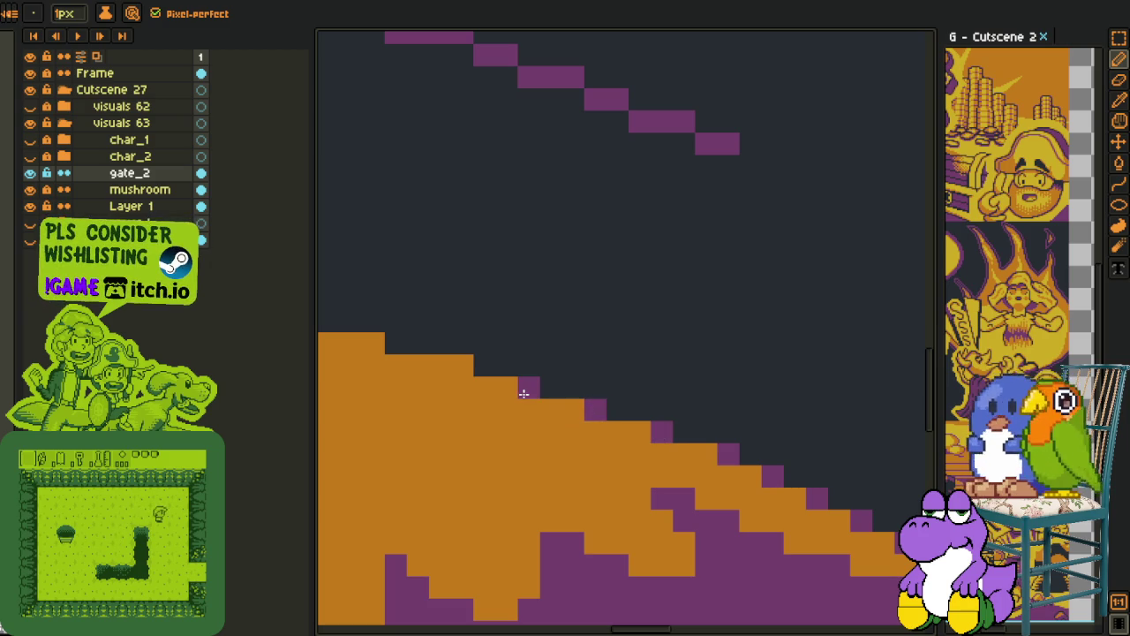
Dot purple pixels on the upper stair corners, removing one stray purple pixel
key("h")
left_click_drag(547, 421, 650, 434)
key("b")
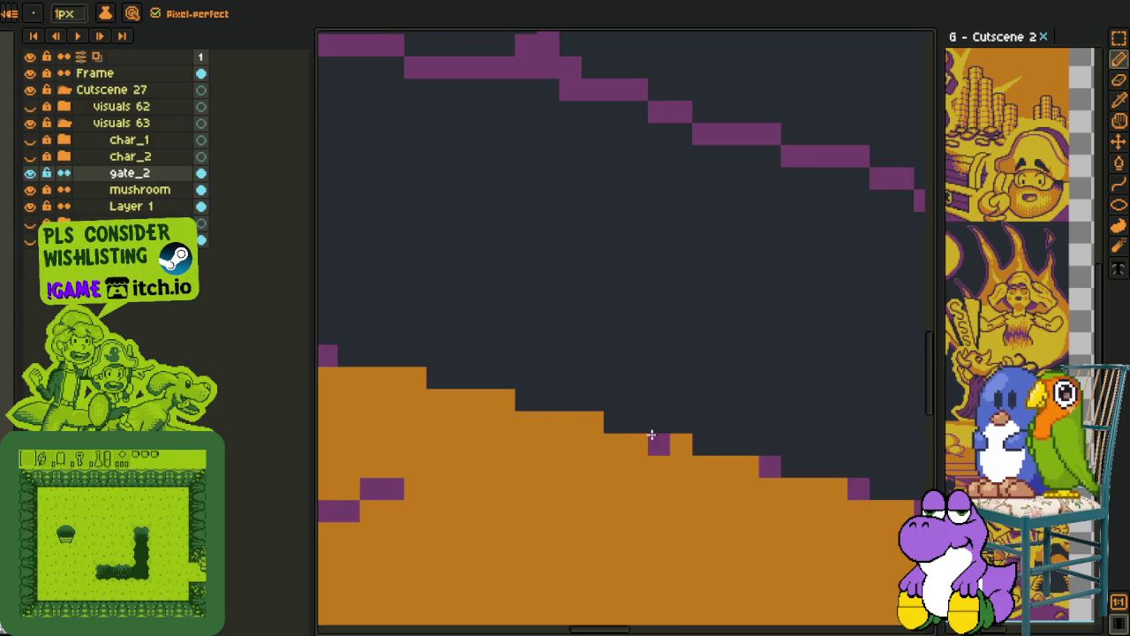
left_click(680, 444)
left_click(593, 422)
left_click(504, 399)
left_click(414, 380)
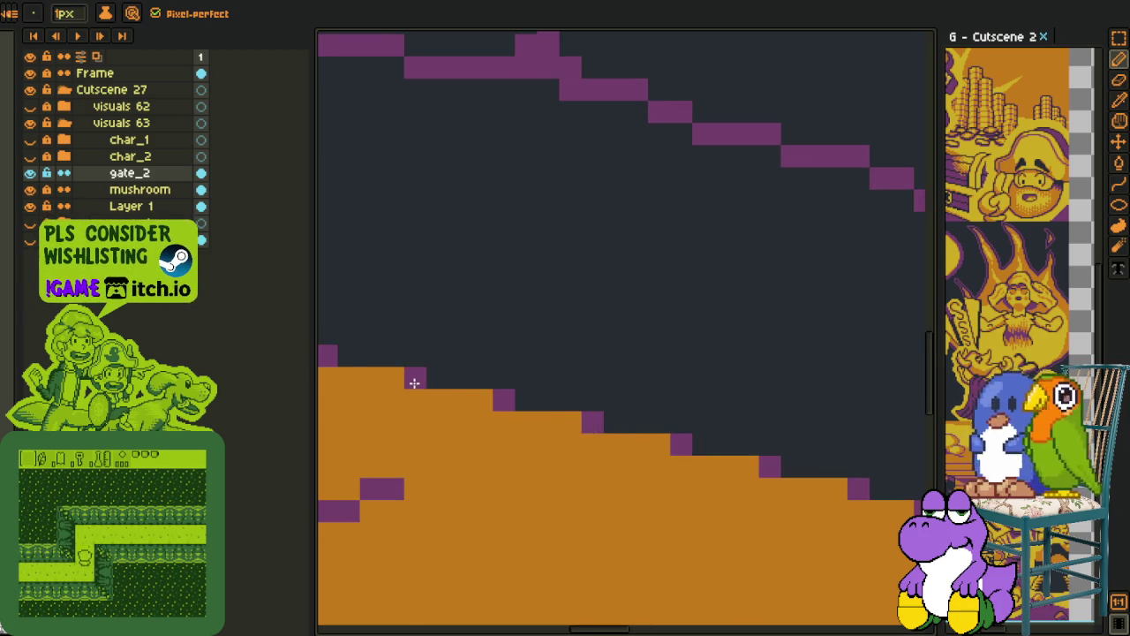
scroll(414, 383, "down", 4)
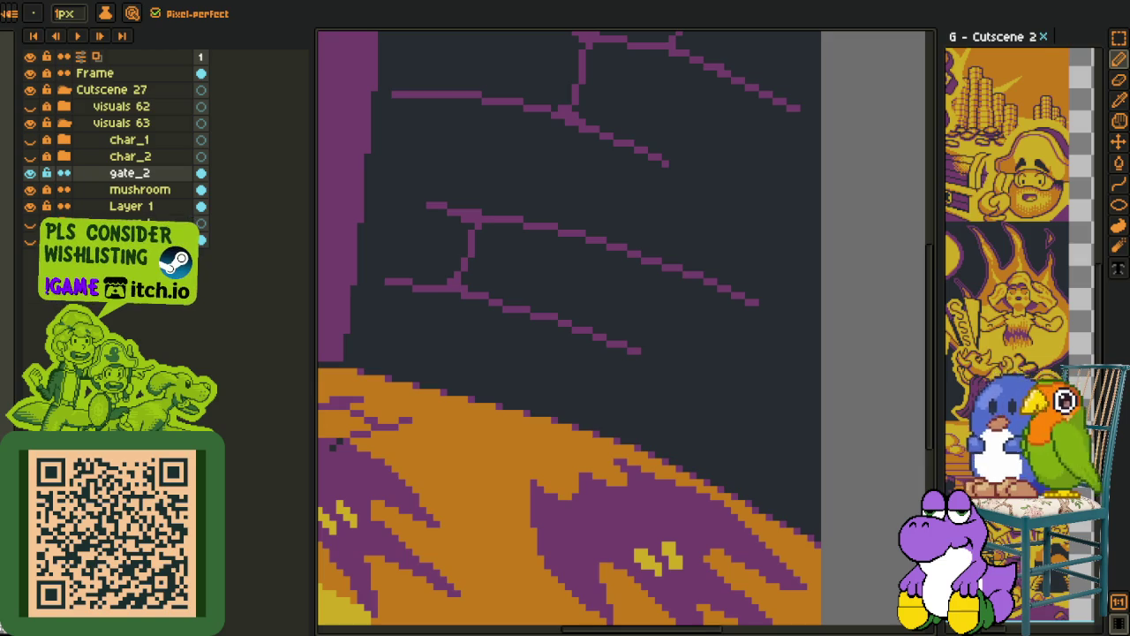
scroll(333, 444, "down", 3)
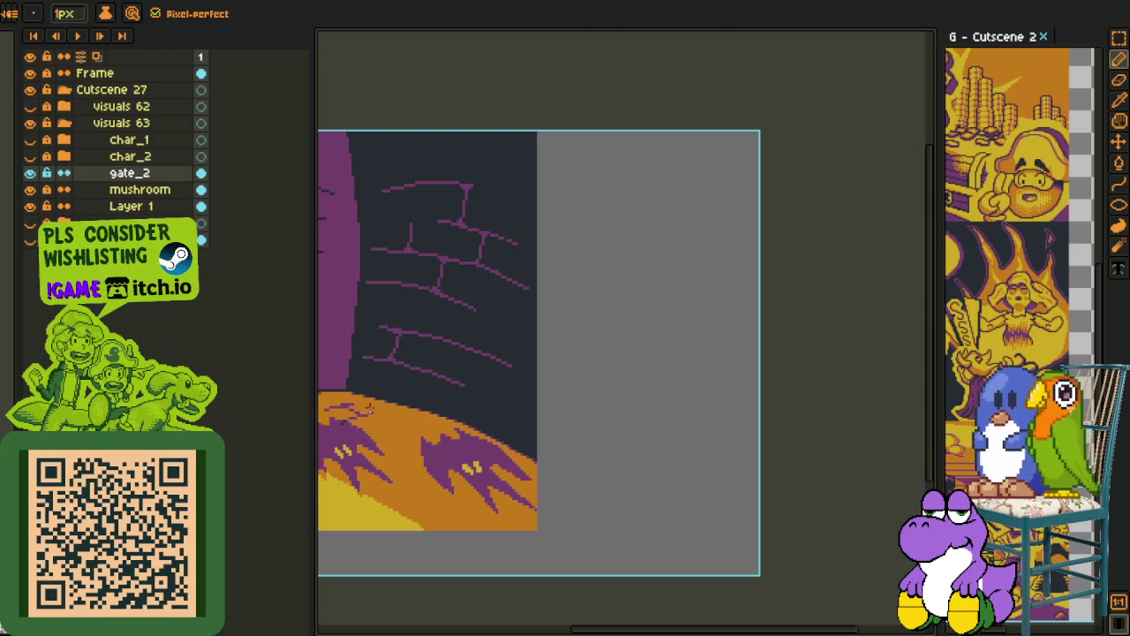
Turn four pixels of the first bat's yellow eye orange
scroll(337, 488, "up", 2)
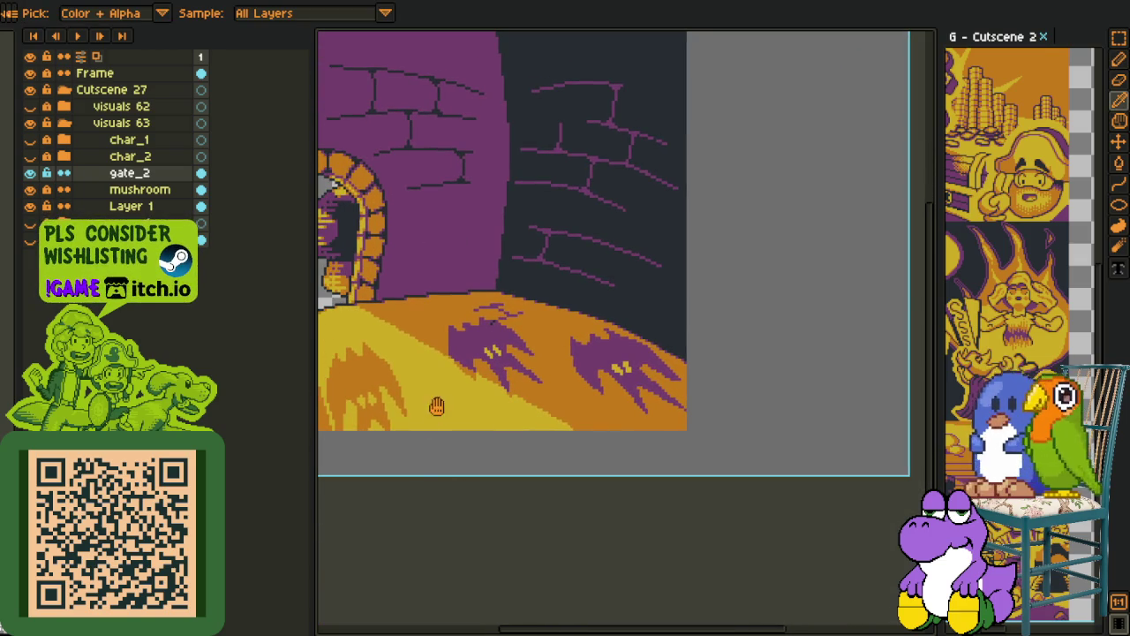
key("i")
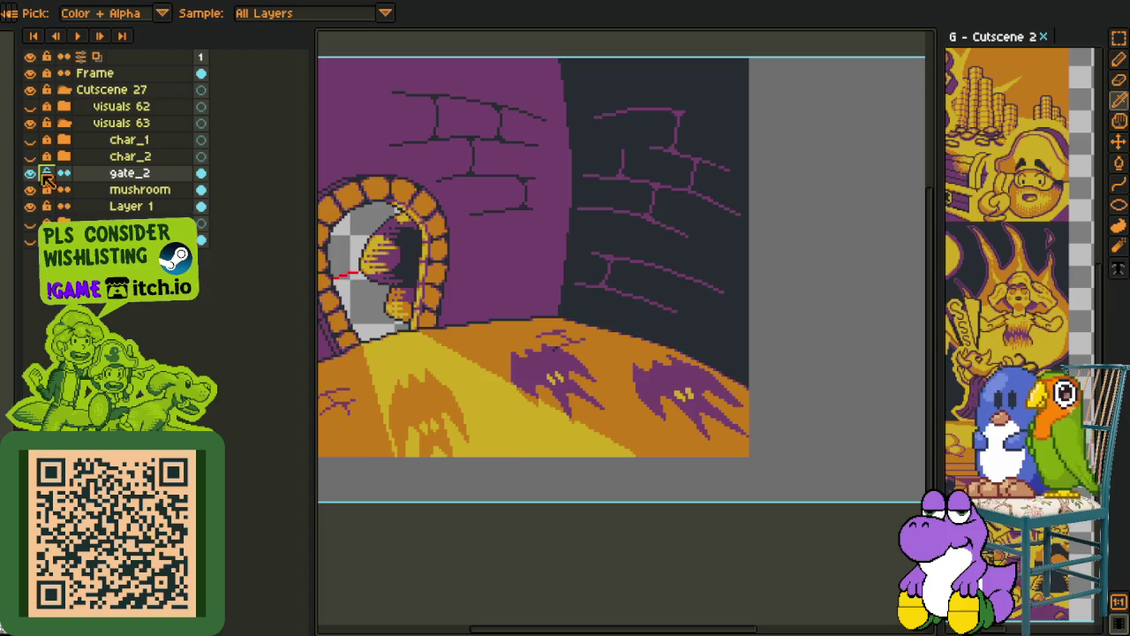
scroll(694, 327, "up", 2)
scroll(694, 353, "up", 3)
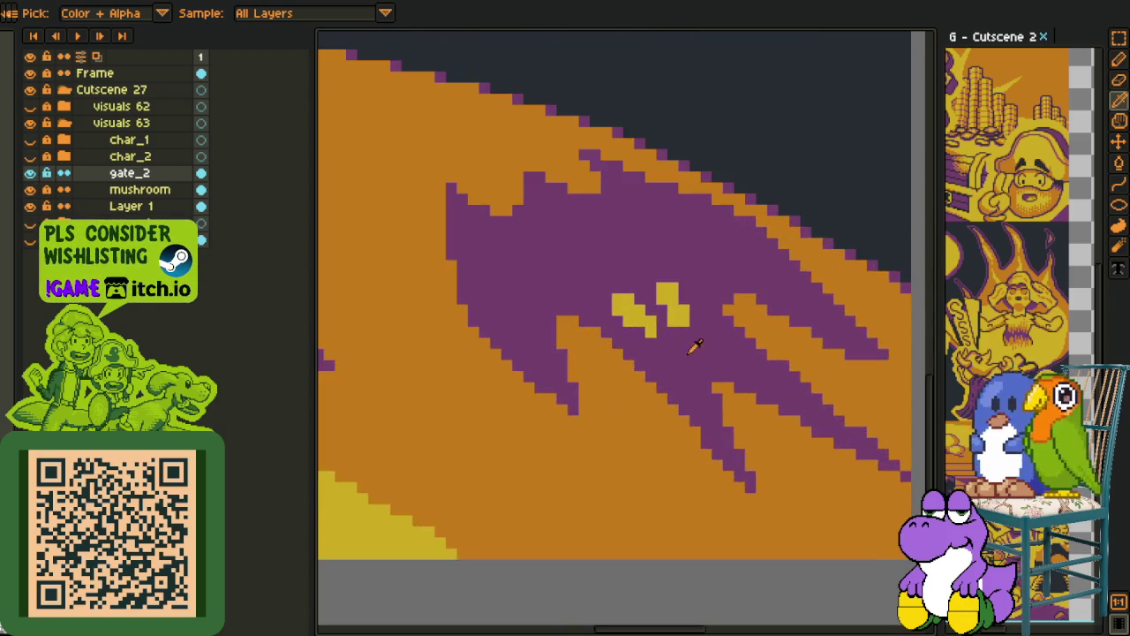
key("b")
scroll(626, 333, "up", 3)
left_click(600, 320)
left_click(512, 275)
left_click(468, 232)
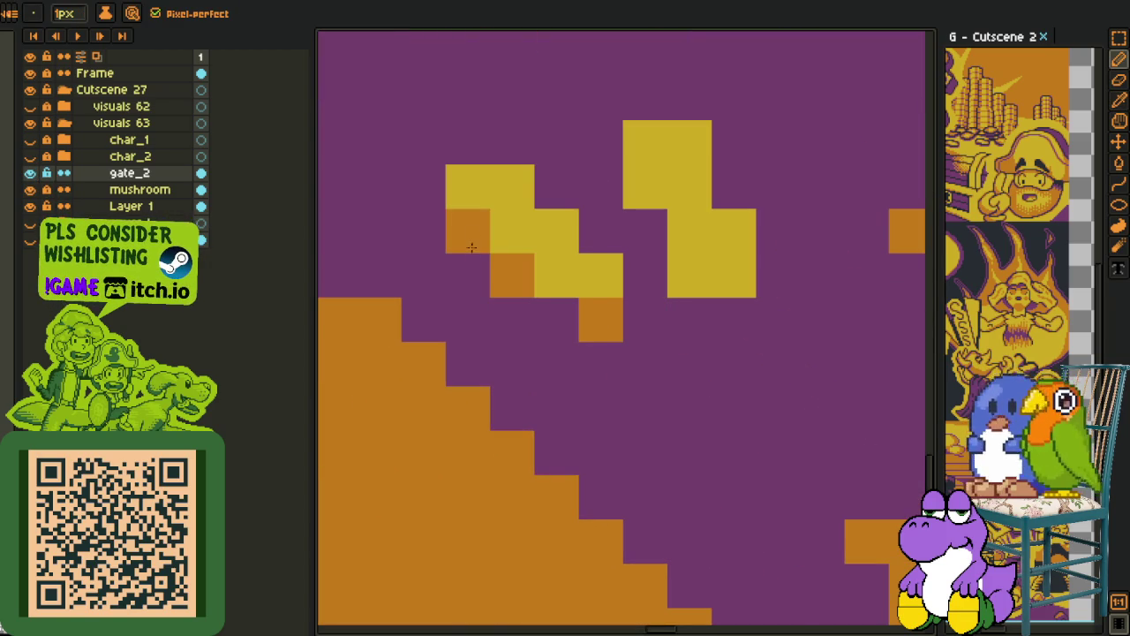
left_click(512, 187)
Turn five pixels of the second yellow eye orange
left_click(556, 231)
left_click(645, 187)
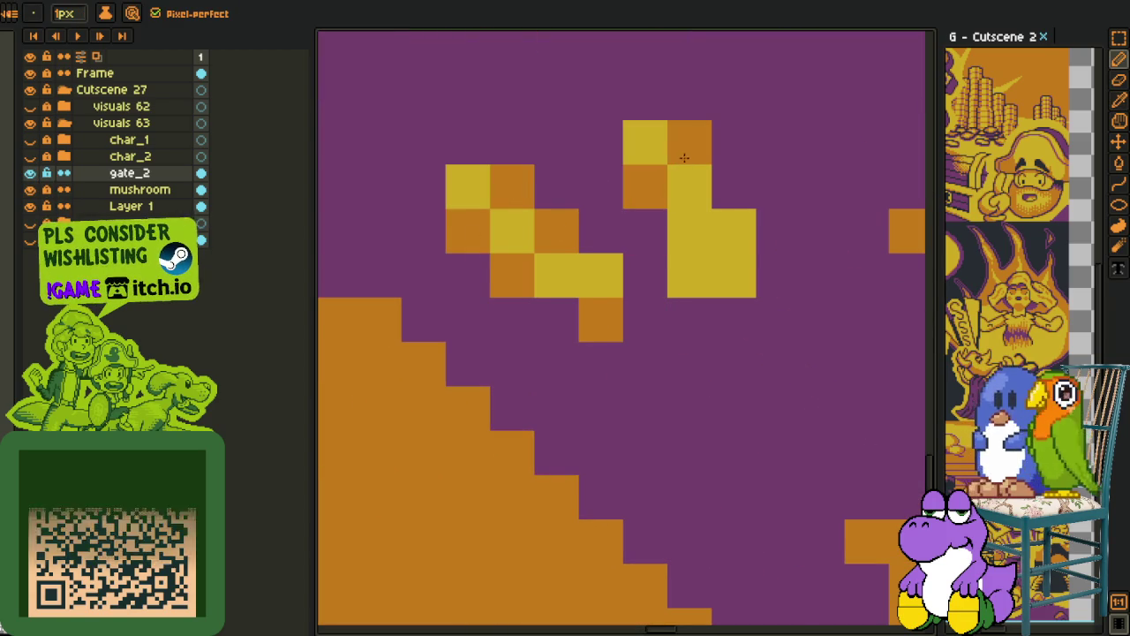
left_click(689, 143)
left_click(732, 231)
left_click(689, 276)
Shade another bat's eye with an orange diagonal, restoring one pixel to yellow
scroll(693, 263, "down", 3)
scroll(598, 424, "up", 1)
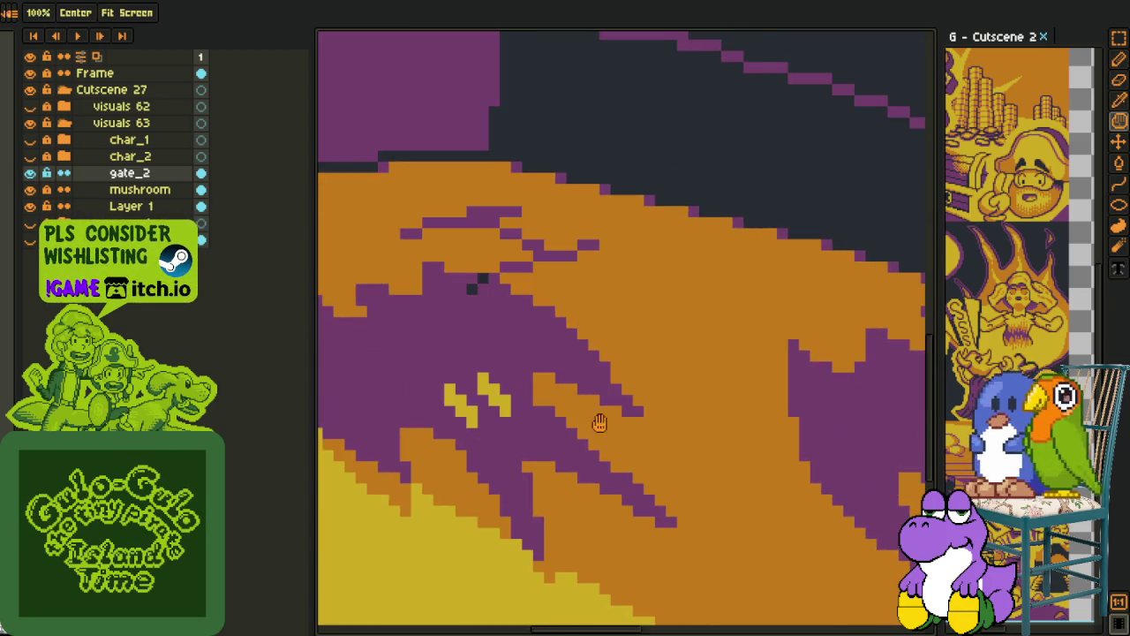
scroll(506, 404, "up", 1)
scroll(506, 404, "up", 1)
left_click(472, 366)
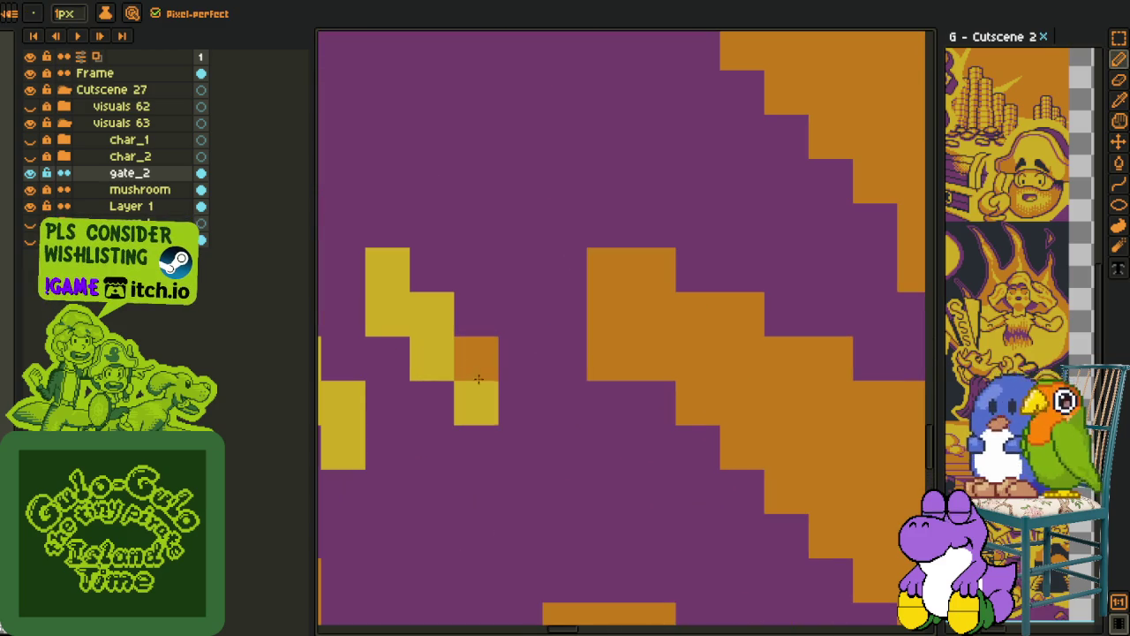
left_click(481, 405)
key("ctrl+z")
mouse_move(481, 404)
left_mouse_down()
mouse_move(391, 279)
mouse_move(630, 471)
mouse_move(543, 409)
left_mouse_up()
right_click(391, 279)
Pan the view up toward the wall
scroll(543, 409, "down", 5)
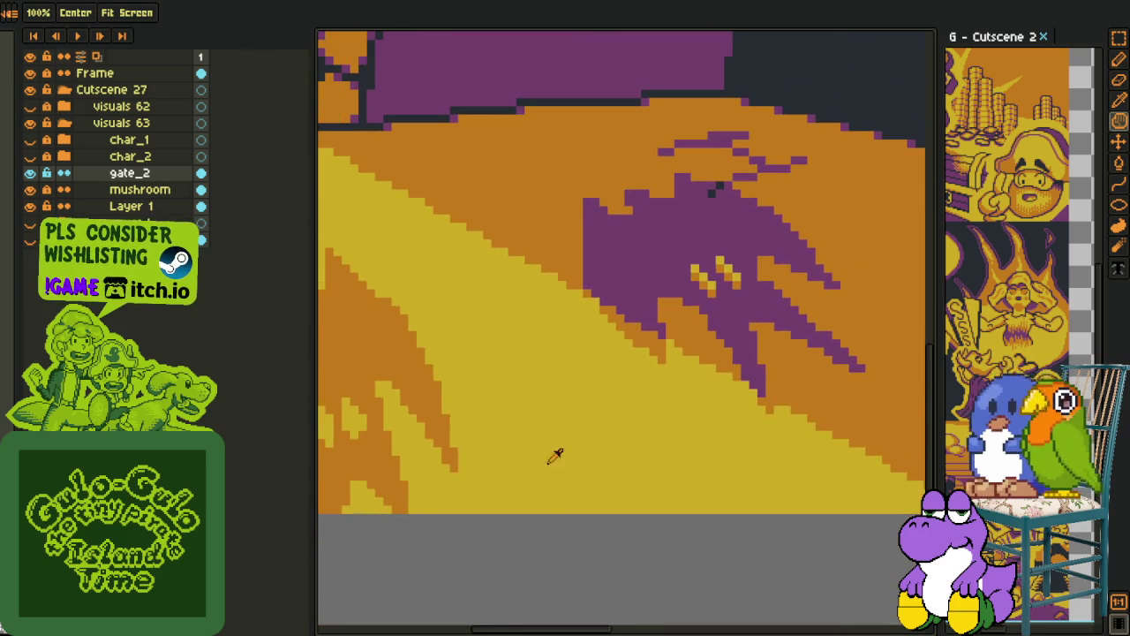
key("o")
scroll(505, 545, "down", 1)
left_click_drag(502, 600, 538, 517)
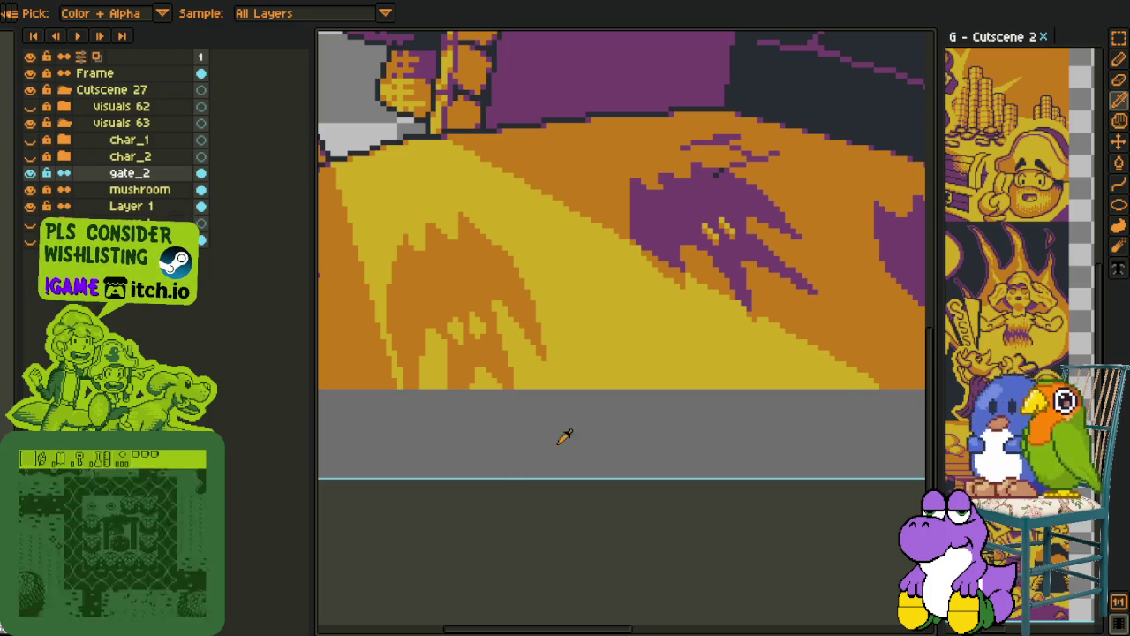
scroll(448, 500, "down", 1)
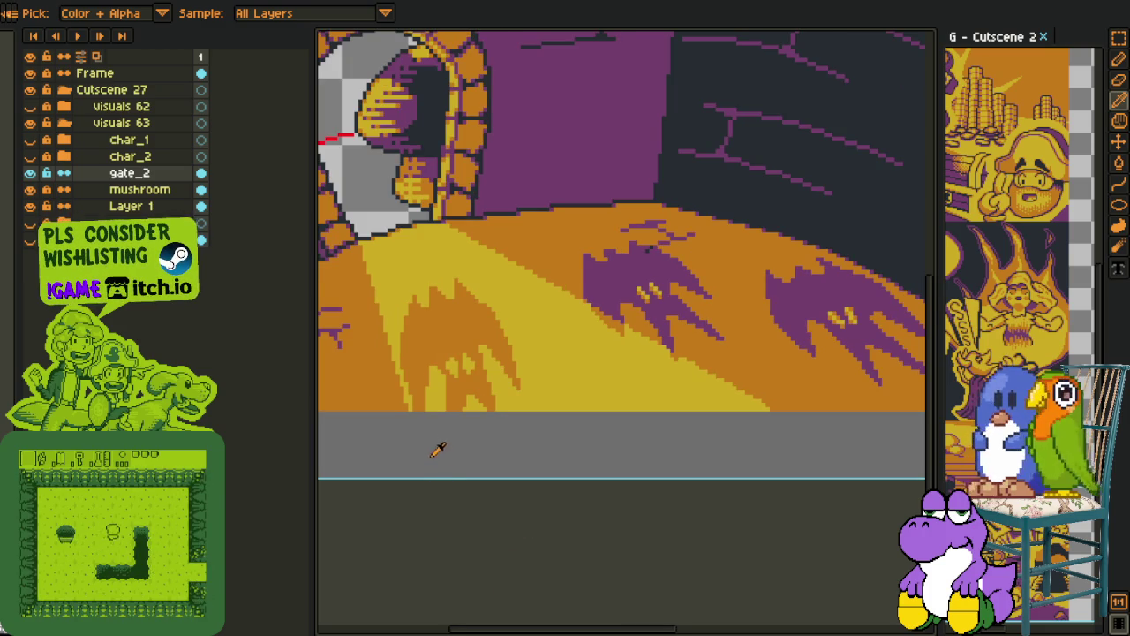
mouse_move(437, 450)
left_mouse_down()
mouse_move(519, 538)
mouse_move(467, 399)
left_mouse_up()
left_click_drag(519, 362, 494, 459)
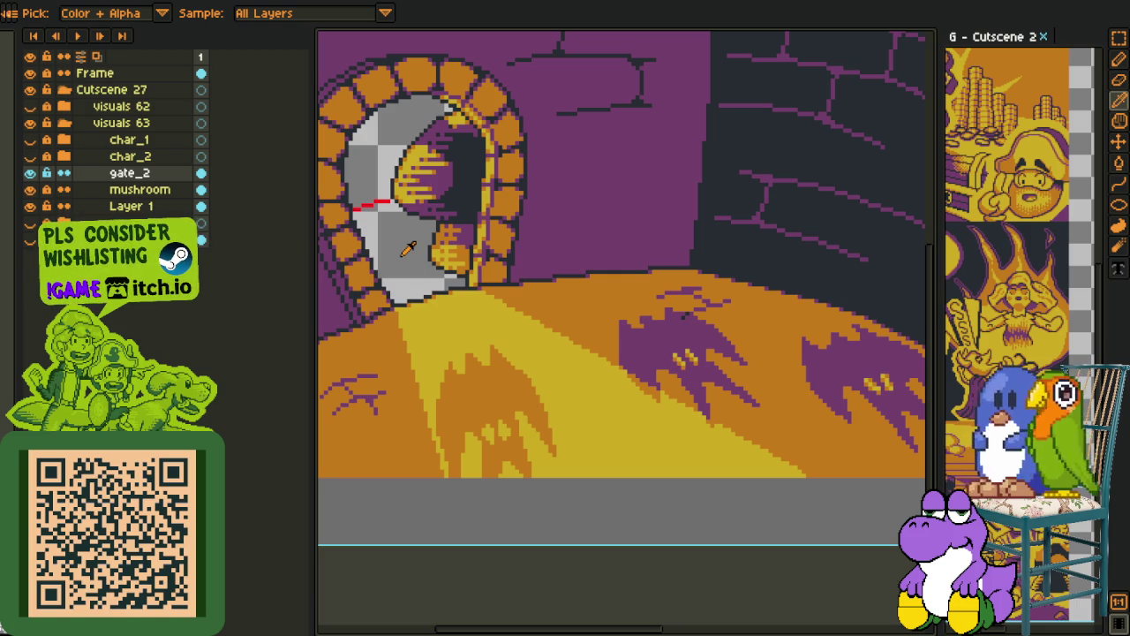
key("space")
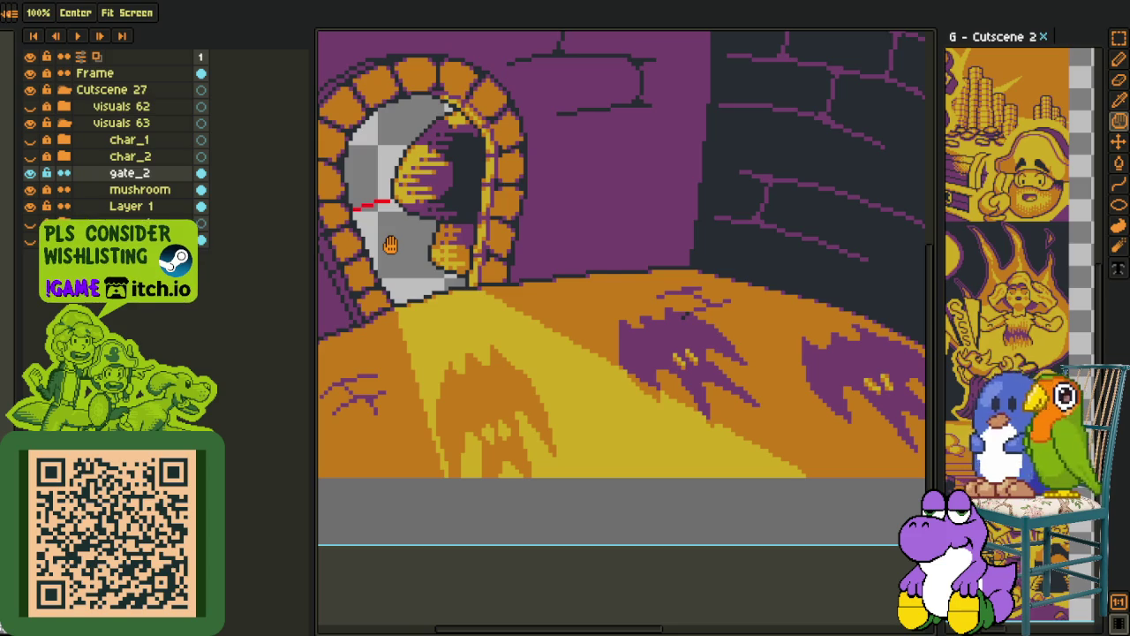
scroll(475, 256, "down", 3)
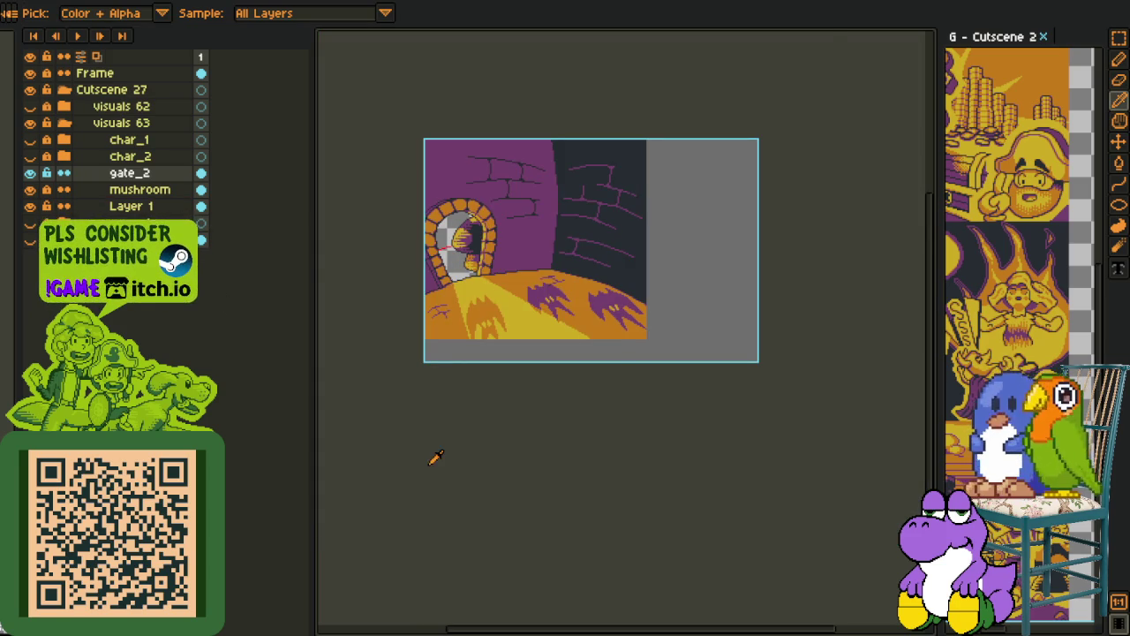
scroll(468, 237, "up", 2)
scroll(467, 237, "up", 2)
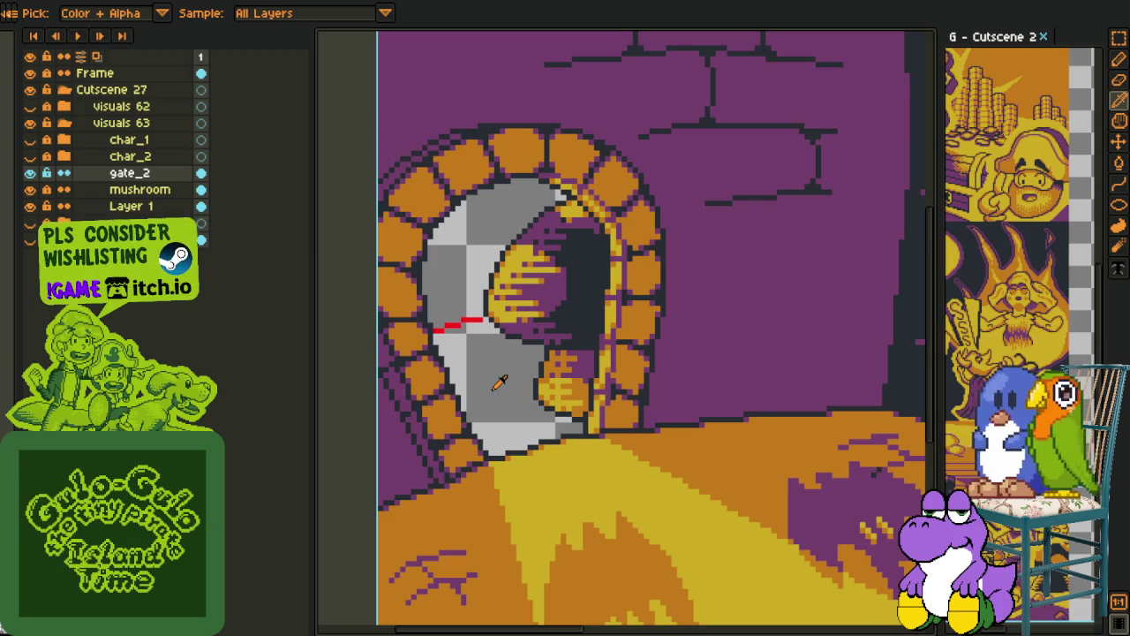
scroll(500, 381, "down", 1)
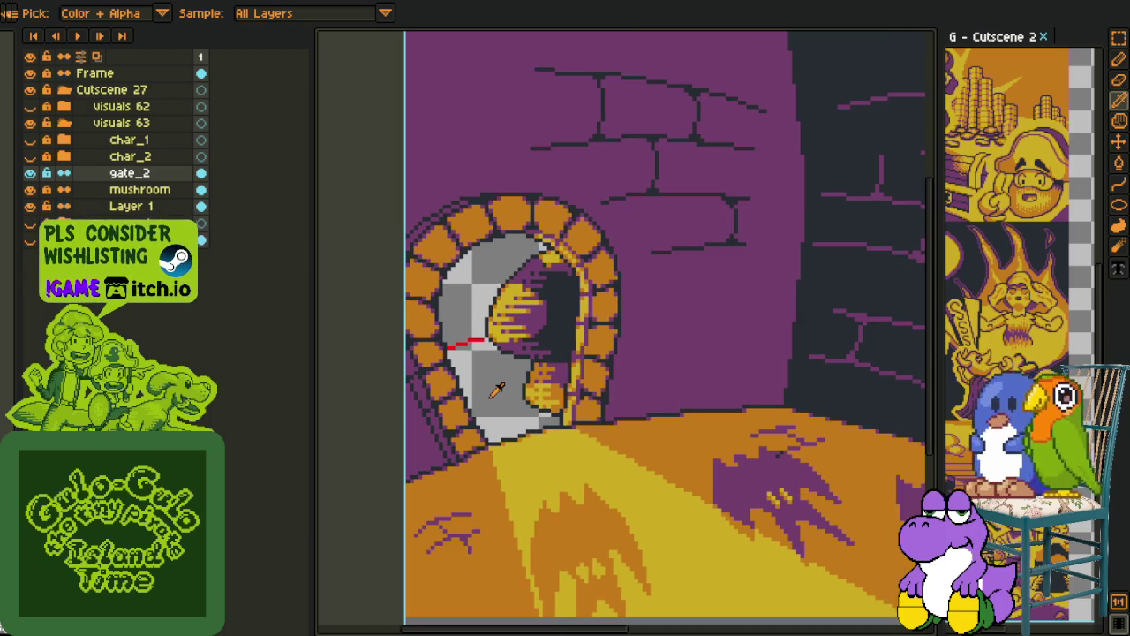
left_click_drag(487, 397, 473, 379)
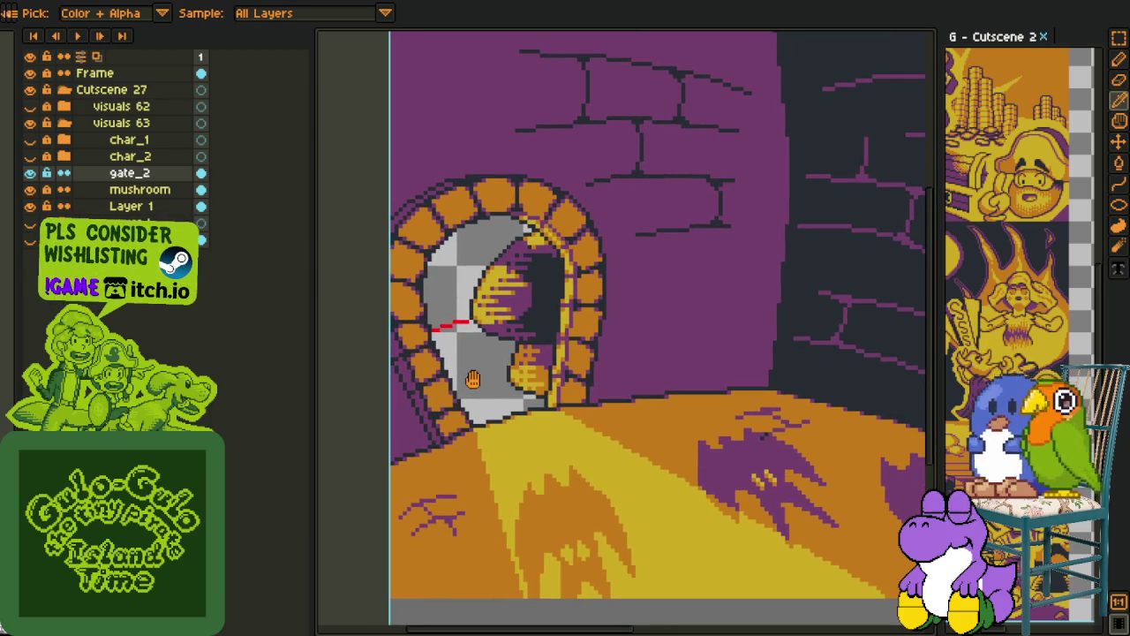
left_click_drag(473, 379, 491, 374)
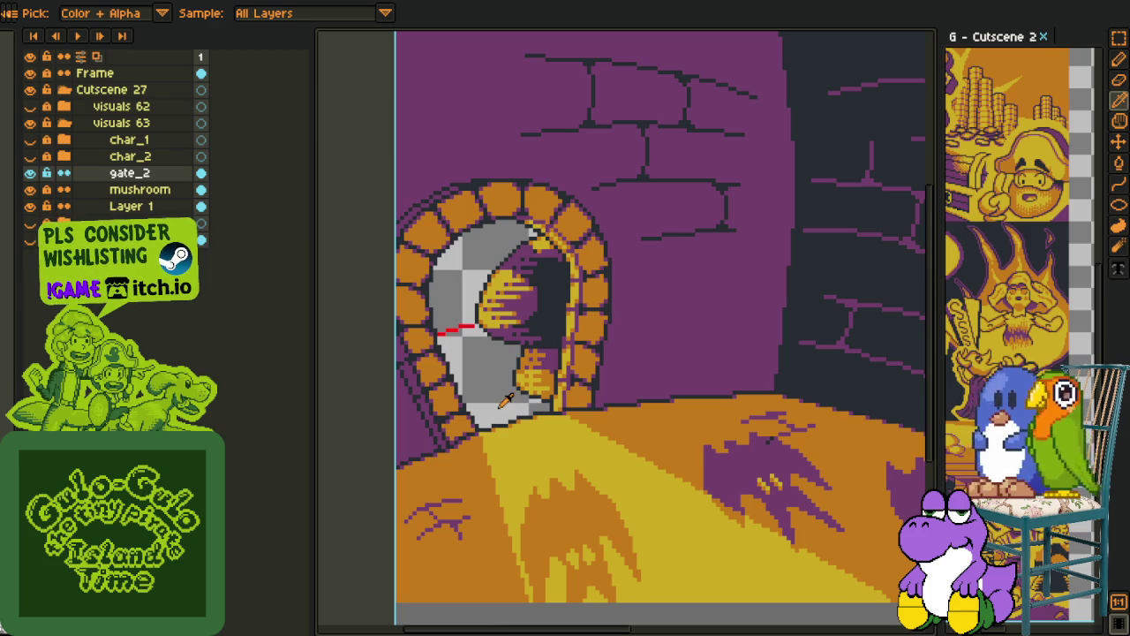
scroll(504, 404, "up", 1)
left_click_drag(485, 408, 495, 448)
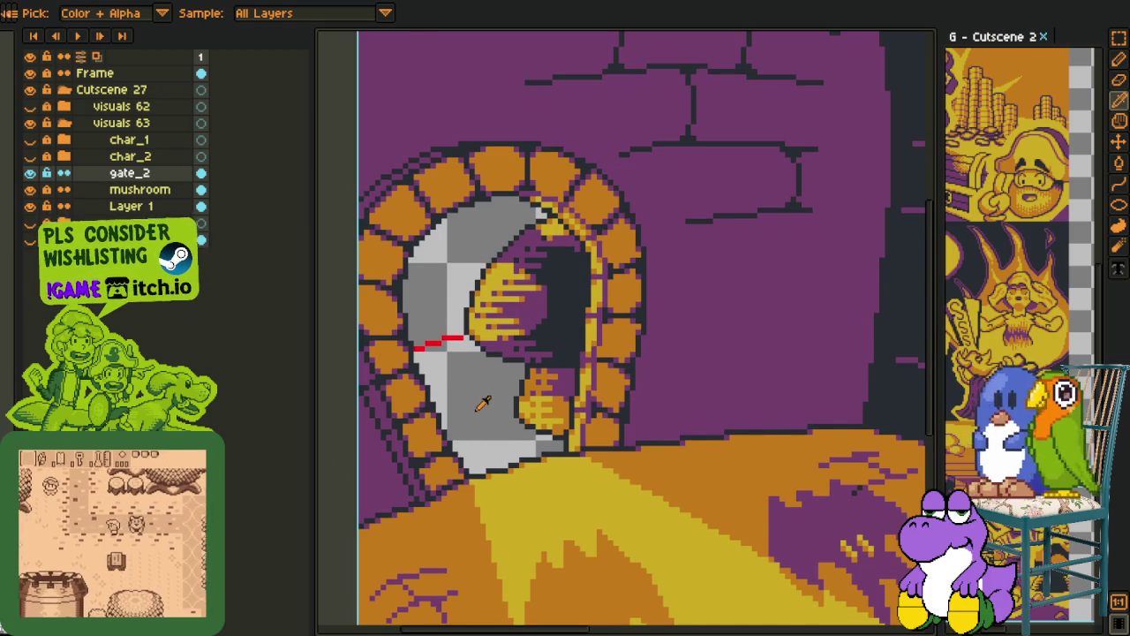
scroll(483, 404, "down", 1)
scroll(442, 389, "down", 1)
scroll(371, 371, "up", 1)
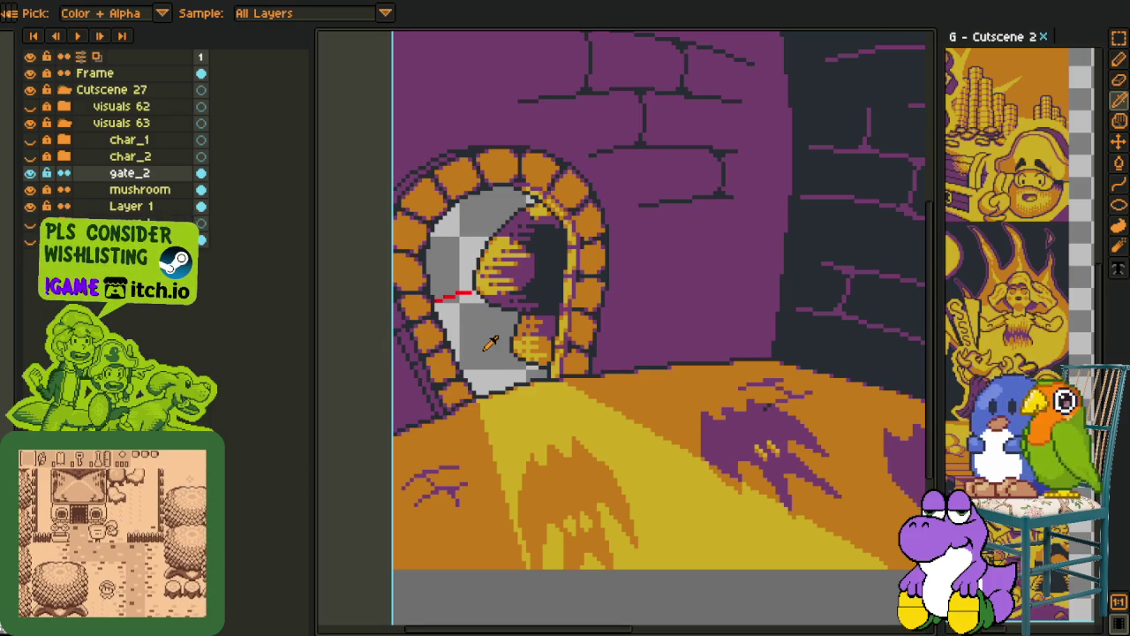
scroll(495, 344, "up", 1)
mouse_move(467, 341)
left_mouse_down()
mouse_move(480, 466)
mouse_move(491, 423)
left_mouse_up()
scroll(502, 371, "down", 1)
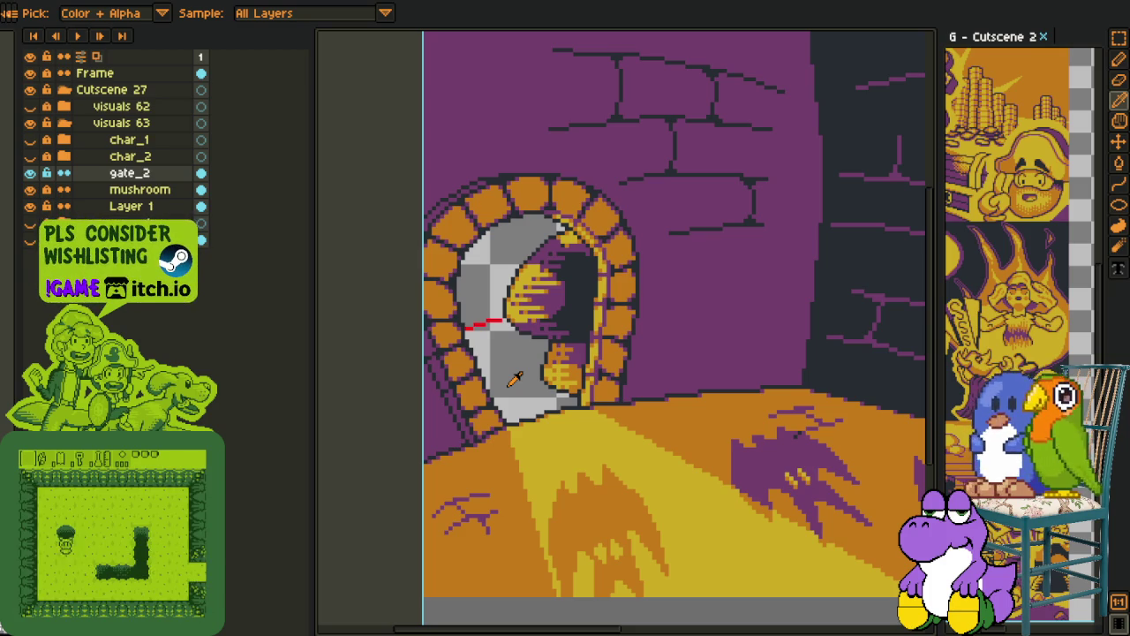
scroll(526, 382, "down", 3)
scroll(526, 381, "up", 5)
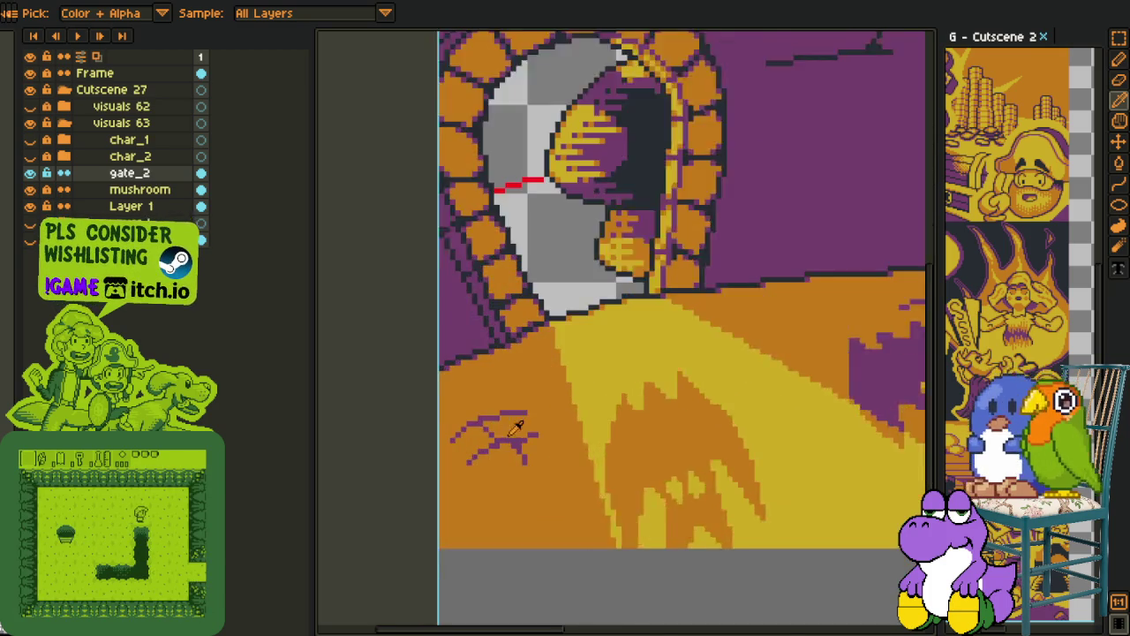
left_click_drag(526, 371, 516, 467)
Fill the grey area under the red line with orange, undoing an accidental yellow fill
scroll(517, 467, "down", 1)
key("o")
key("b")
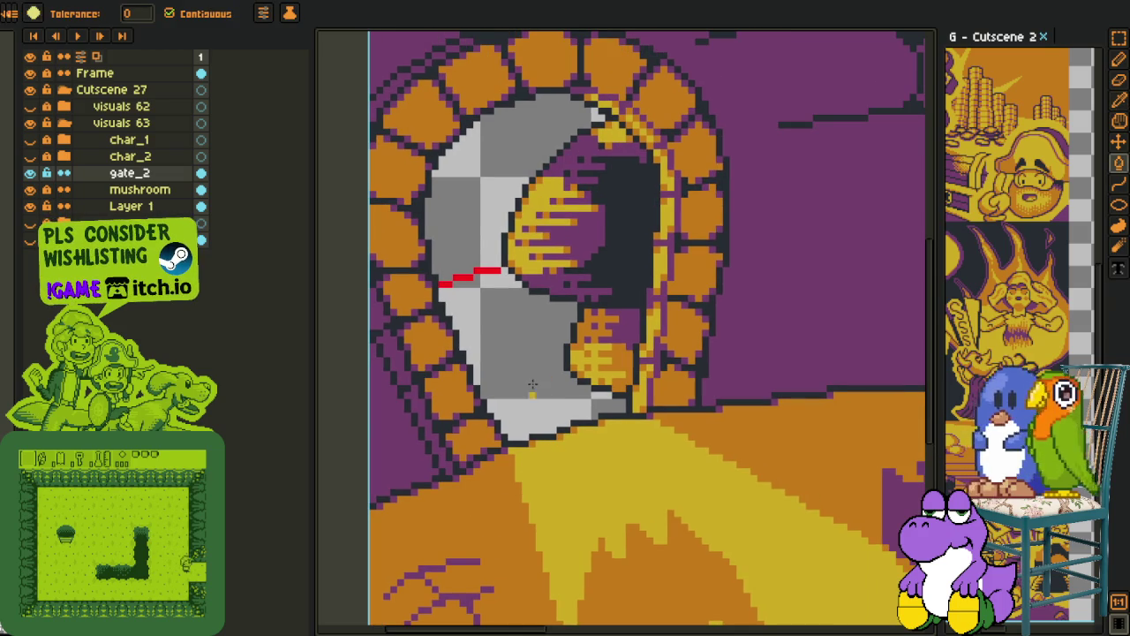
left_click(531, 383)
scroll(530, 383, "down", 1)
key("ctrl+z")
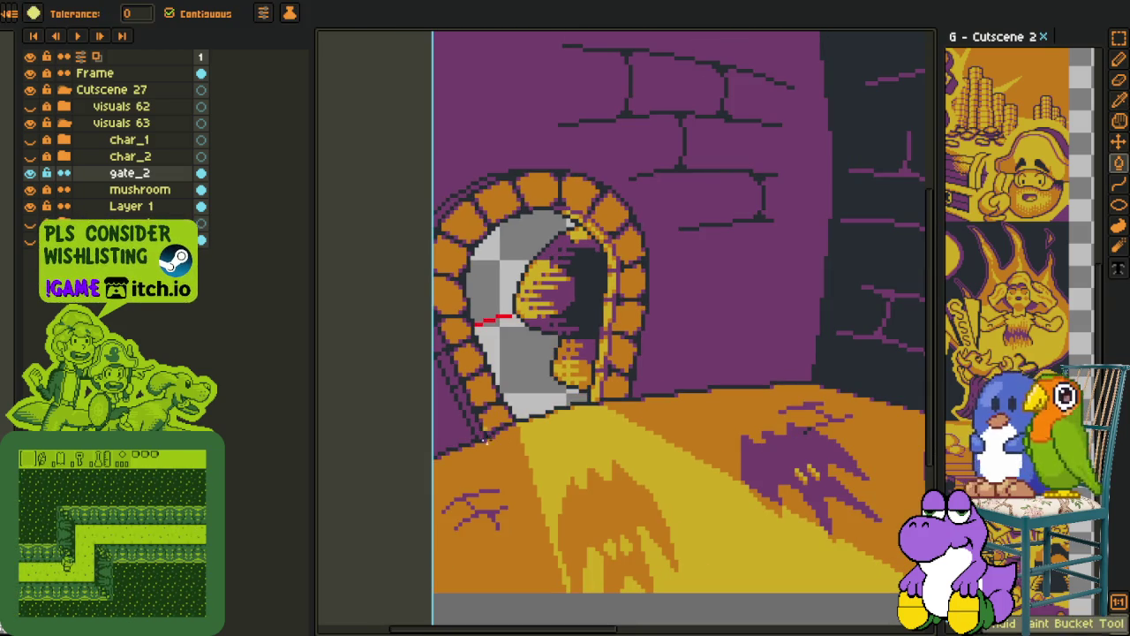
key("o")
scroll(530, 353, "up", 1)
key("b")
left_click(516, 374)
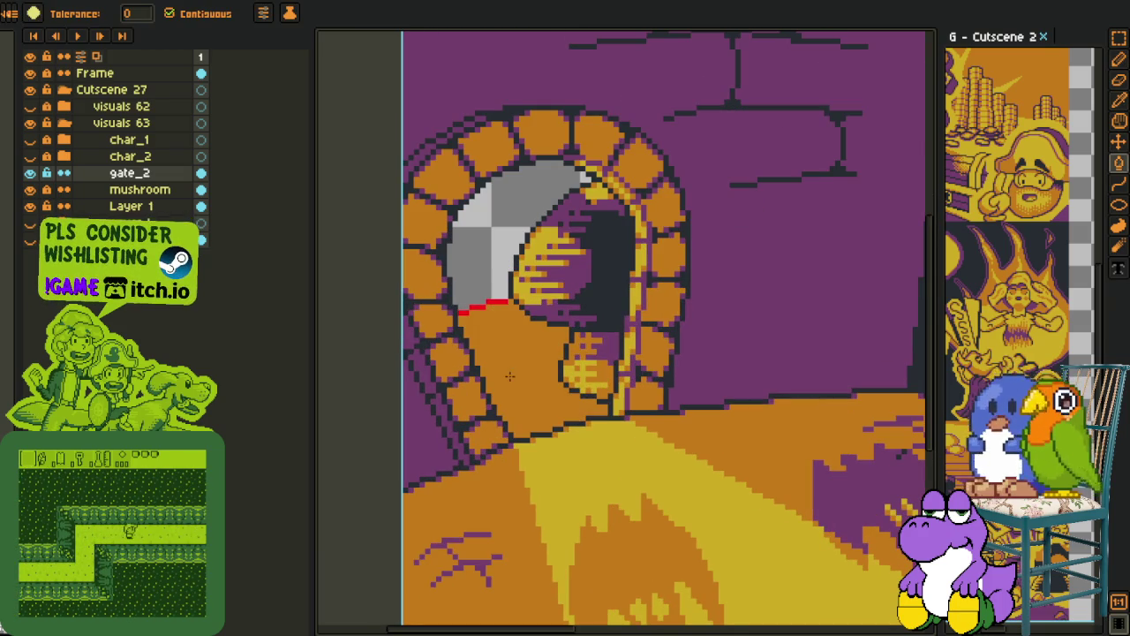
key("o")
Draw yellow highlight rows across the upper orange area, trimming one row's end back to orange
scroll(502, 393, "up", 1)
scroll(502, 393, "down", 1)
scroll(508, 392, "down", 1)
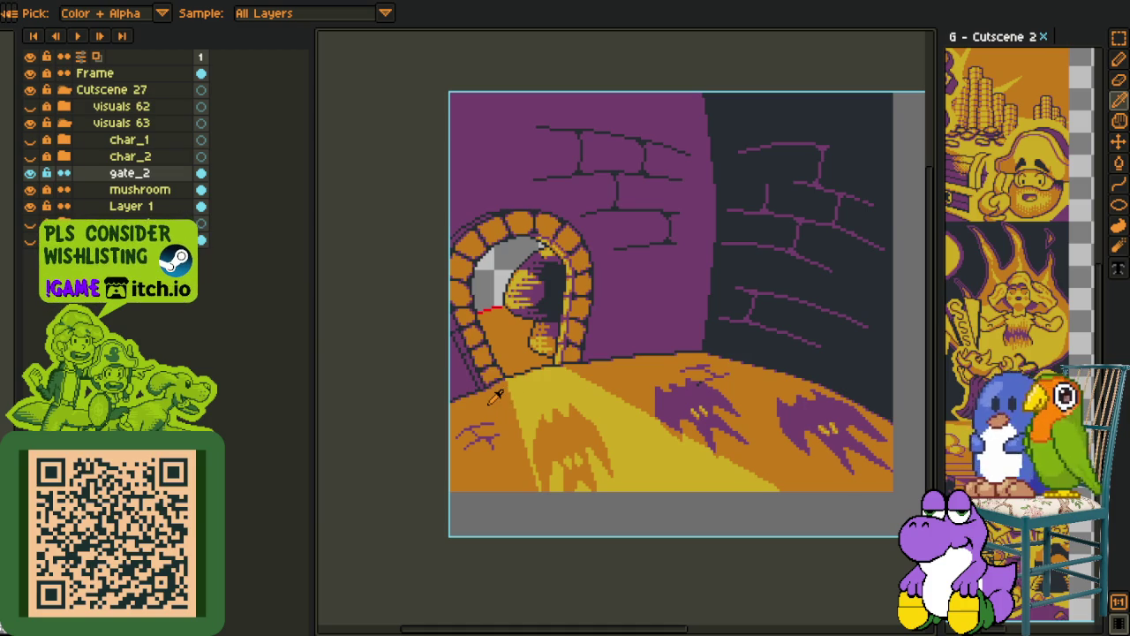
key("b")
scroll(494, 335, "up", 3)
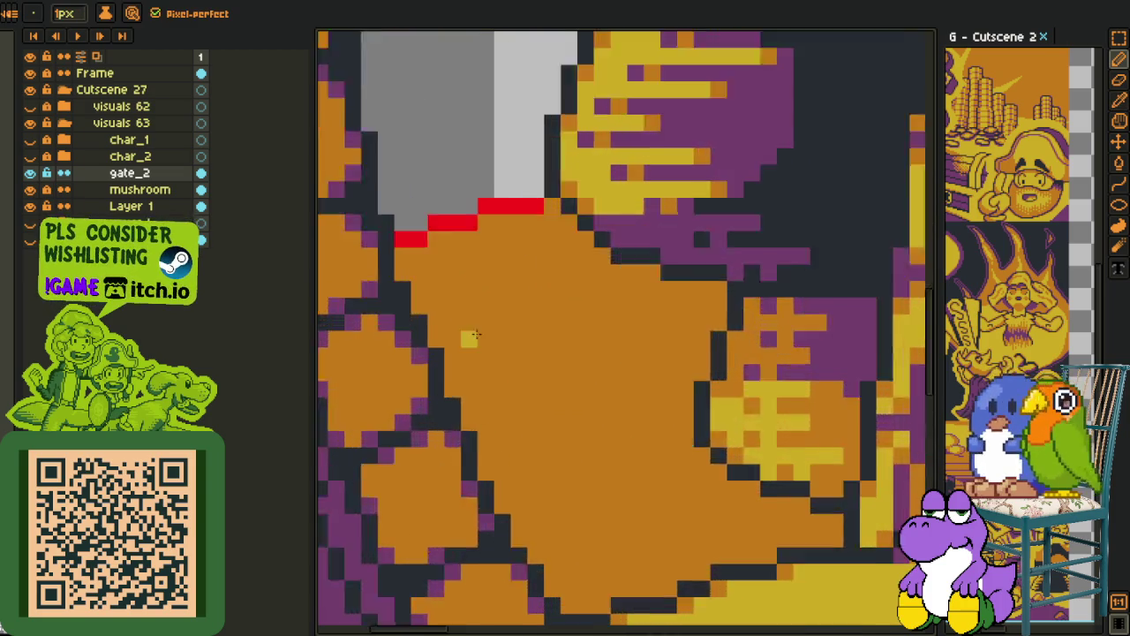
scroll(466, 360, "up", 1)
left_click_drag(435, 380, 677, 313)
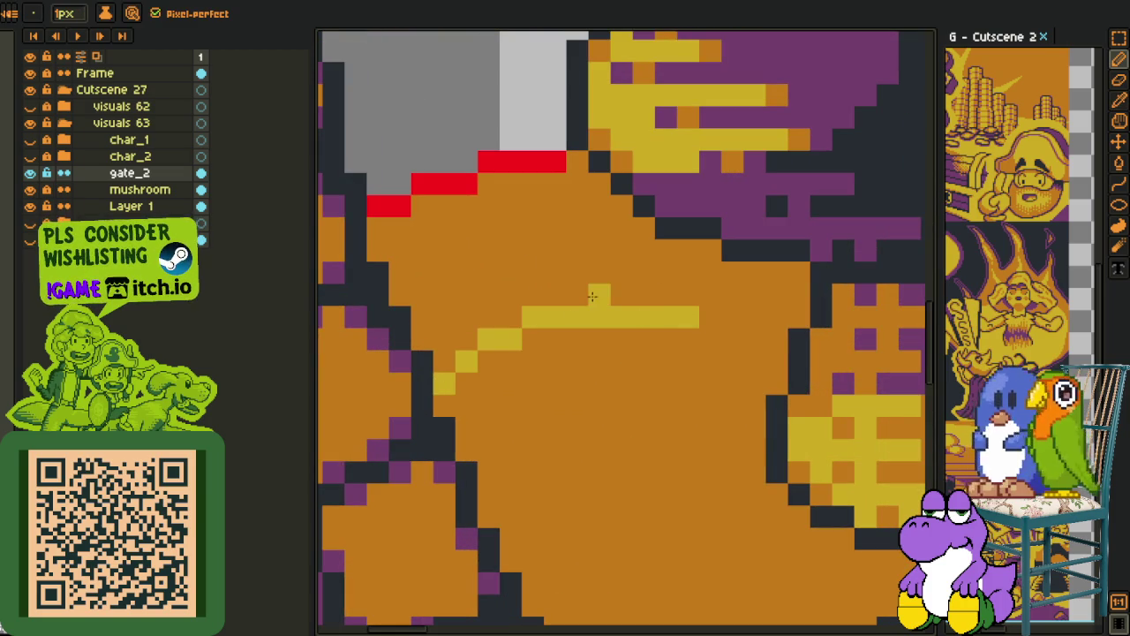
key("alt")
mouse_move(591, 296)
left_mouse_down()
mouse_move(710, 294)
mouse_move(603, 315)
left_mouse_up()
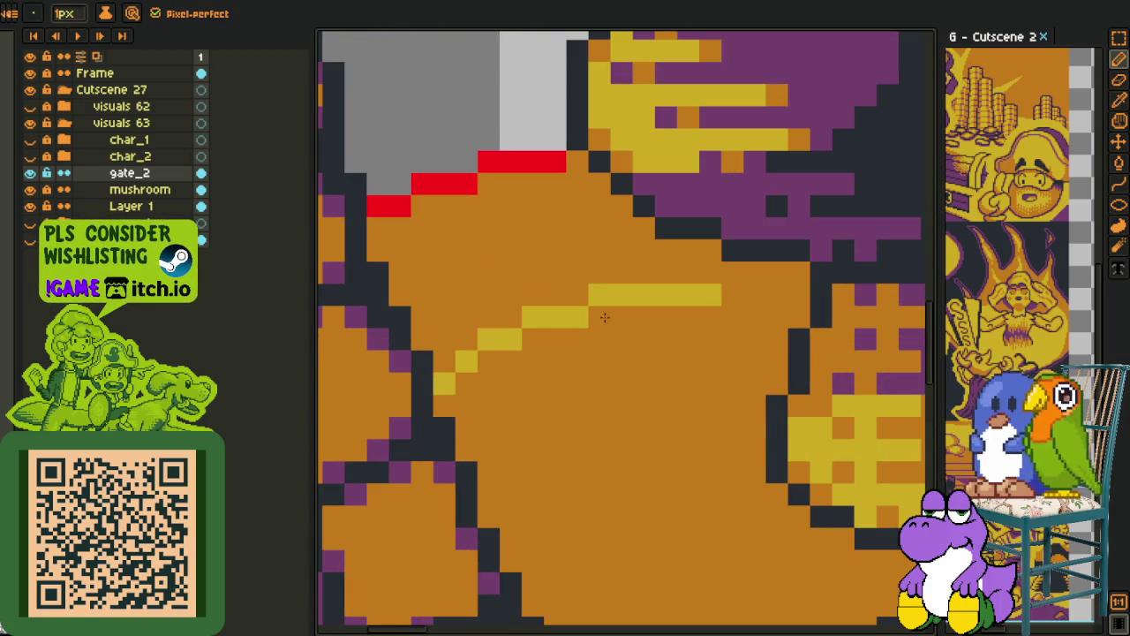
left_click(606, 295, "alt")
left_click(599, 318)
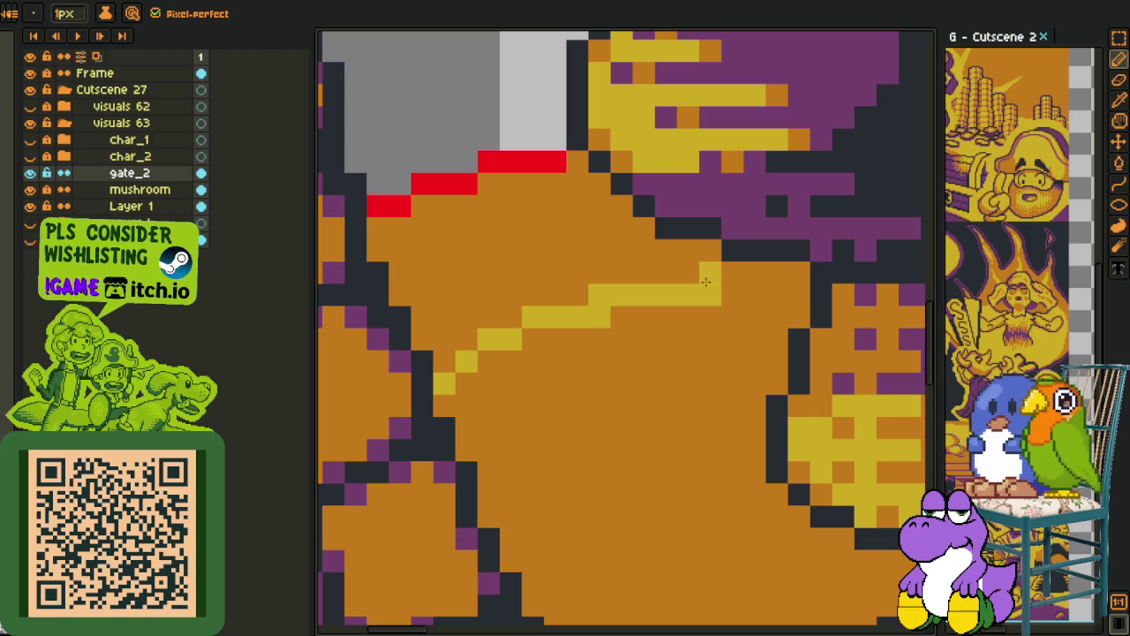
left_click_drag(706, 280, 780, 272)
Add a short column of yellow highlight pixels lower in the orange area
scroll(656, 264, "down", 2)
scroll(600, 291, "down", 2)
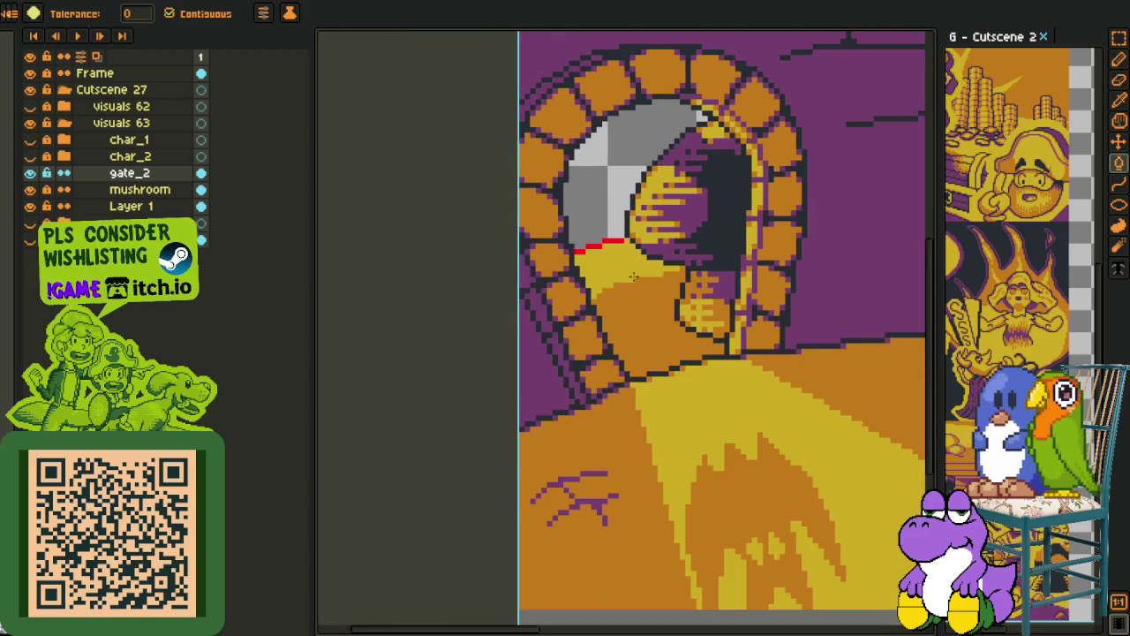
scroll(547, 309, "down", 1)
scroll(494, 318, "down", 1)
key("alt")
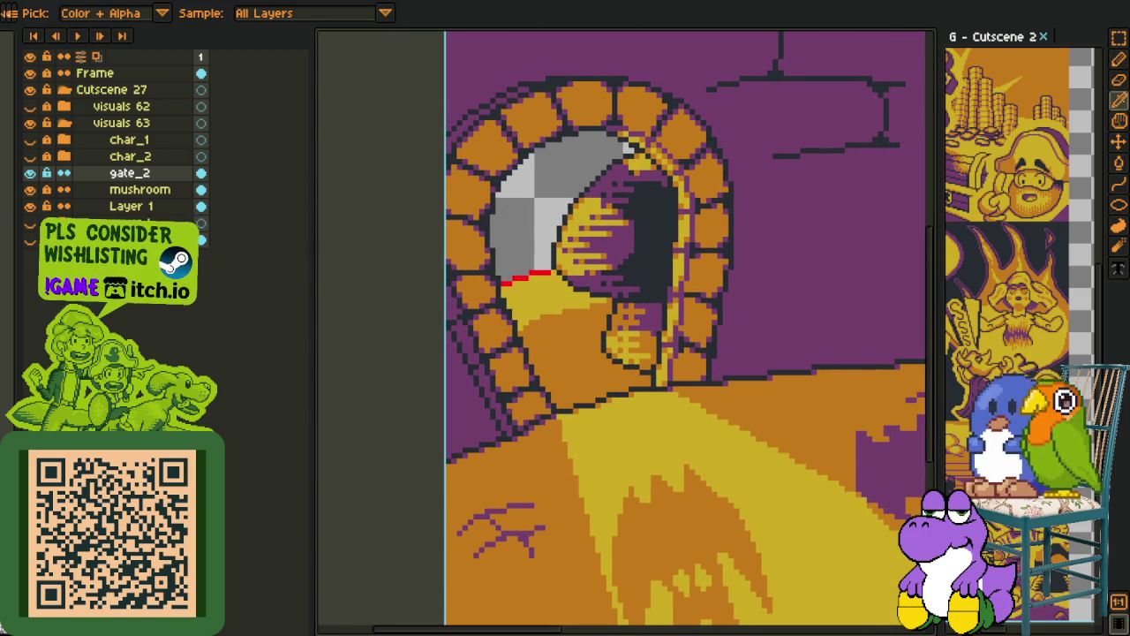
scroll(530, 309, "up", 2)
scroll(618, 339, "up", 2)
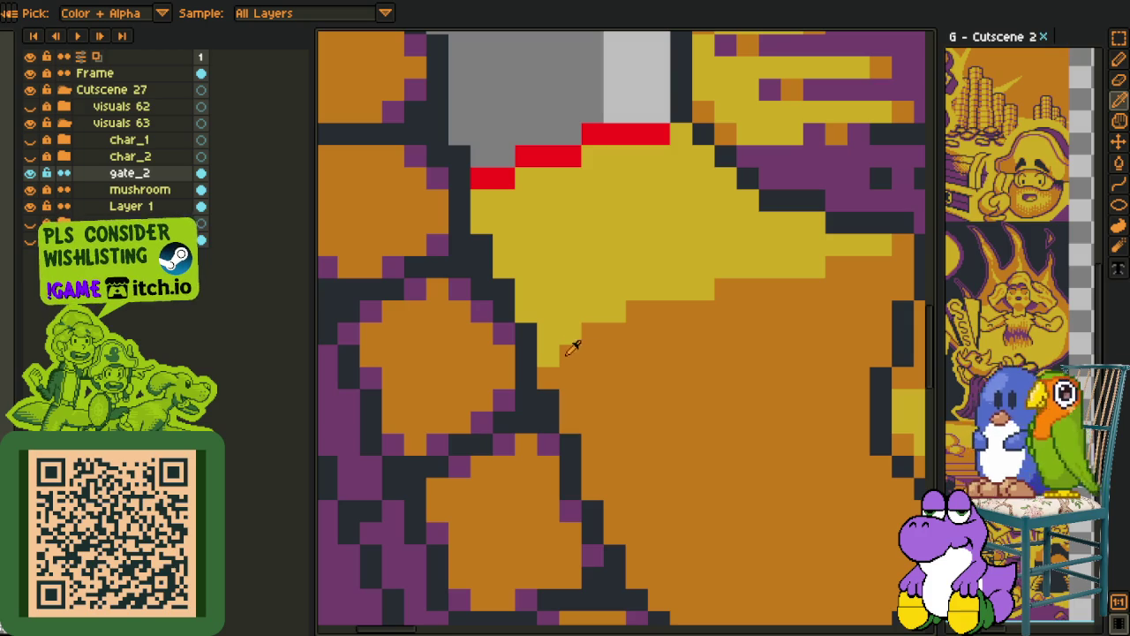
left_click_drag(568, 346, 570, 378)
left_click(569, 400)
Paint two orange pixels purple along the lower diagonal outline
left_click(512, 396, "alt")
left_click(547, 378)
left_click(571, 422)
scroll(630, 521, "up", 1)
mouse_move(630, 522)
left_mouse_down()
mouse_move(529, 345)
mouse_move(560, 462)
mouse_move(639, 559)
left_mouse_up()
Add purple pixels beside the dark diagonal outlines at several spots below the door
left_click(700, 559)
mouse_move(710, 563)
left_mouse_down()
mouse_move(506, 466)
mouse_move(411, 396)
left_mouse_up()
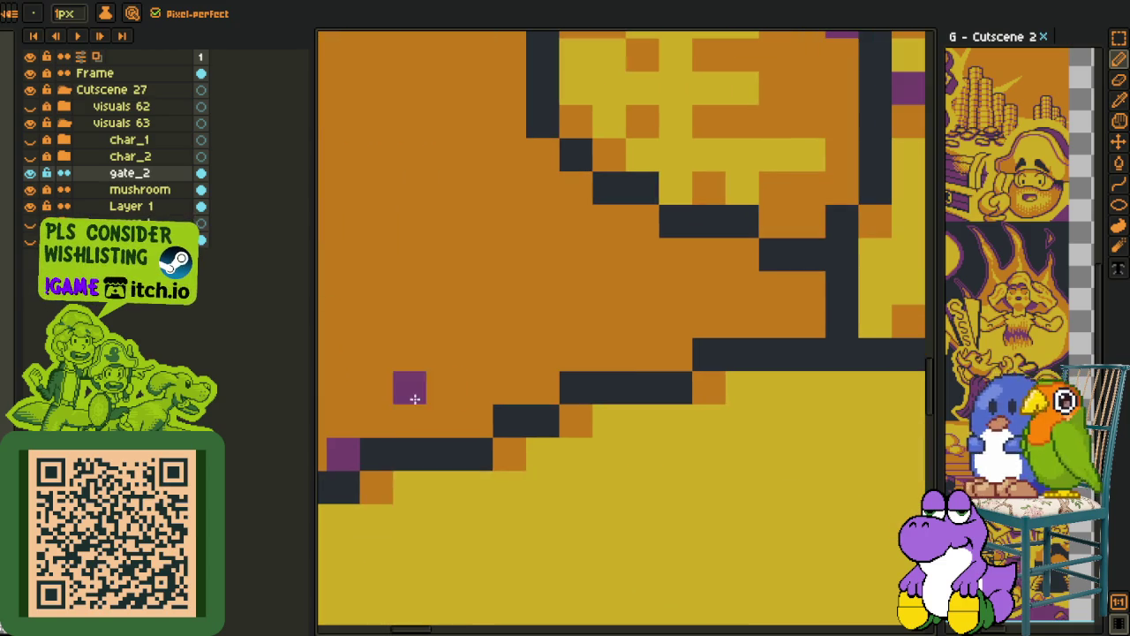
left_click(476, 421)
left_click(541, 390)
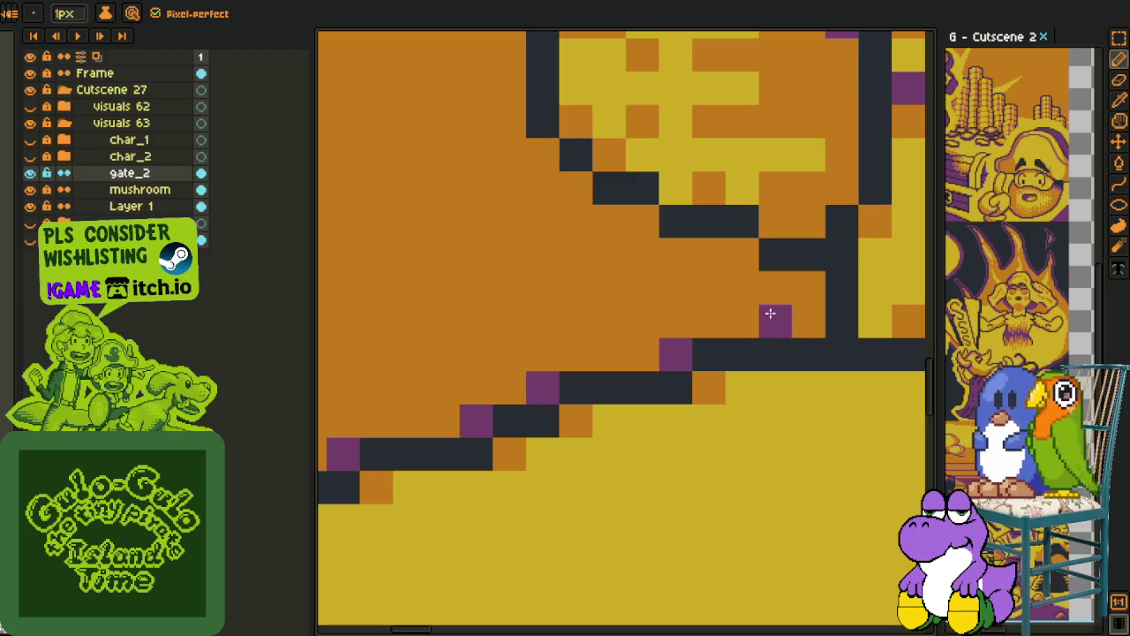
left_click(809, 321)
left_click(742, 261)
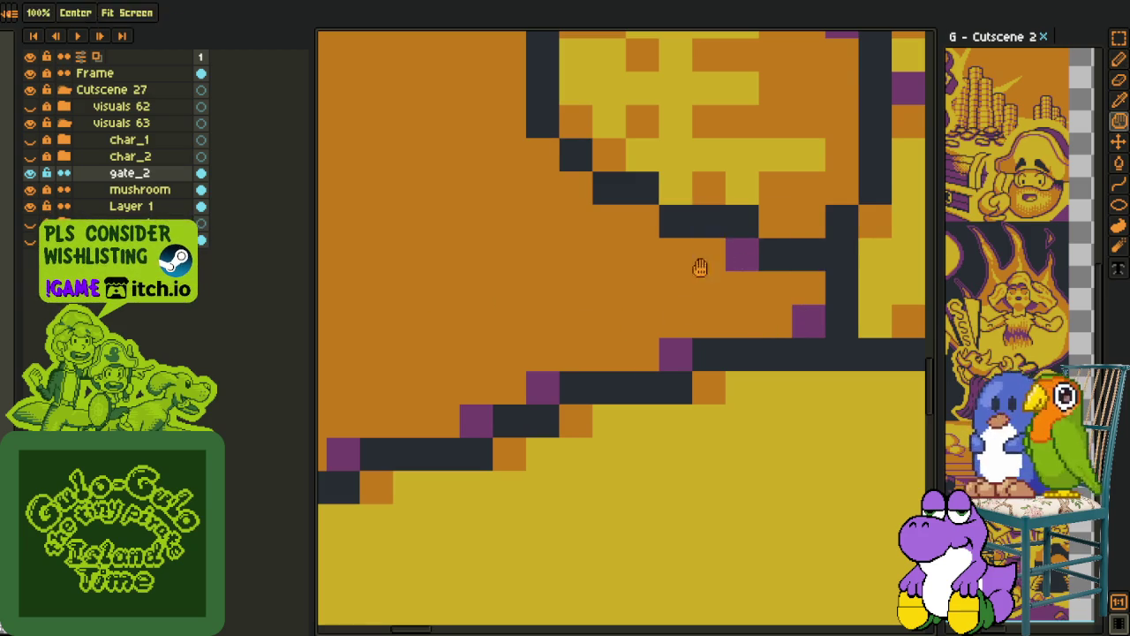
left_click_drag(699, 265, 609, 417)
left_click(487, 341)
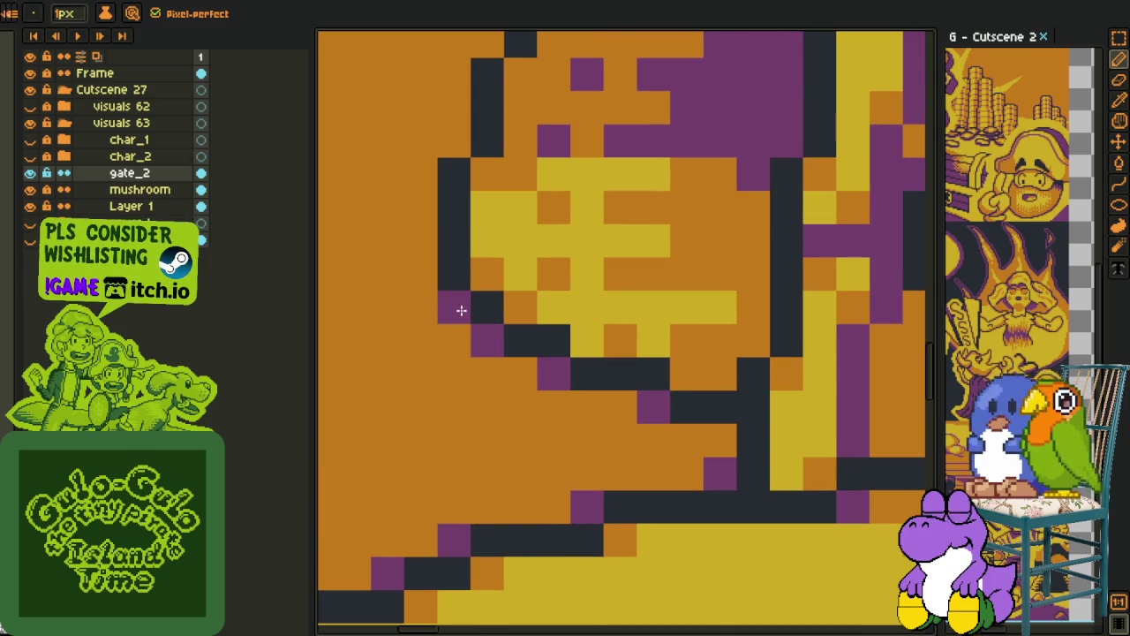
Bring the whole door arch into view and select the mushroom layer
scroll(460, 310, "down", 3)
scroll(447, 257, "up", 2)
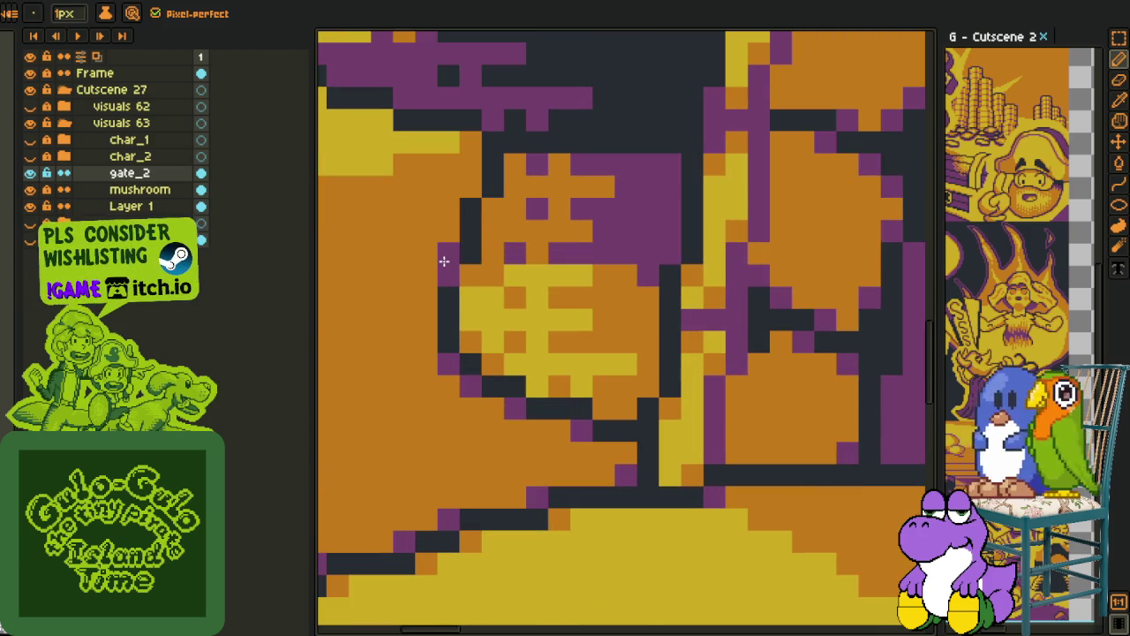
scroll(481, 228, "down", 3)
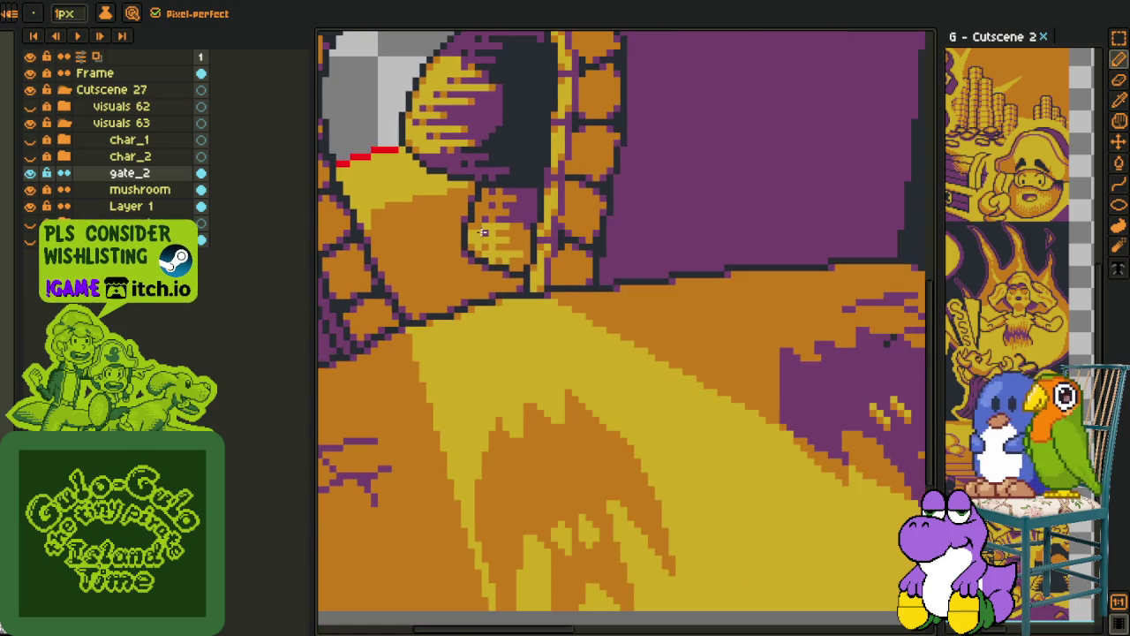
left_click_drag(483, 231, 529, 326)
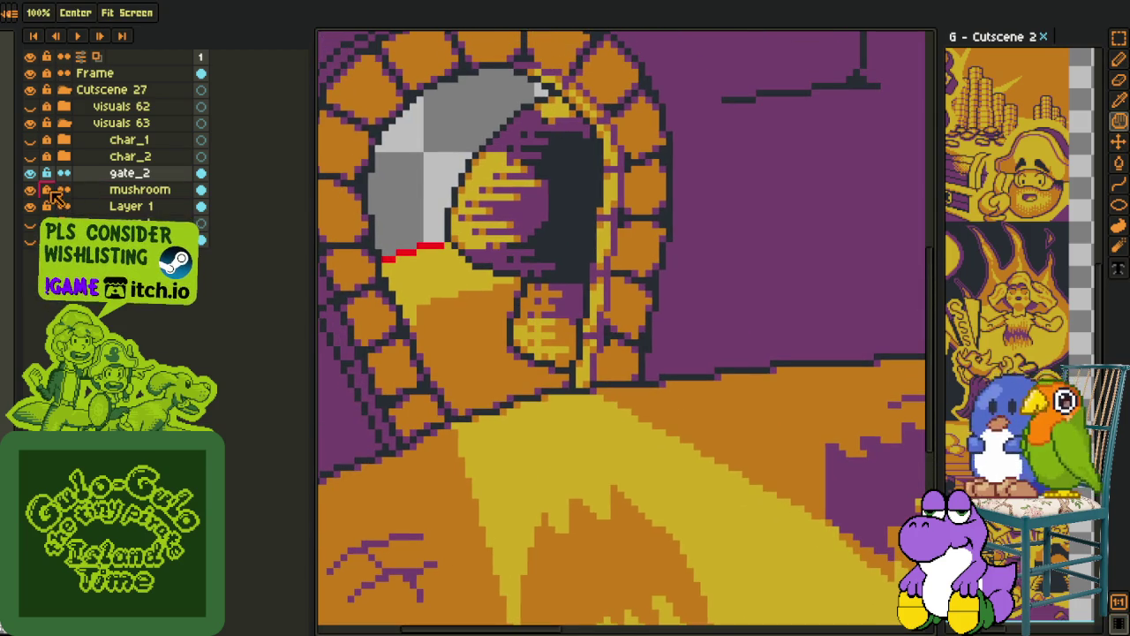
left_click(53, 191)
key("i")
scroll(535, 303, "up", 2)
Try moving gate_2 beneath the mushroom layer, then undo the reorder
scroll(467, 295, "up", 1)
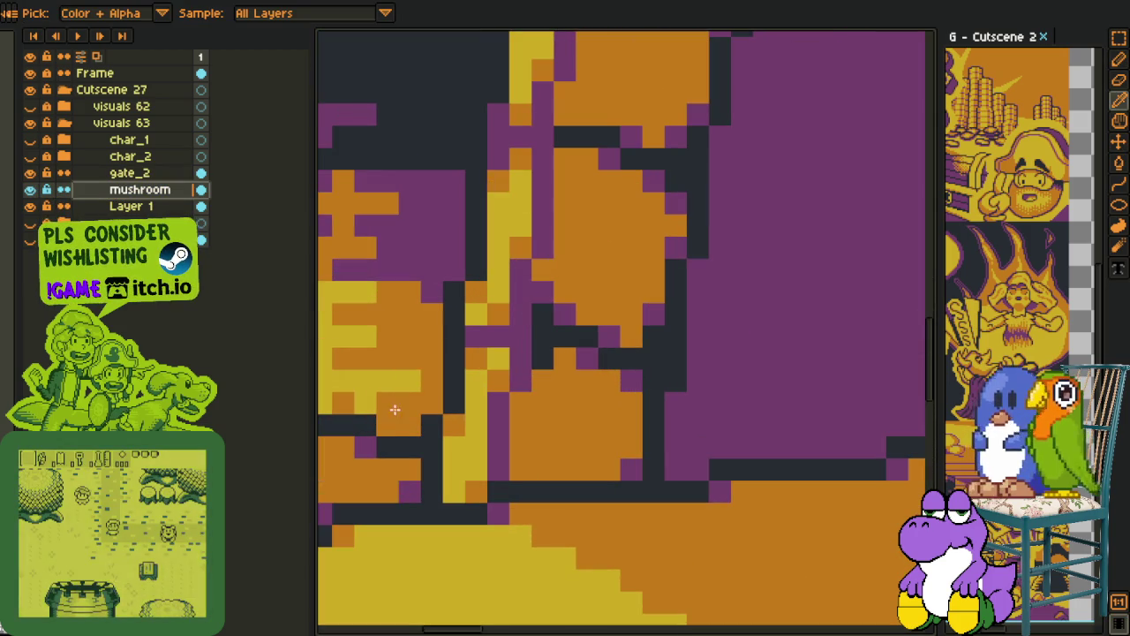
scroll(499, 426, "down", 3)
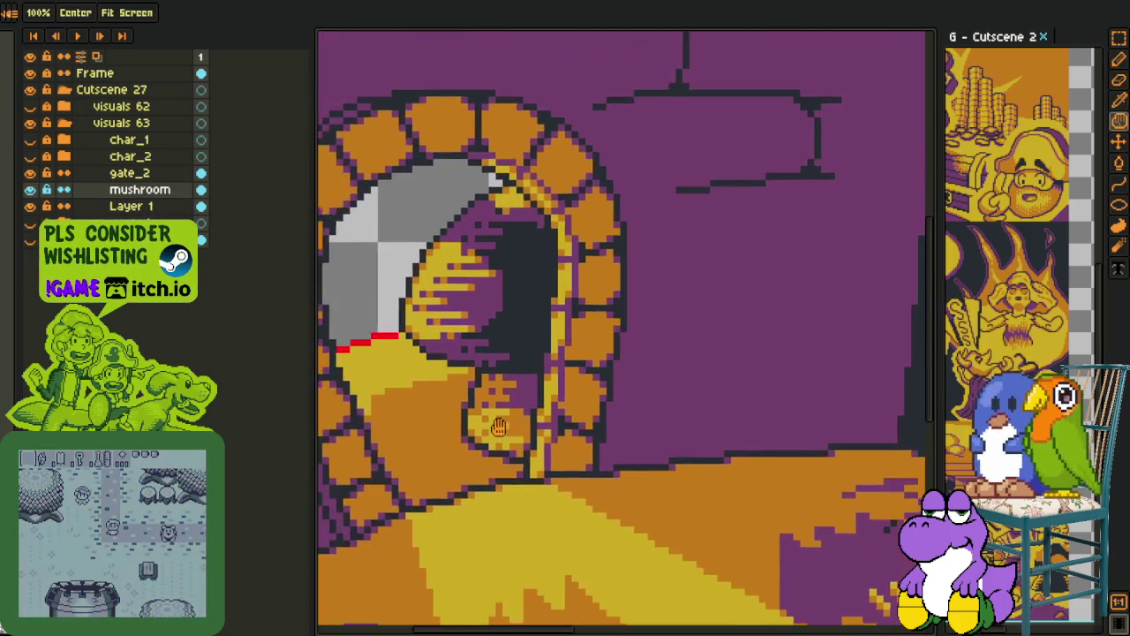
scroll(499, 427, "up", 3)
scroll(462, 330, "down", 5)
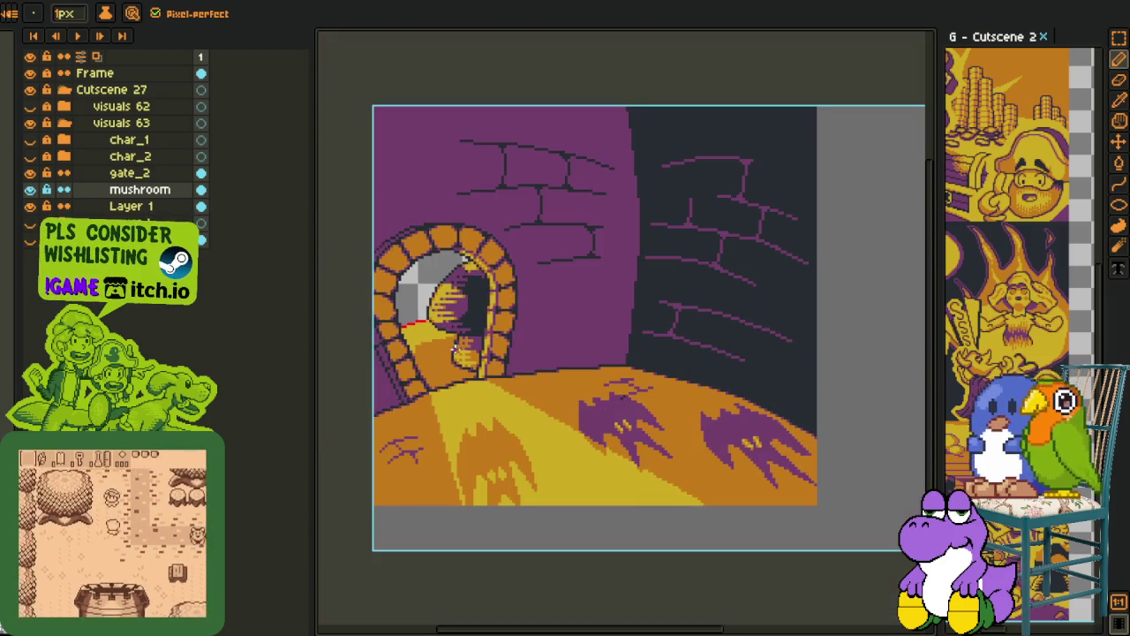
key("i")
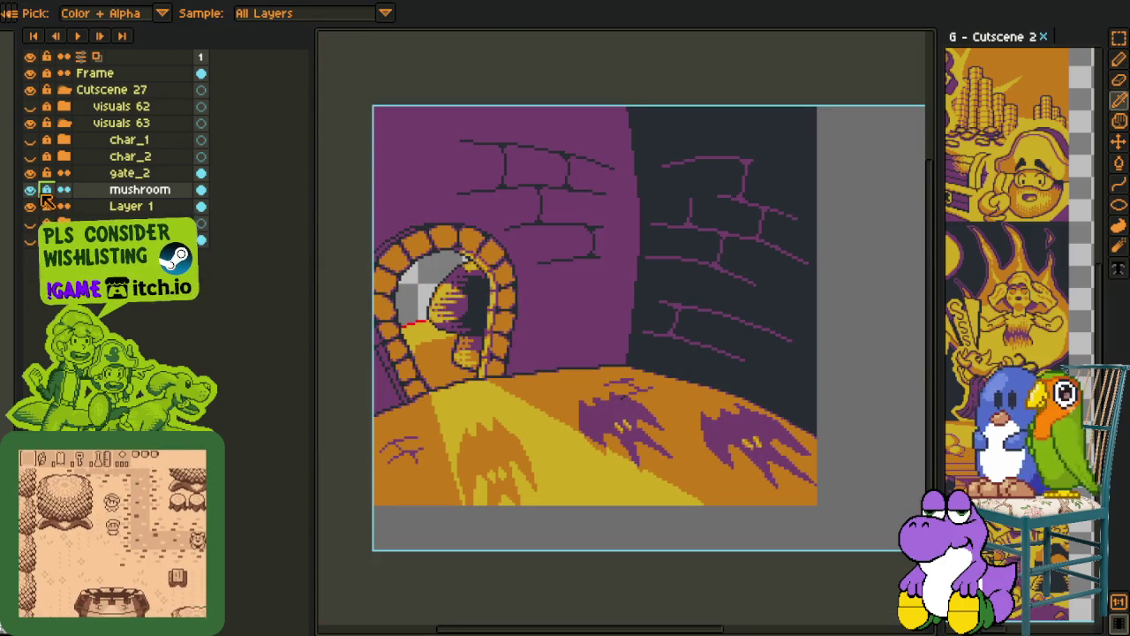
mouse_move(38, 211)
left_mouse_down()
mouse_move(96, 186)
mouse_move(97, 206)
left_mouse_up()
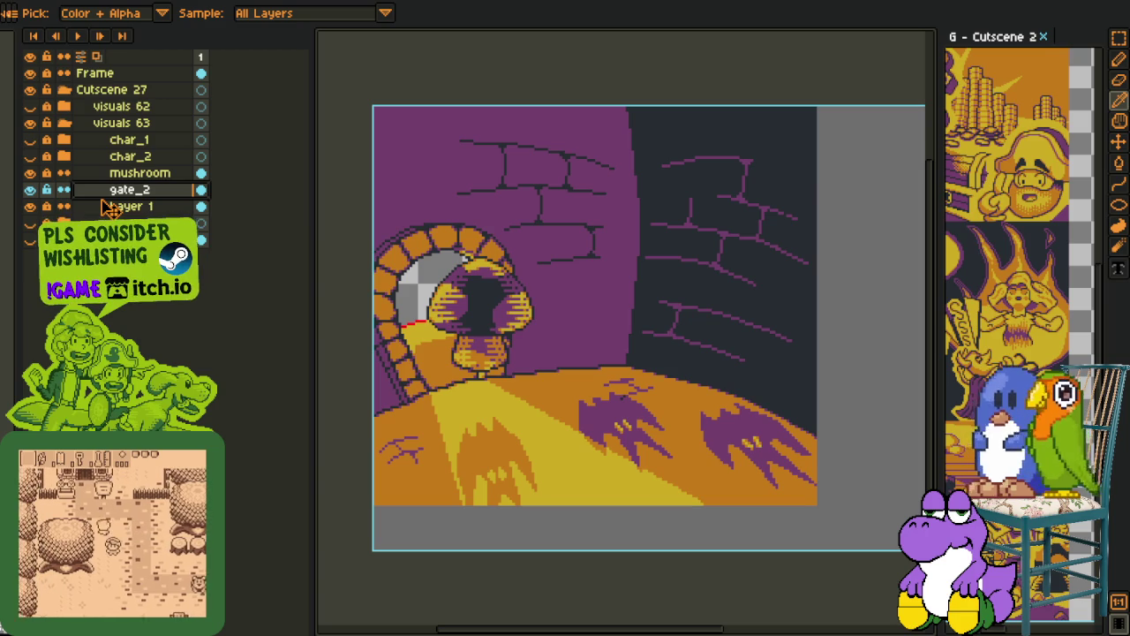
key("ctrl+z")
Toggle gate_2 visibility, then show the mushroom layer and zoom into the doorway
left_click(30, 173)
left_click(30, 173)
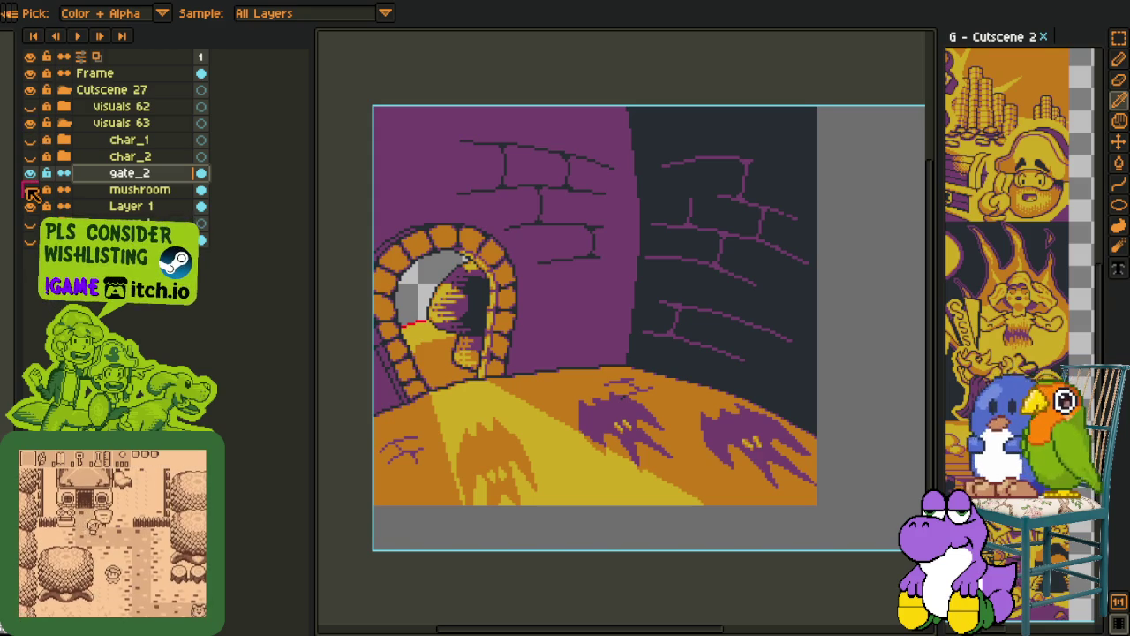
left_click(29, 174, "alt")
left_click(29, 173, "alt")
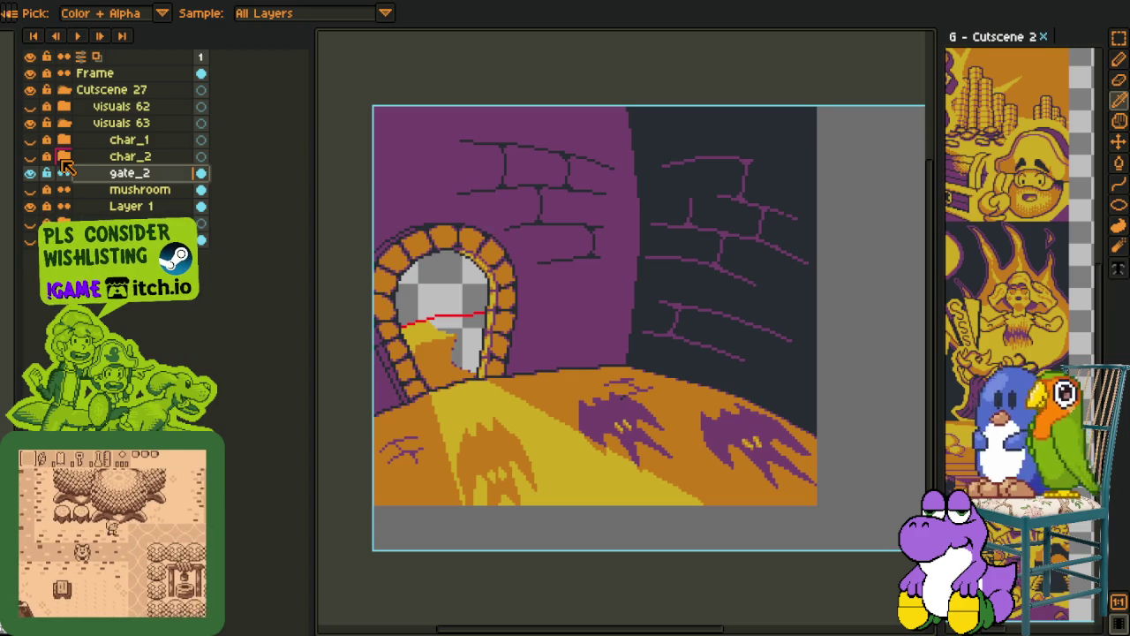
left_click(31, 189)
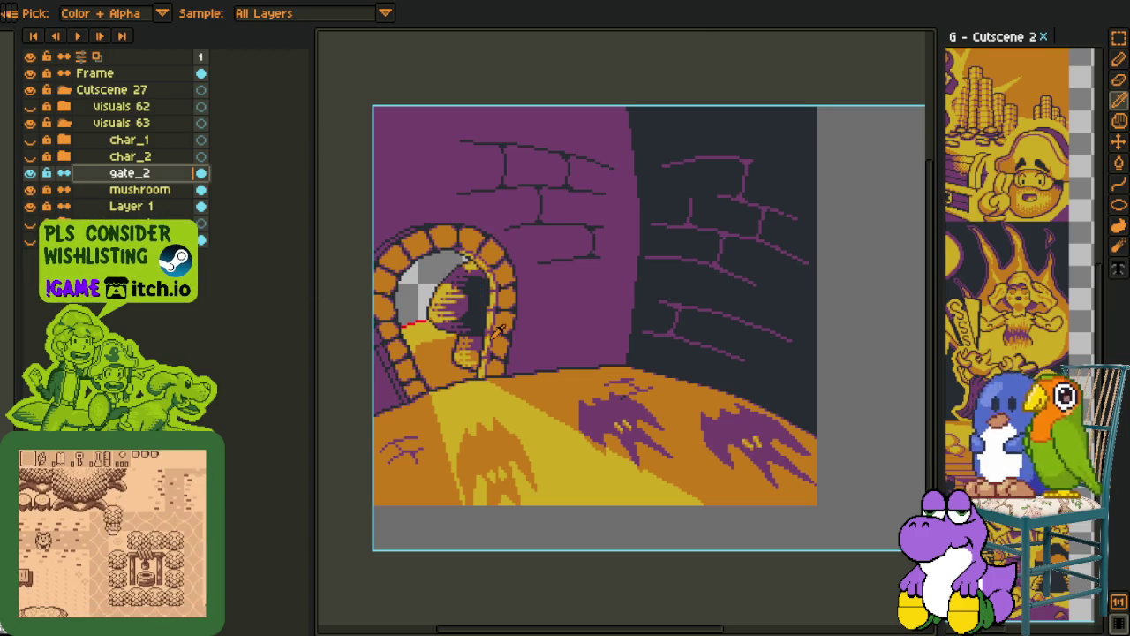
scroll(499, 329, "up", 1)
scroll(498, 329, "up", 2)
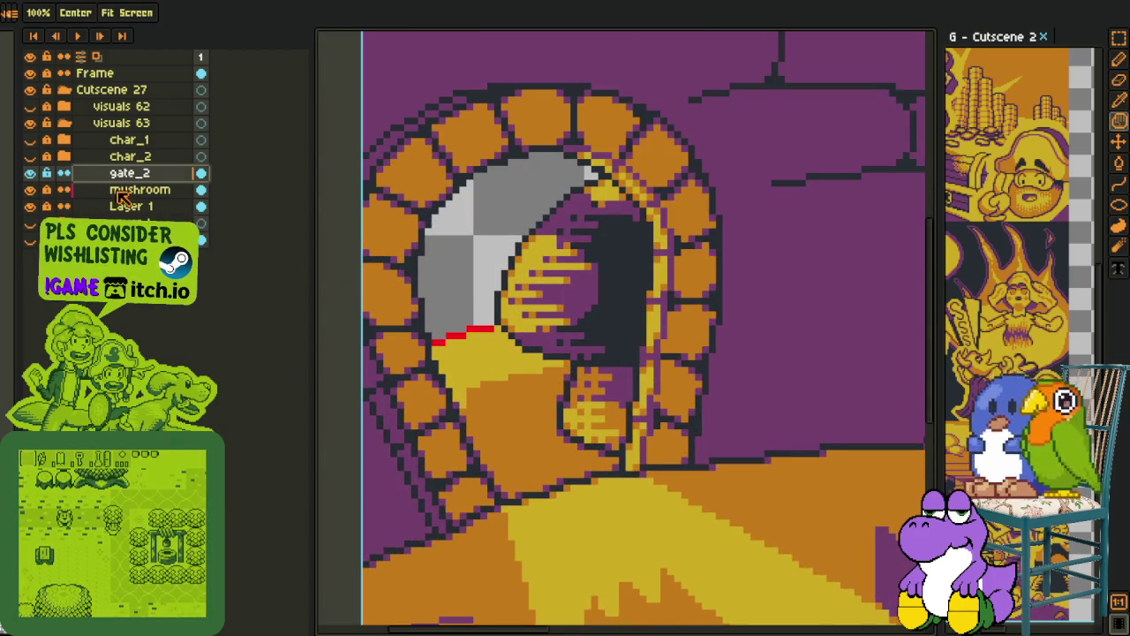
Fill two red pixel runs at the doorway with the dark outline colour, then undo them
left_click_drag(618, 353, 667, 411)
scroll(515, 332, "up", 2)
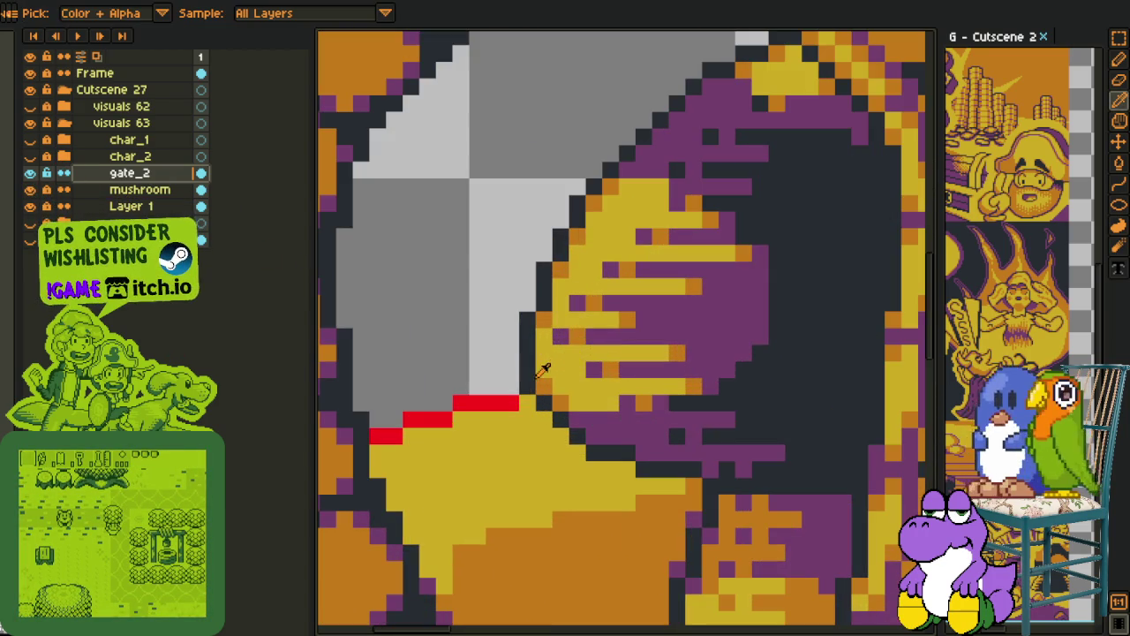
key("g")
left_click(485, 403)
left_click(411, 419)
left_click(391, 432)
scroll(392, 432, "down", 3)
scroll(402, 432, "up", 2)
scroll(411, 432, "up", 1)
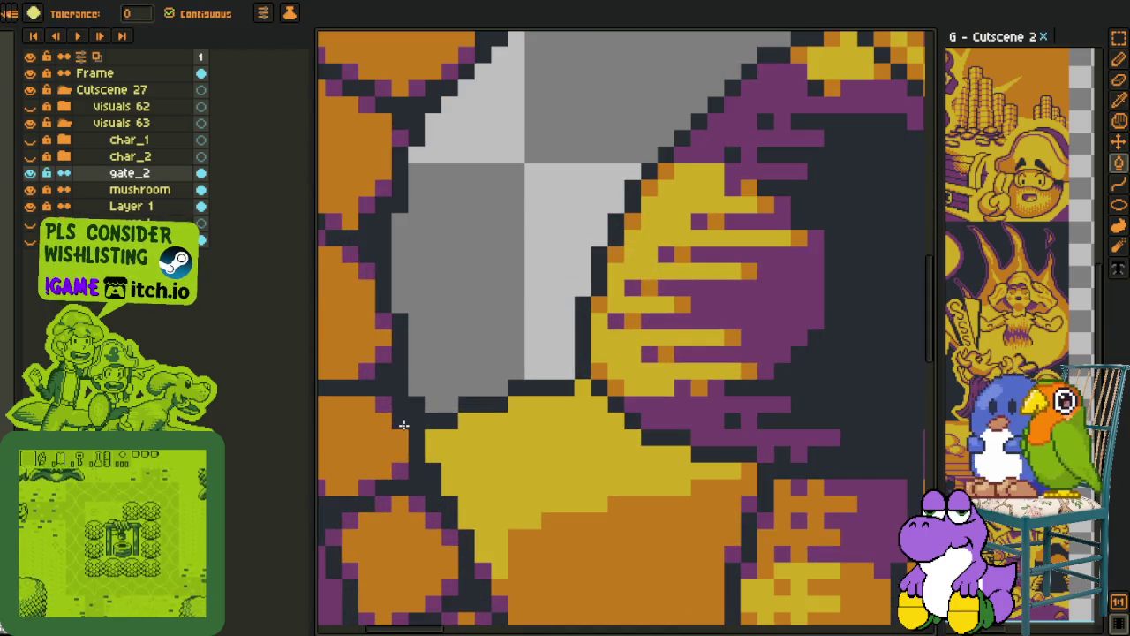
key("ctrl+z")
key("ctrl+z")
key("ctrl+z")
key("g")
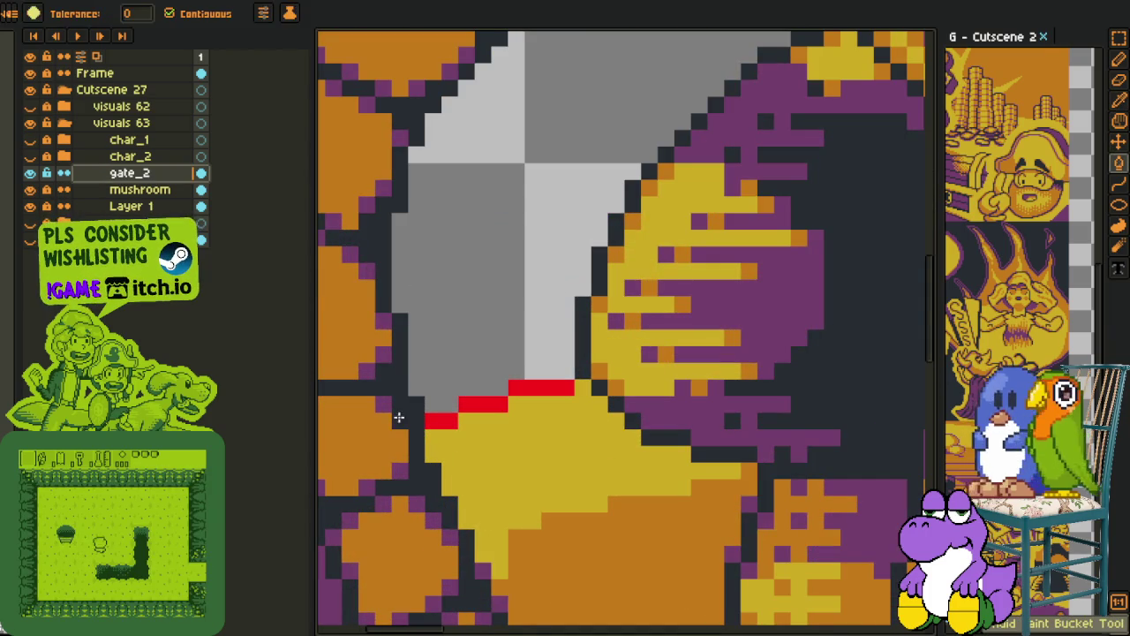
key("alt")
Recolour the three red pixel runs along the doorway's lower edge with the purple wall colour
left_click(411, 413, "alt")
left_click(441, 421)
left_click(483, 403)
left_click(540, 386)
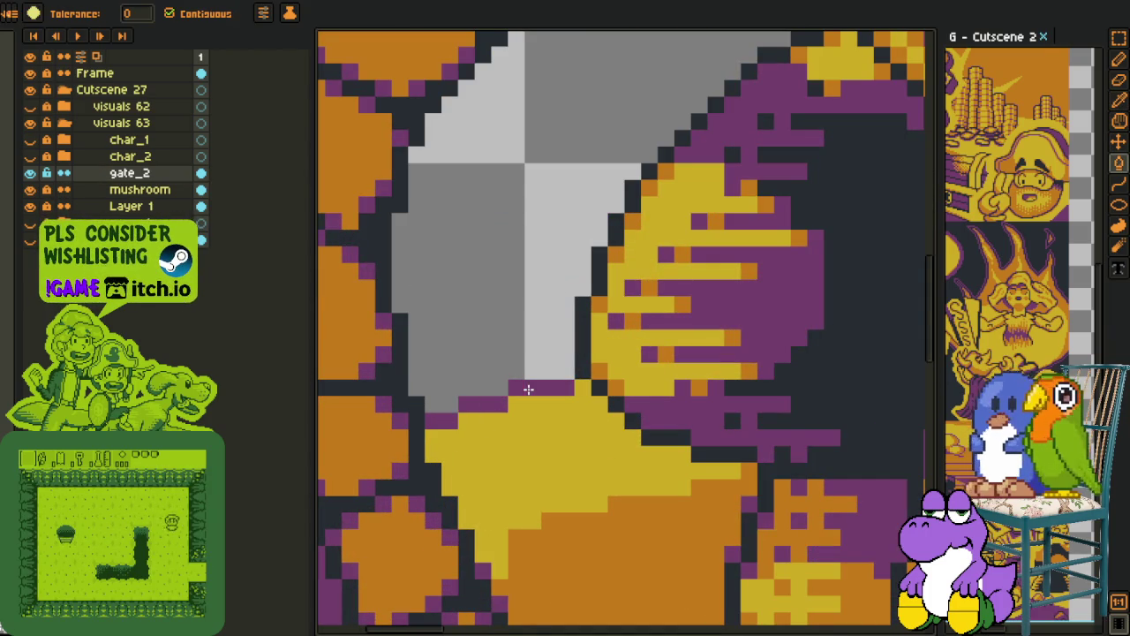
key("alt")
Add a few orange pixels along the dark outline with the Pencil
key("b")
left_click(425, 455)
left_click(449, 485)
left_click(466, 528)
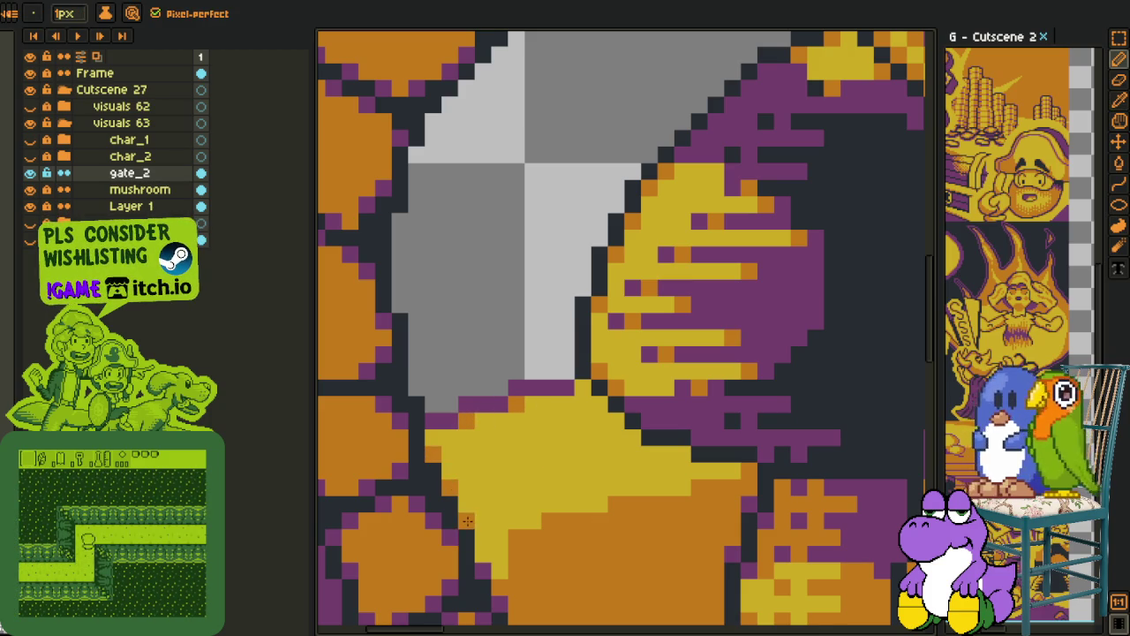
key("alt")
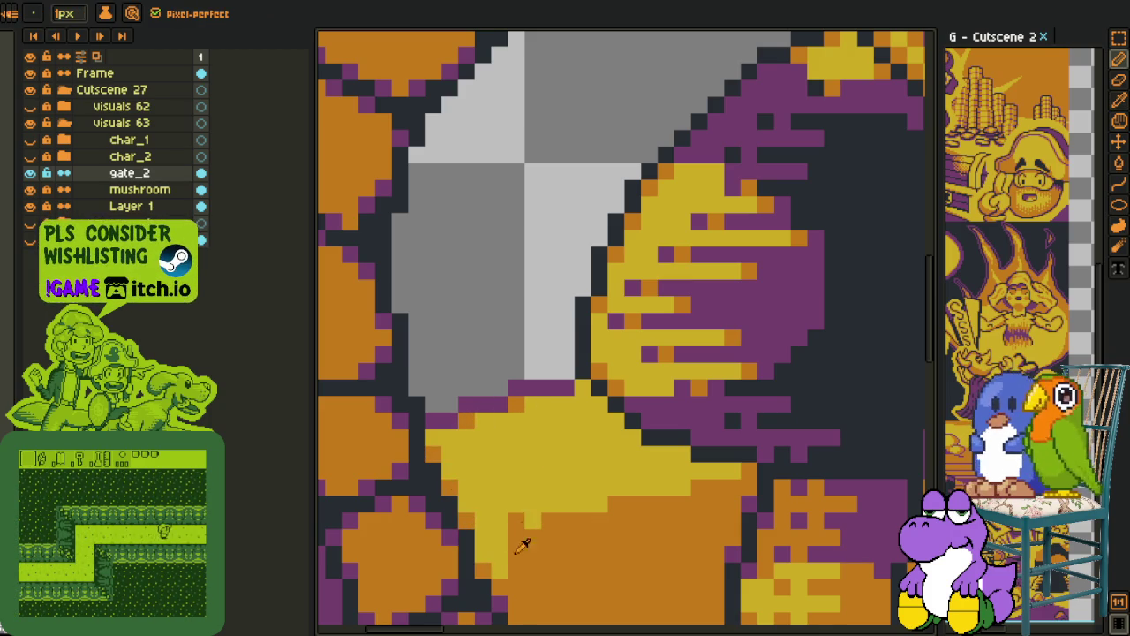
key("alt")
key("alt")
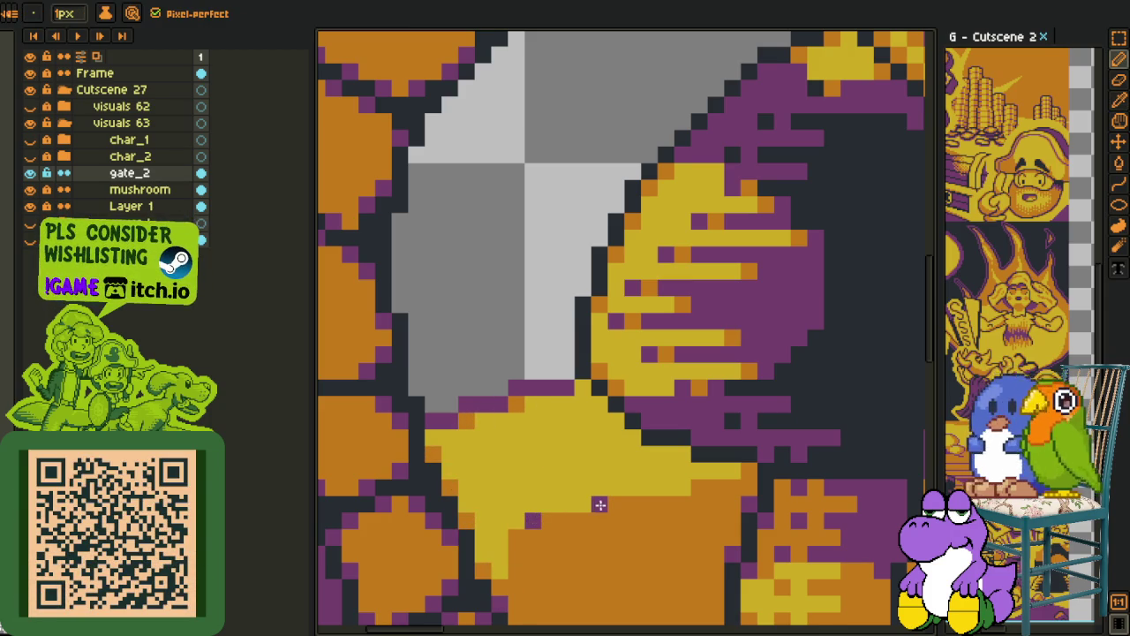
key("alt")
Paint yellow pixels and two short yellow drips below the figure into the orange floor
left_click(523, 533, "alt")
mouse_move(526, 534)
left_mouse_down()
mouse_move(526, 549)
mouse_move(505, 500)
left_mouse_up()
left_click(507, 540)
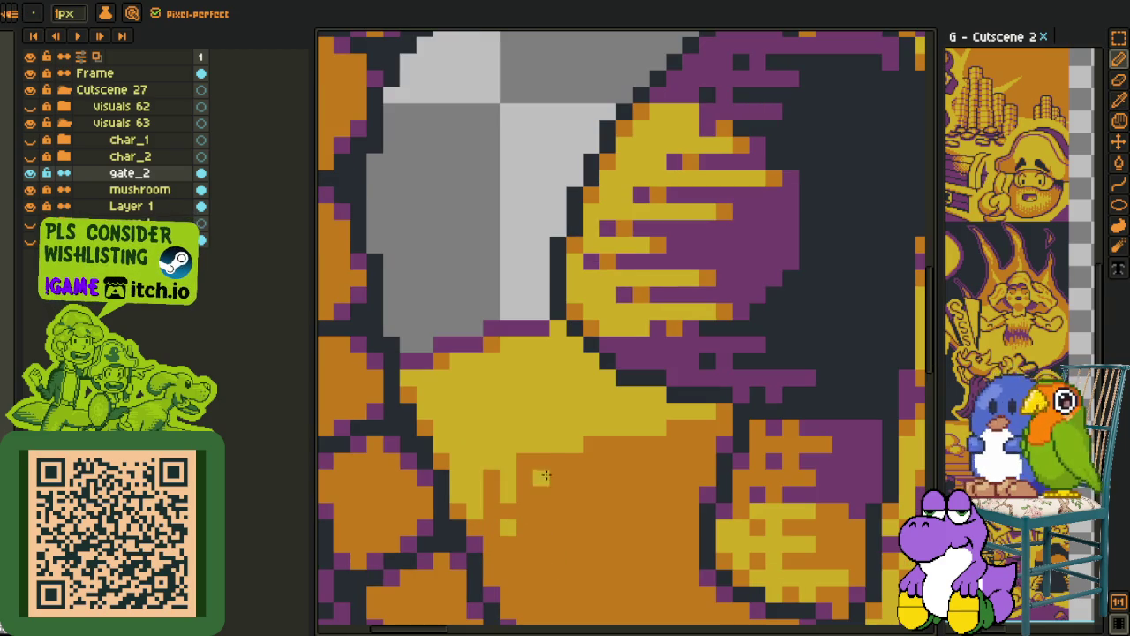
left_click_drag(538, 524, 538, 516)
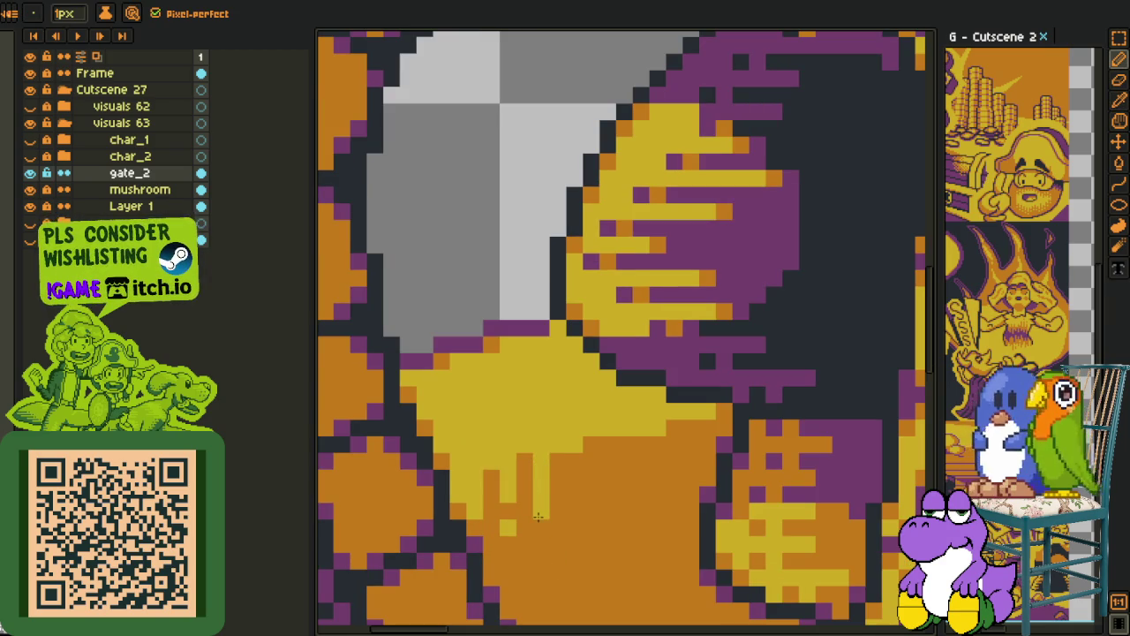
left_click_drag(572, 454, 570, 479)
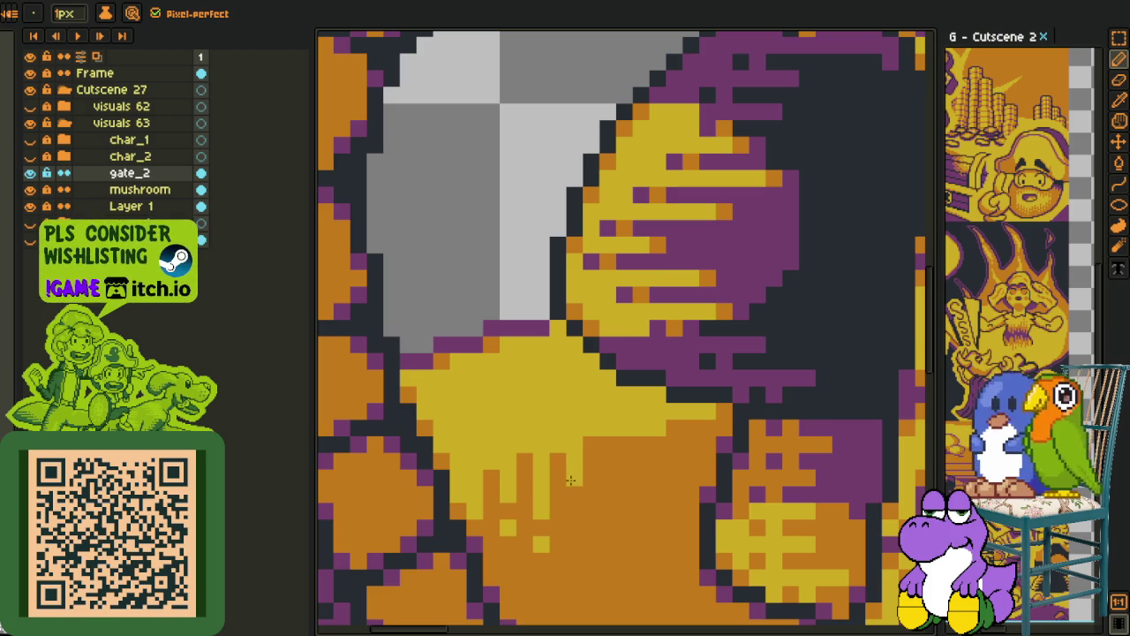
Sample colours and draw a longer vertical yellow drip ending in the orange
left_click(600, 438, "alt")
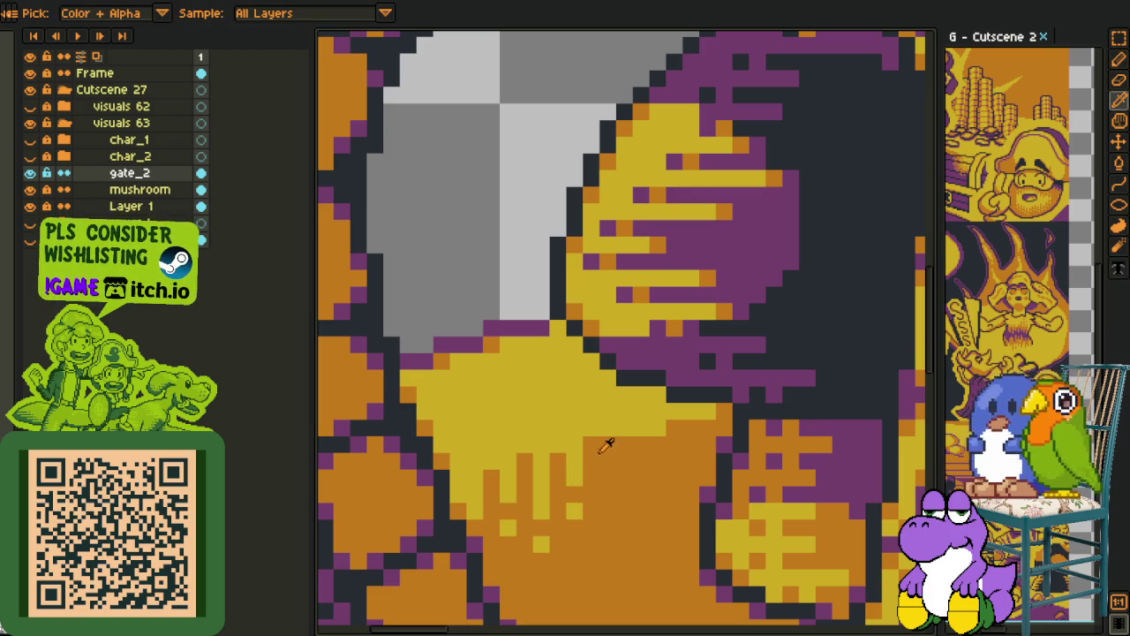
left_click(618, 427, "alt")
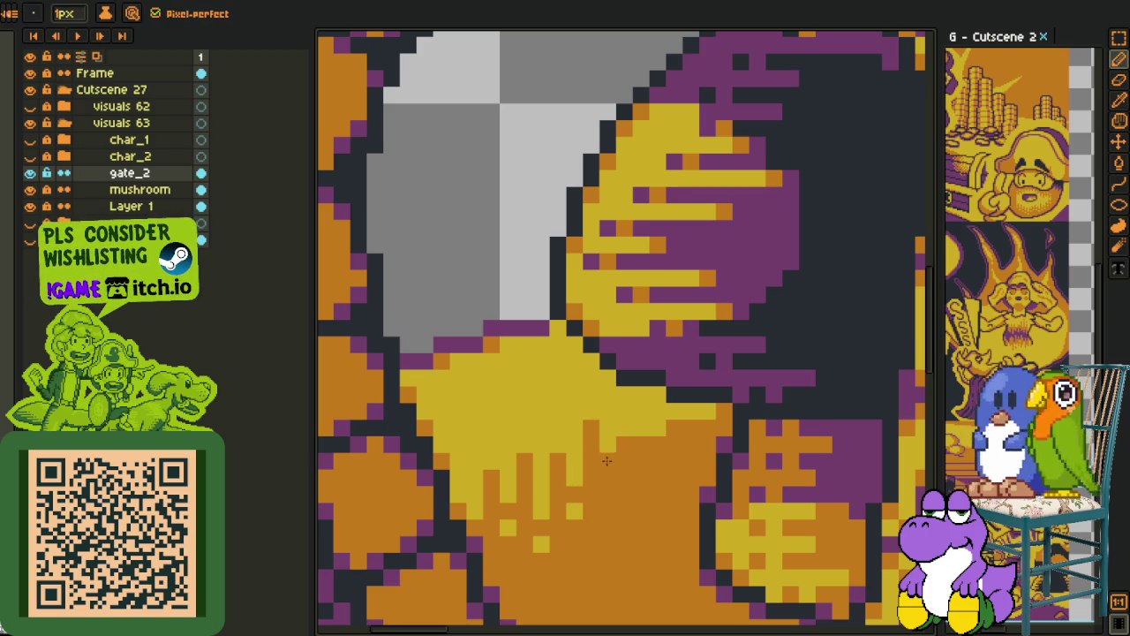
left_click(633, 434, "alt")
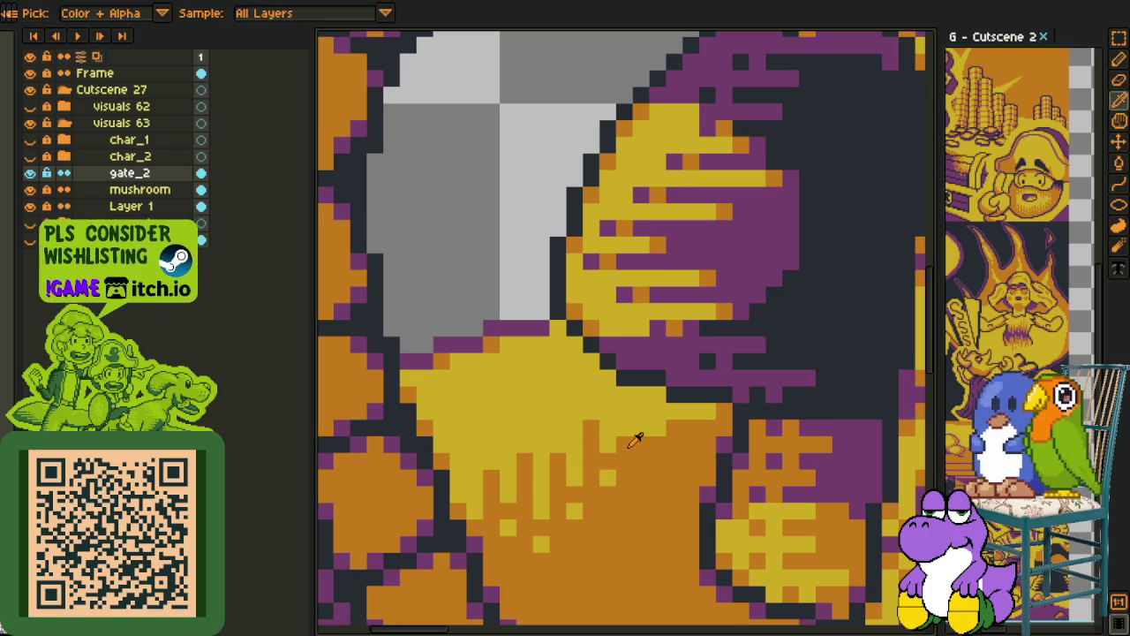
left_click(644, 420, "alt")
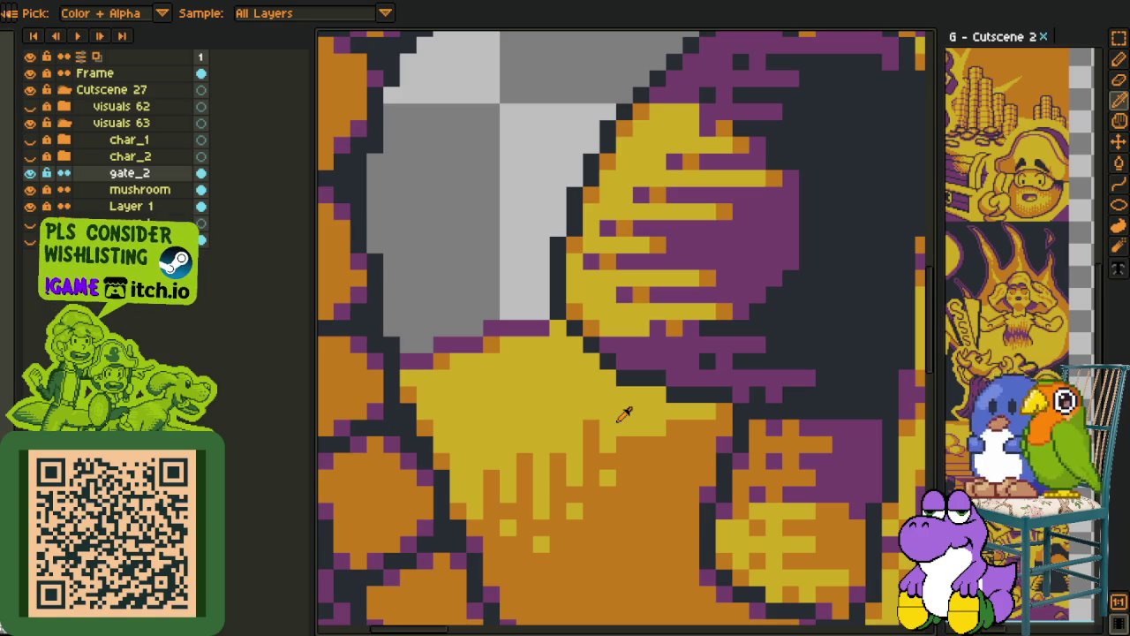
left_click_drag(639, 430, 637, 476)
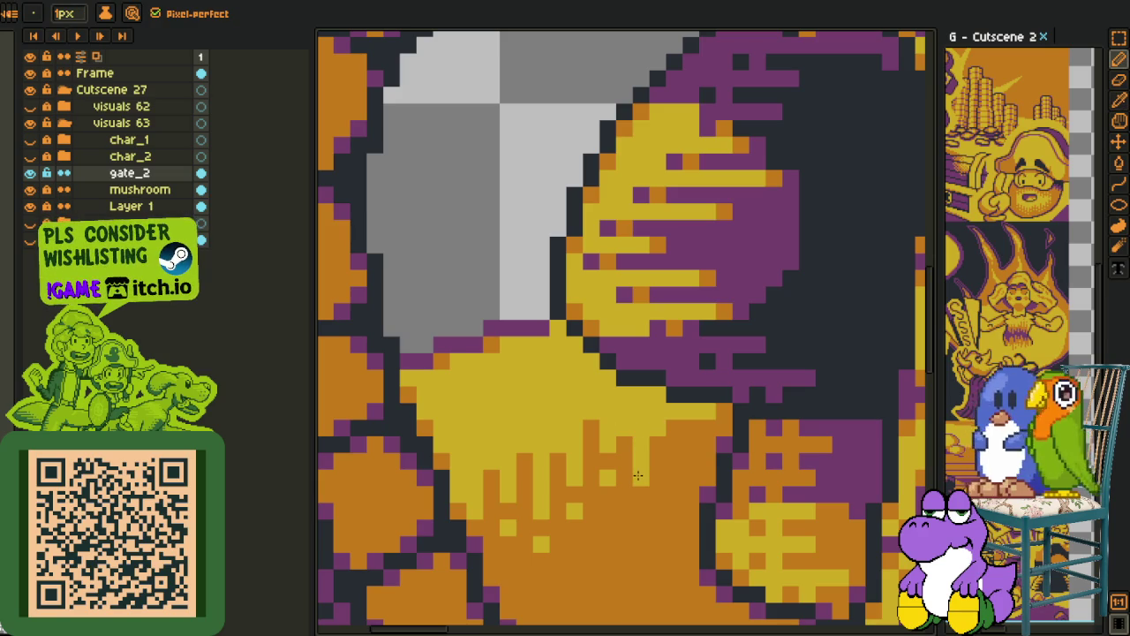
left_click(640, 510)
key("alt")
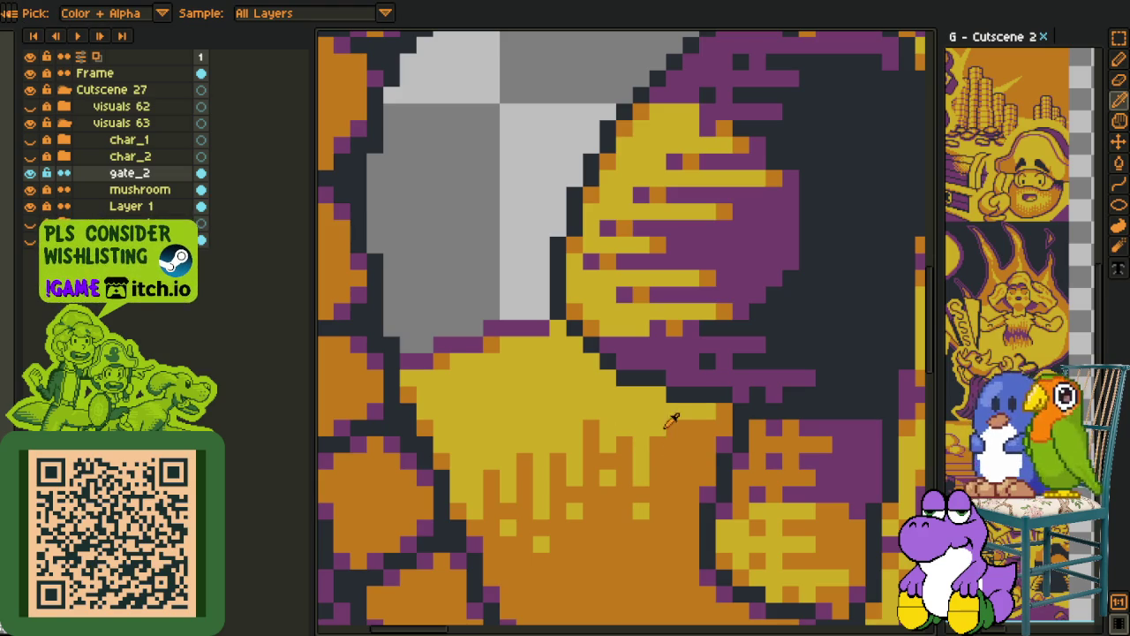
left_click(676, 411, "alt")
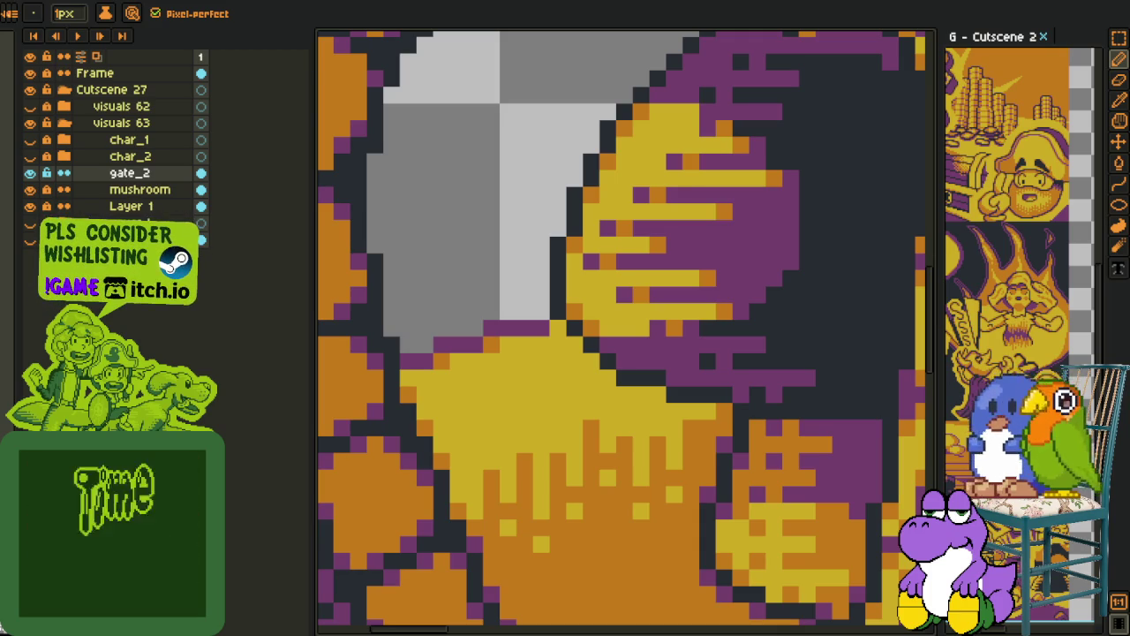
Pan the view over more of the figure and sample its colours
key("space")
left_click_drag(715, 482, 642, 411)
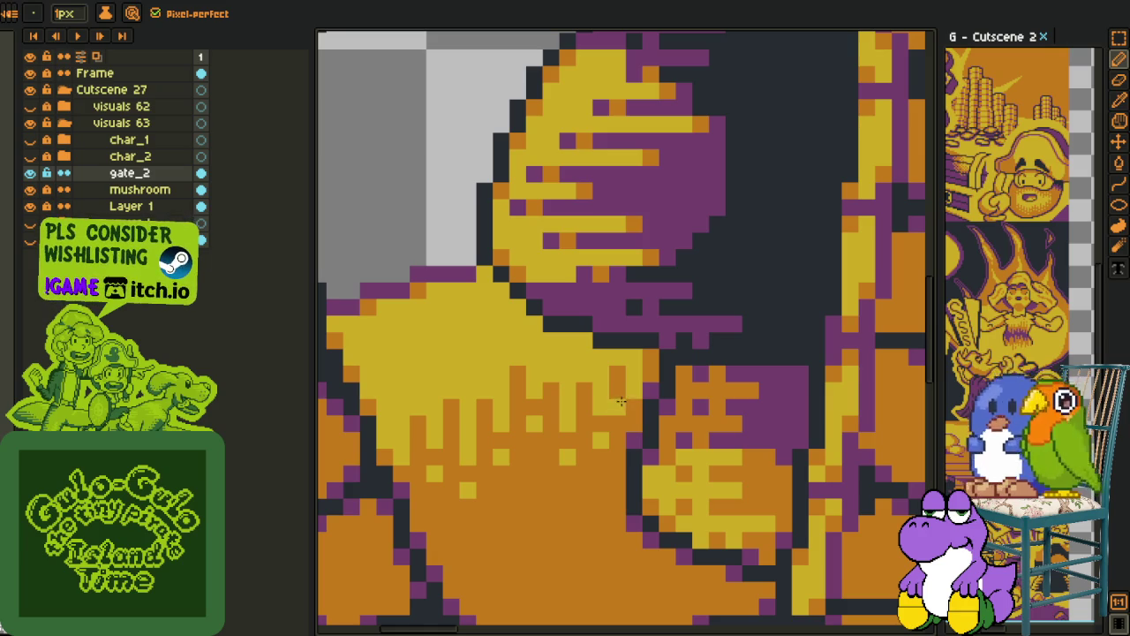
left_click(629, 387, "alt")
left_click(628, 371, "alt")
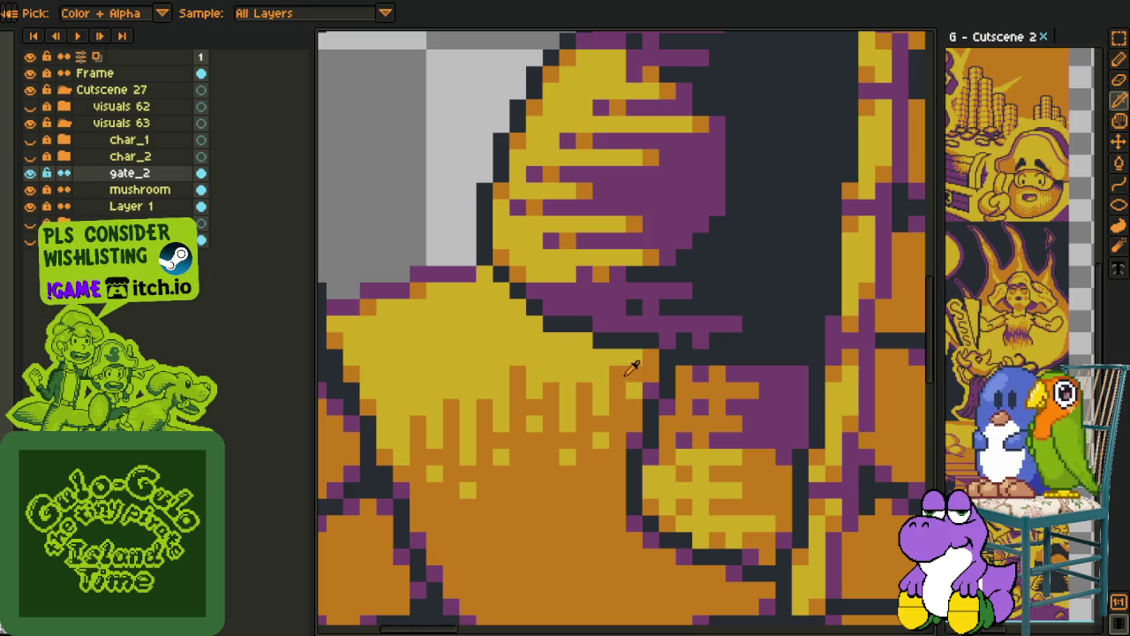
scroll(647, 347, "down", 3)
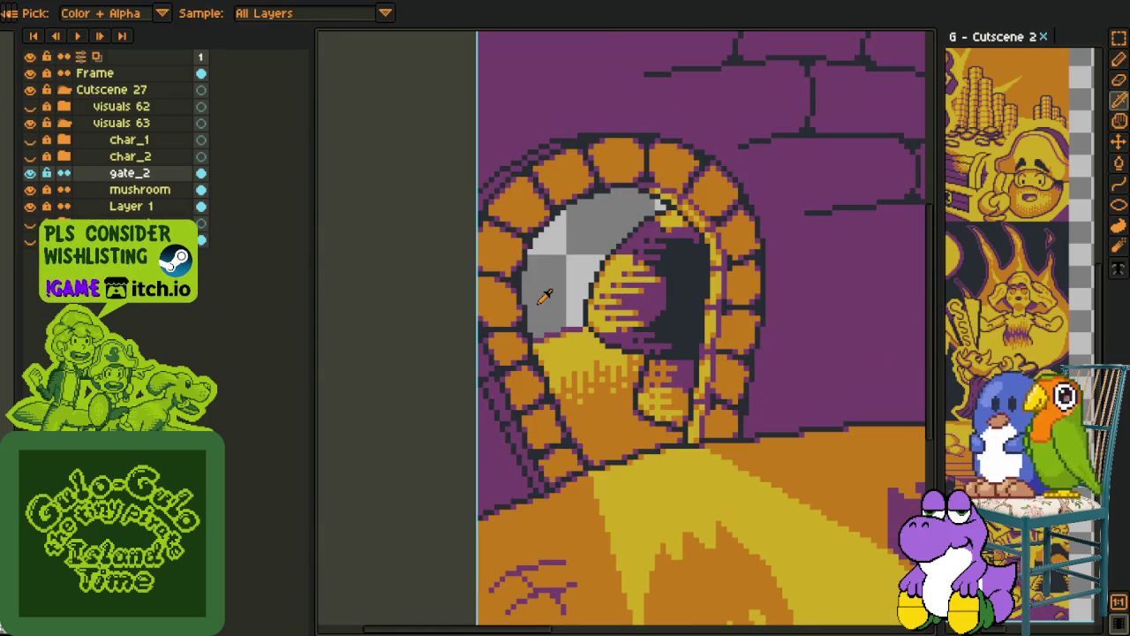
scroll(544, 296, "up", 1)
scroll(552, 314, "up", 1)
scroll(572, 285, "down", 2)
scroll(572, 285, "up", 2)
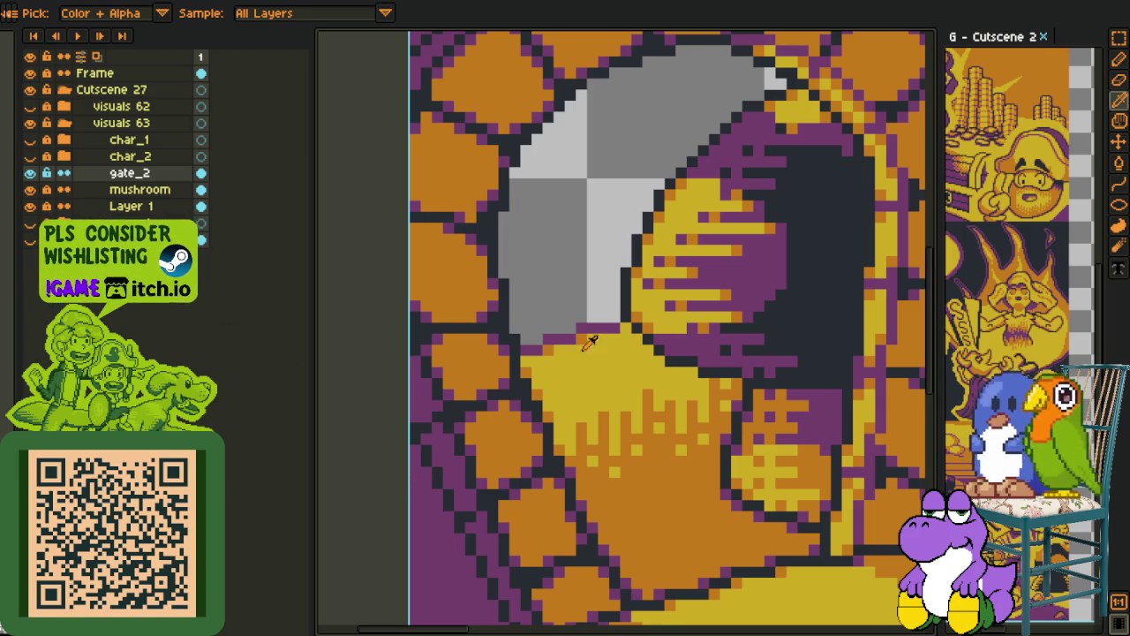
Fill the grey doorway panes yellow with the Paint Bucket
scroll(589, 341, "down", 3)
scroll(574, 339, "up", 3)
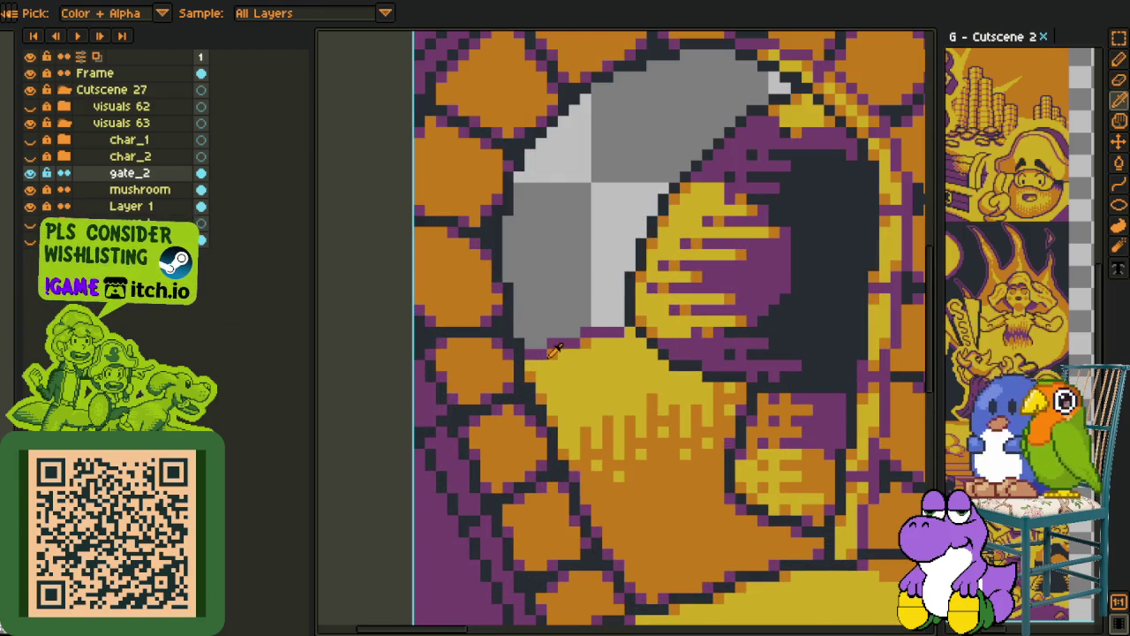
scroll(557, 345, "down", 2)
scroll(530, 388, "down", 1)
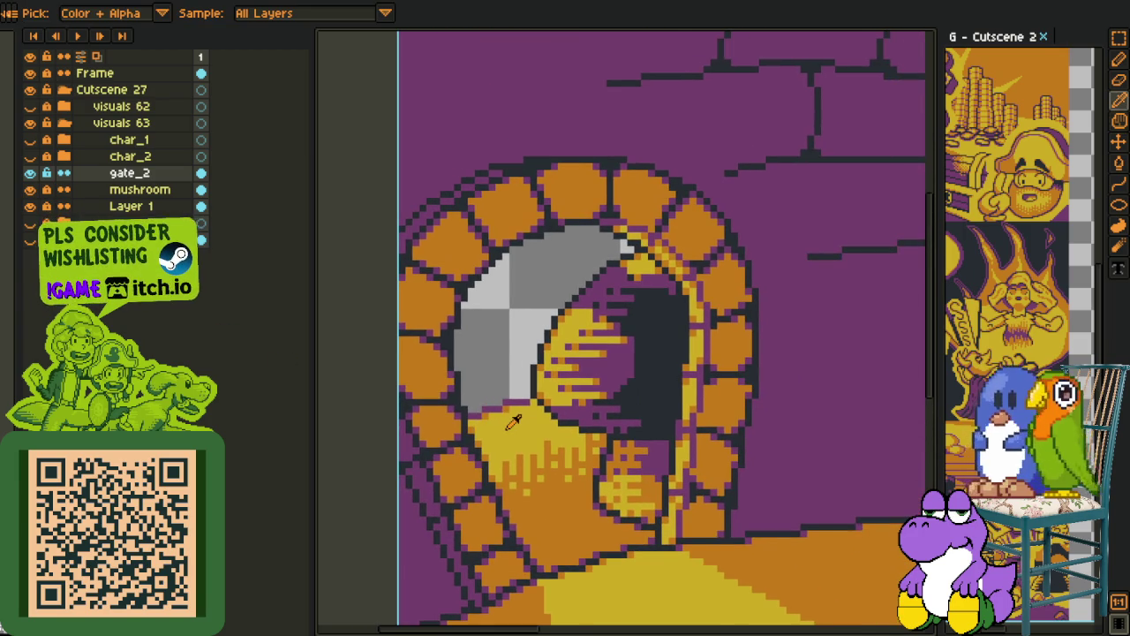
key("g")
left_click(507, 326)
scroll(506, 329, "down", 2)
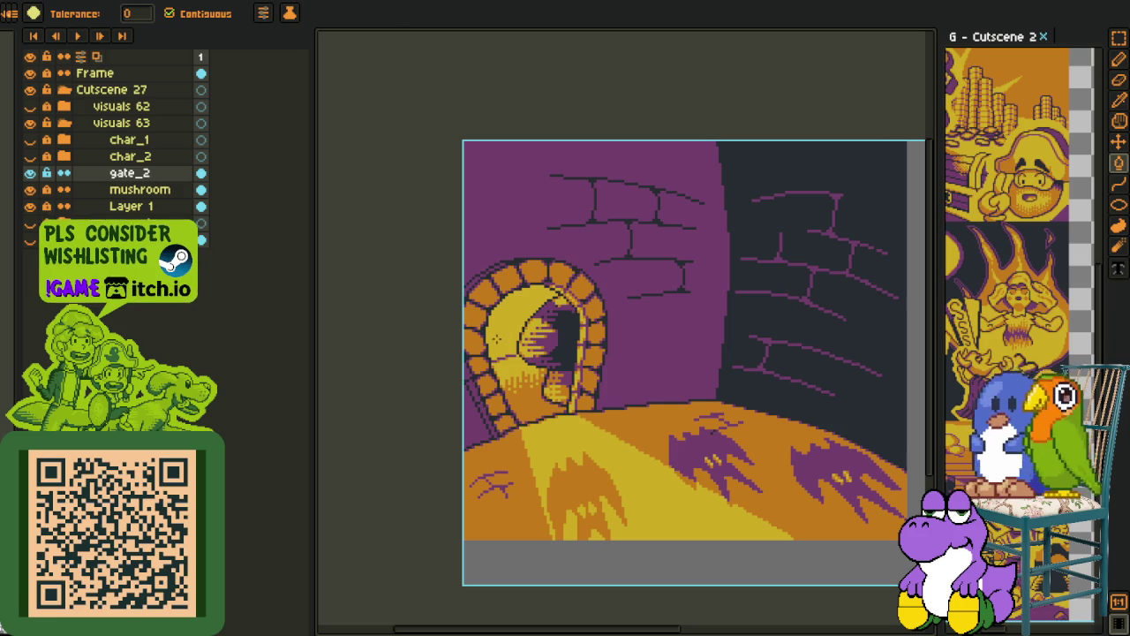
key("o")
scroll(477, 366, "up", 2)
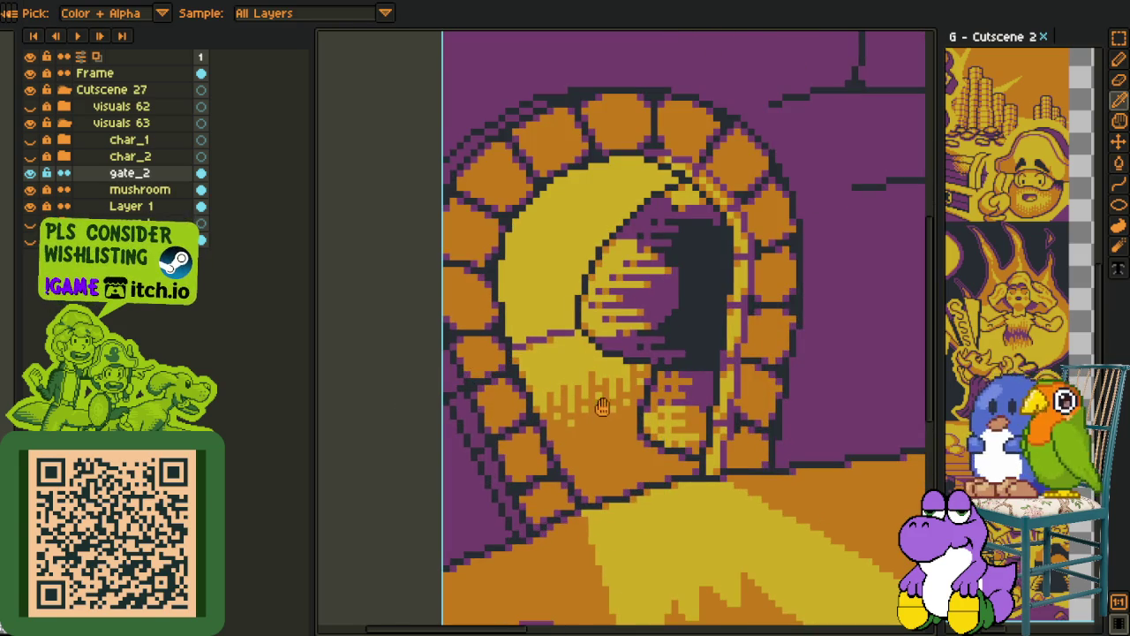
left_click_drag(601, 406, 572, 463)
Drag the canvas/preview splitter left to widen the preview panel
key("l")
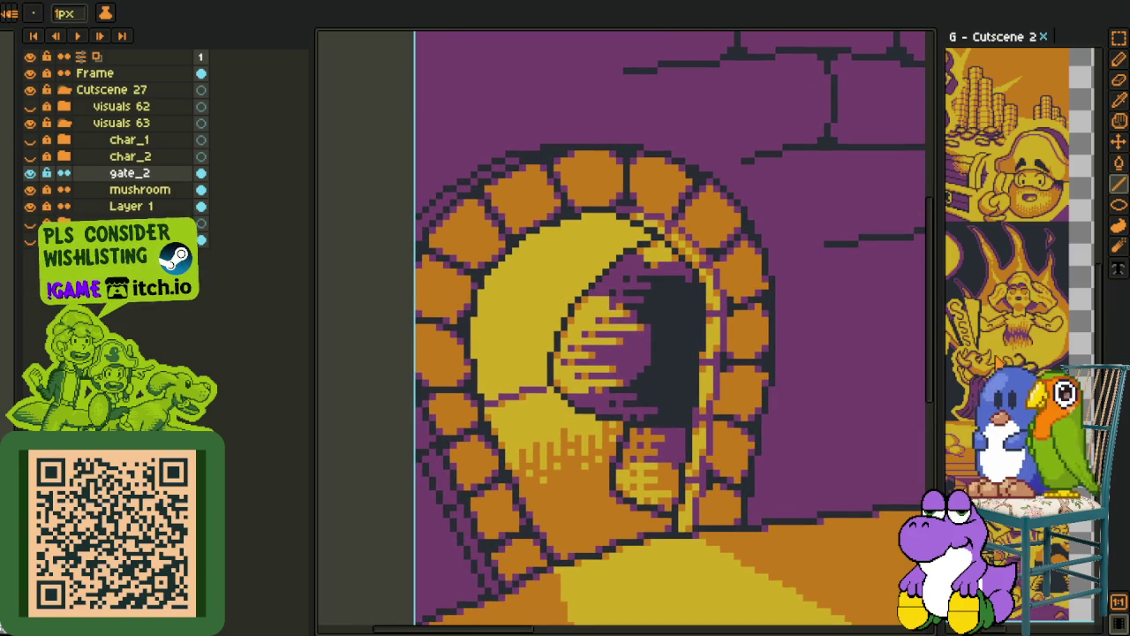
mouse_move(938, 371)
left_mouse_down()
mouse_move(754, 375)
mouse_move(826, 402)
left_mouse_up()
key("h")
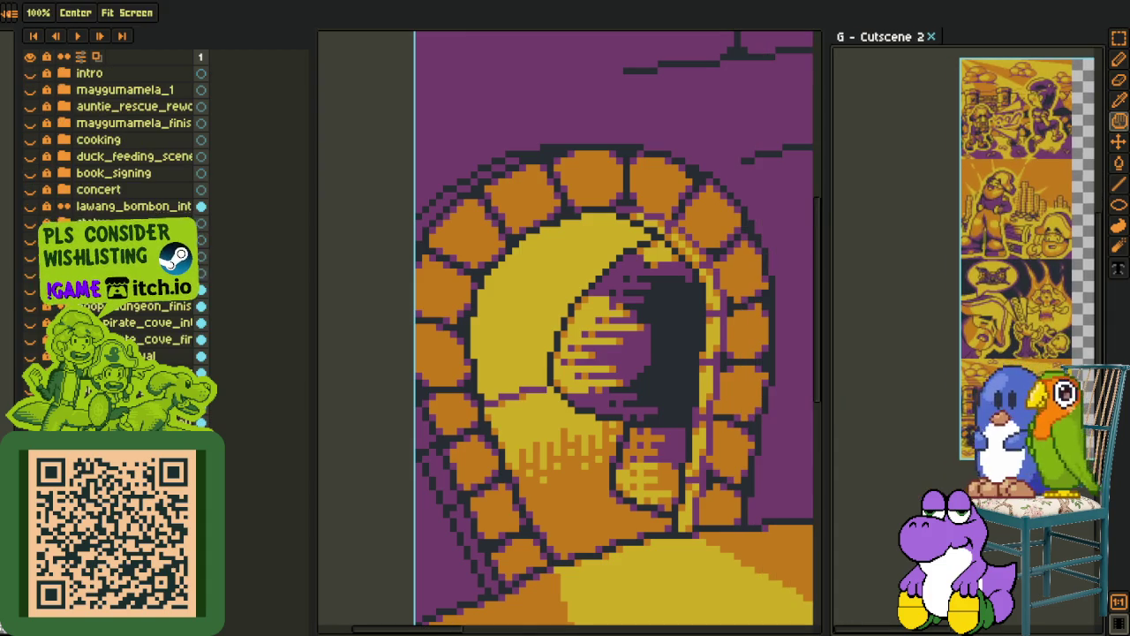
scroll(677, 384, "down", 3)
key("i")
scroll(539, 401, "up", 3)
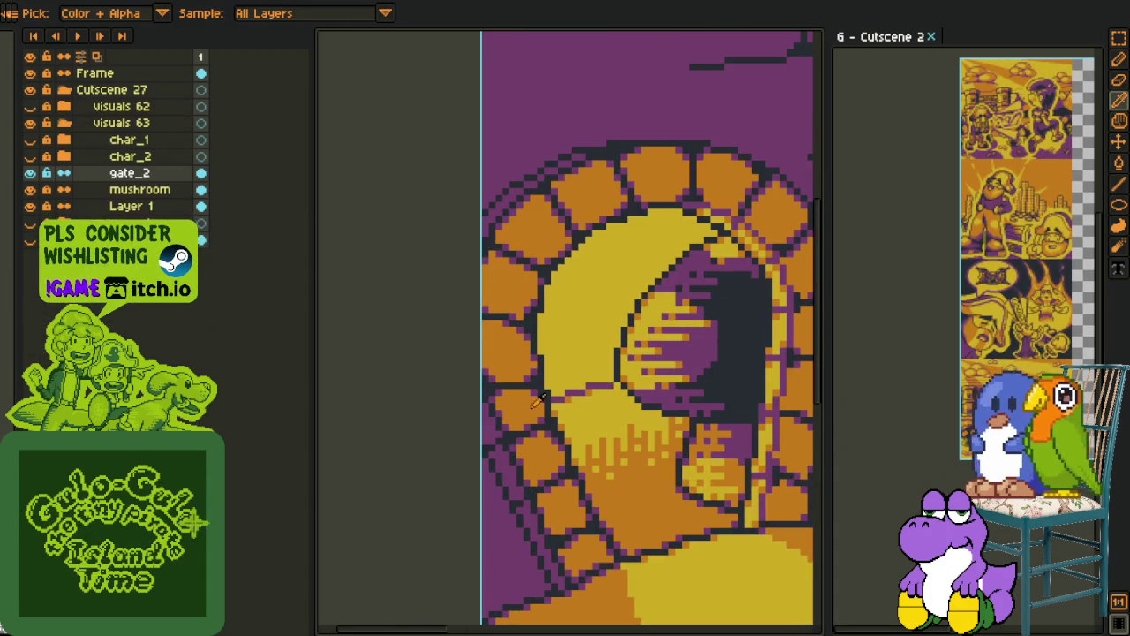
Reveal the gate's grey window and add a new layer above the mushroom layer
left_click(30, 222)
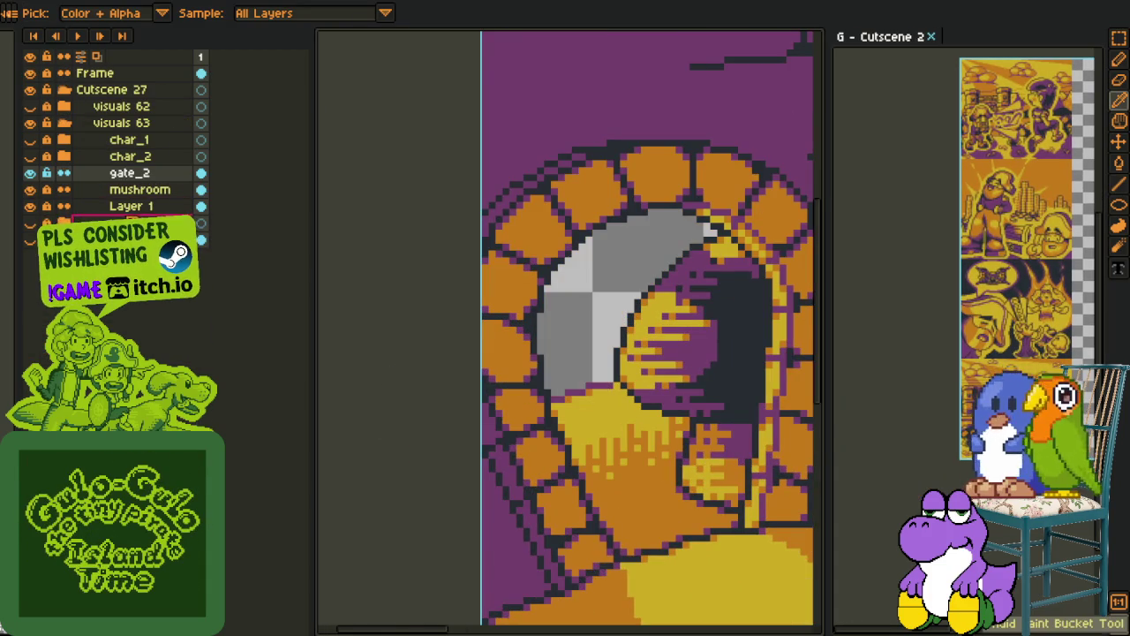
left_click_drag(147, 209, 147, 205)
right_click(148, 202)
mouse_move(190, 225)
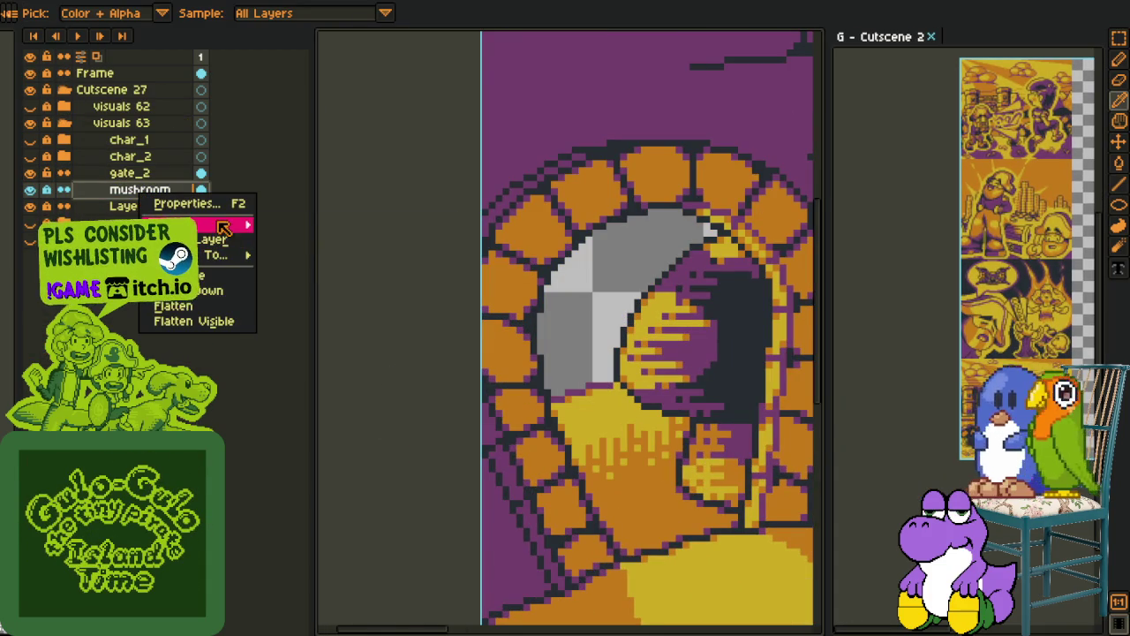
left_click(309, 224)
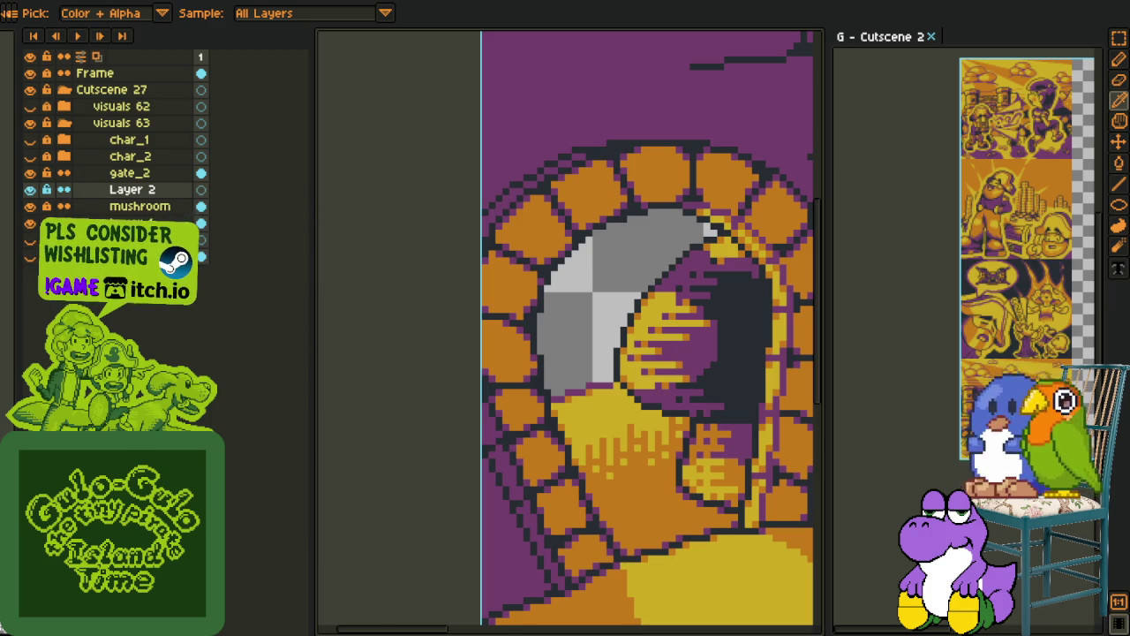
Frame the whole arch and move Layer 2 below mushroom and Layer 1
scroll(989, 265, "up", 3)
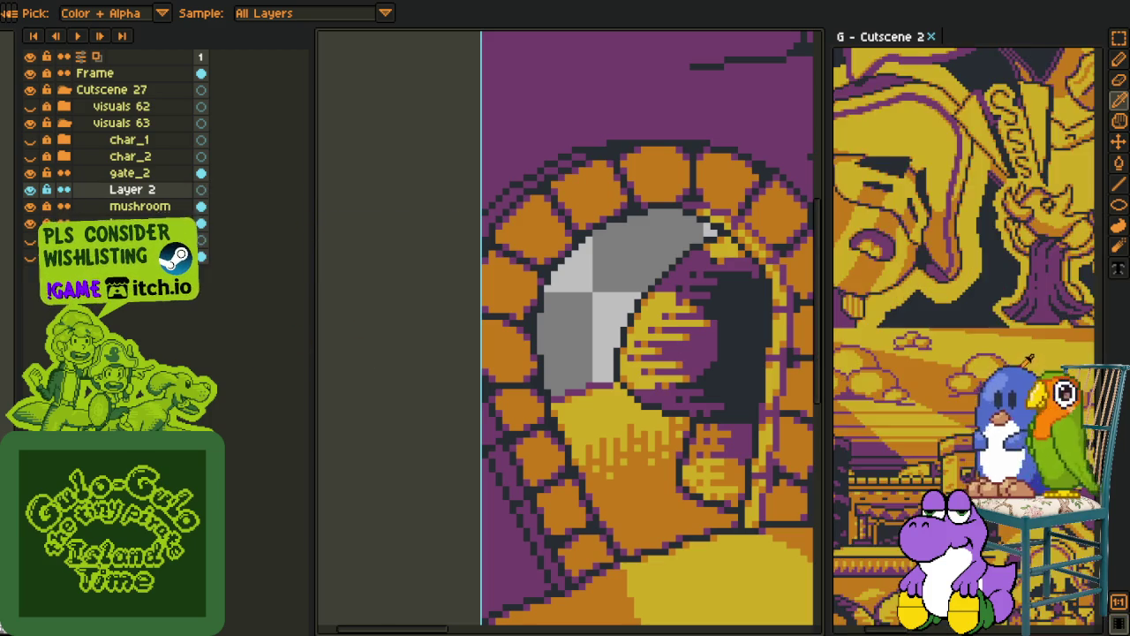
scroll(989, 265, "down", 1)
scroll(987, 371, "down", 1)
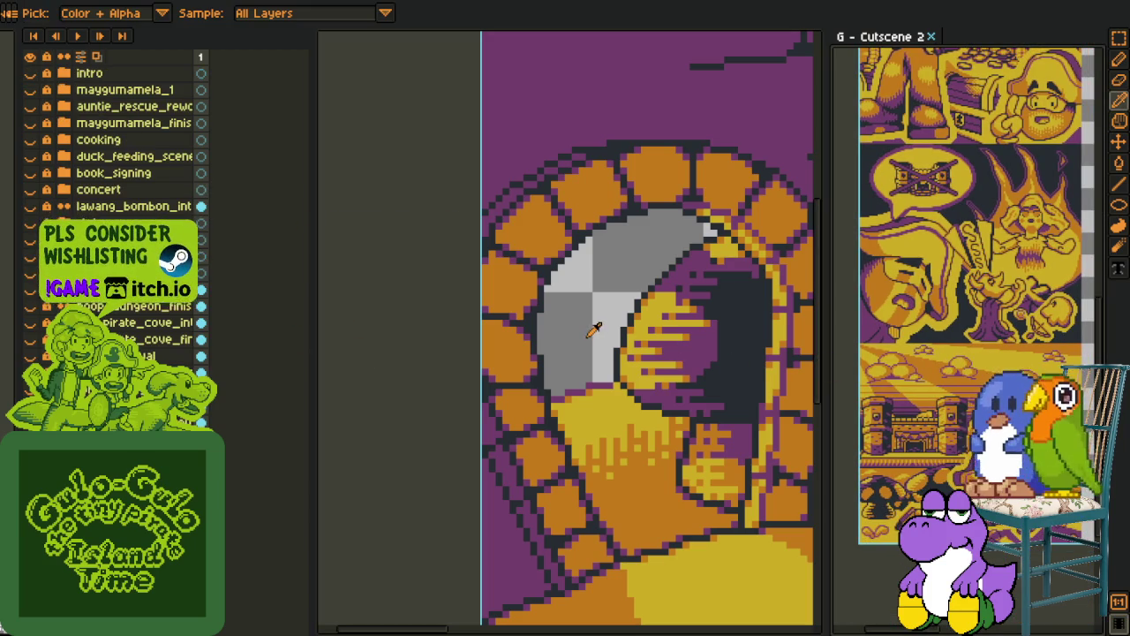
scroll(579, 329, "down", 2)
scroll(574, 340, "down", 1)
left_click_drag(568, 352, 516, 336)
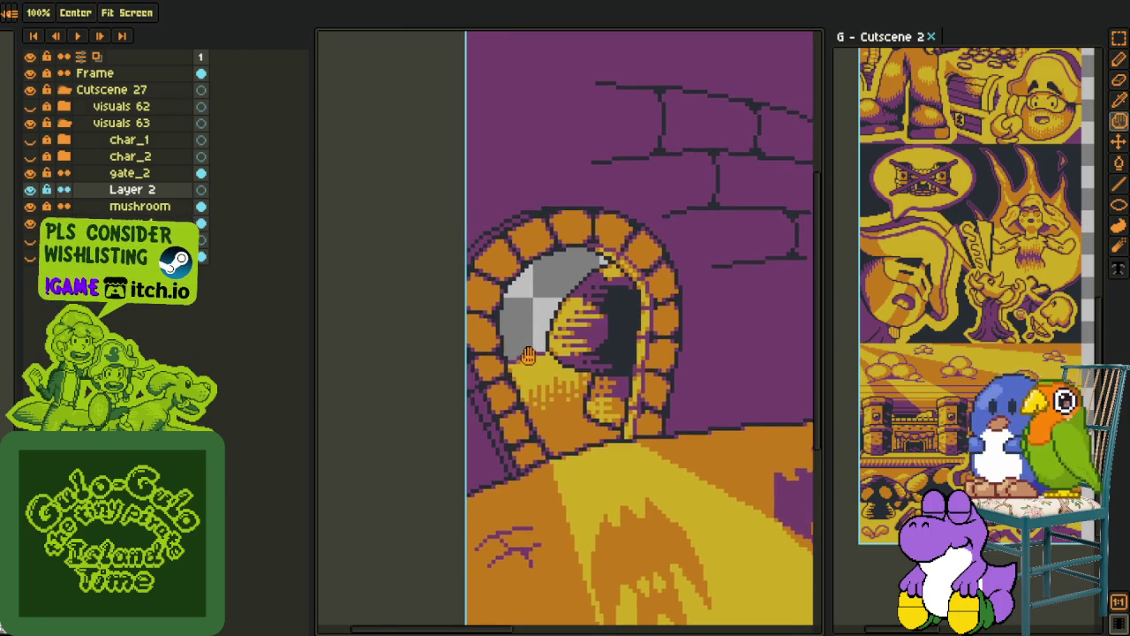
left_click_drag(404, 343, 463, 380)
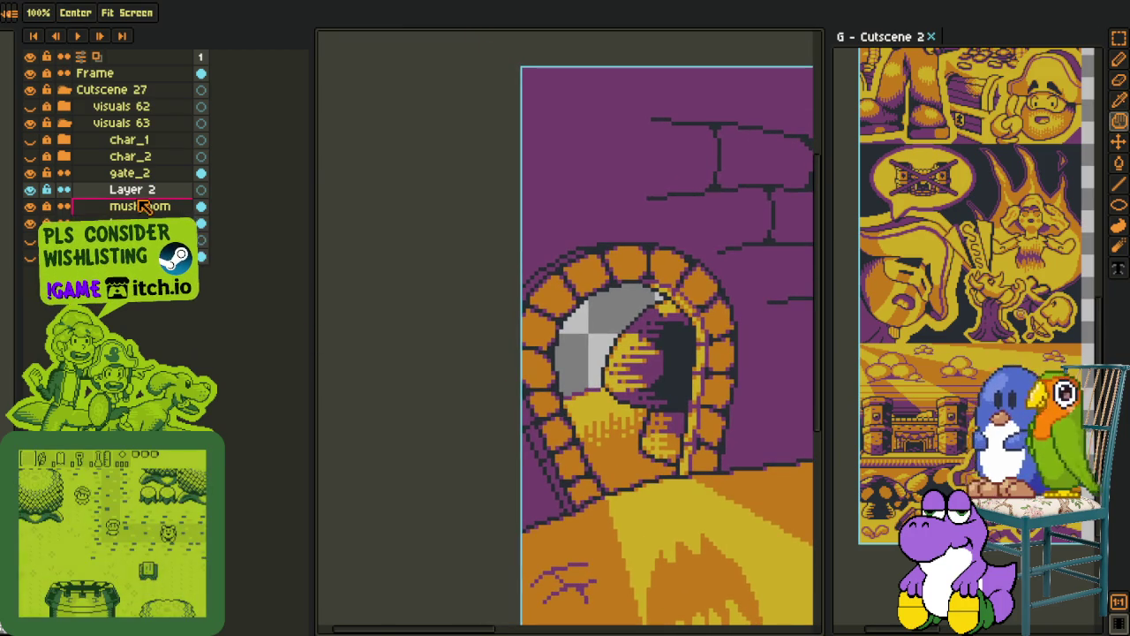
left_click_drag(132, 189, 133, 222)
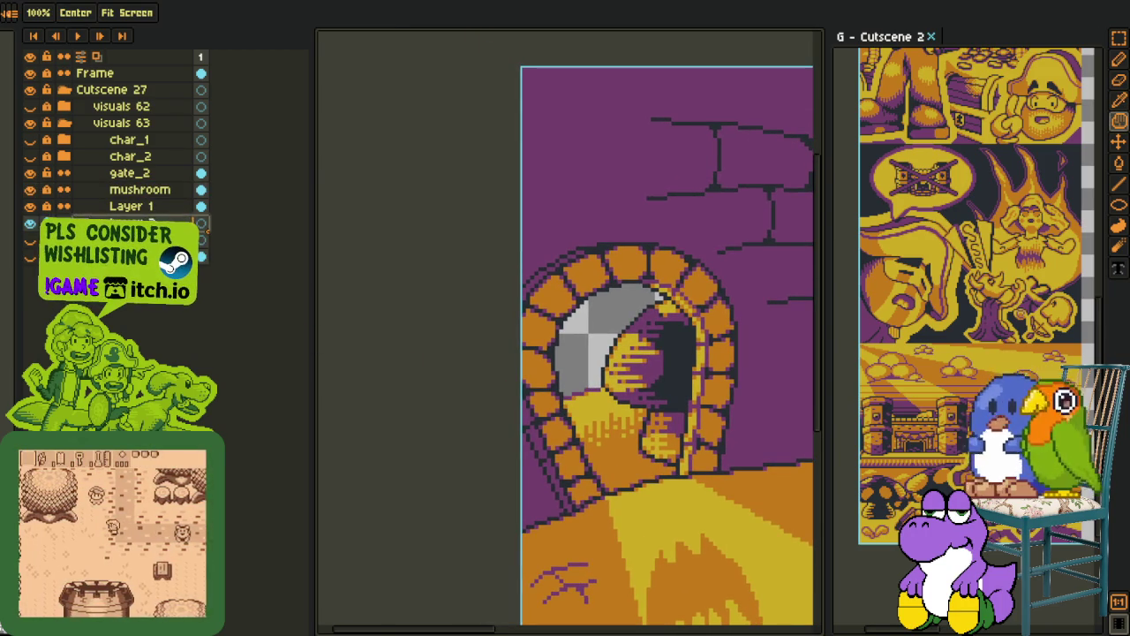
Draw a dark line across the grey window, then undo it
key("o")
scroll(571, 378, "up", 1)
scroll(571, 378, "up", 1)
scroll(565, 376, "up", 1)
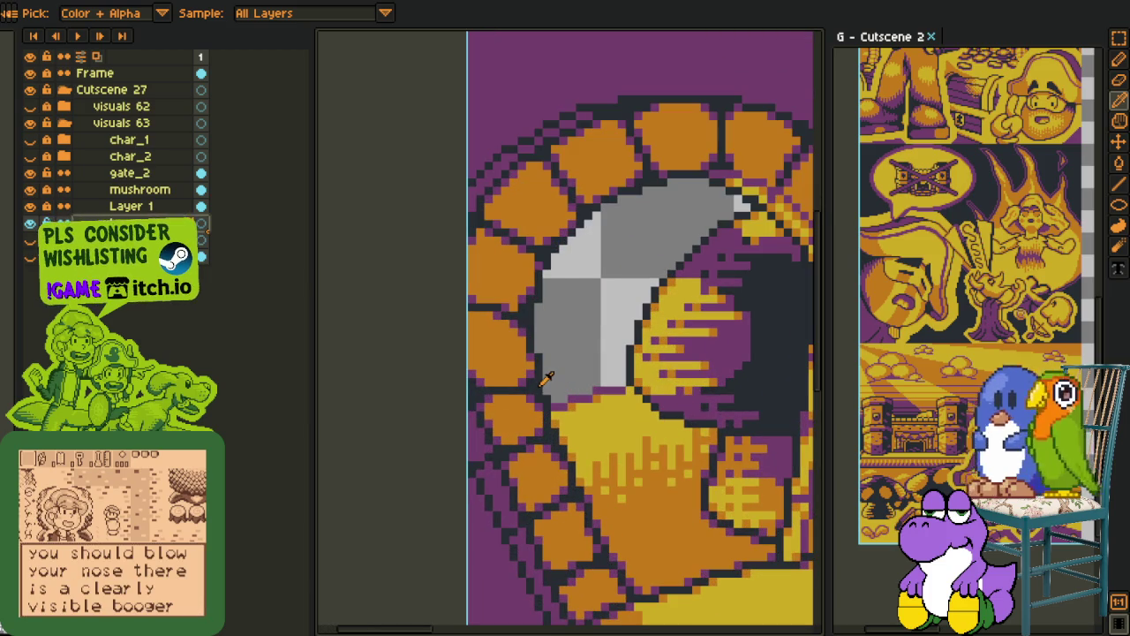
key("l")
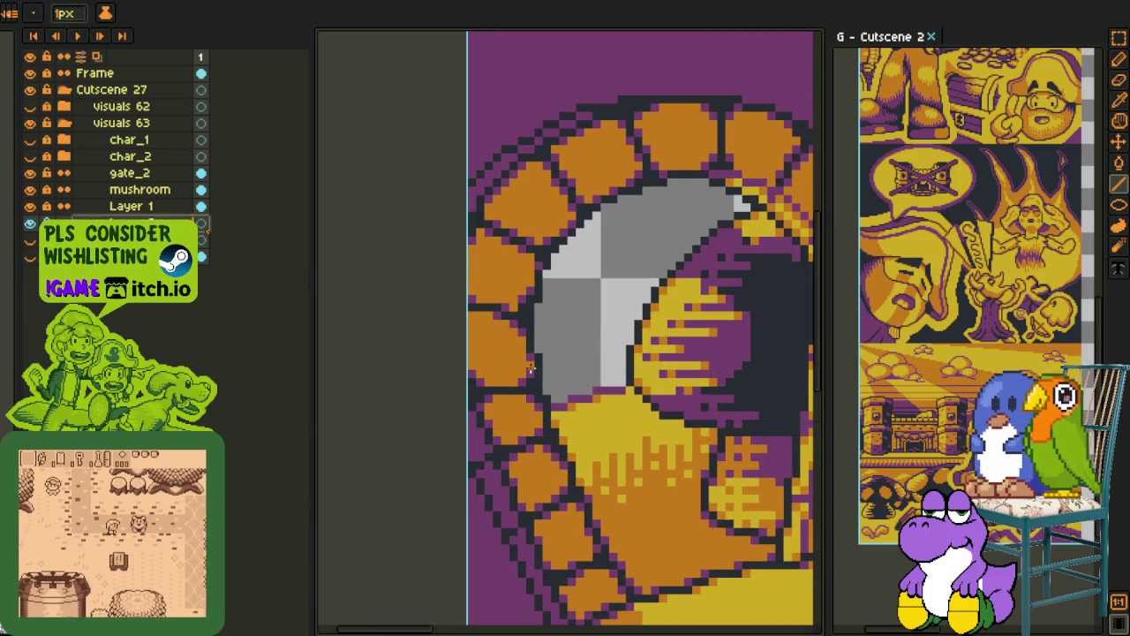
scroll(544, 376, "right", 2)
left_click_drag(600, 366, 505, 366)
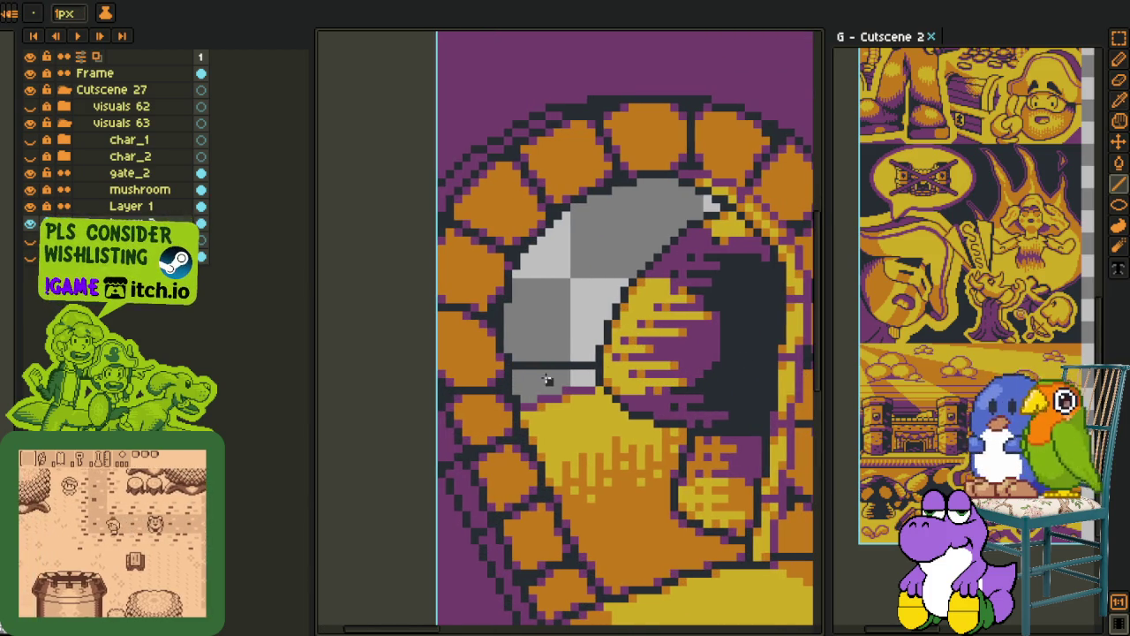
key("ctrl+z")
Move Layer 2 above gate_2 and draw a blue ellipse across the arched gate
key("shift+u")
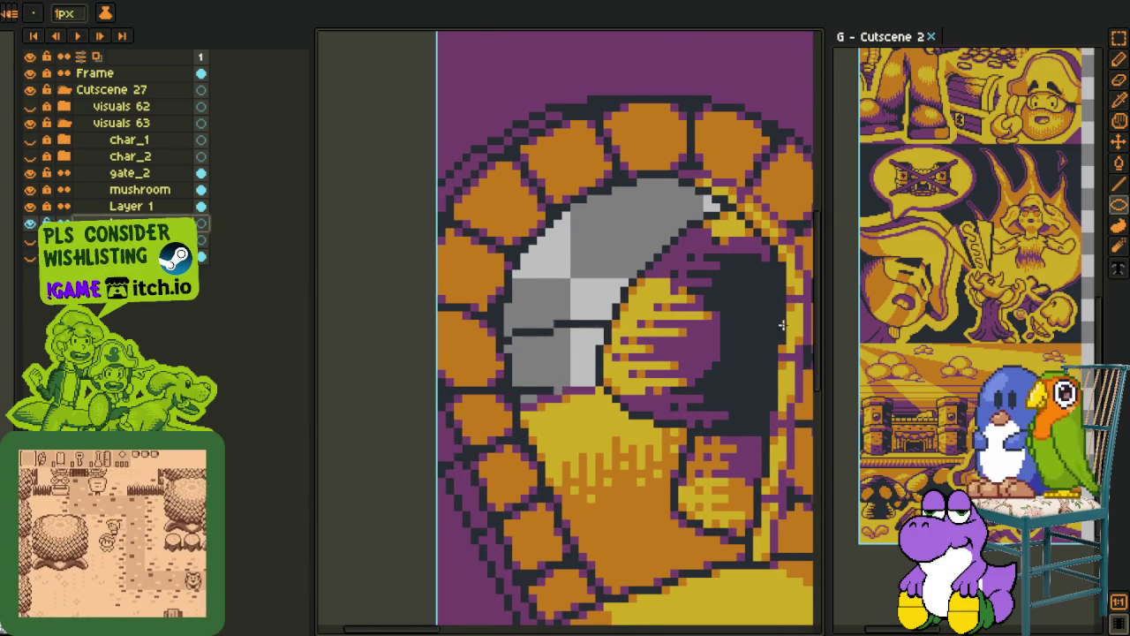
scroll(484, 389, "right", 3)
scroll(468, 358, "down", 1)
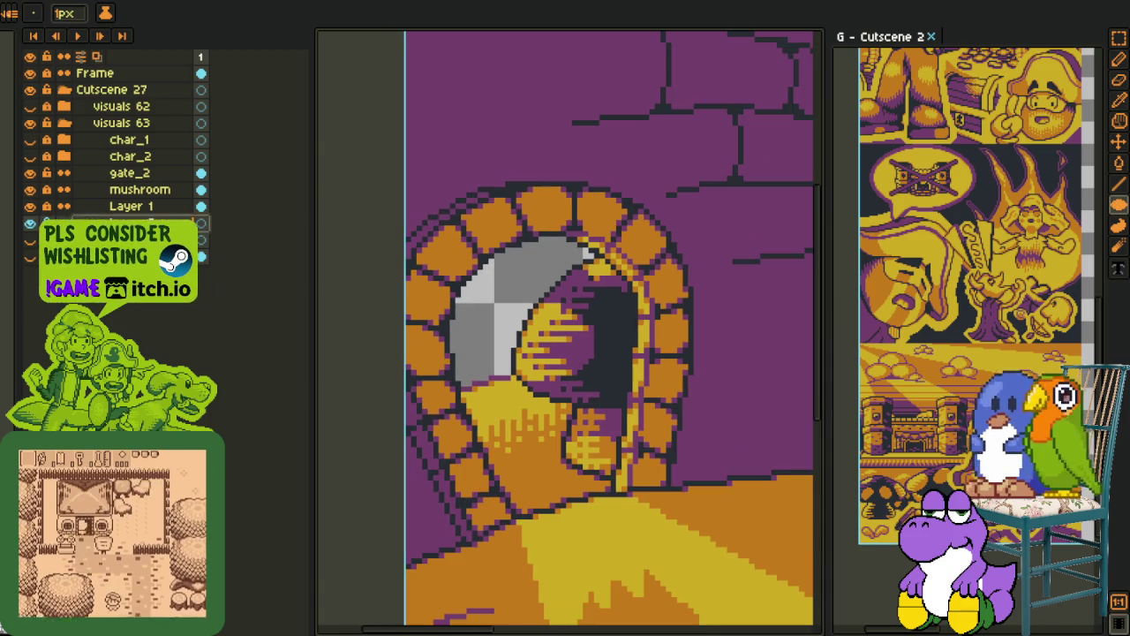
left_click_drag(144, 221, 157, 176)
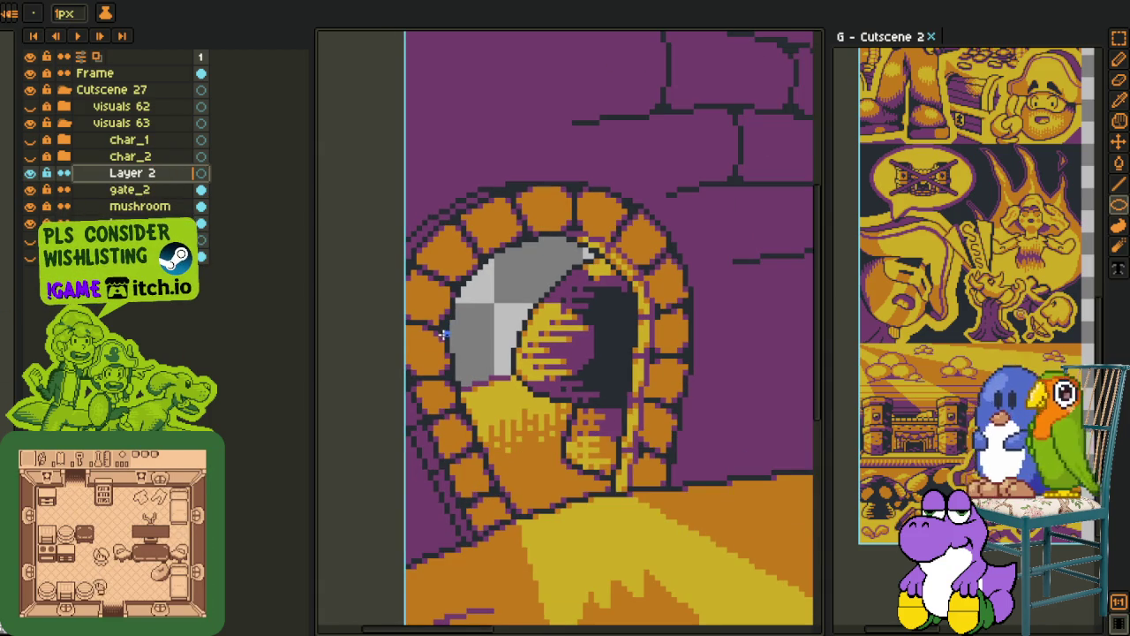
left_click_drag(407, 311, 750, 345)
key("shift+m")
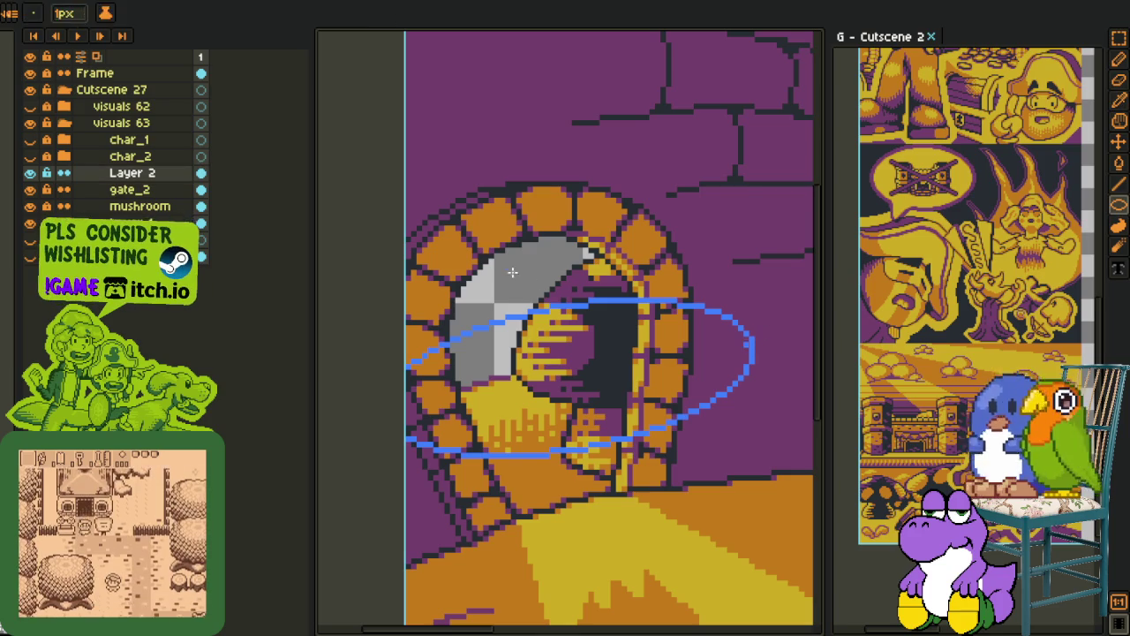
Lasso the blue ellipse and place copies shifted upward, stacking rings across the arch
left_click_drag(565, 251, 512, 230)
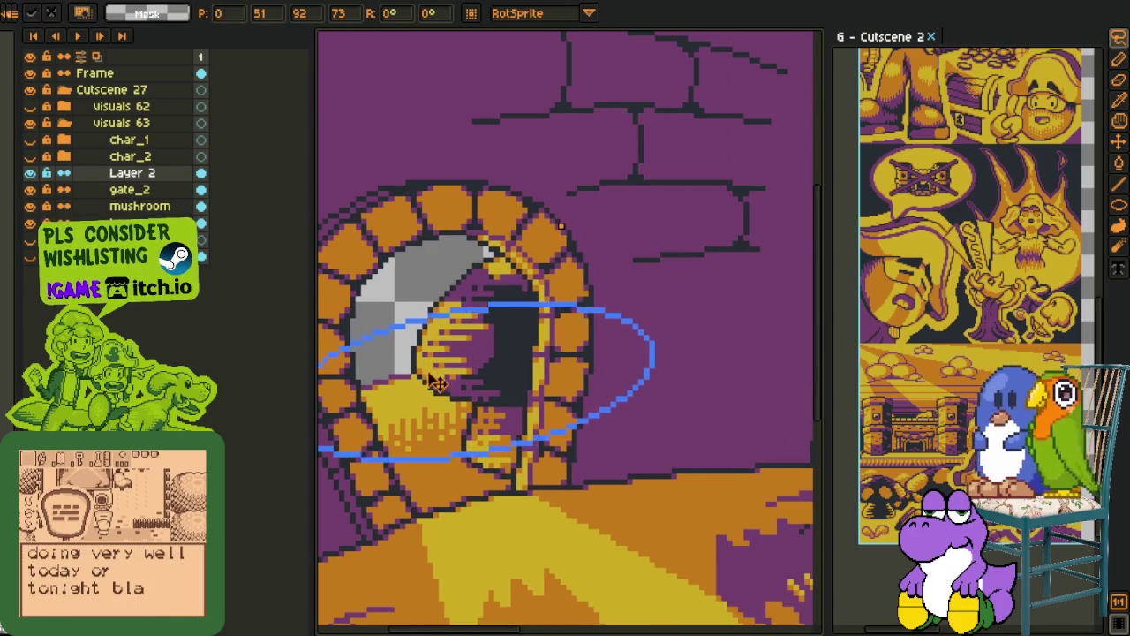
key("ctrl+t")
key("ctrl+d")
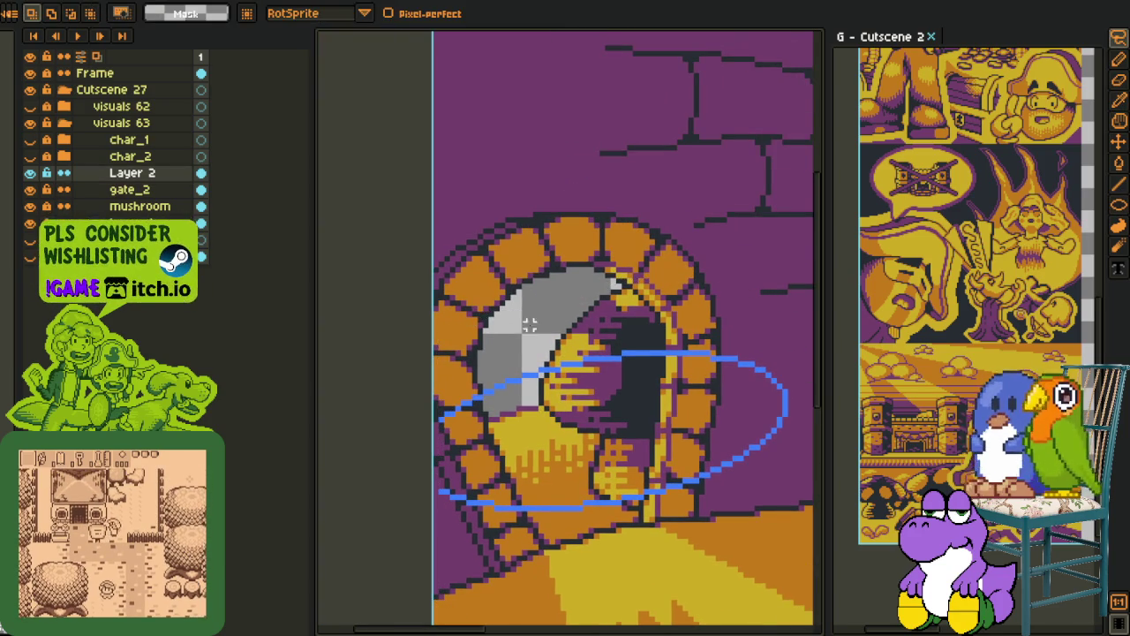
left_click_drag(441, 293, 529, 265)
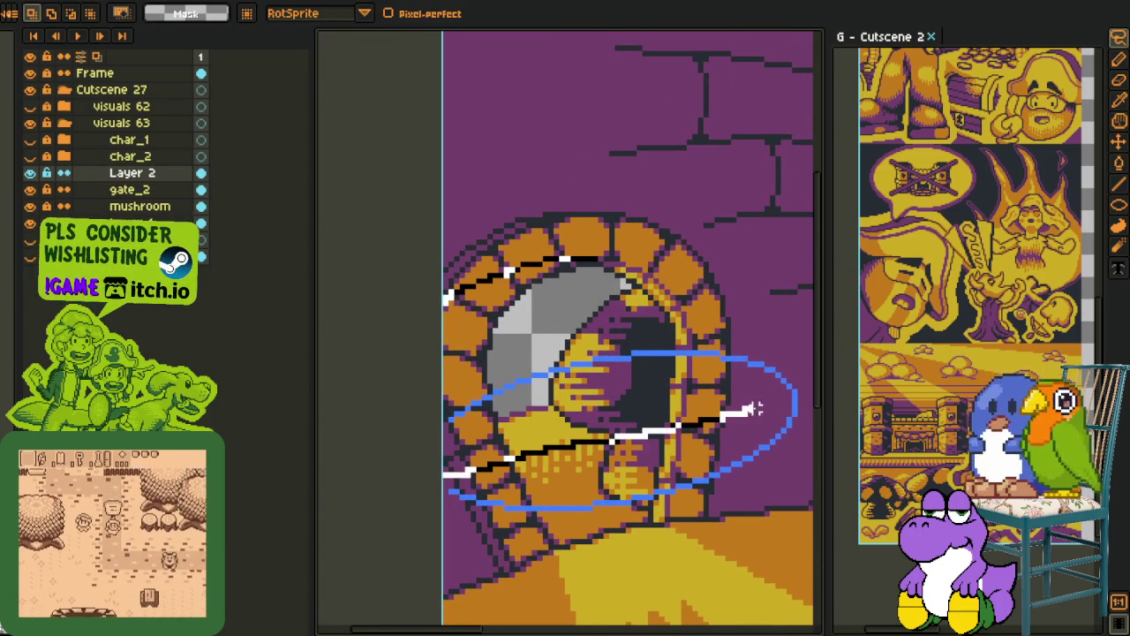
mouse_move(584, 381)
left_mouse_down()
mouse_move(570, 333)
mouse_move(579, 342)
left_mouse_up()
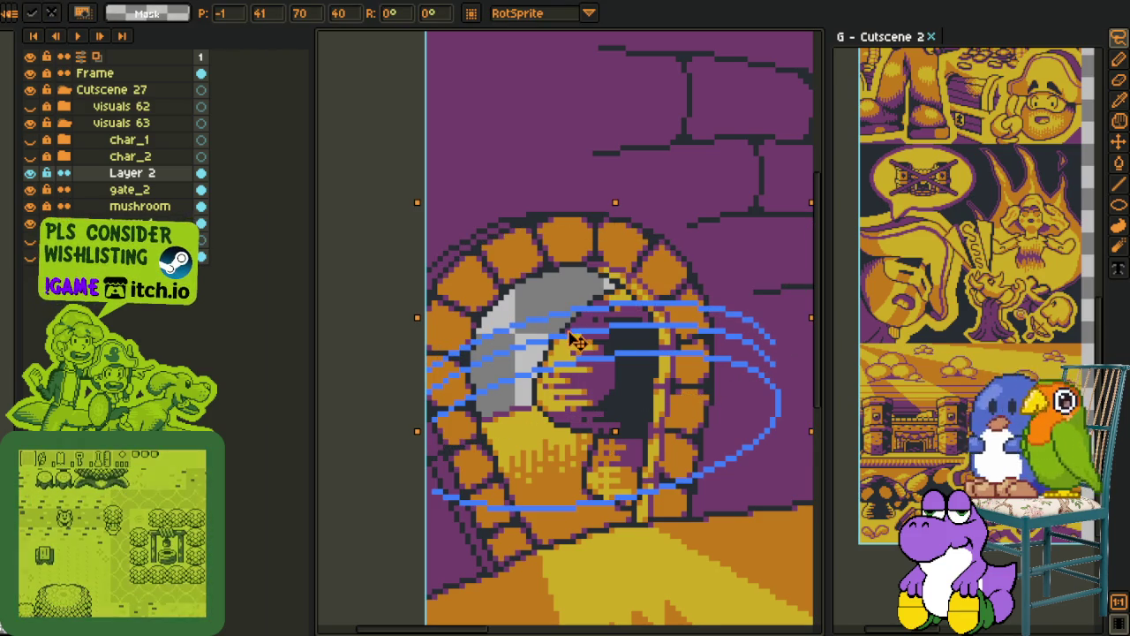
left_click(467, 151)
scroll(490, 335, "down", 1)
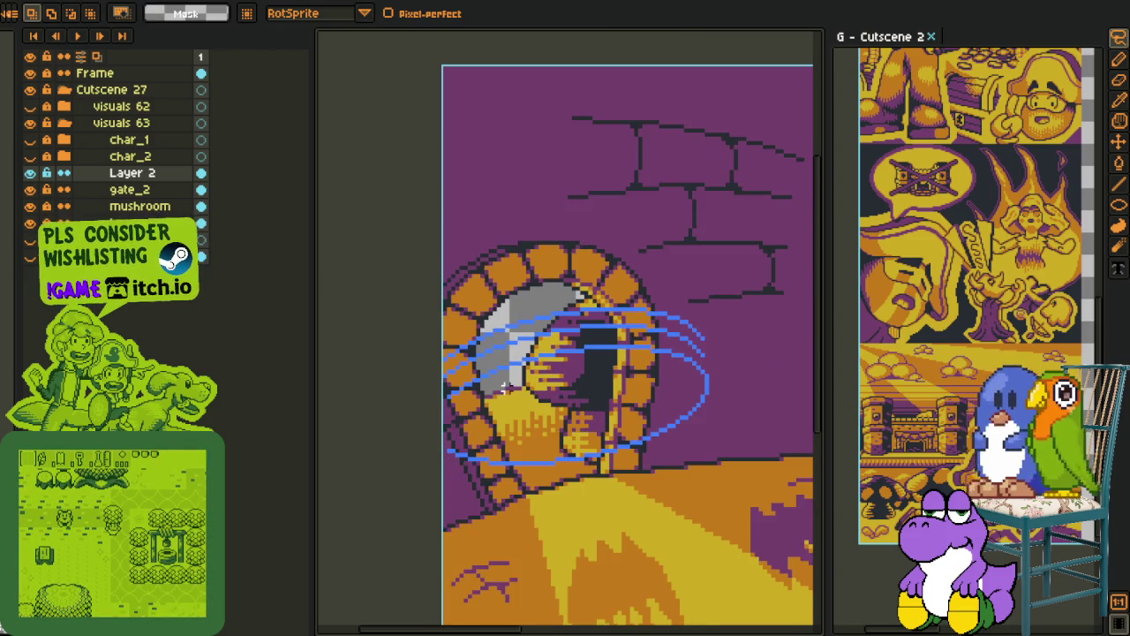
scroll(504, 387, "up", 3)
key("i")
scroll(505, 387, "down", 2)
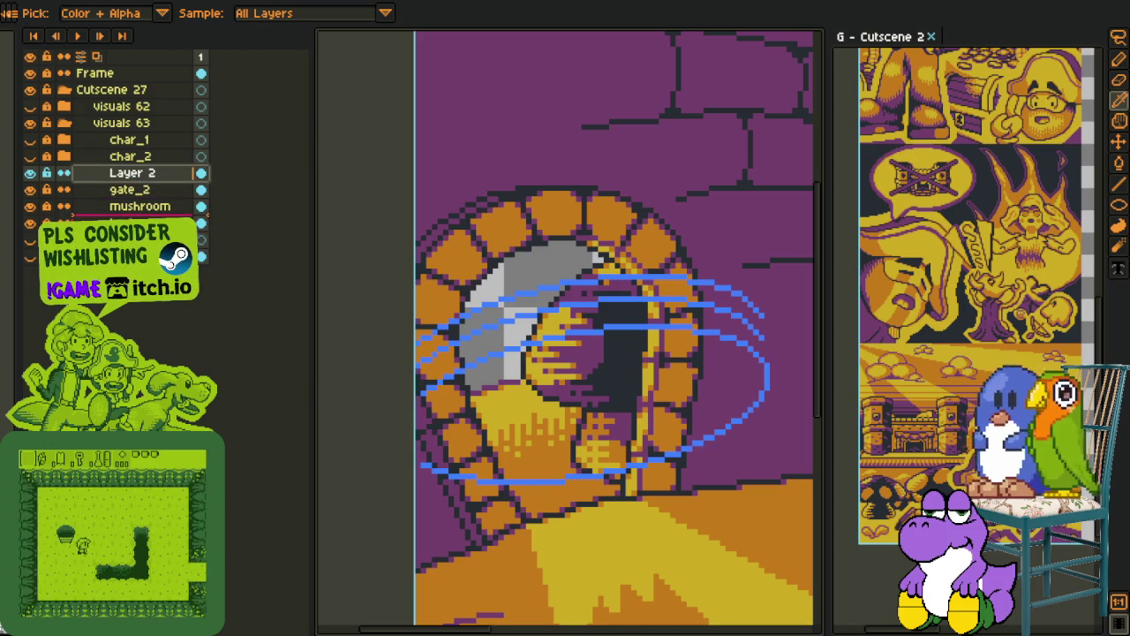
Move Layer 2 below mushroom and fill the lower-left window area blue
left_click_drag(132, 173, 133, 214)
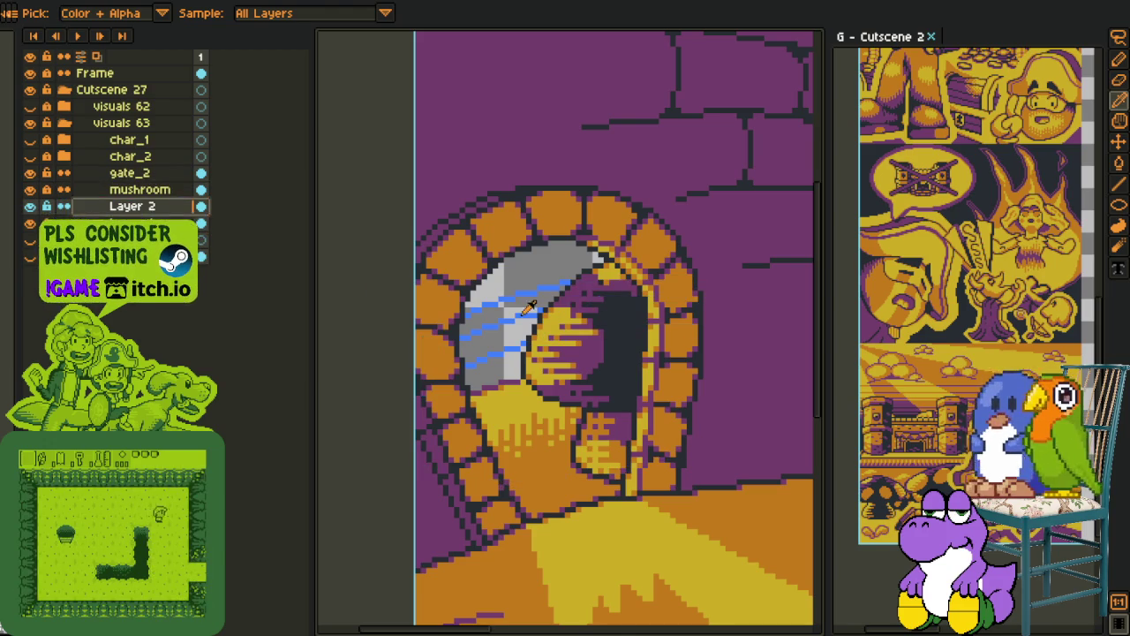
scroll(529, 318, "up", 1)
scroll(525, 349, "up", 1)
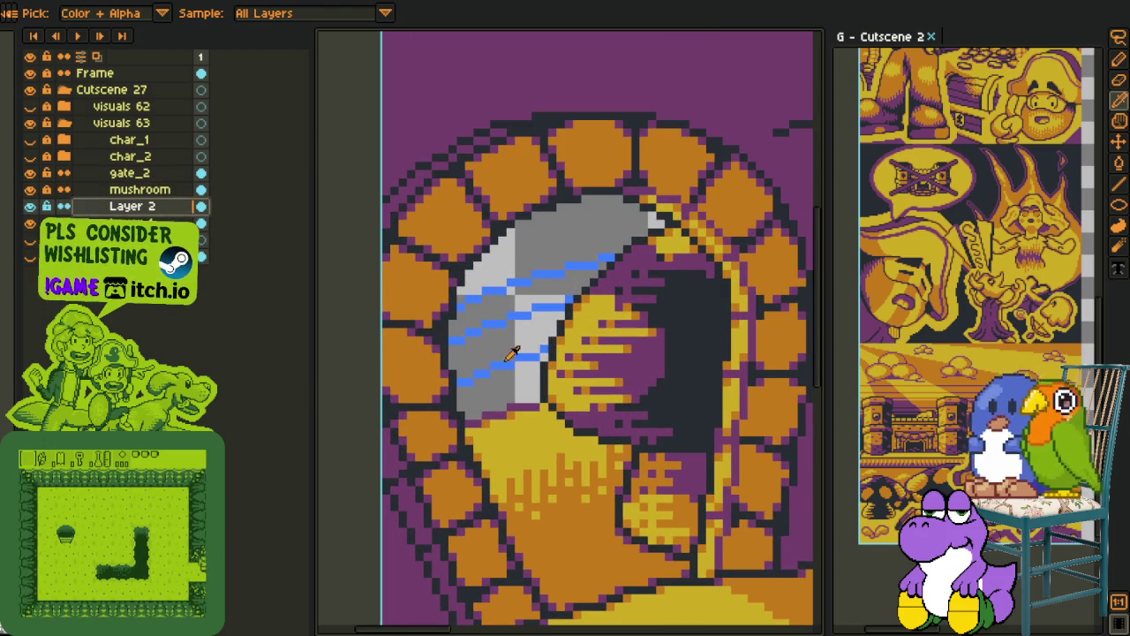
key("g")
left_click(500, 376)
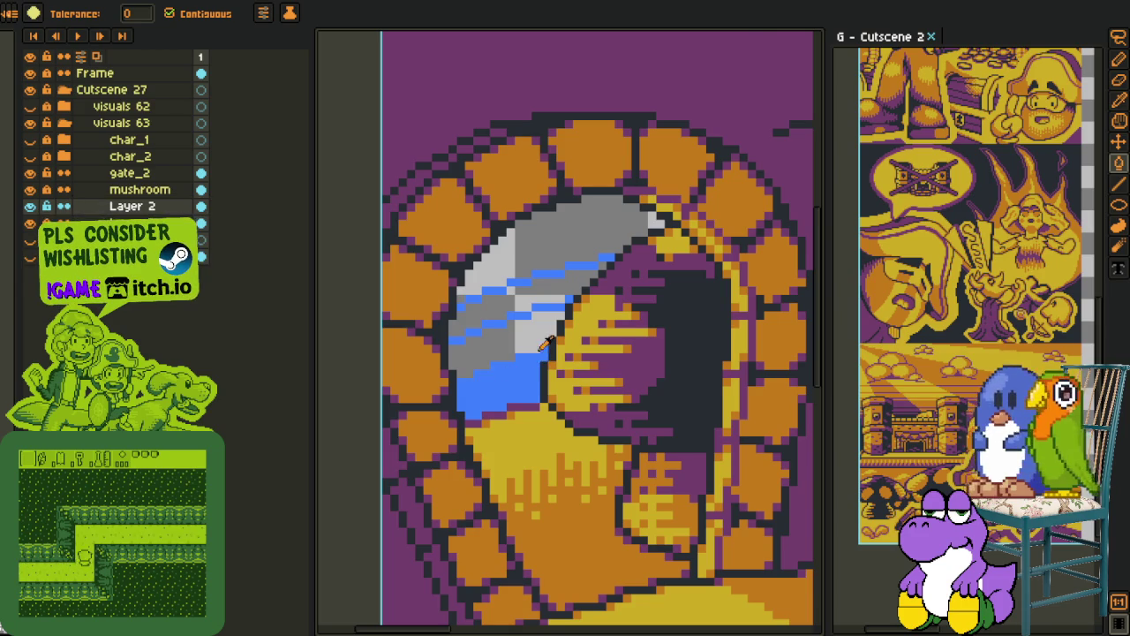
scroll(543, 355, "down", 1)
key("i")
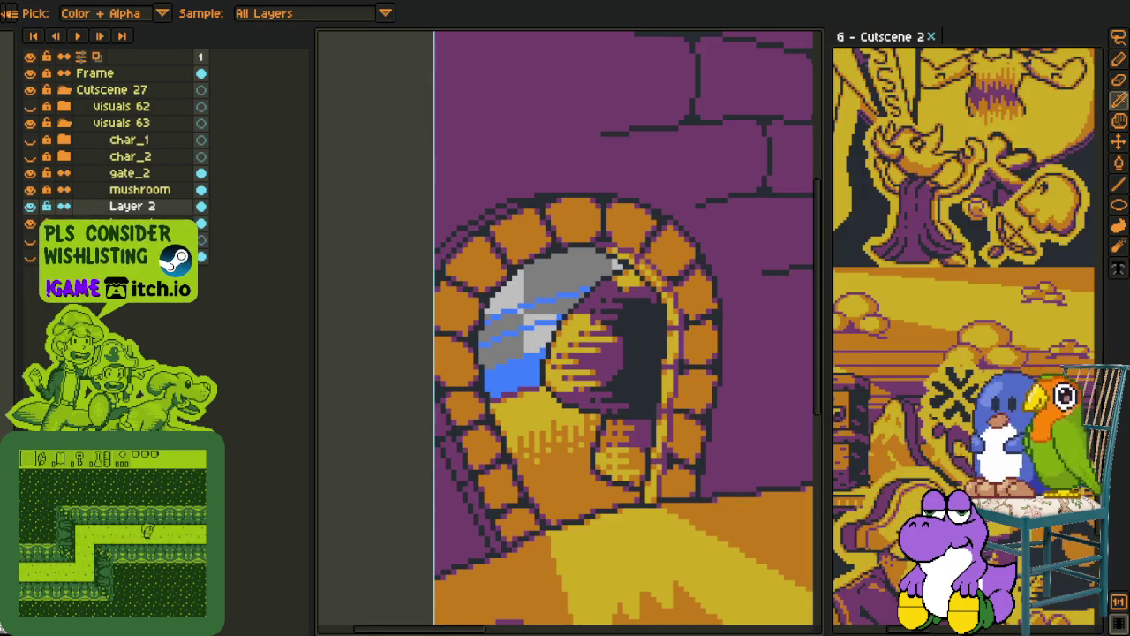
Fill a grey window region, a thin strip and the diagonal strip purple
key("g")
scroll(518, 340, "up", 1)
left_click(518, 339)
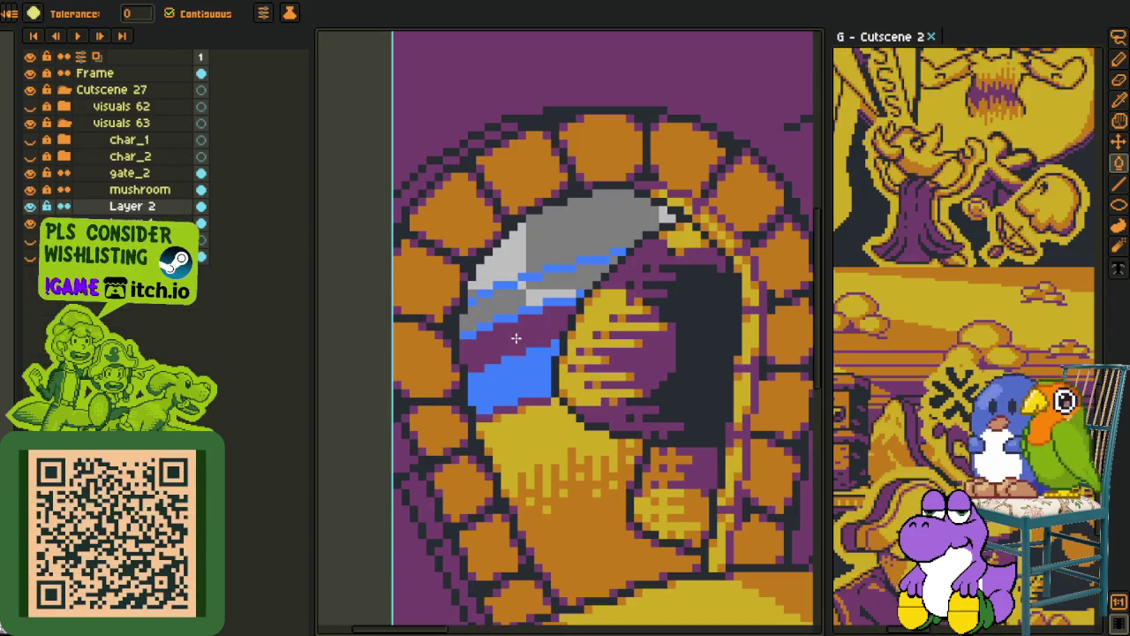
key("i")
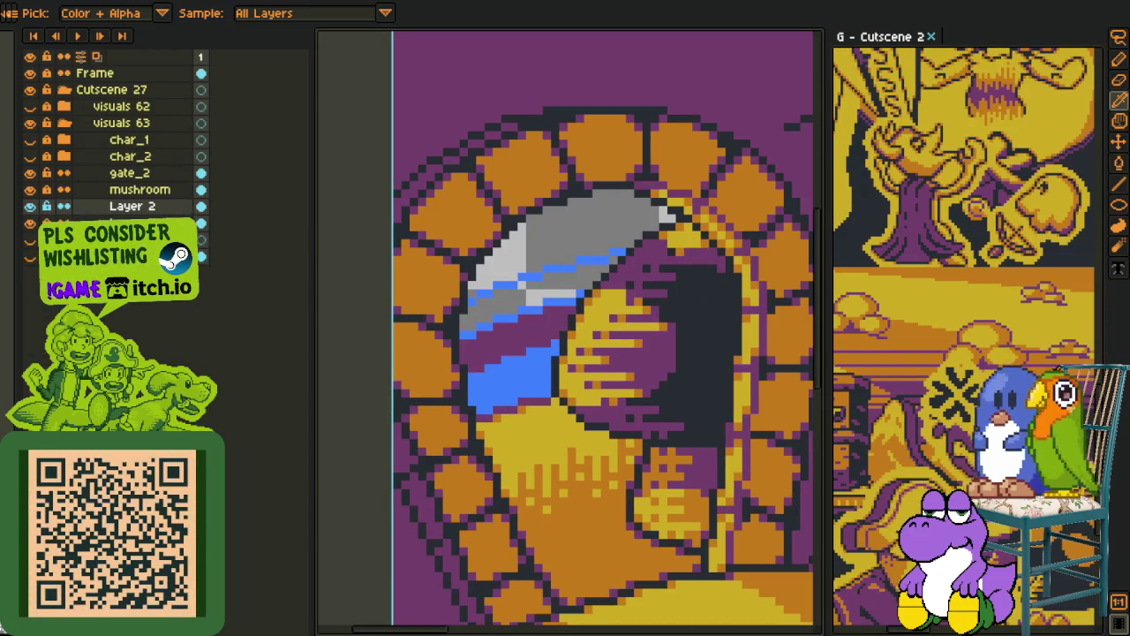
key("g")
scroll(530, 290, "up", 1)
left_click(508, 282)
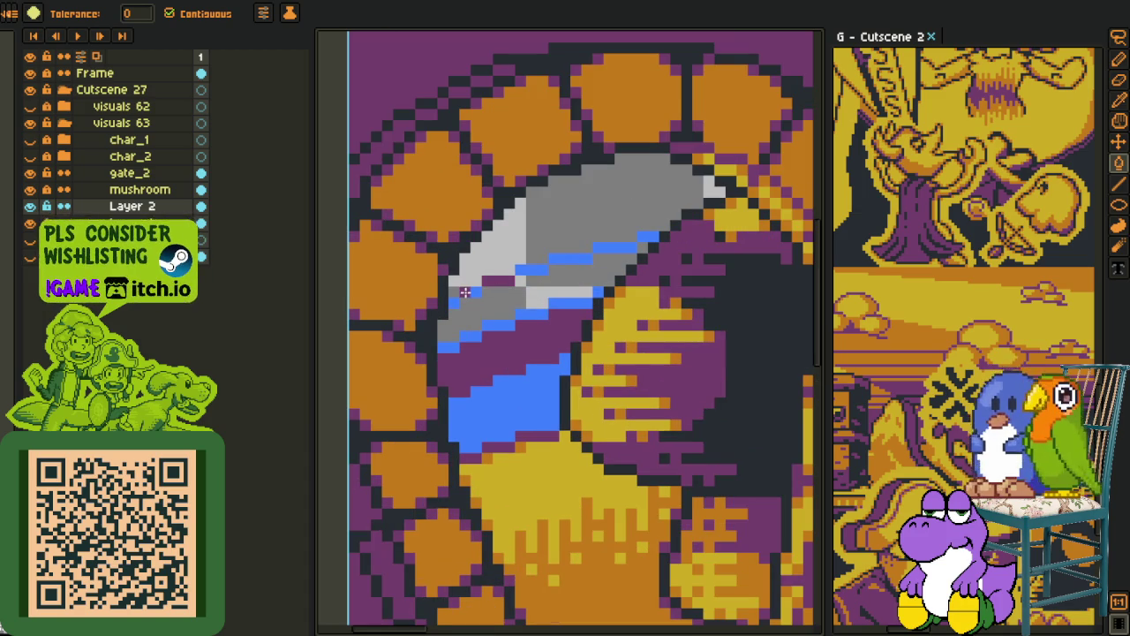
left_click_drag(576, 265, 647, 236)
key("i")
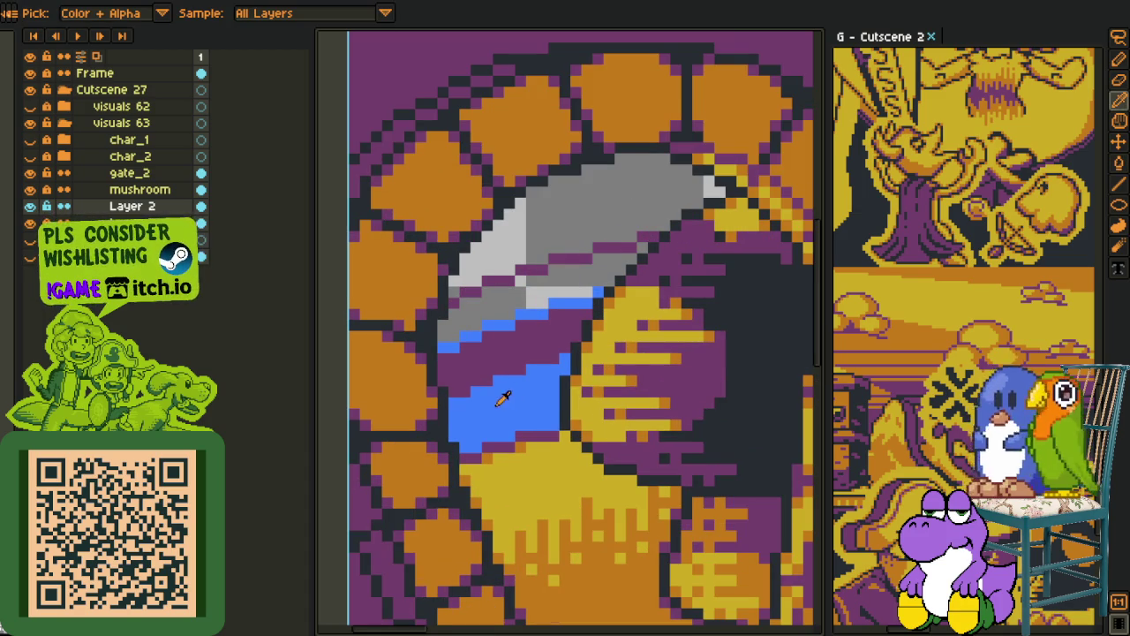
Fill the large and small blue areas purple, the upper strip light grey, and the strips under the blade
key("g")
left_click(468, 369)
left_click(449, 344)
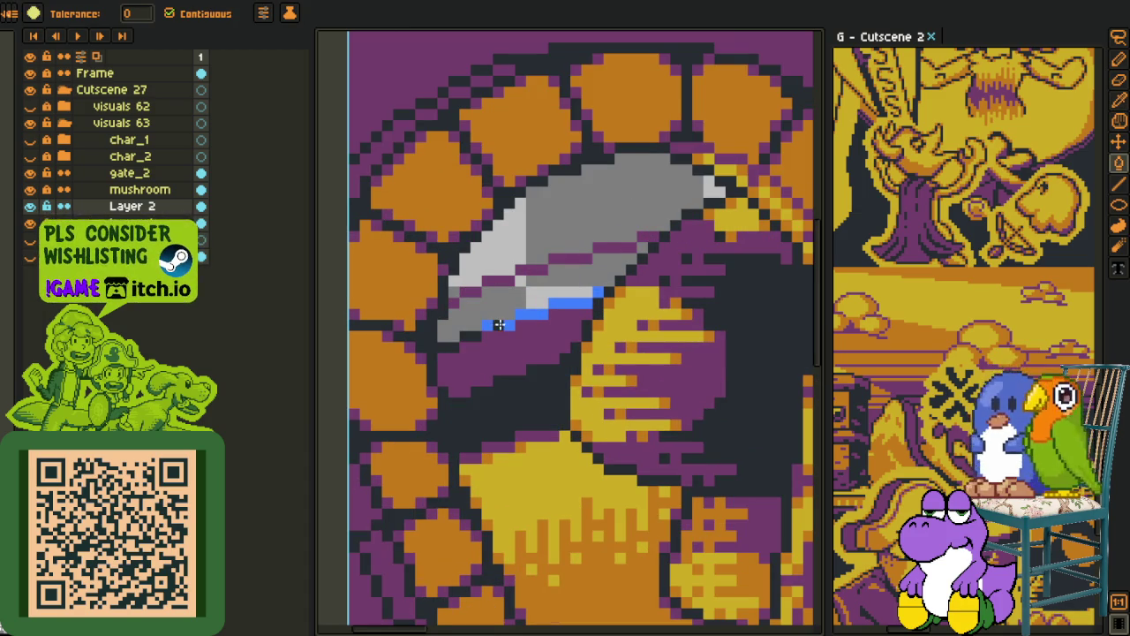
left_click(535, 313)
left_click(569, 302)
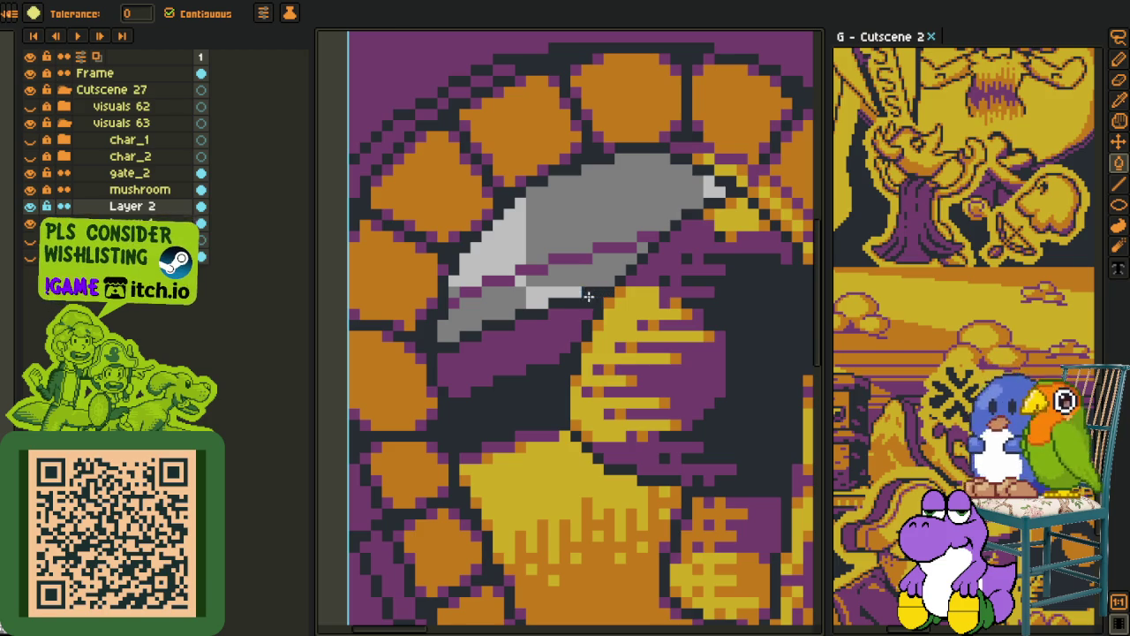
Sample the arch-stone orange and fill the three grey blade pieces with it
key("i")
scroll(563, 305, "down", 1)
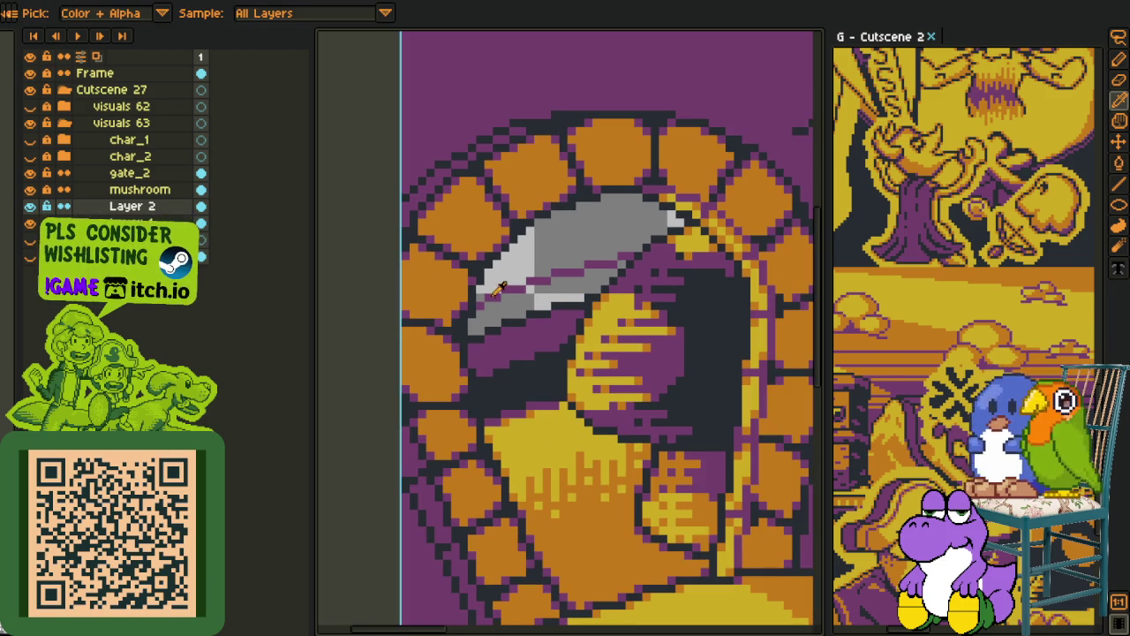
left_click(438, 291)
left_click(601, 231)
left_click(555, 298)
left_click(517, 265)
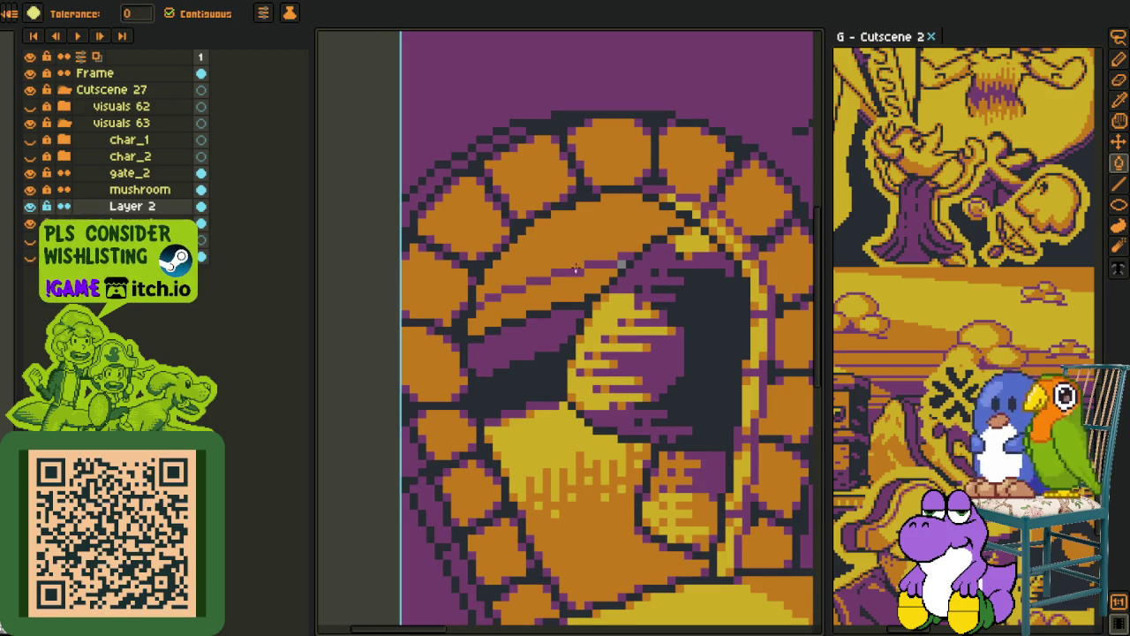
Draw a short line on the top of the arch with the Line tool
key("i")
scroll(624, 258, "down", 1)
scroll(618, 258, "down", 1)
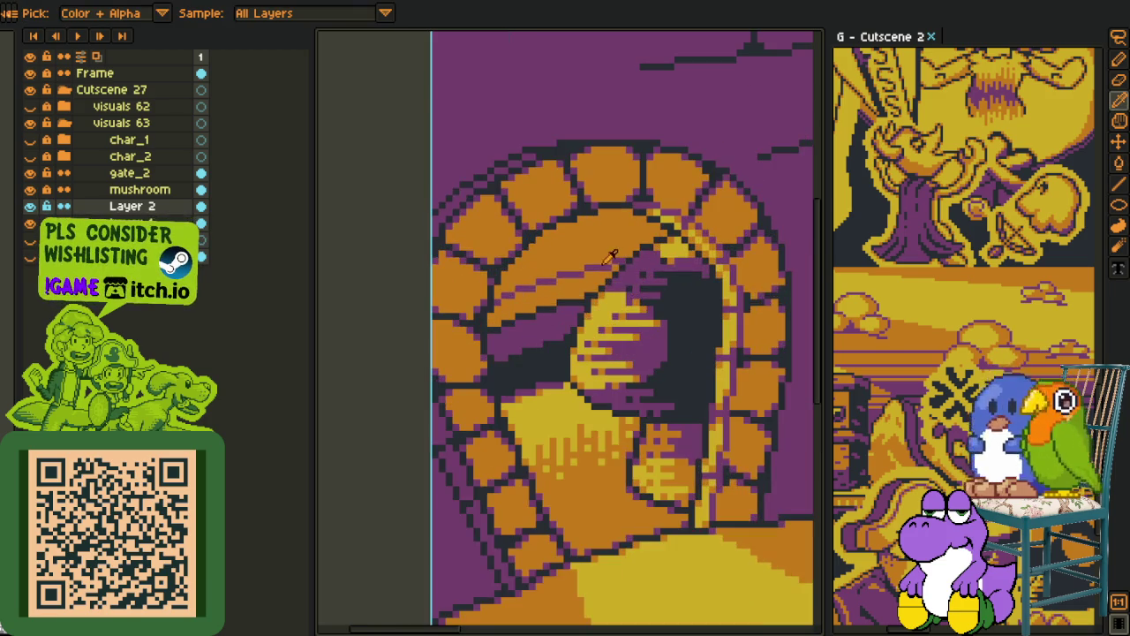
scroll(609, 258, "down", 1)
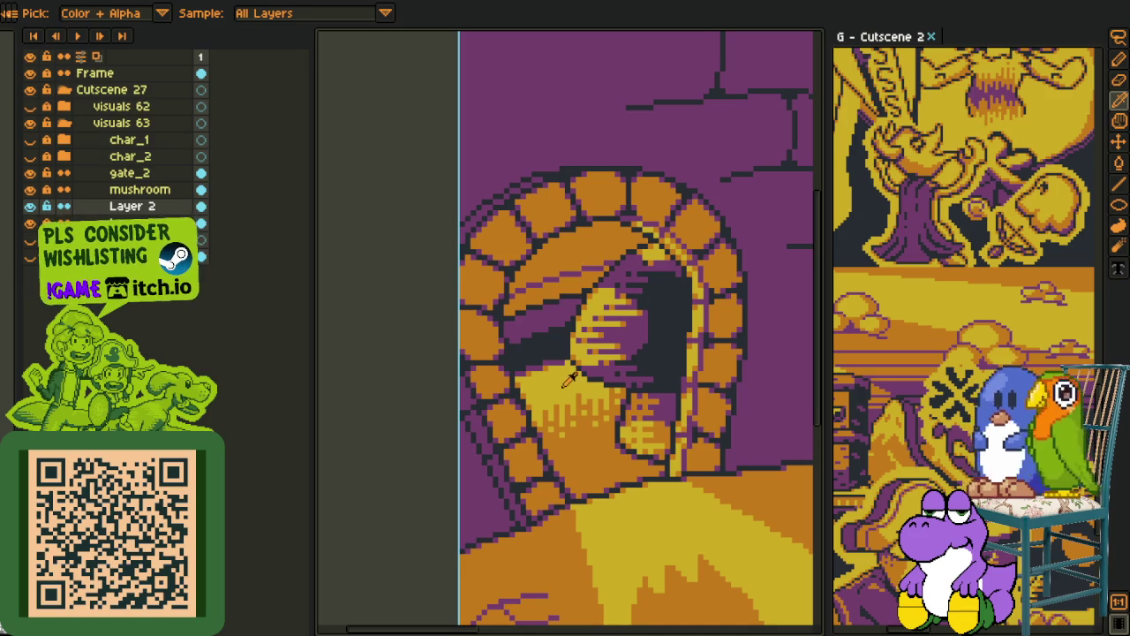
key("l")
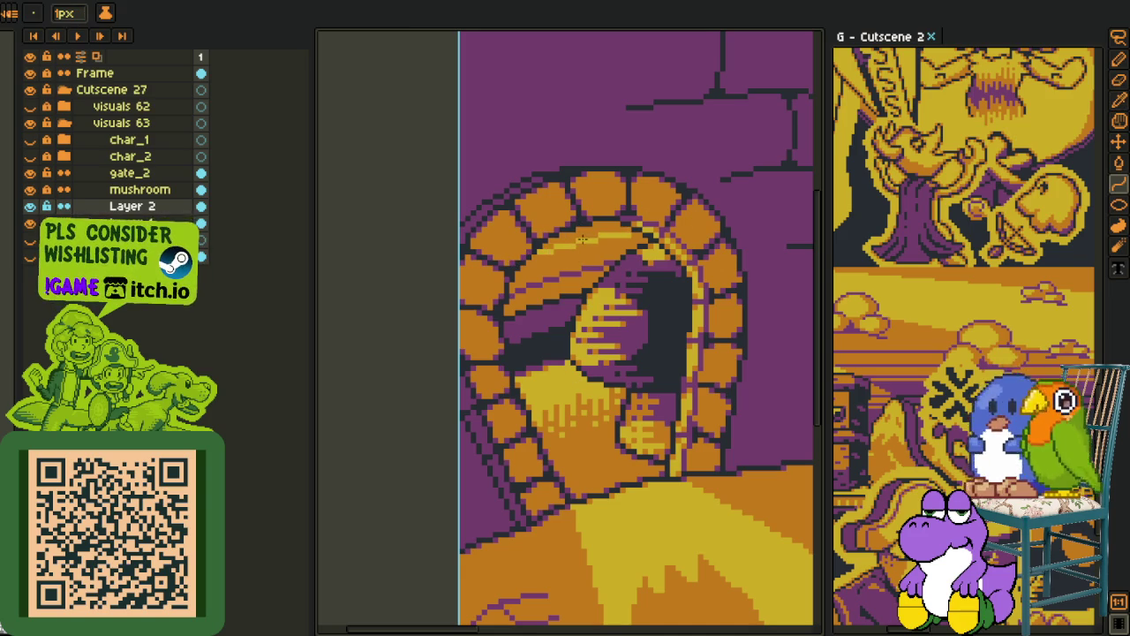
left_click_drag(583, 236, 582, 235)
Clear Layer 2's content over the door arch using the Rectangular Marquee and Delete
scroll(639, 239, "down", 3)
scroll(647, 251, "down", 1)
scroll(647, 250, "up", 1)
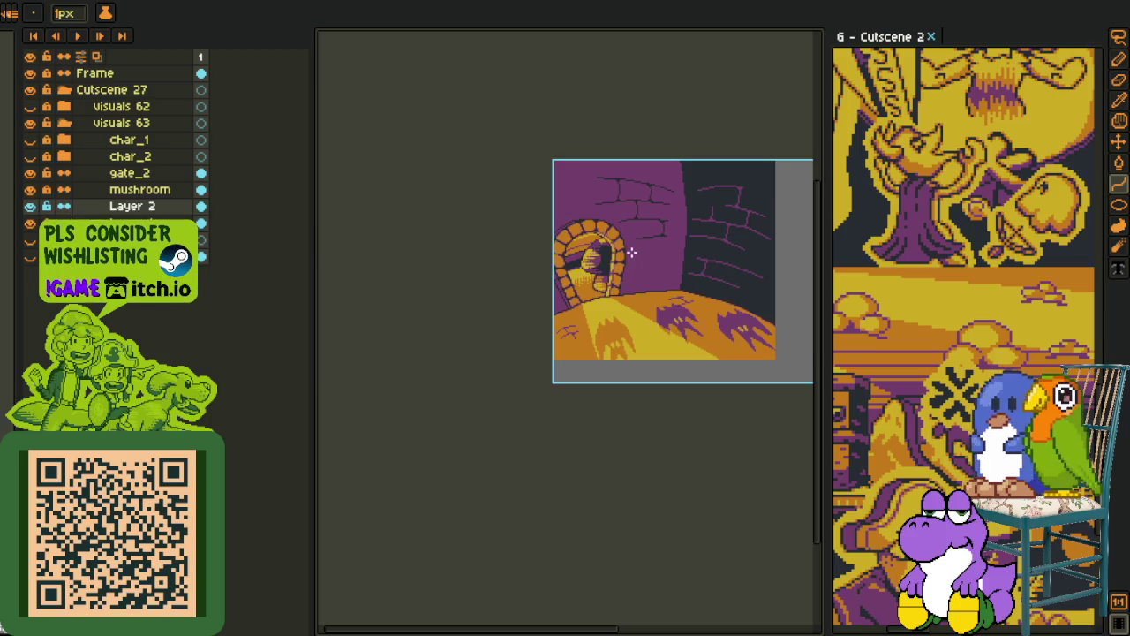
scroll(632, 252, "up", 1)
key("m")
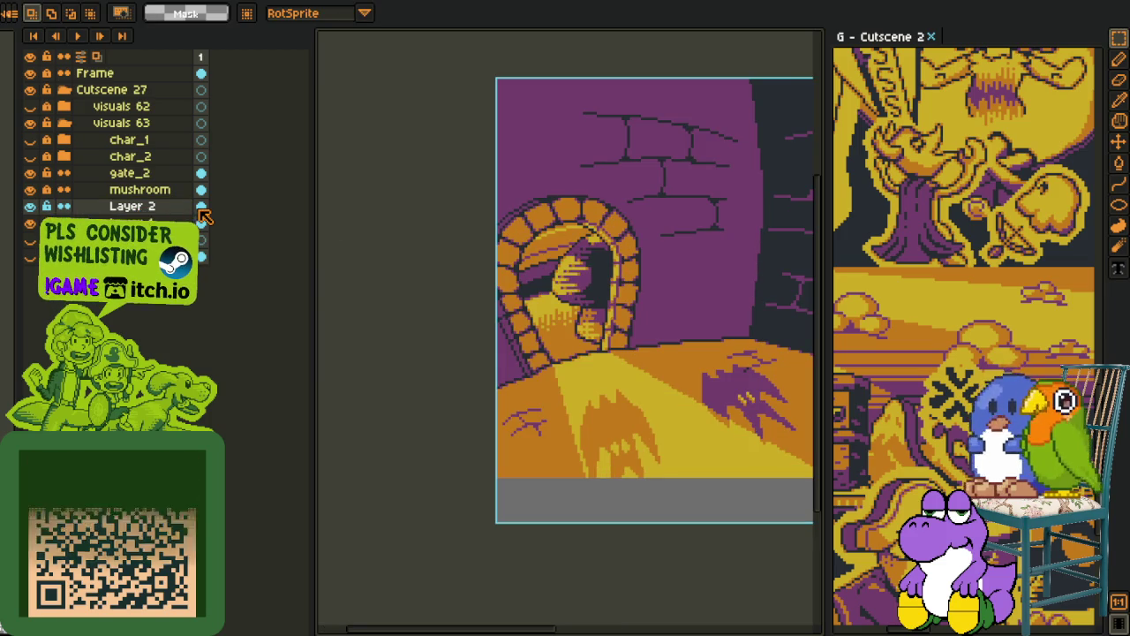
key("Delete")
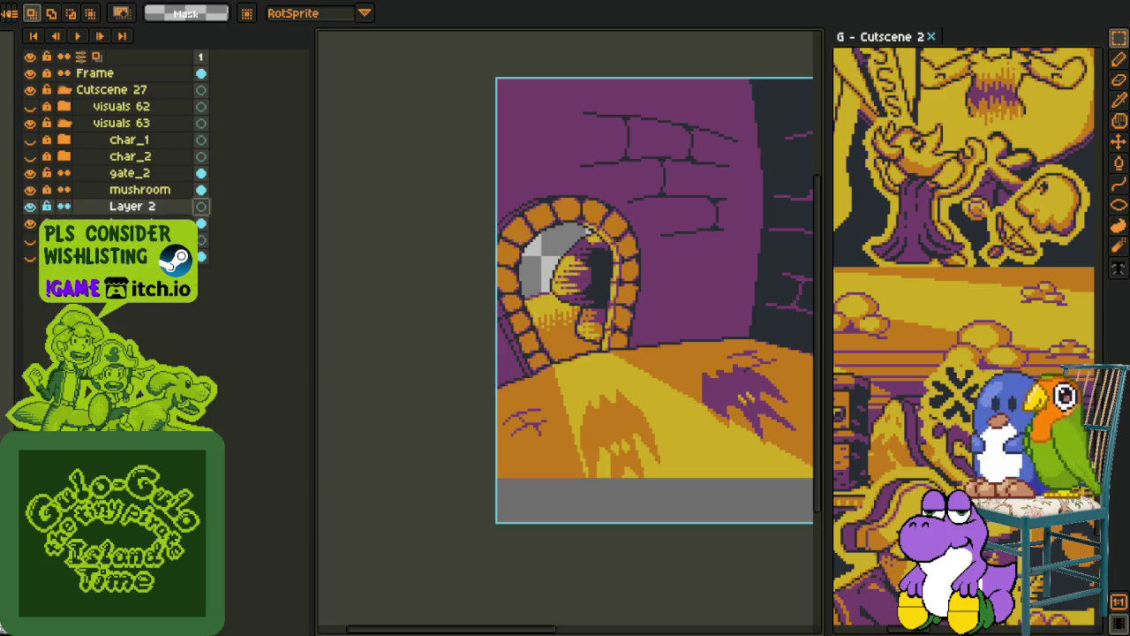
key("i")
scroll(545, 251, "up", 1)
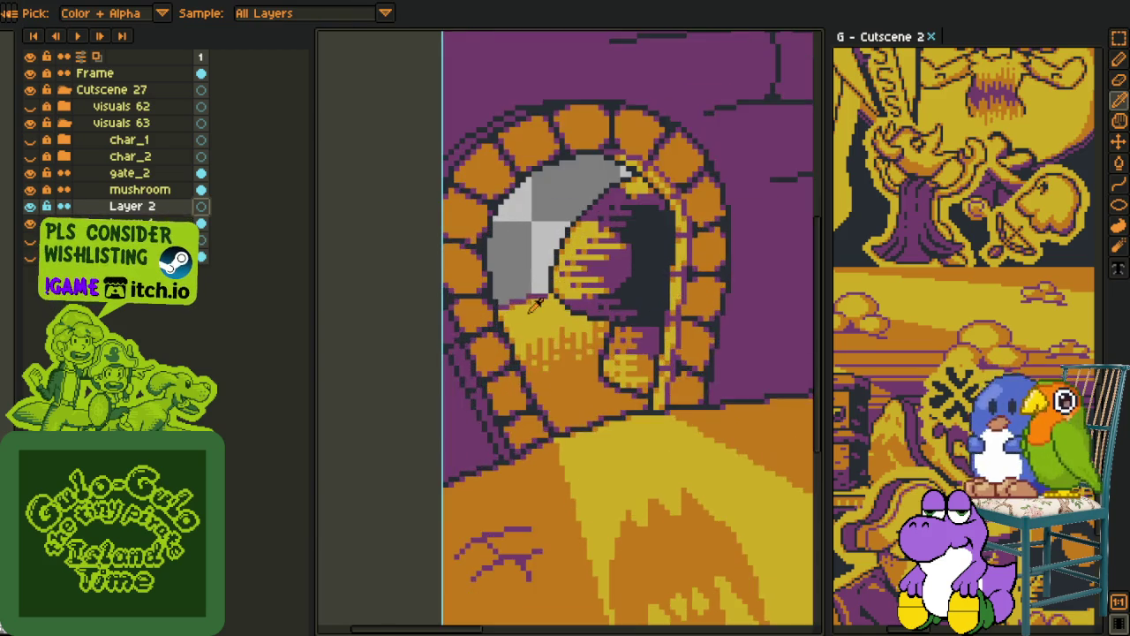
Draw a short purple diagonal line of pixels across the grey area inside the arch
left_click_drag(463, 487, 419, 534)
scroll(470, 391, "up", 1)
key("b")
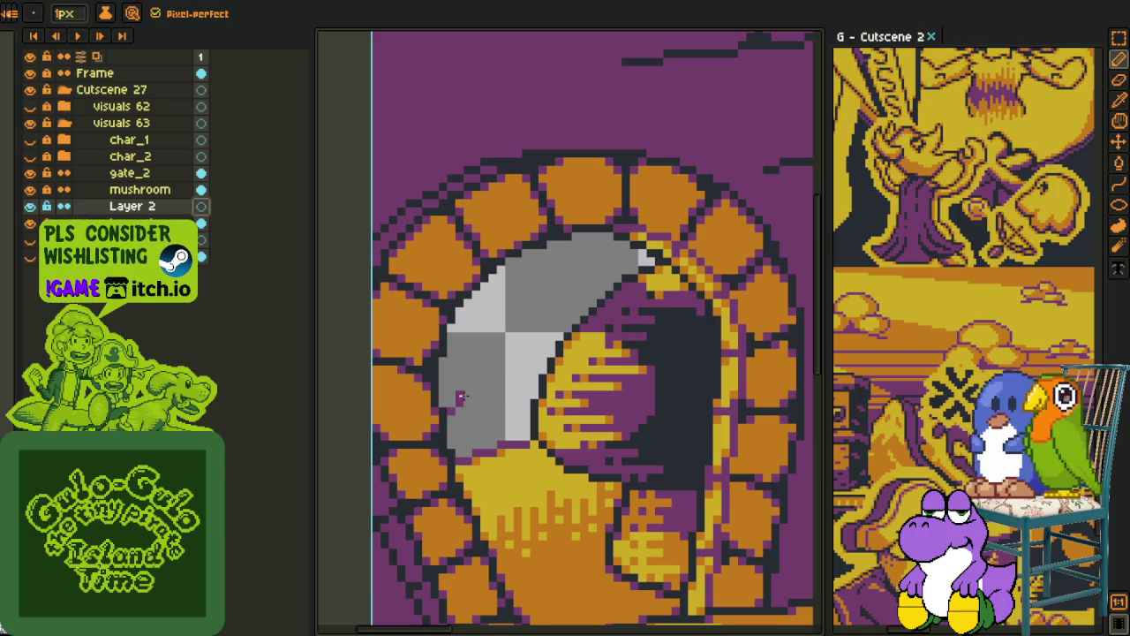
left_click(460, 397, "shift")
scroll(465, 400, "up", 1)
left_click(455, 395)
left_click(425, 403, "shift")
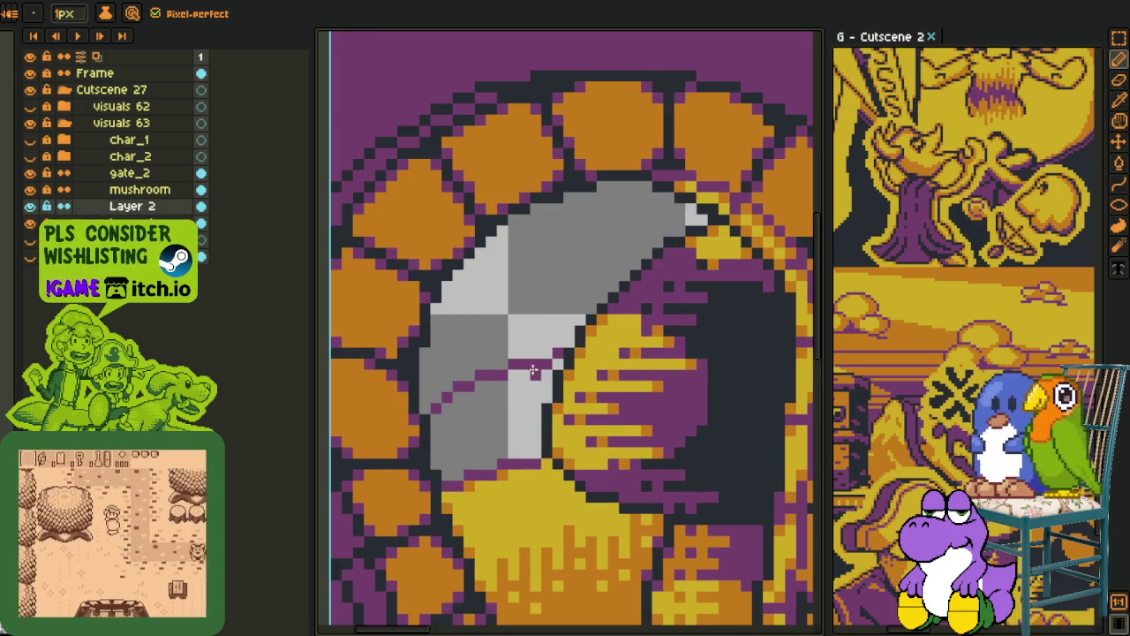
Bucket-fill the grey quadrants of the arch with dark and grey colours sampled from the canvas
key("i")
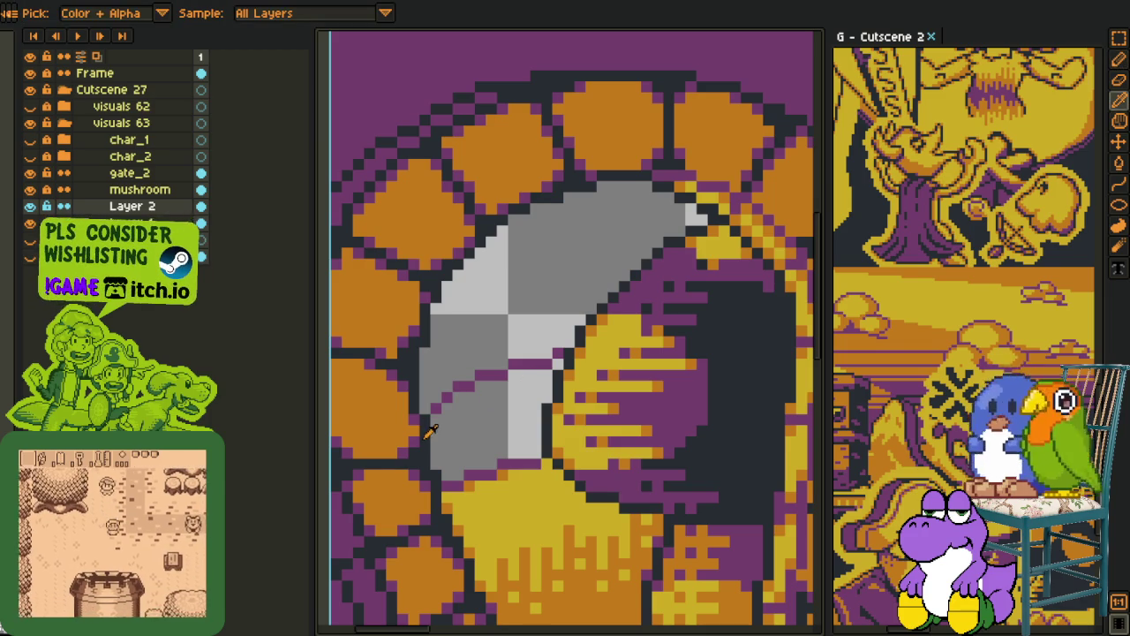
key("g")
left_click(468, 431)
left_click(547, 366)
scroll(544, 388, "down", 2)
scroll(545, 388, "up", 2)
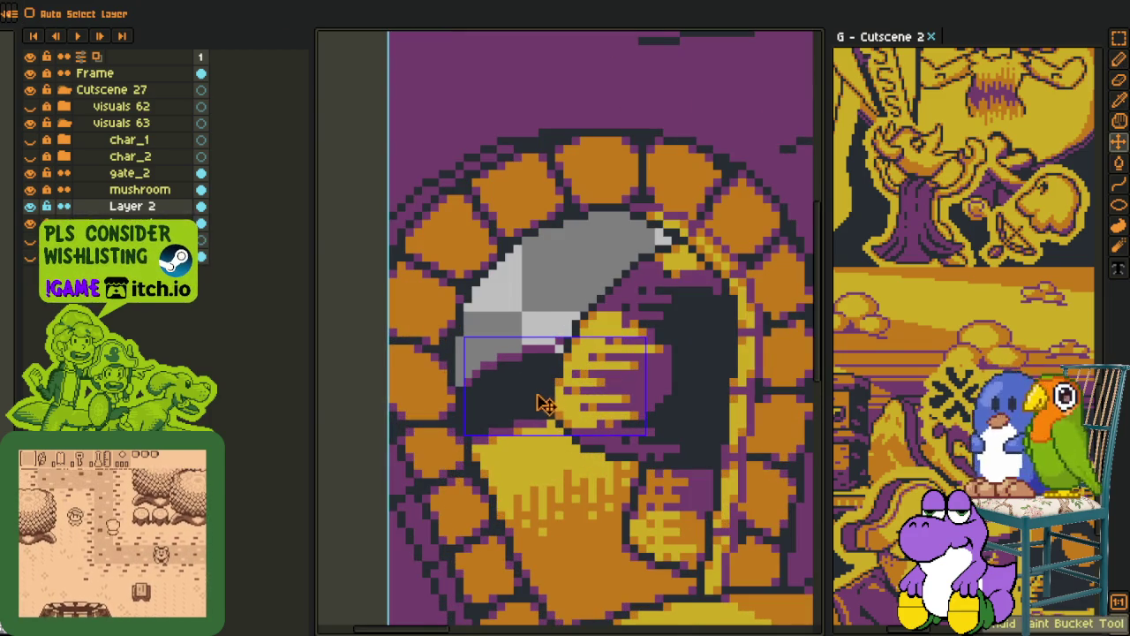
left_click(532, 397)
left_click(509, 412)
key("i")
key("g")
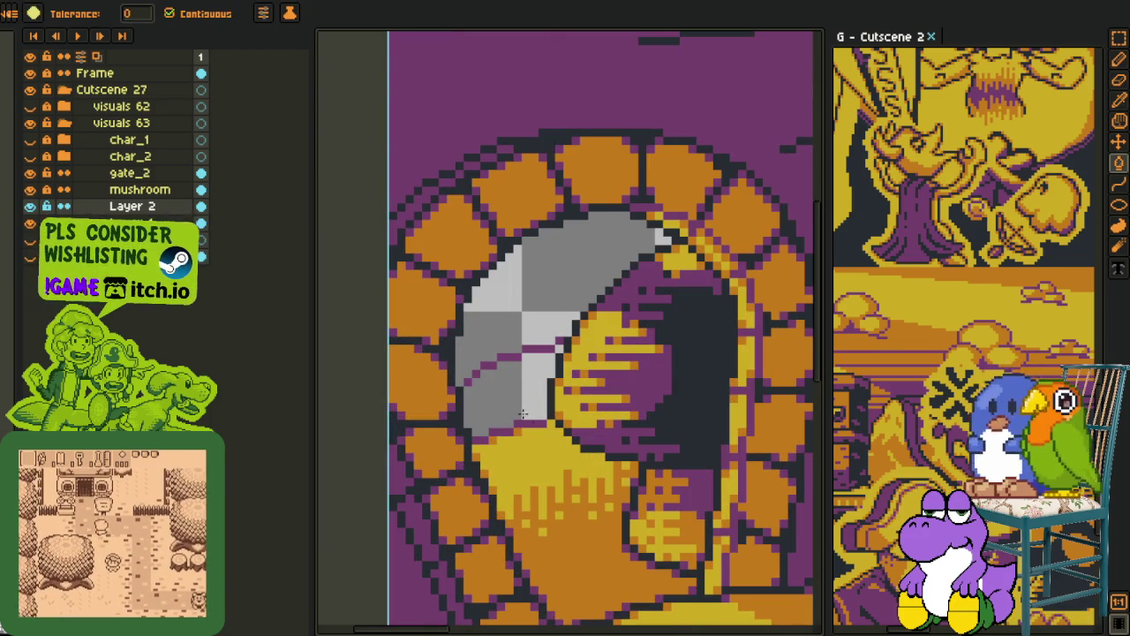
left_click(530, 389)
key("i")
Move Layer 2 above gate_2 in the layer stack
scroll(532, 350, "up", 2)
key("g")
key("i")
scroll(547, 481, "down", 1)
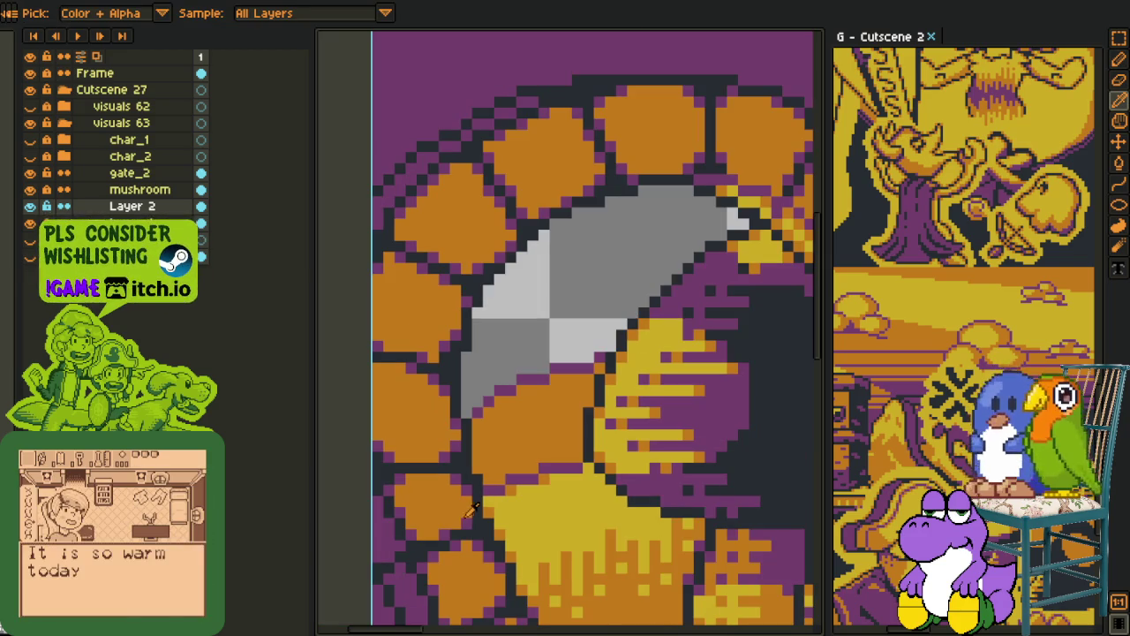
key("g")
scroll(488, 494, "up", 1)
scroll(524, 475, "down", 1)
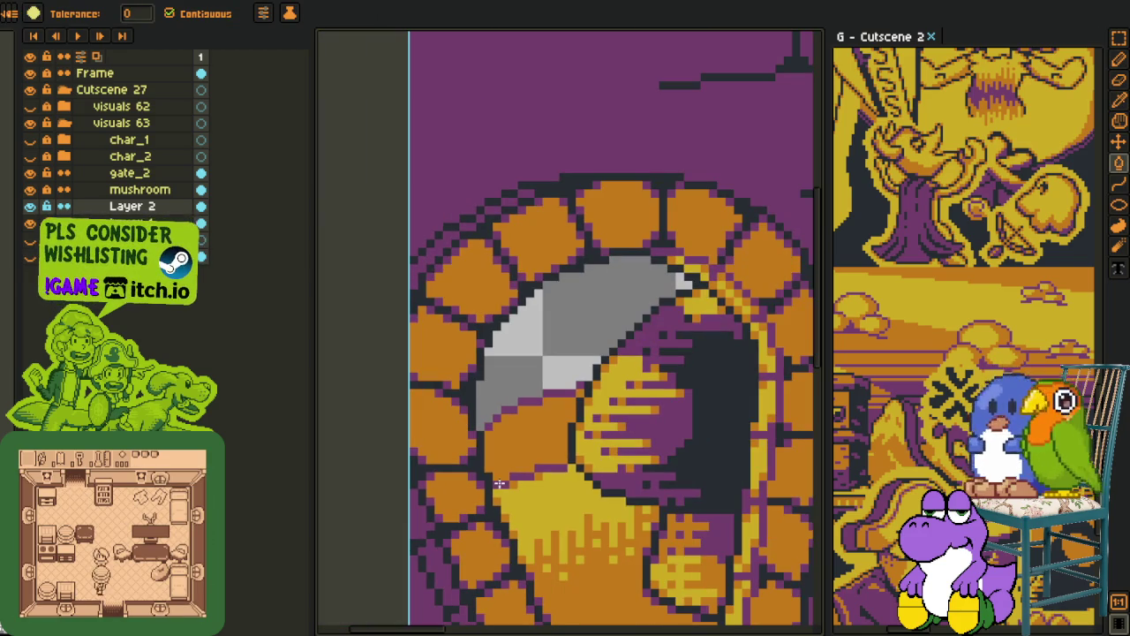
left_click_drag(143, 208, 152, 176)
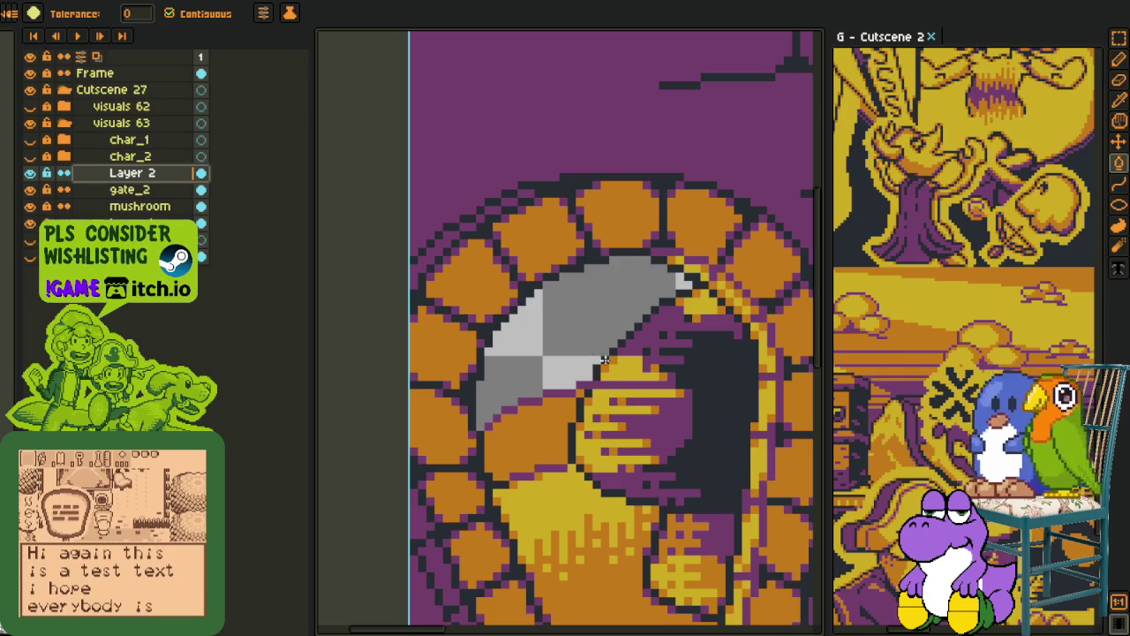
Marquee-select the area right of the grey region, enlarging it down to the canvas edge
key("r")
left_click_drag(590, 362, 819, 533)
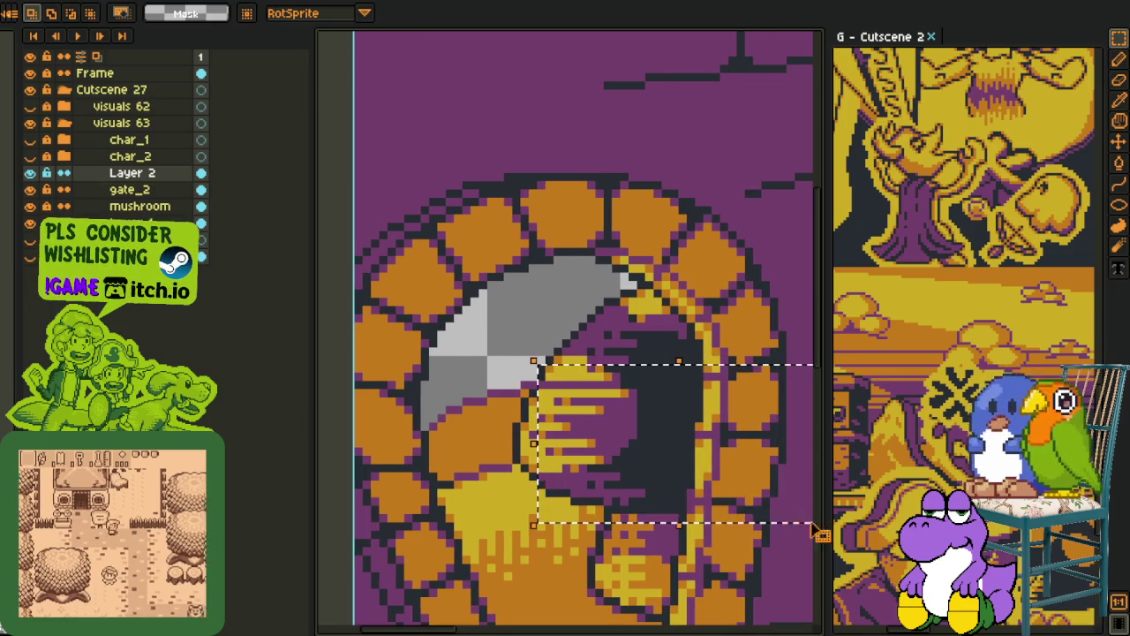
left_click_drag(535, 269, 808, 618)
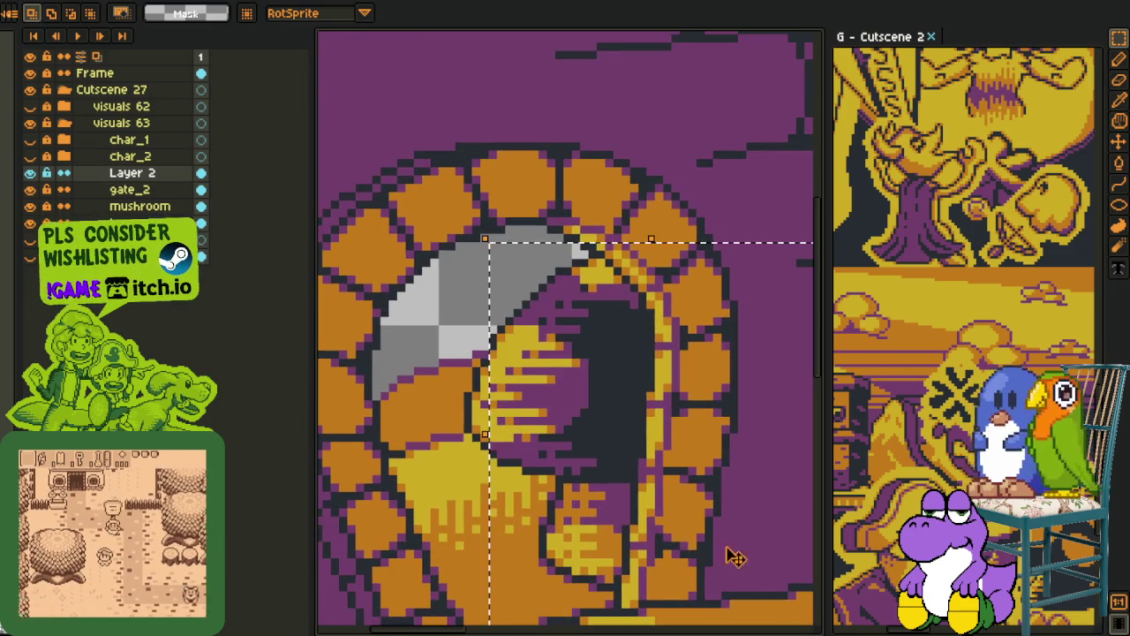
scroll(424, 426, "up", 2)
scroll(429, 437, "up", 1)
key("i")
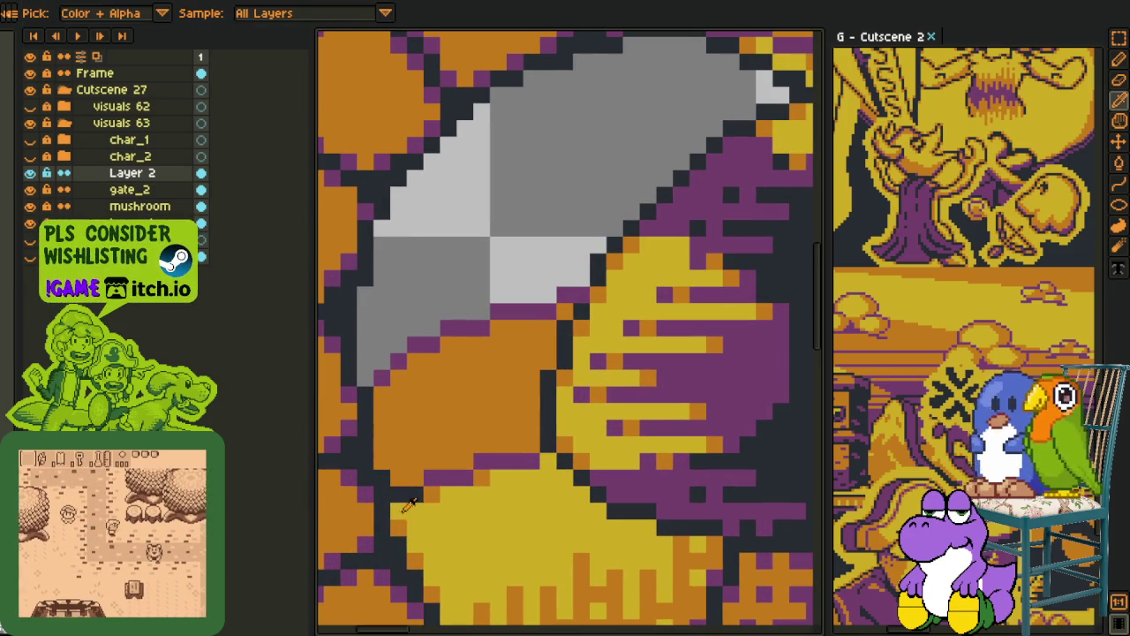
key("g")
scroll(507, 464, "down", 2)
key("i")
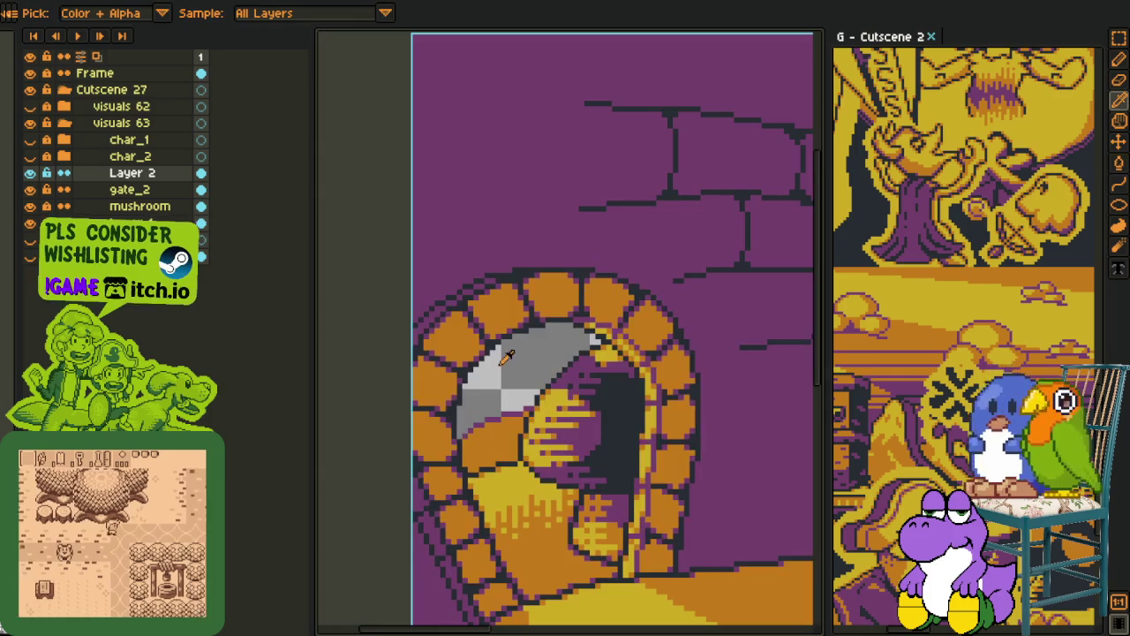
scroll(488, 438, "up", 2)
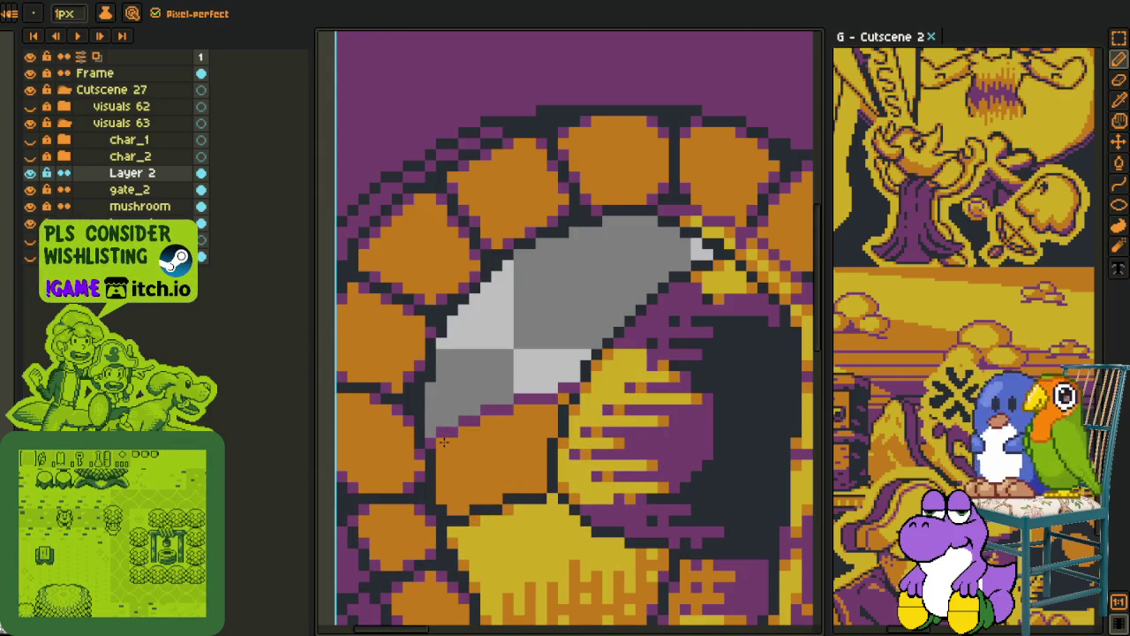
scroll(446, 439, "down", 2)
scroll(459, 415, "up", 2)
Shift the view slightly right and down, then switch to the Cutscene 2 document
key("space")
scroll(463, 414, "down", 1)
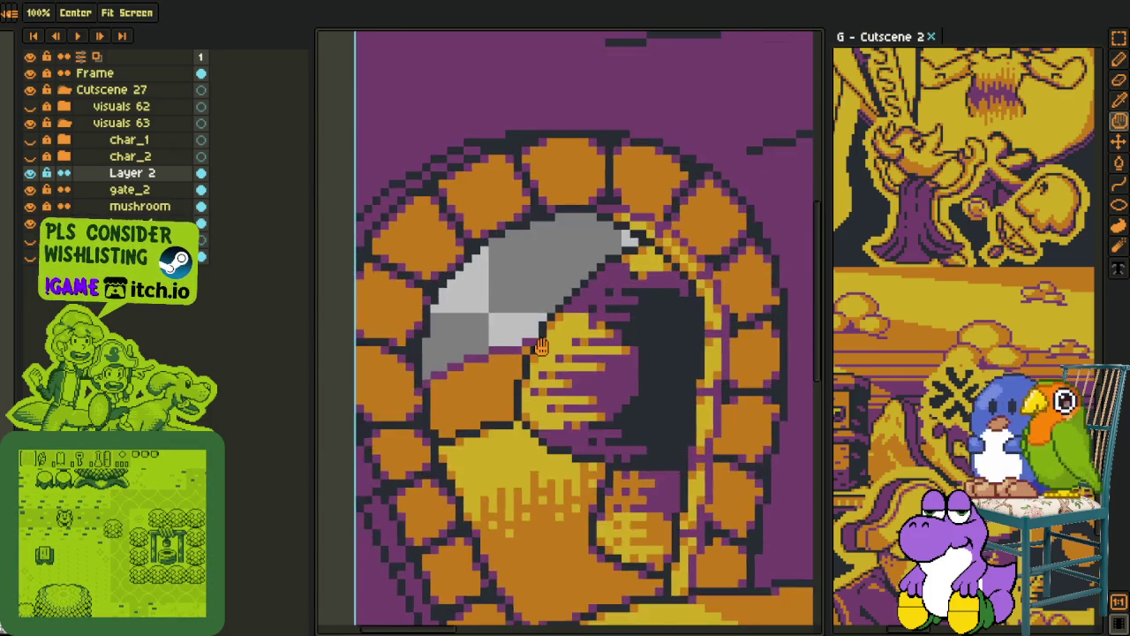
scroll(468, 398, "up", 2)
scroll(481, 377, "down", 1)
left_click_drag(480, 377, 500, 396)
key("o")
left_click(883, 40)
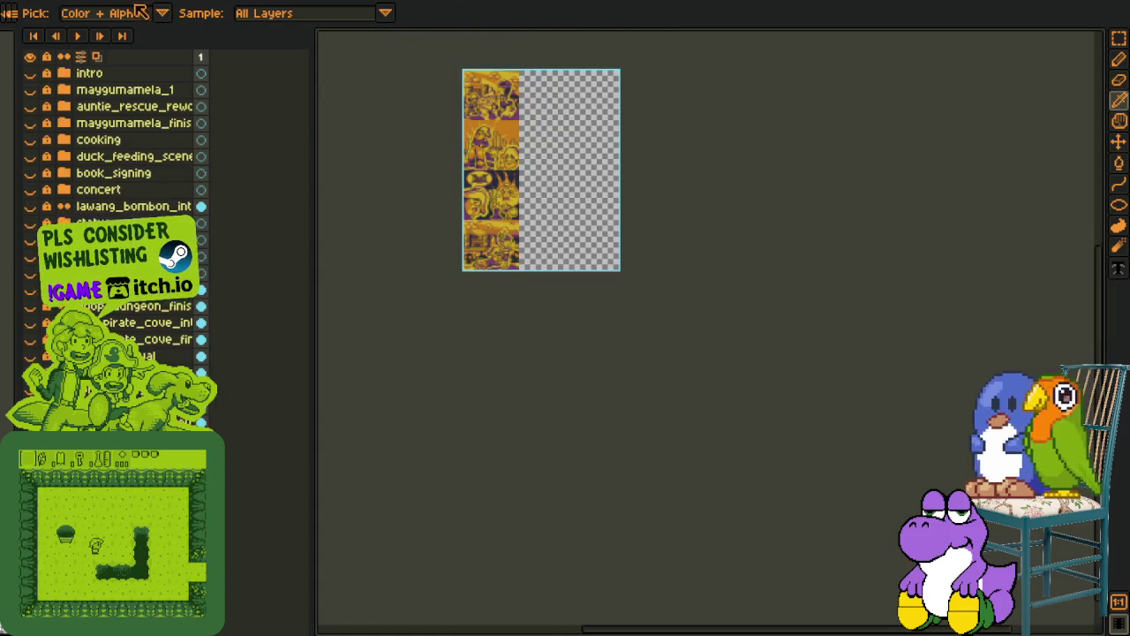
key("ctrl+Tab")
left_click_drag(530, 318, 765, 318)
scroll(764, 318, "down", 2)
scroll(567, 297, "down", 3)
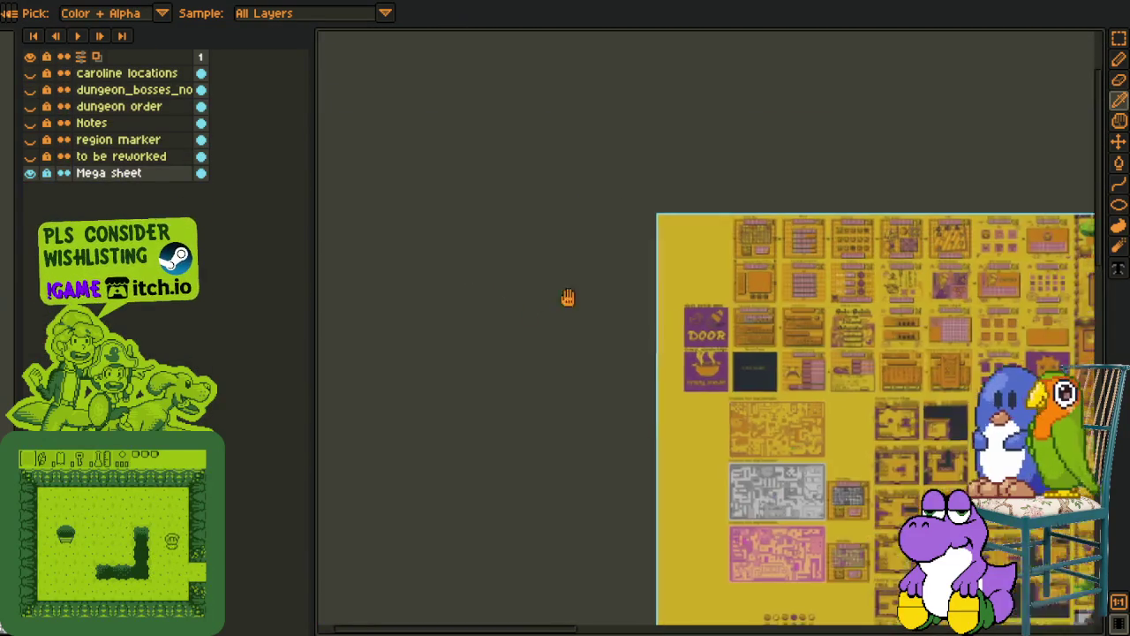
scroll(833, 289, "up", 5)
scroll(833, 289, "up", 3)
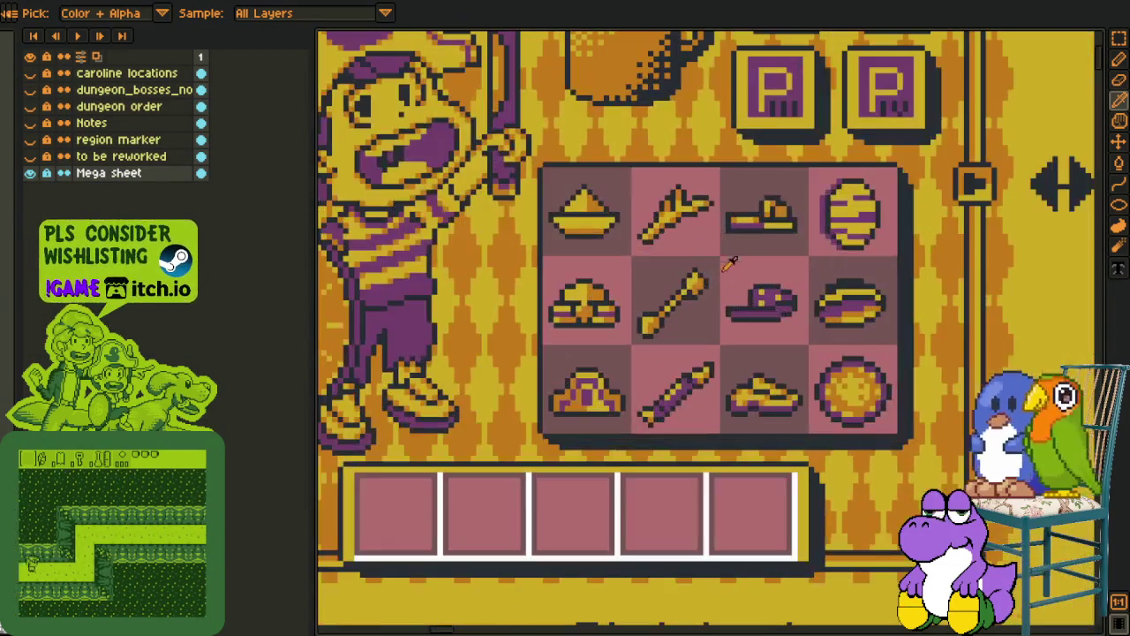
key("m")
mouse_move(726, 169)
left_mouse_down()
mouse_move(832, 398)
mouse_move(804, 431)
left_mouse_up()
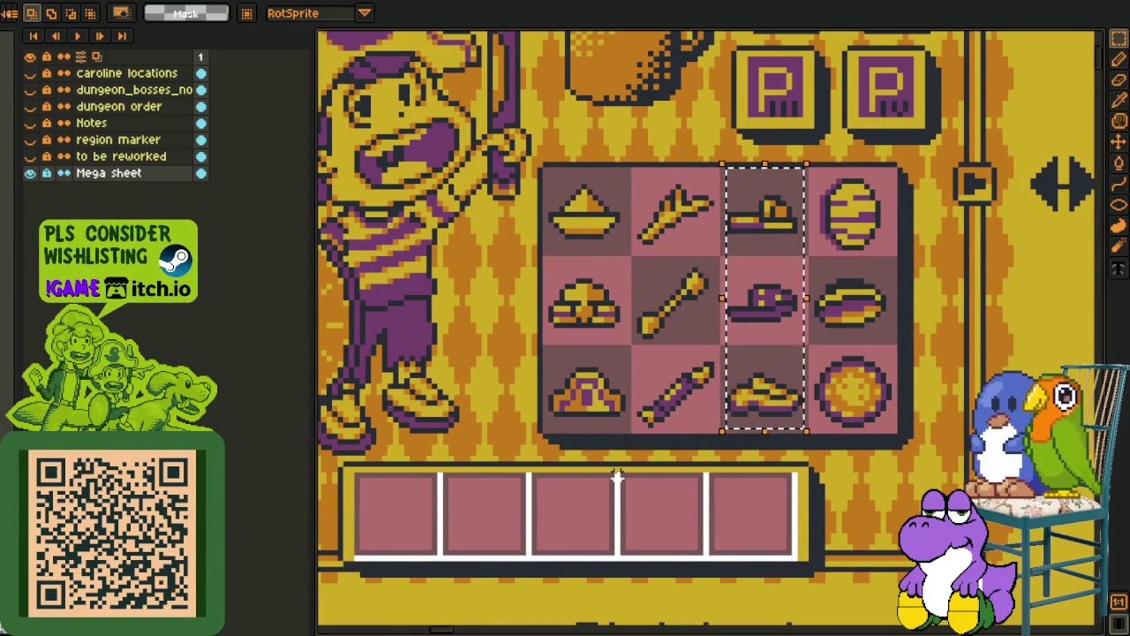
left_click_drag(617, 476, 525, 438)
scroll(622, 190, "up", 1)
scroll(653, 122, "up", 1)
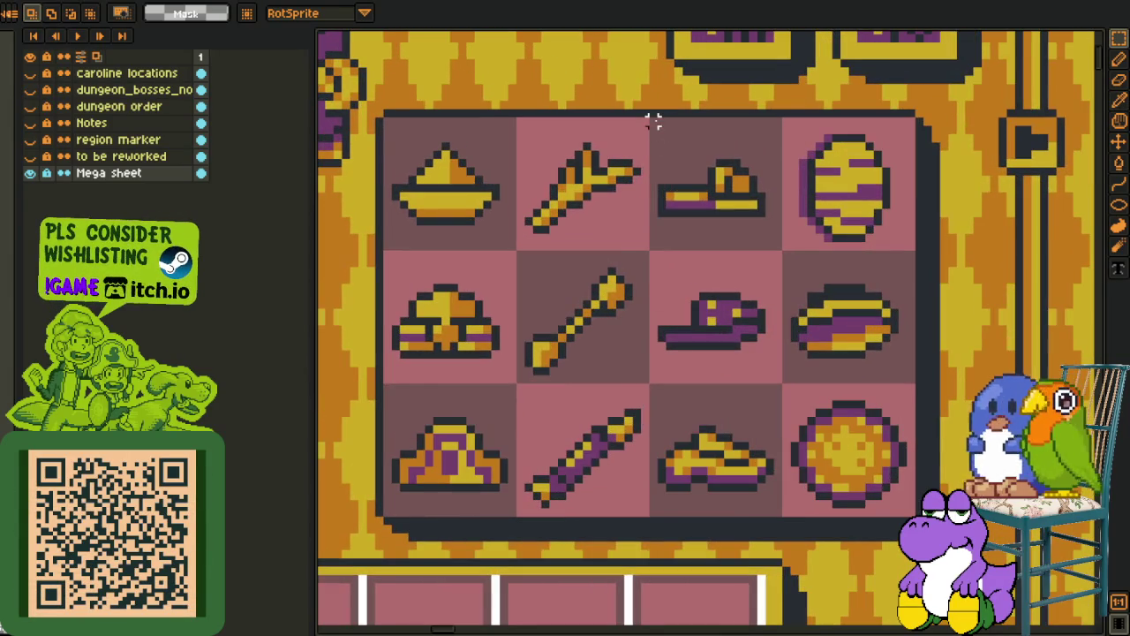
left_click_drag(694, 204, 784, 519)
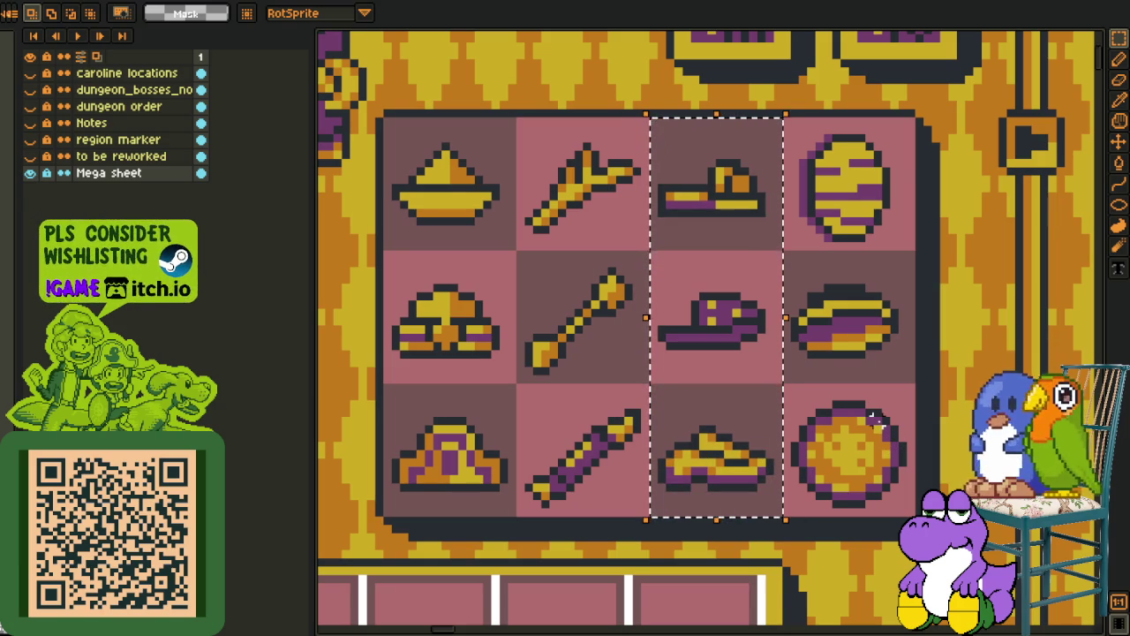
scroll(853, 391, "down", 2)
left_click_drag(910, 453, 682, 405)
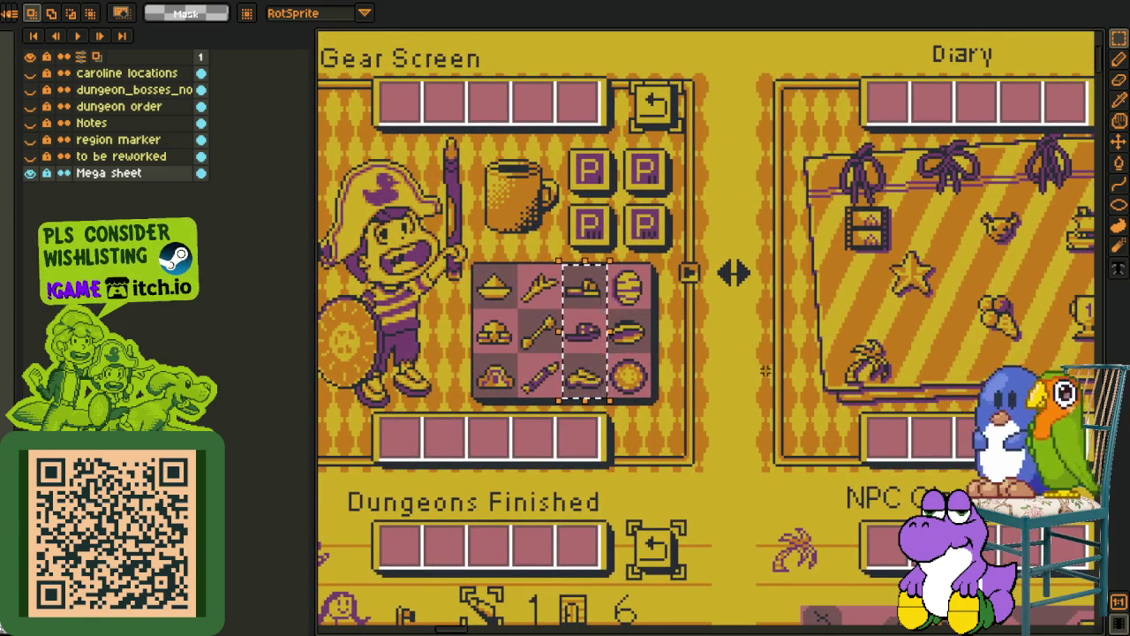
left_click_drag(765, 371, 655, 286)
scroll(655, 286, "down", 3)
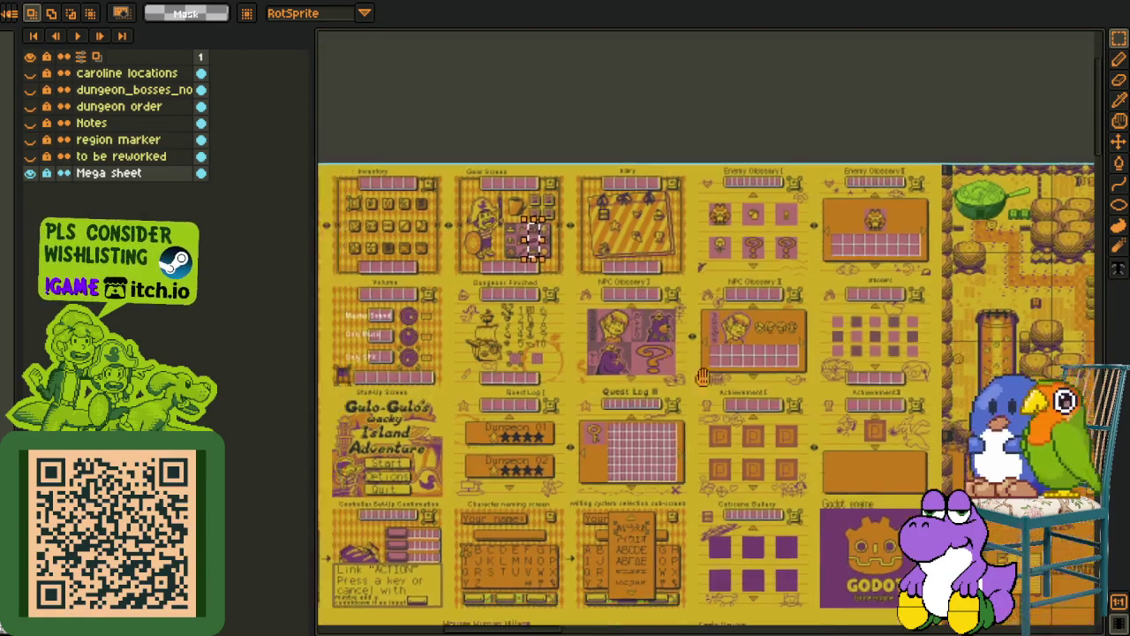
scroll(526, 325, "up", 4)
scroll(739, 332, "up", 2)
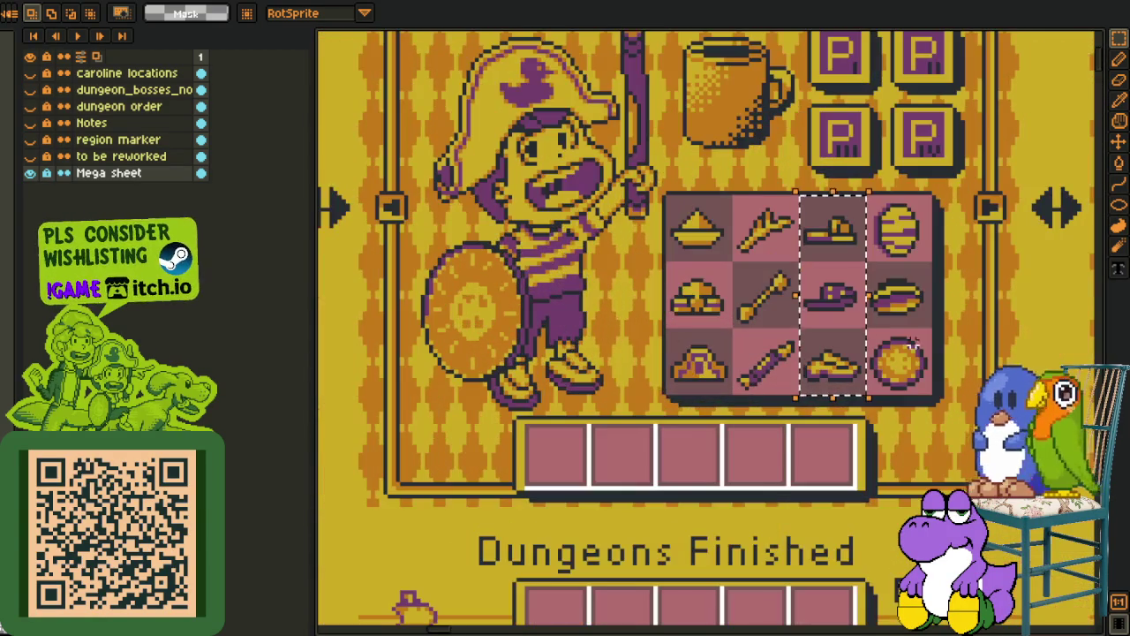
left_click_drag(862, 321, 803, 321)
scroll(803, 321, "up", 1)
scroll(795, 317, "down", 1)
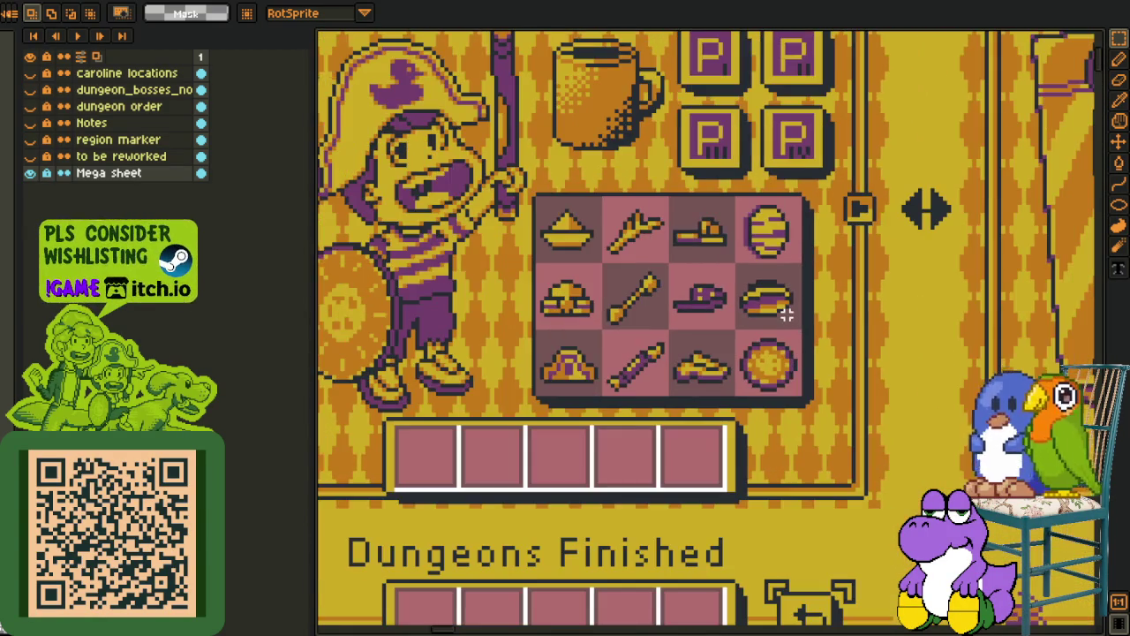
scroll(785, 314, "down", 1)
scroll(821, 331, "down", 1)
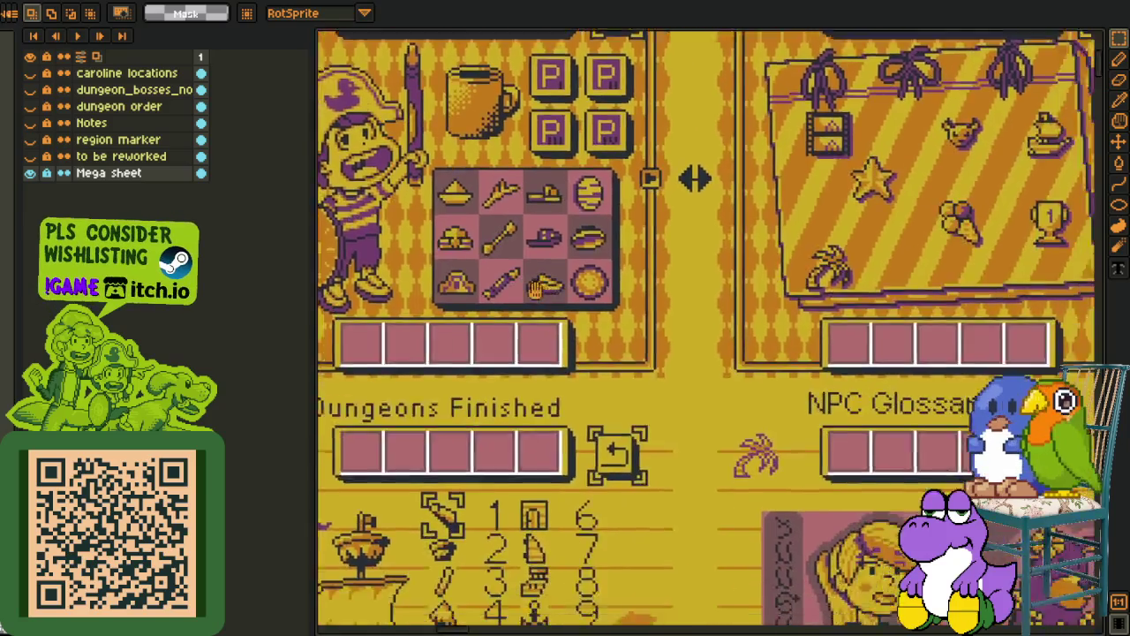
scroll(856, 351, "down", 2)
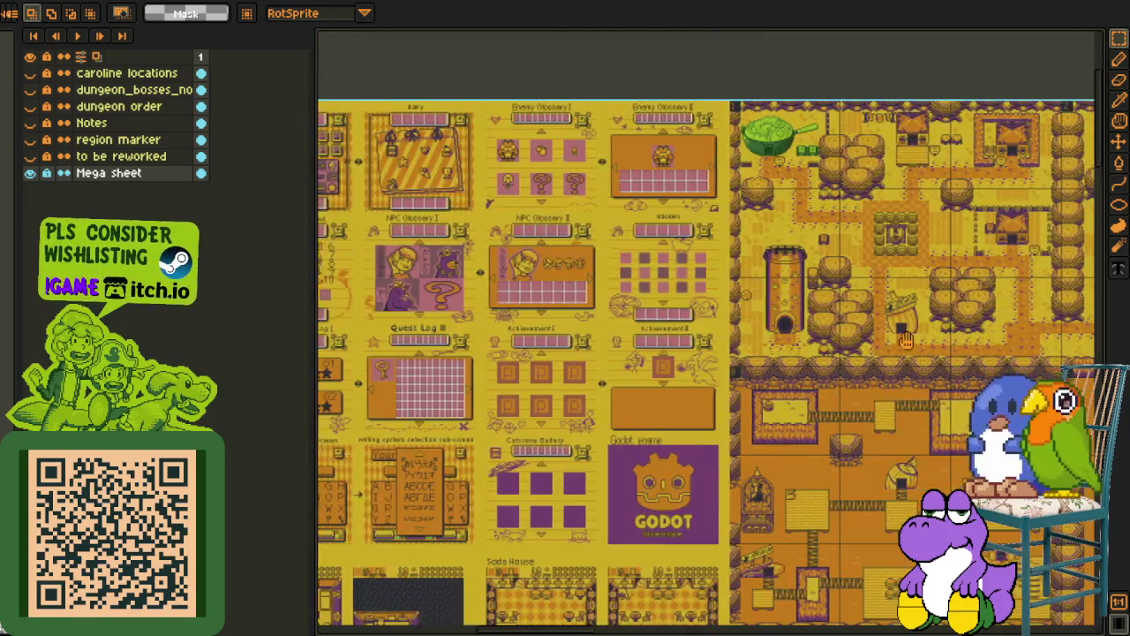
left_click_drag(857, 350, 693, 344)
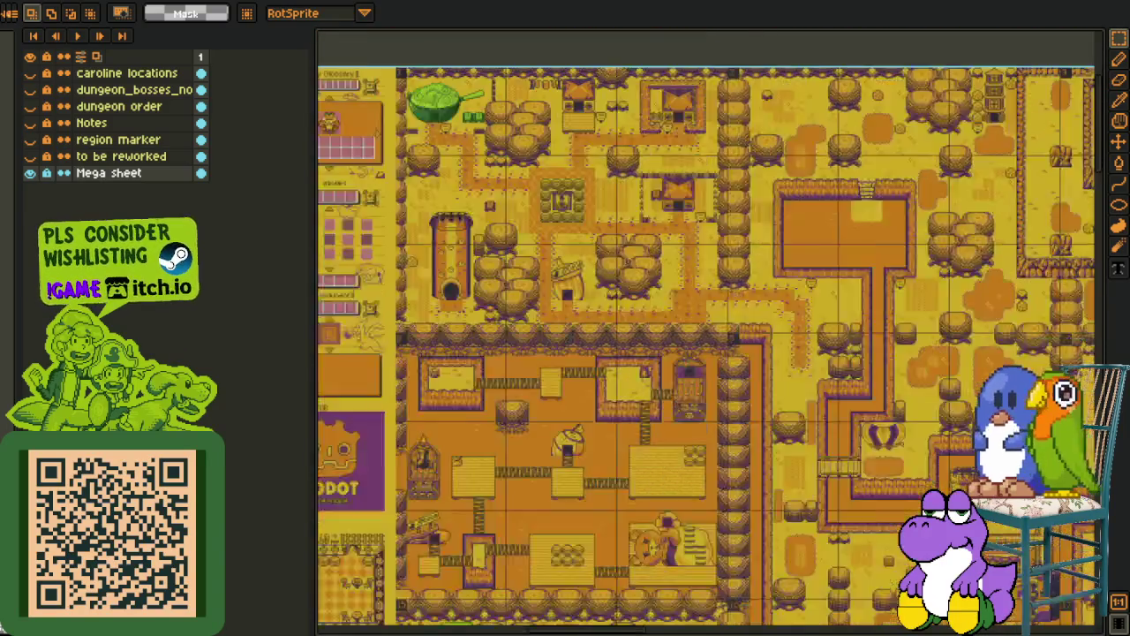
scroll(694, 344, "up", 3)
scroll(671, 336, "up", 1)
scroll(636, 361, "down", 1)
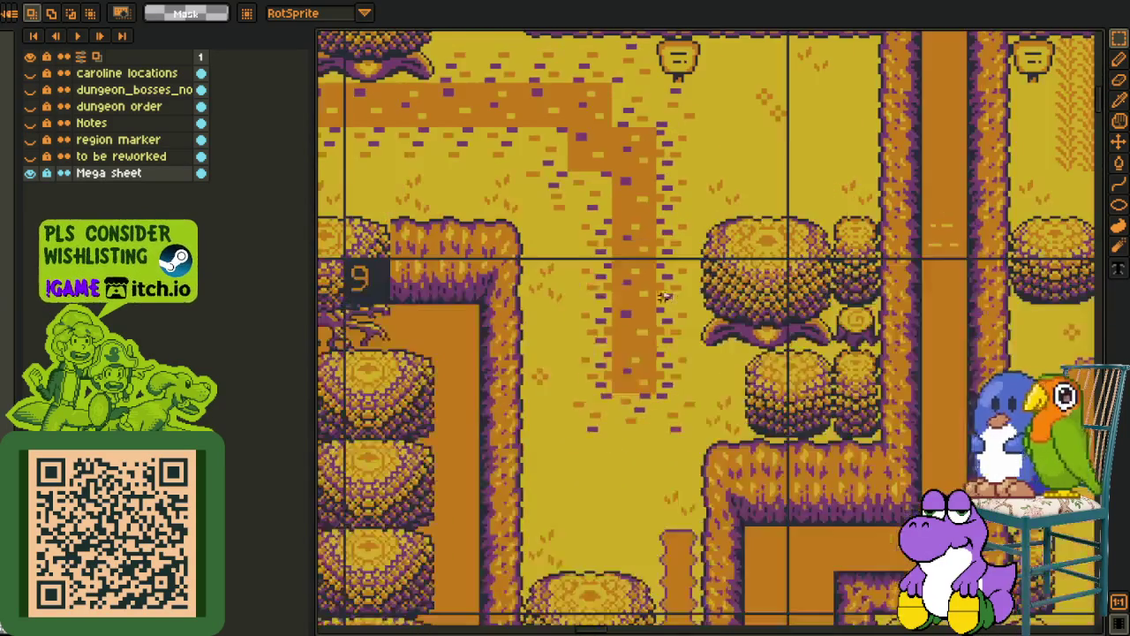
scroll(624, 372, "down", 1)
left_click_drag(629, 394, 626, 372)
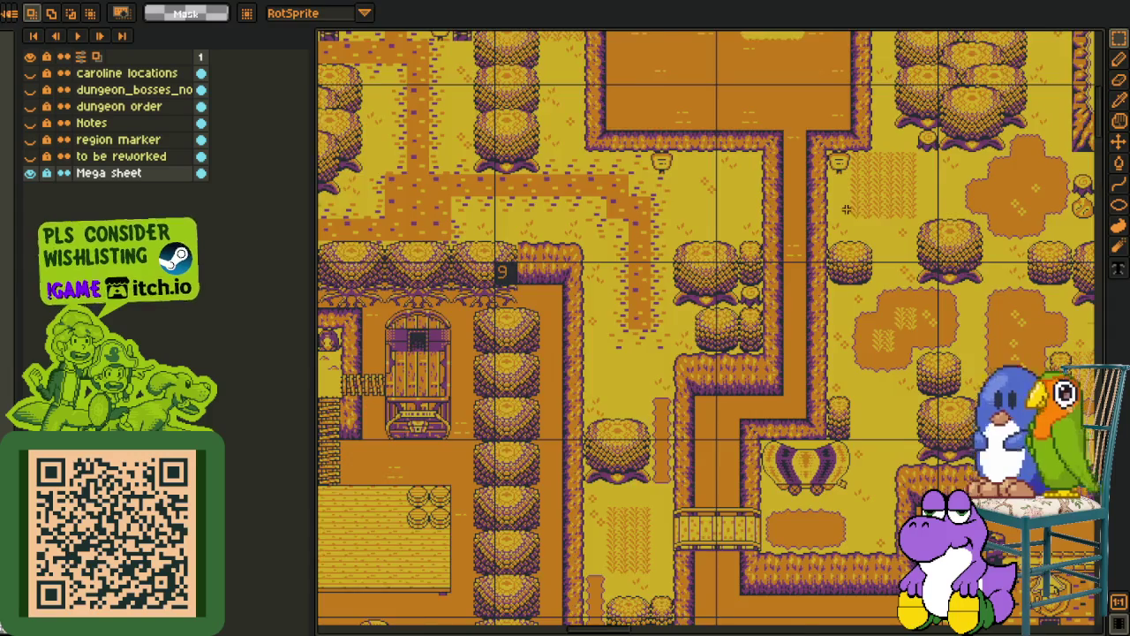
scroll(845, 209, "down", 3)
left_click_drag(845, 208, 795, 442)
scroll(795, 442, "up", 1)
left_click_drag(469, 334, 812, 331)
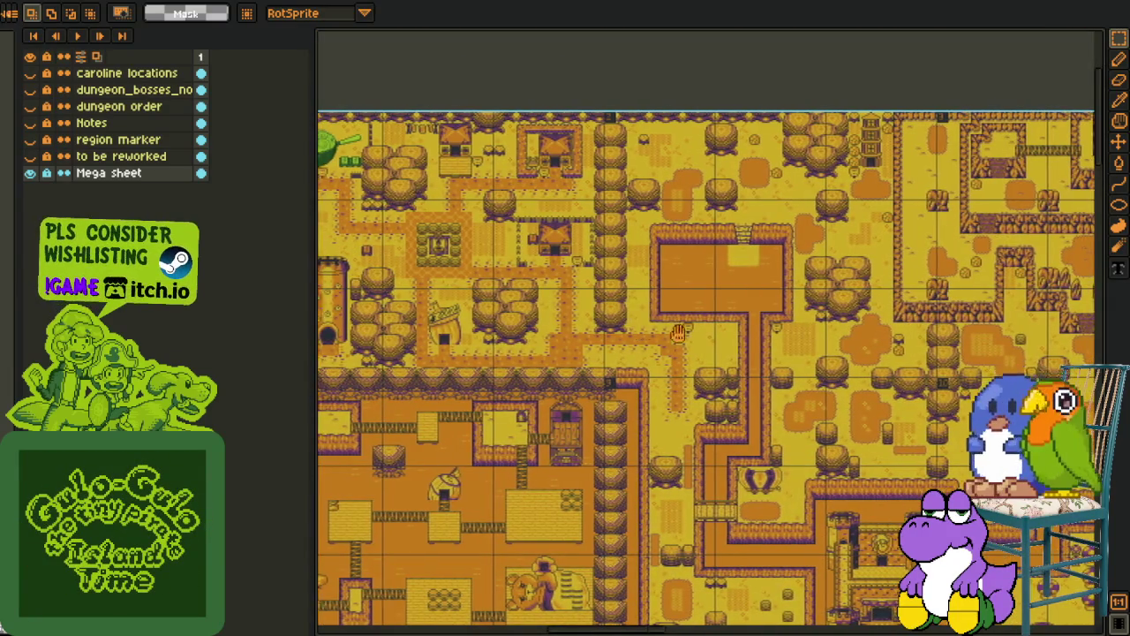
left_click_drag(618, 331, 807, 333)
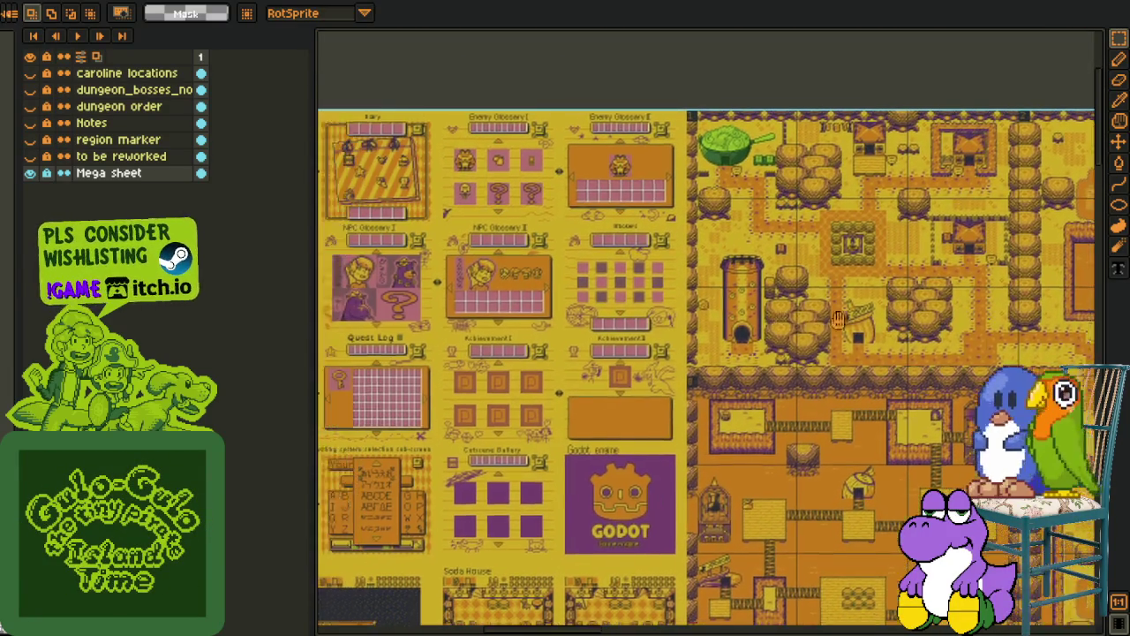
left_click_drag(422, 311, 639, 313)
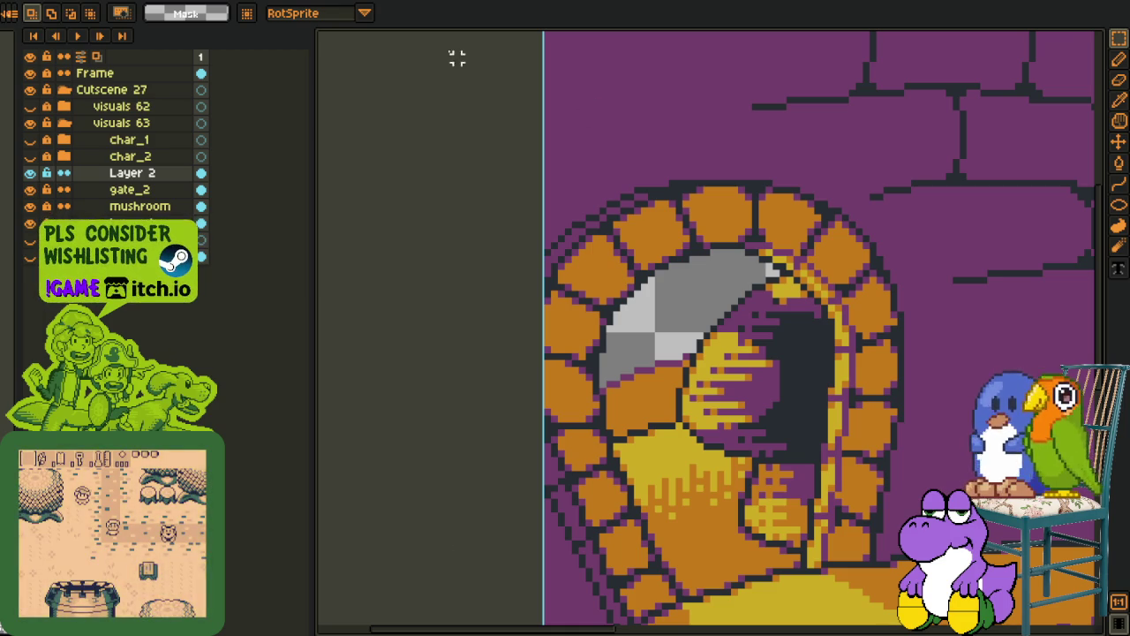
key("ctrl+Tab")
scroll(554, 231, "up", 1)
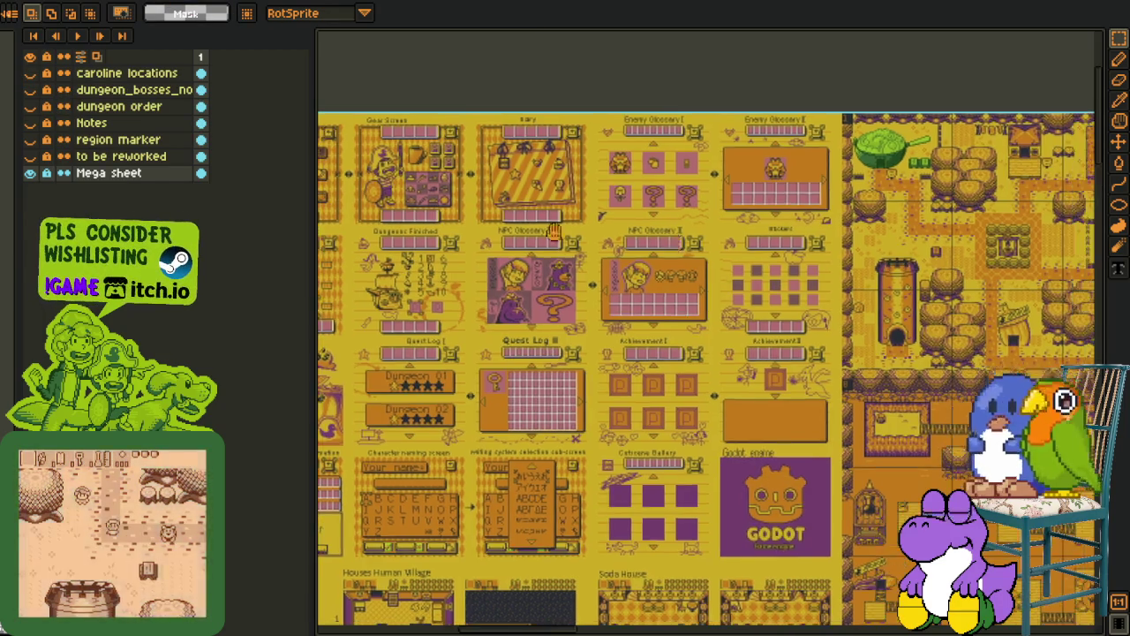
scroll(553, 231, "up", 2)
scroll(592, 246, "up", 1)
scroll(593, 246, "up", 1)
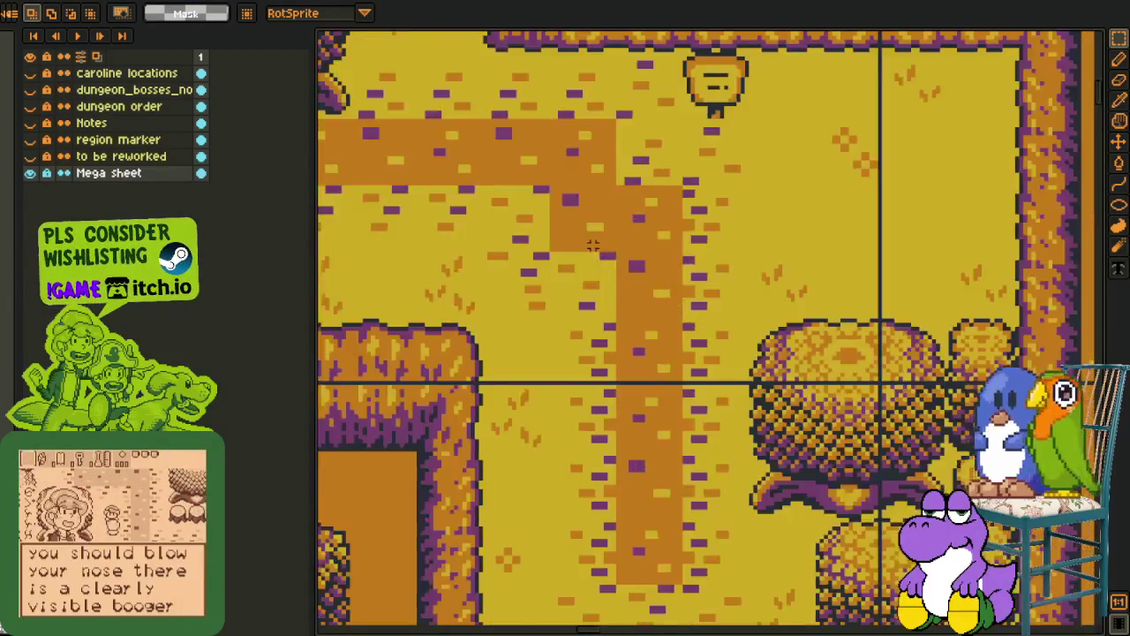
scroll(593, 246, "down", 3)
scroll(731, 290, "down", 3)
scroll(707, 353, "down", 2)
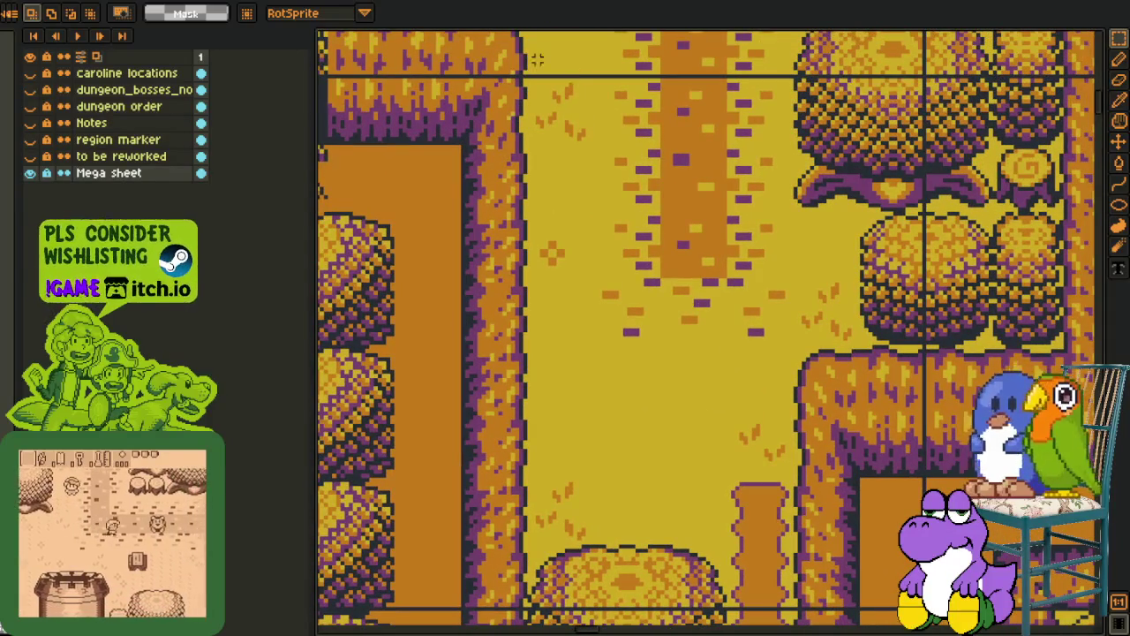
left_click_drag(533, 74, 899, 611)
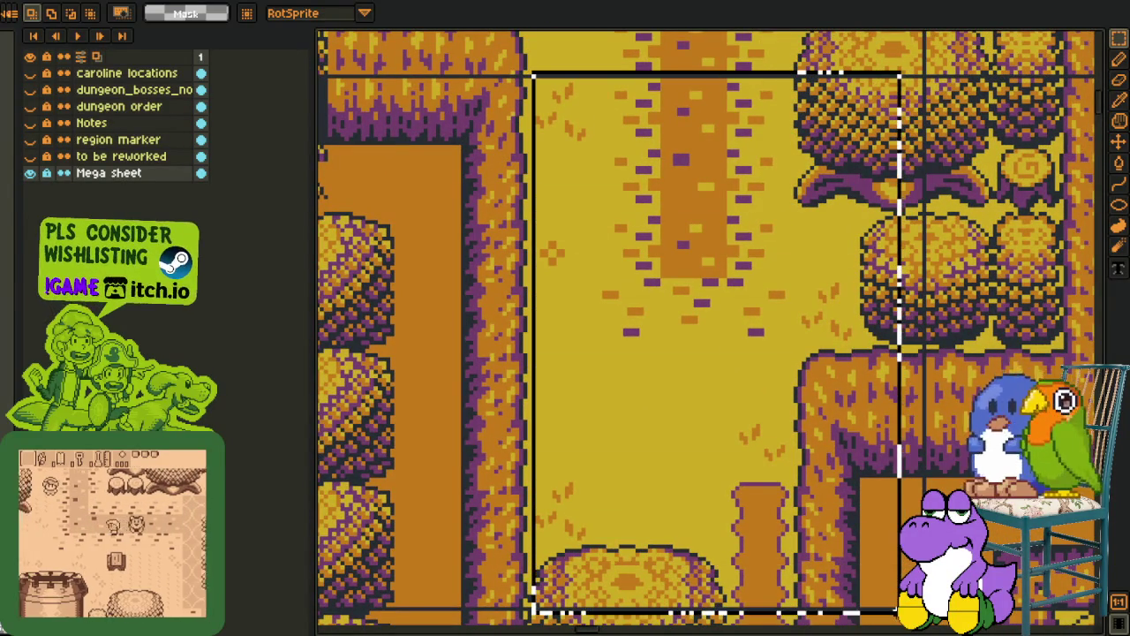
key("ctrl+d")
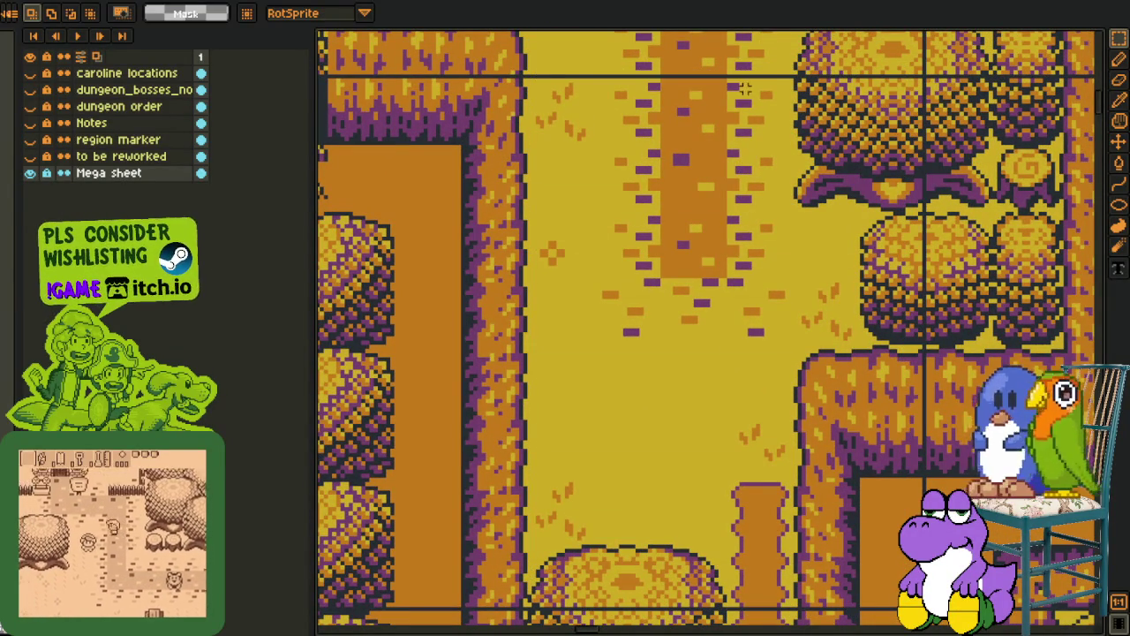
left_click_drag(744, 89, 779, 523)
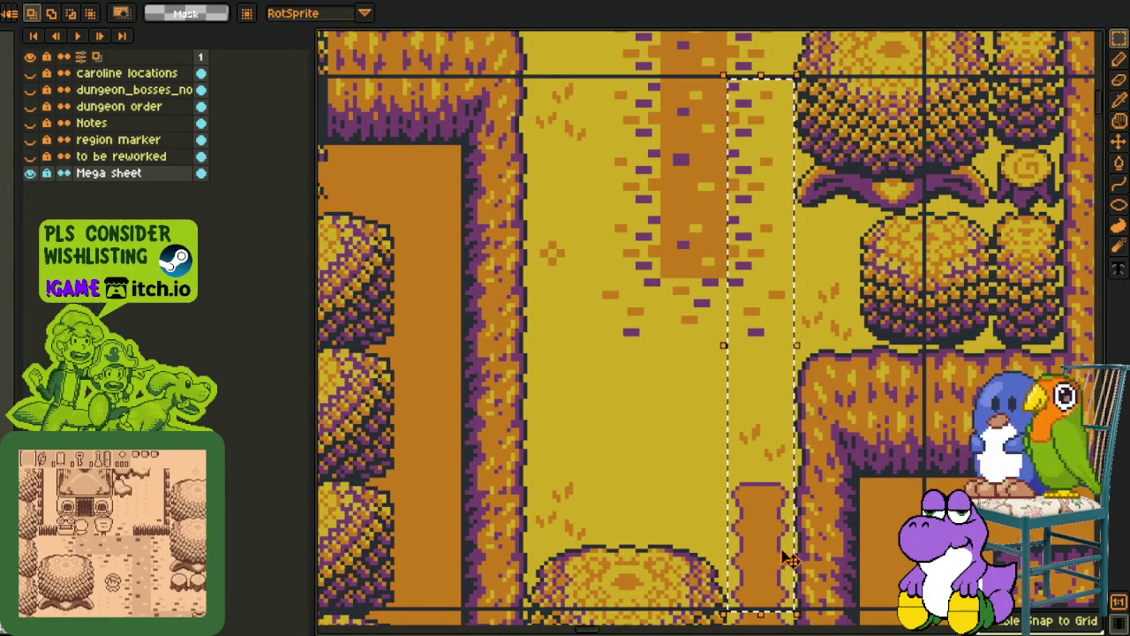
key("h")
left_click_drag(1091, 365, 799, 303)
scroll(799, 303, "down", 1)
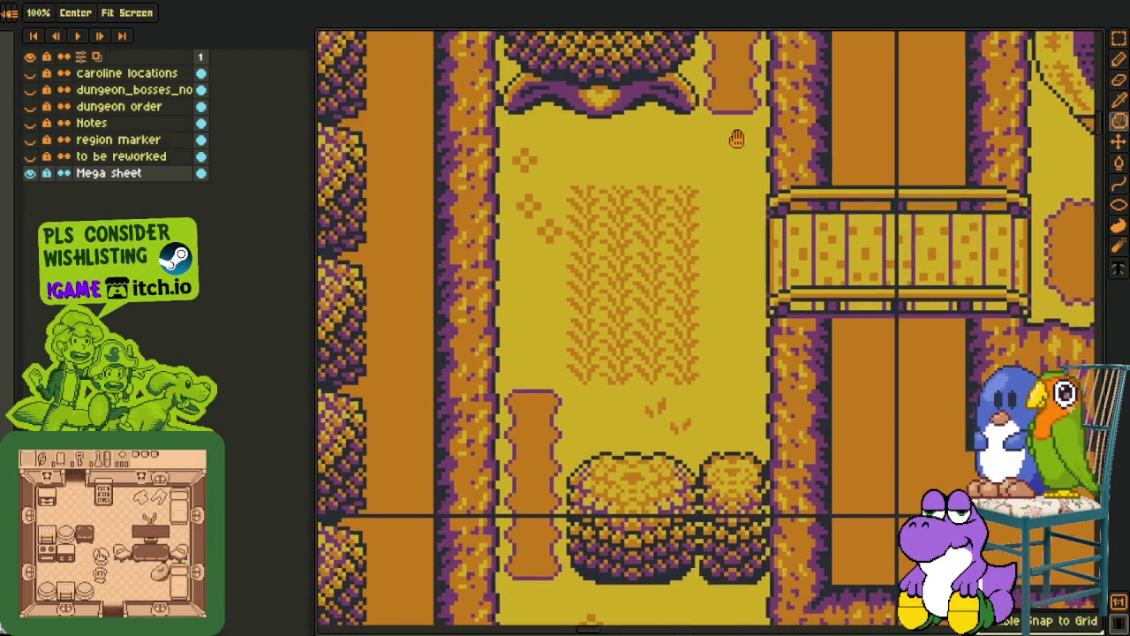
left_click_drag(733, 129, 692, 401)
scroll(703, 305, "down", 1)
scroll(703, 305, "up", 2)
scroll(722, 406, "up", 5)
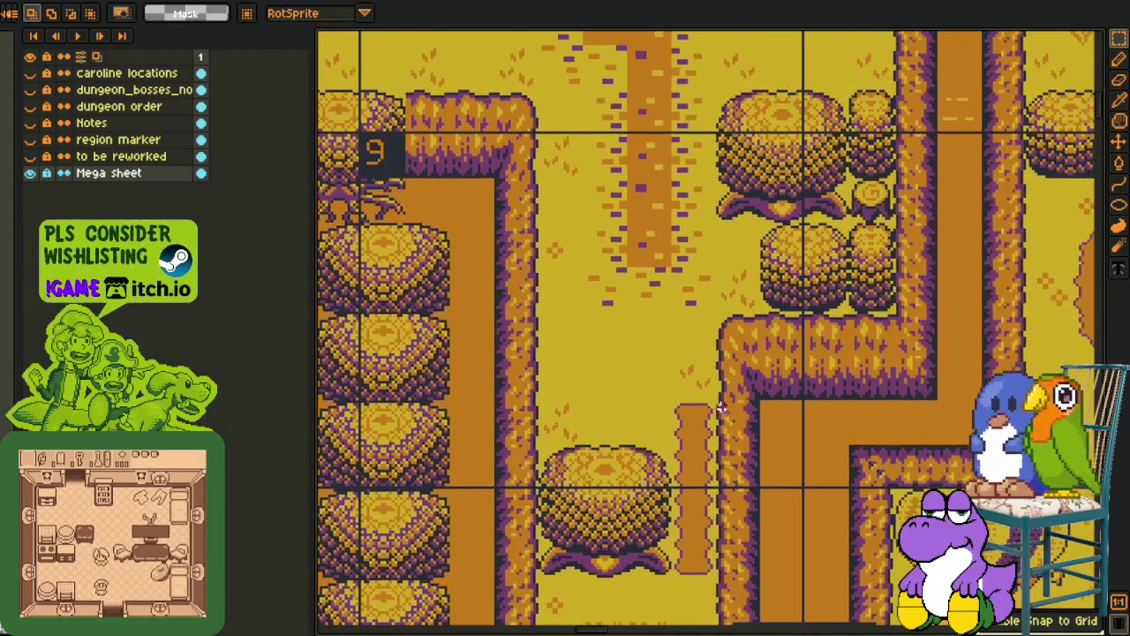
scroll(692, 152, "up", 1)
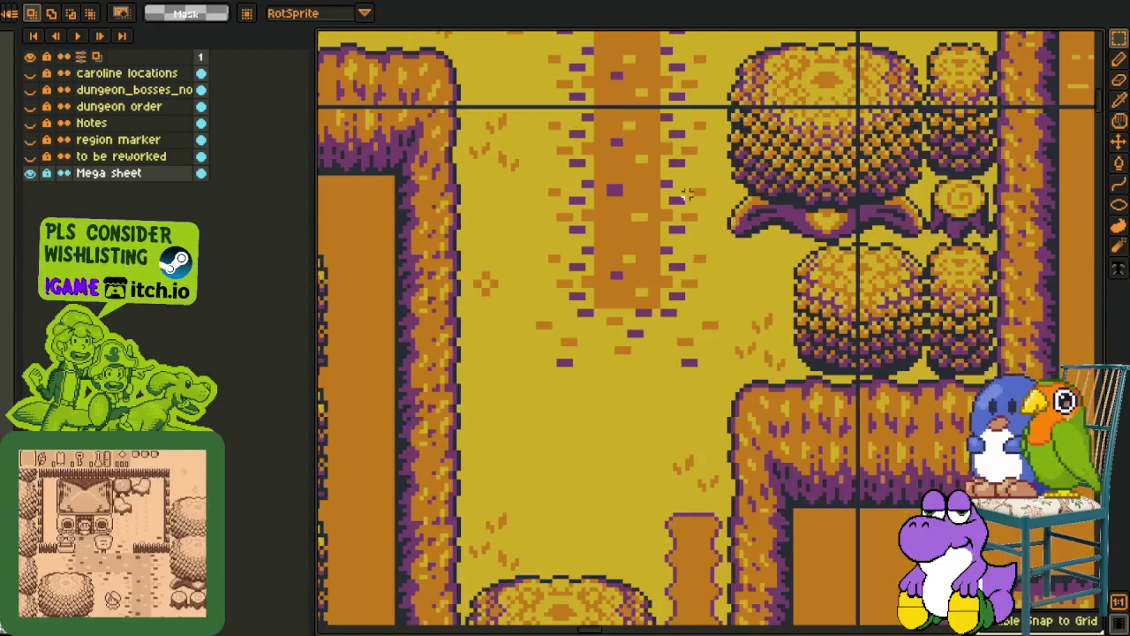
left_click_drag(728, 344, 688, 302)
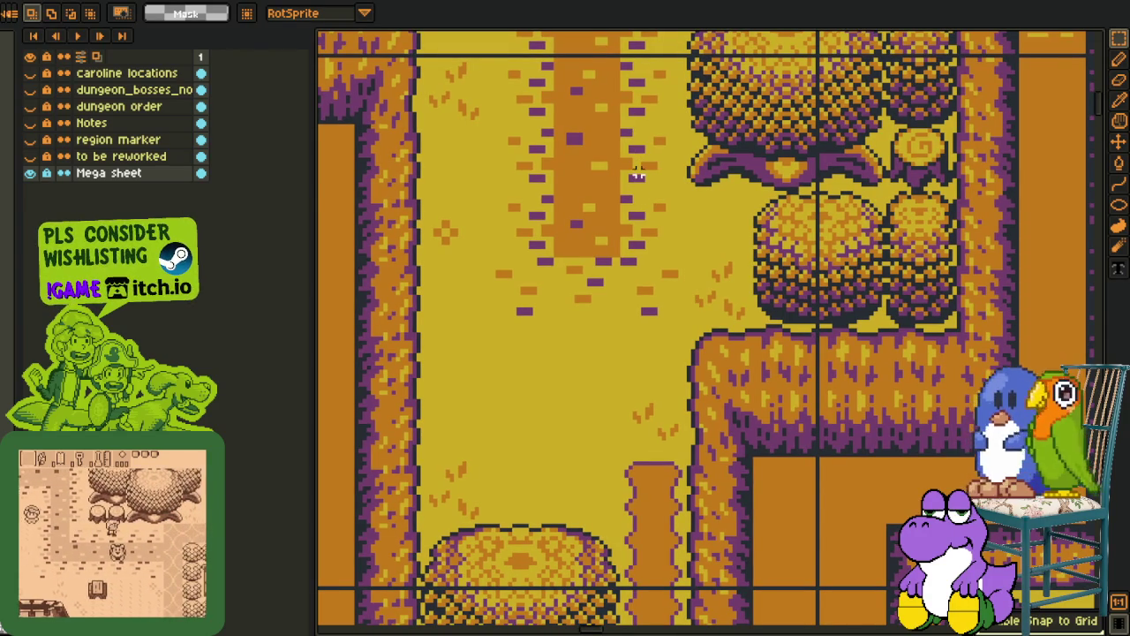
mouse_move(772, 418)
left_mouse_down()
mouse_move(714, 379)
mouse_move(723, 428)
left_mouse_up()
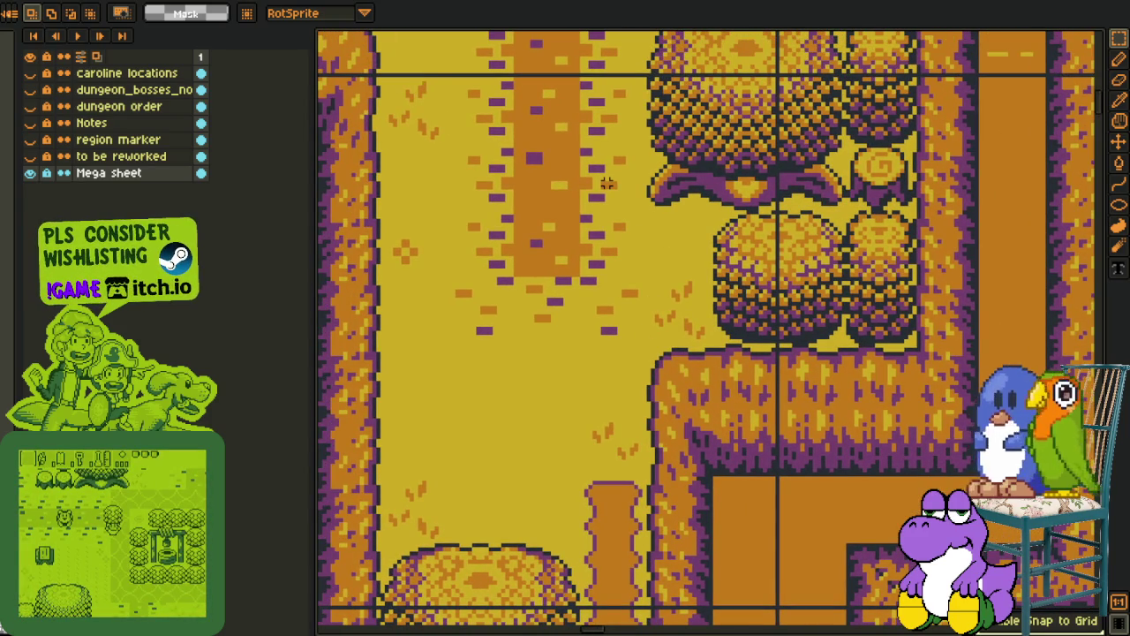
mouse_move(607, 182)
left_mouse_down()
mouse_move(728, 315)
mouse_move(736, 301)
mouse_move(687, 293)
left_mouse_up()
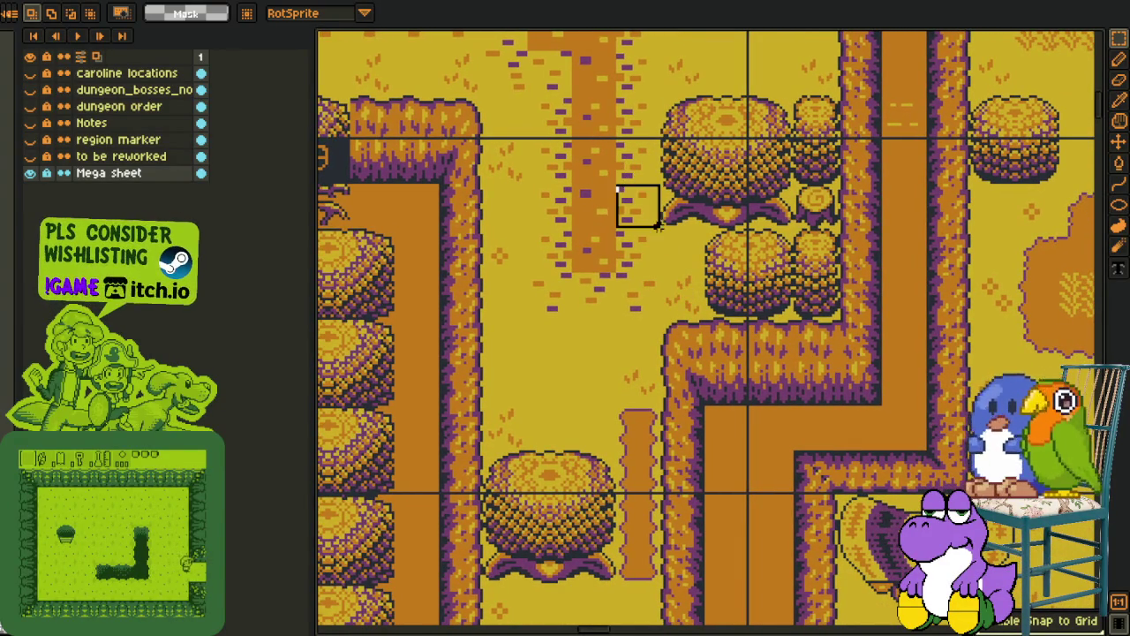
scroll(673, 247, "up", 2)
scroll(671, 257, "down", 1)
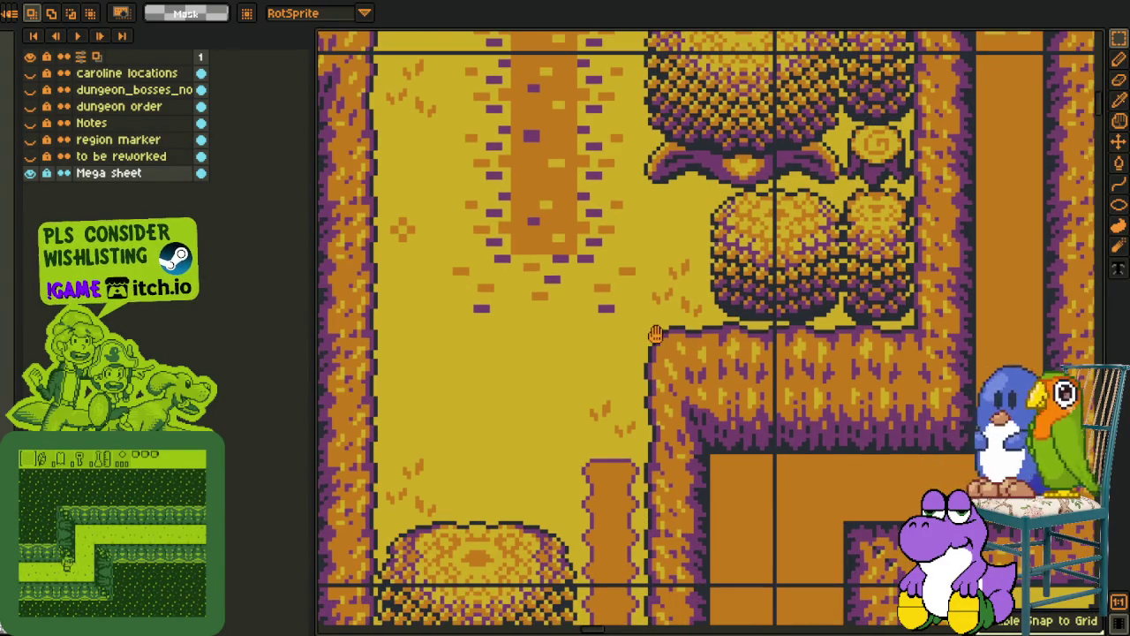
scroll(656, 335, "down", 2)
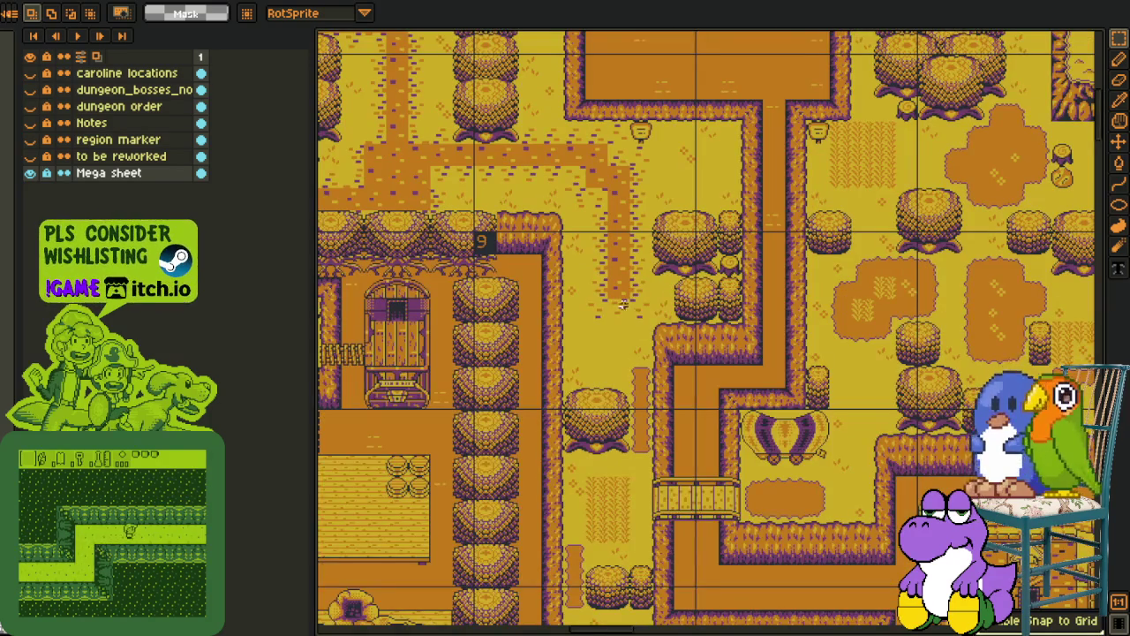
scroll(622, 304, "up", 3)
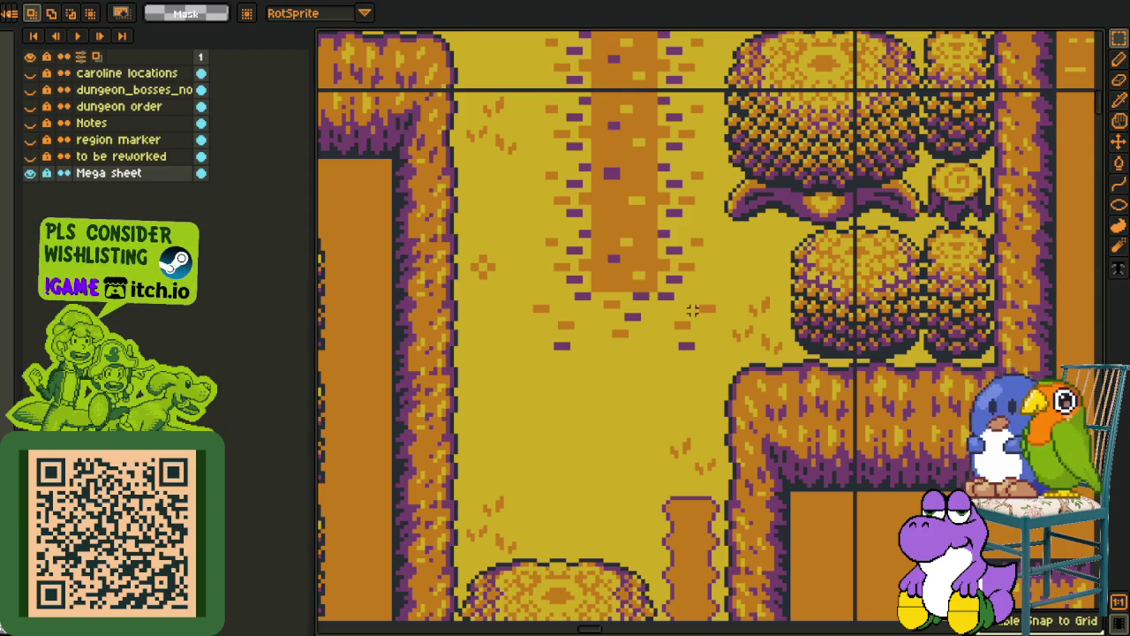
scroll(692, 309, "down", 2)
scroll(685, 294, "down", 2)
scroll(685, 294, "down", 2)
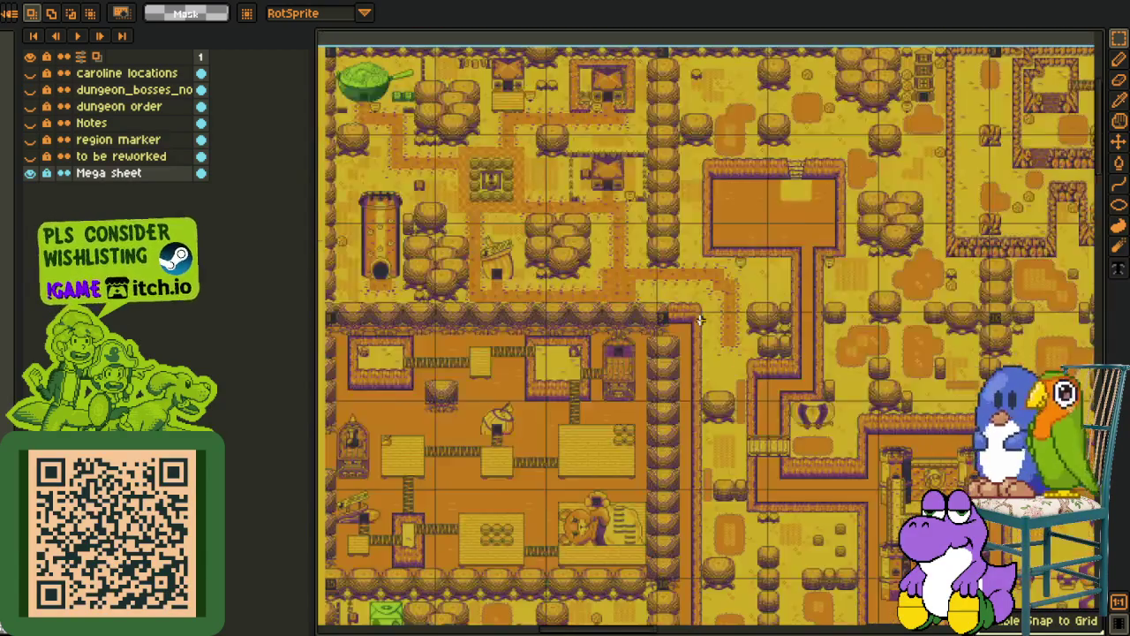
scroll(685, 294, "down", 2)
mouse_move(430, 213)
left_mouse_down()
mouse_move(625, 307)
mouse_move(598, 336)
left_mouse_up()
scroll(515, 247, "up", 5)
scroll(515, 247, "up", 1)
scroll(625, 307, "up", 2)
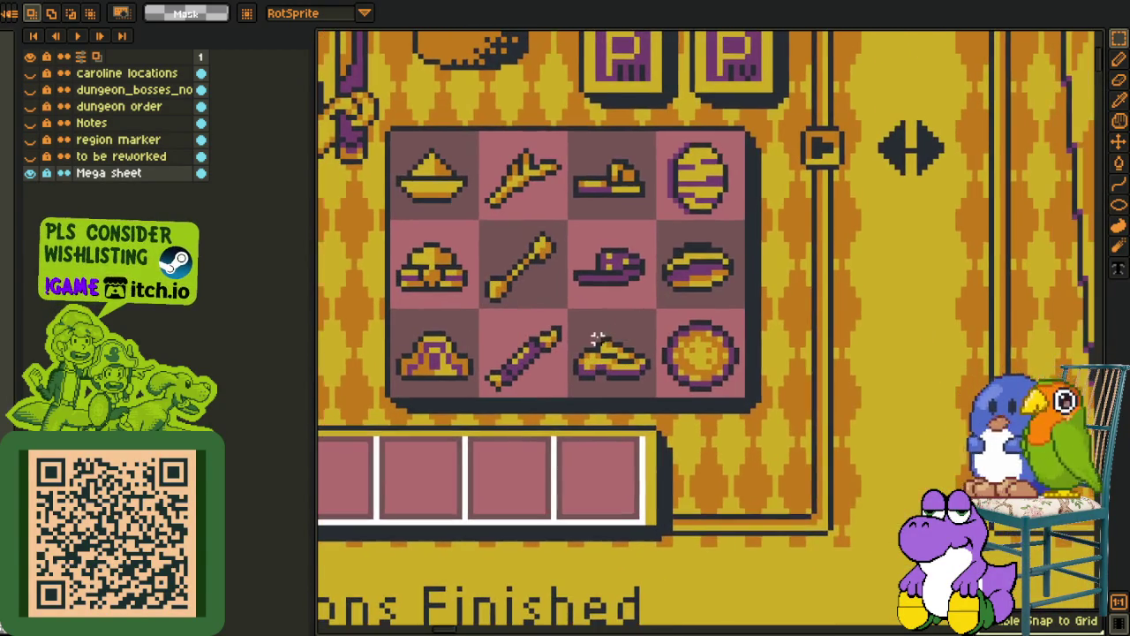
scroll(606, 347, "up", 2)
left_click_drag(599, 221, 782, 405)
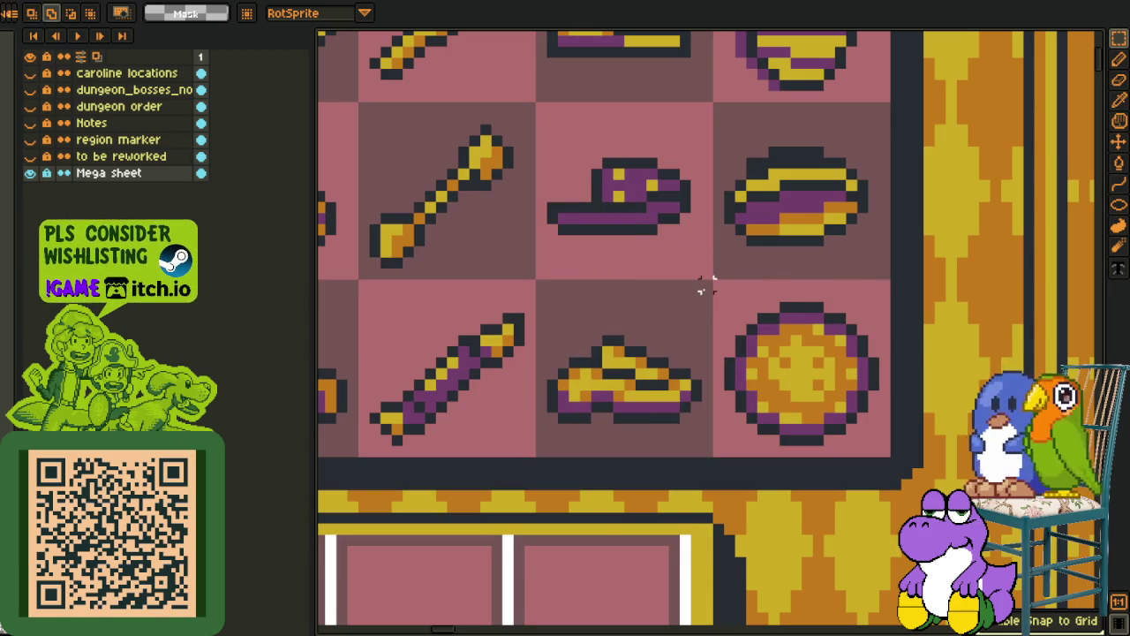
left_click_drag(710, 281, 540, 450)
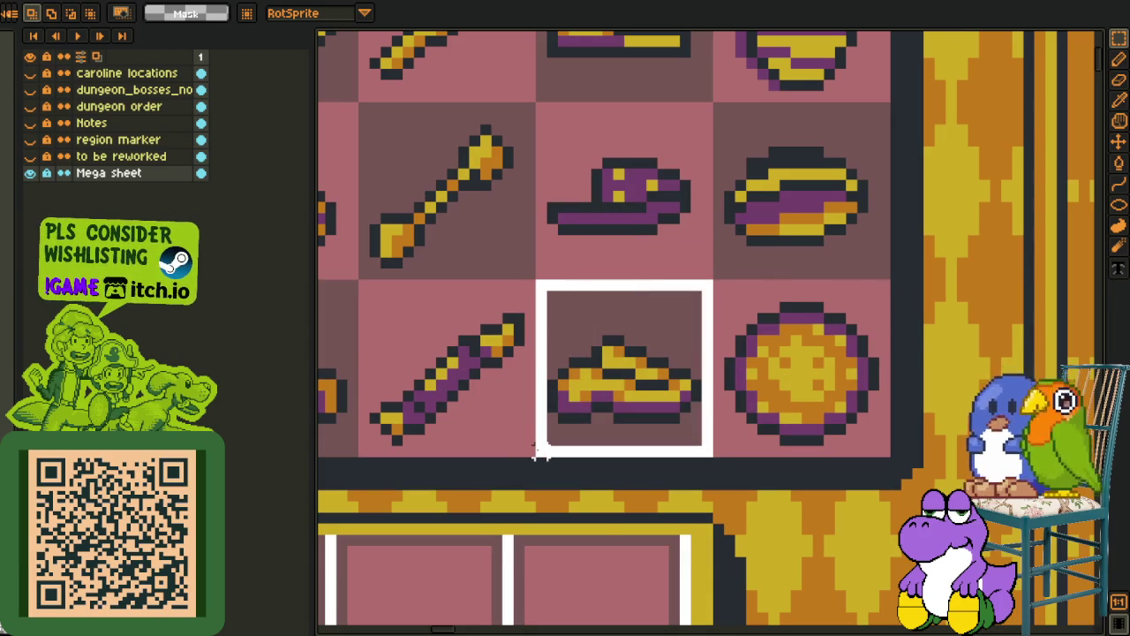
scroll(552, 261, "up", 3)
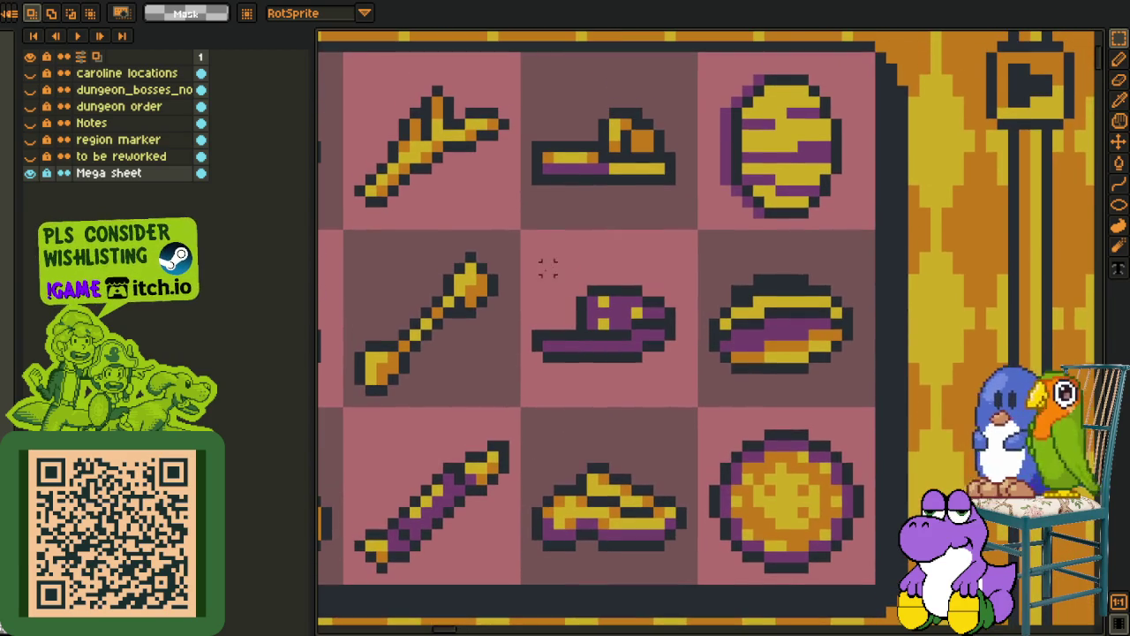
mouse_move(525, 234)
left_mouse_down()
mouse_move(669, 402)
mouse_move(698, 407)
left_mouse_up()
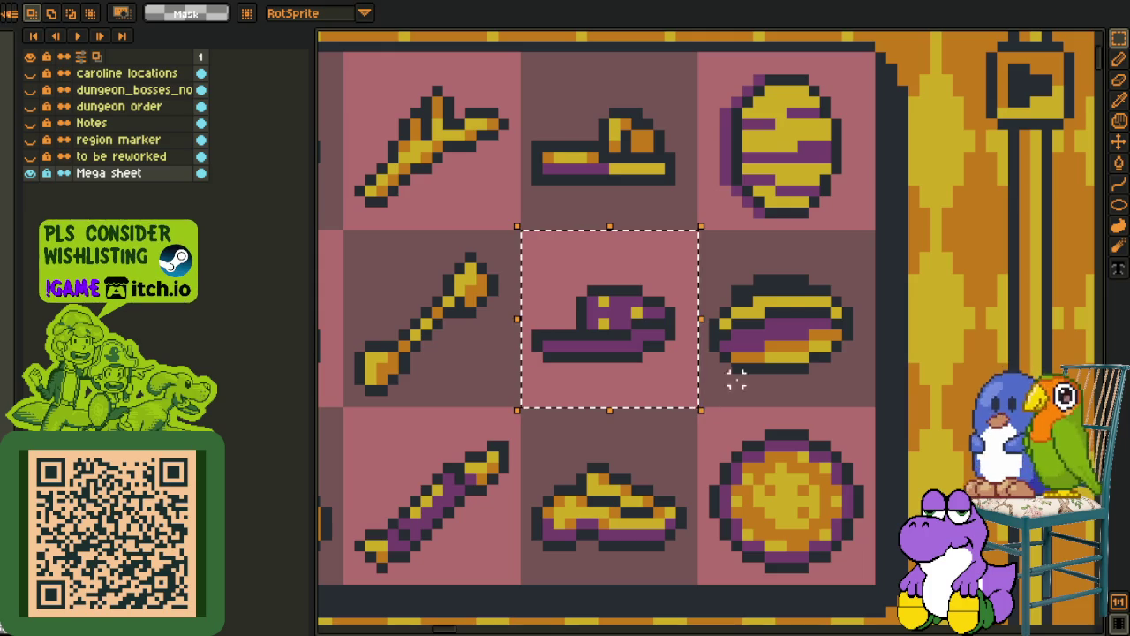
scroll(769, 247, "up", 3)
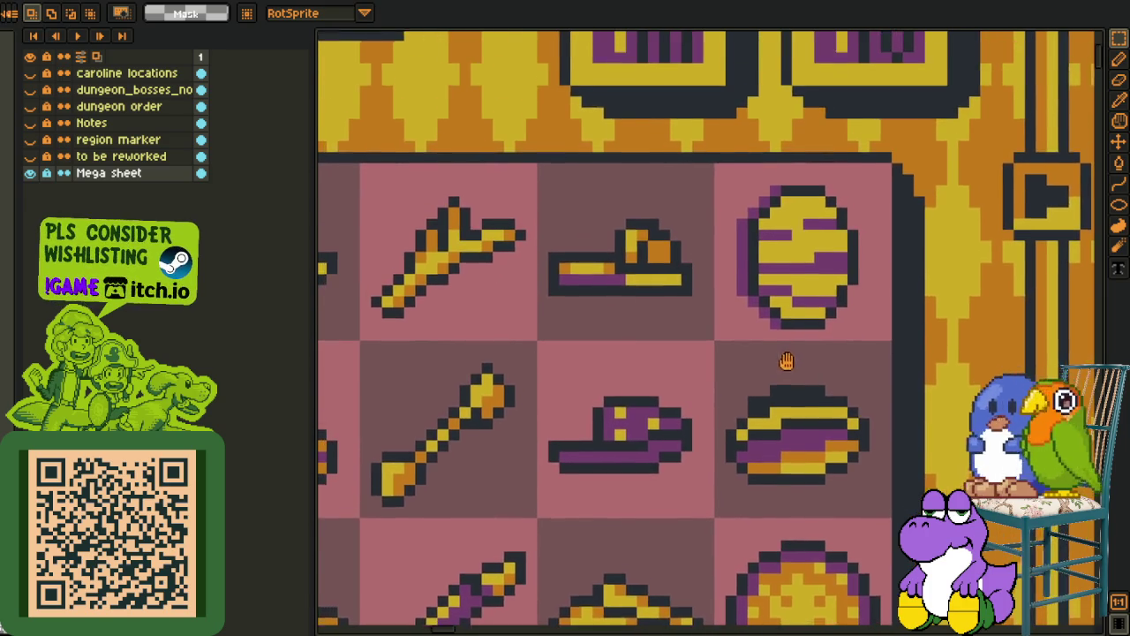
left_click_drag(716, 344, 544, 171)
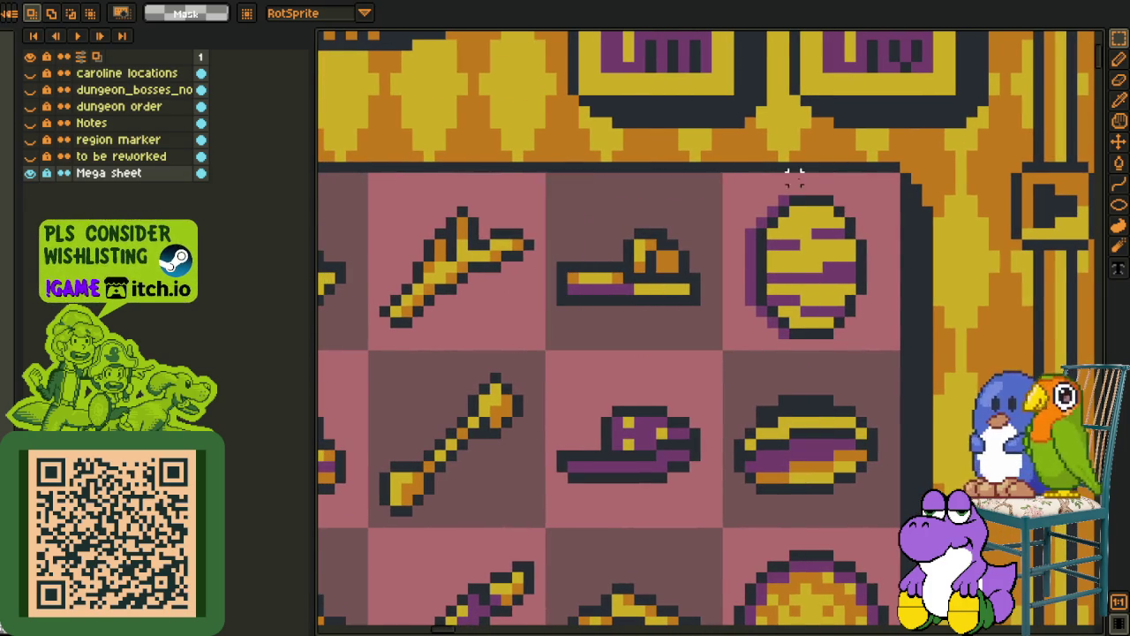
scroll(795, 177, "down", 2)
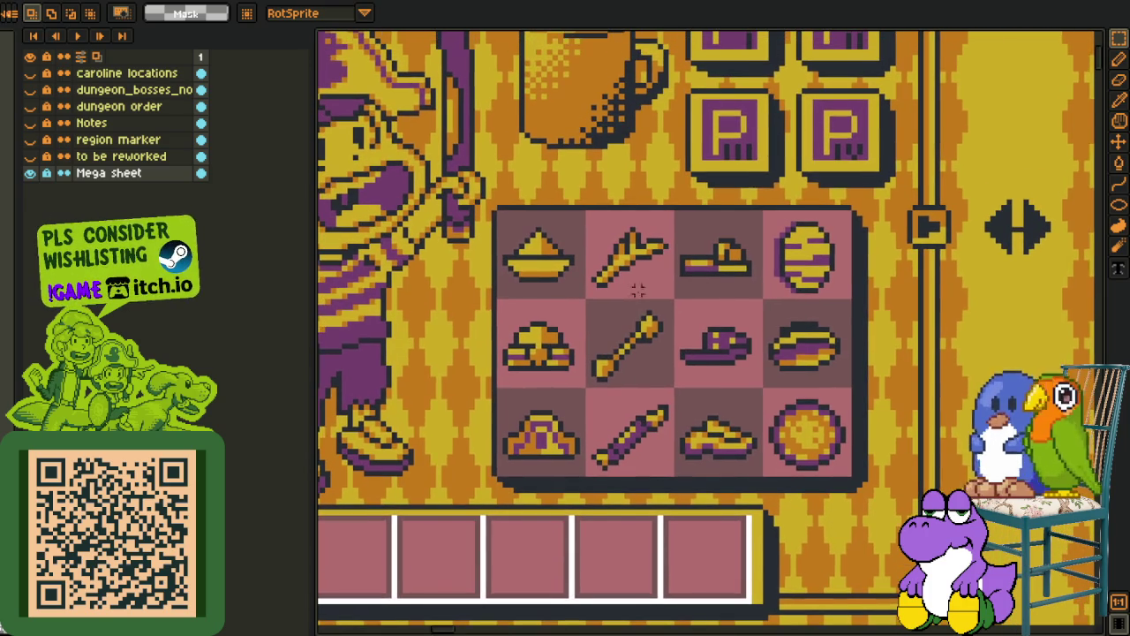
left_click_drag(531, 270, 573, 298)
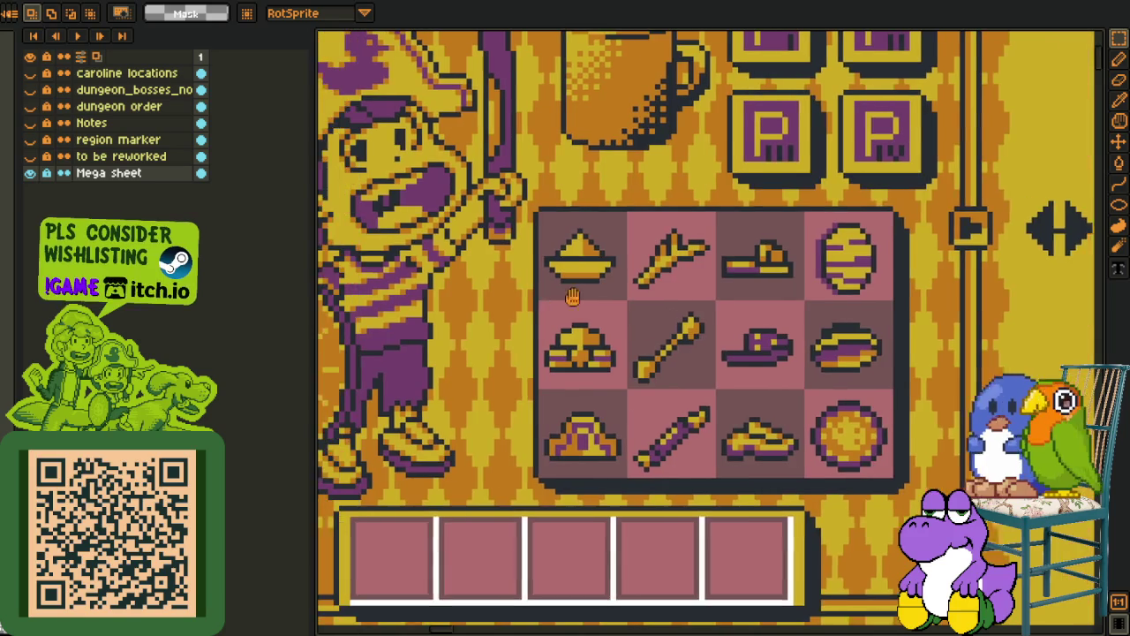
scroll(572, 298, "up", 1)
mouse_move(555, 186)
left_mouse_down()
mouse_move(669, 333)
mouse_move(658, 323)
left_mouse_up()
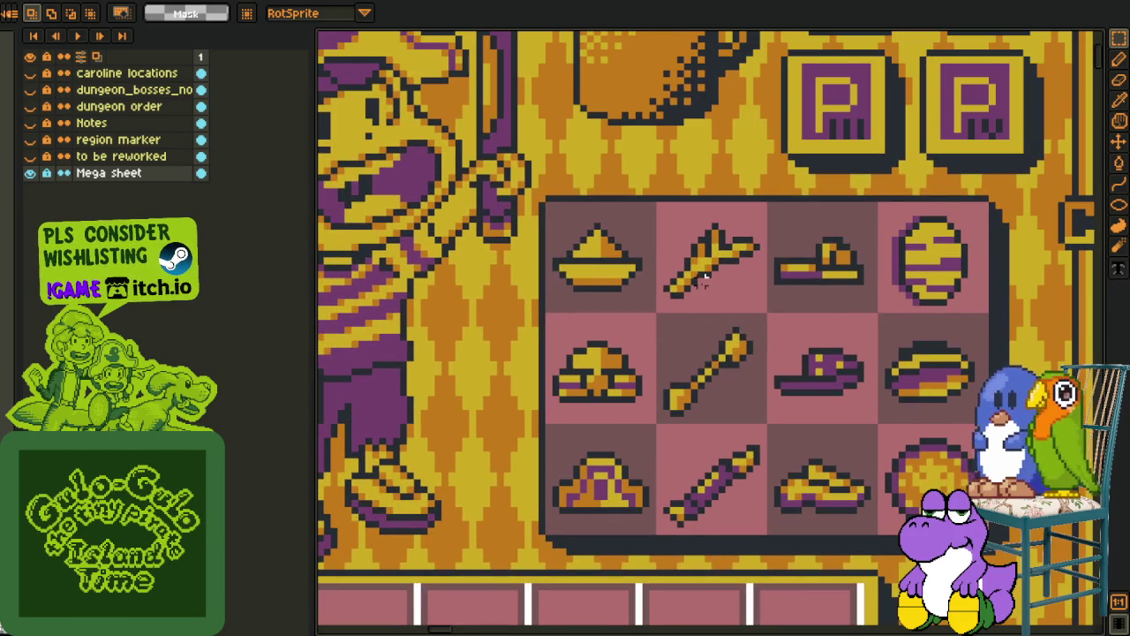
scroll(639, 292, "down", 2)
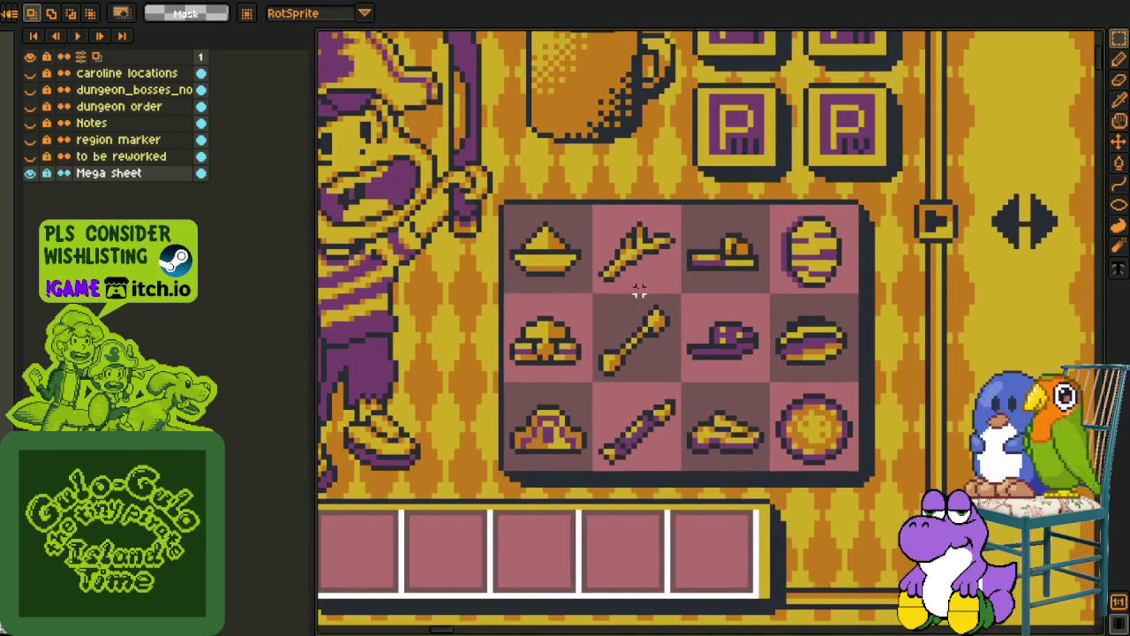
scroll(639, 291, "down", 2)
scroll(639, 291, "down", 2)
scroll(639, 292, "down", 1)
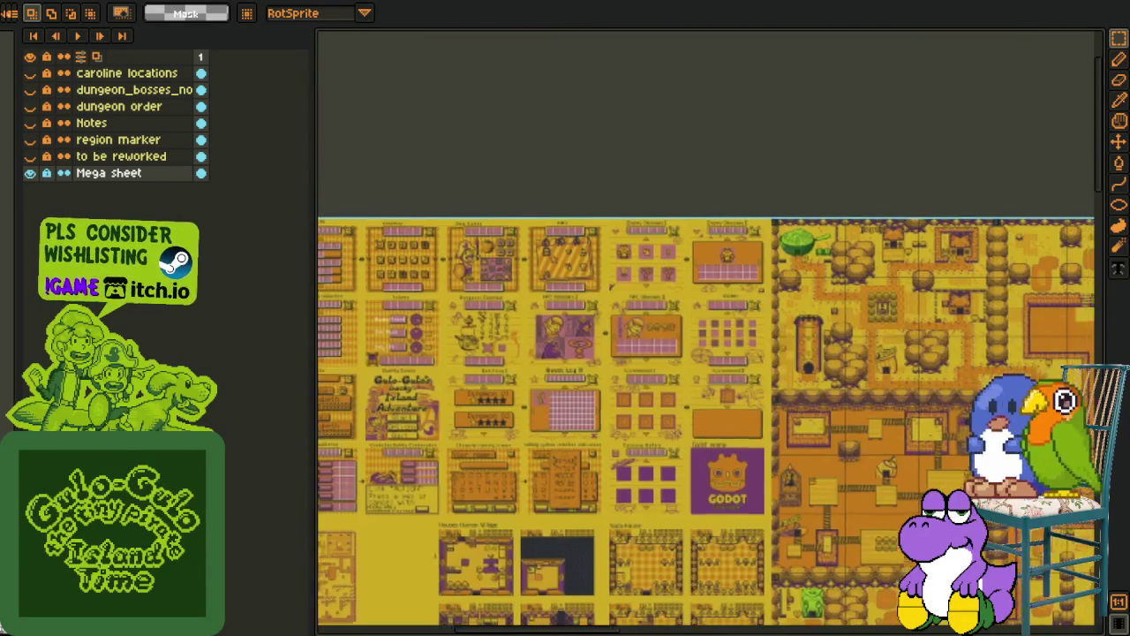
scroll(649, 270, "up", 2)
scroll(649, 269, "up", 1)
scroll(649, 269, "up", 2)
left_click_drag(672, 190, 578, 479)
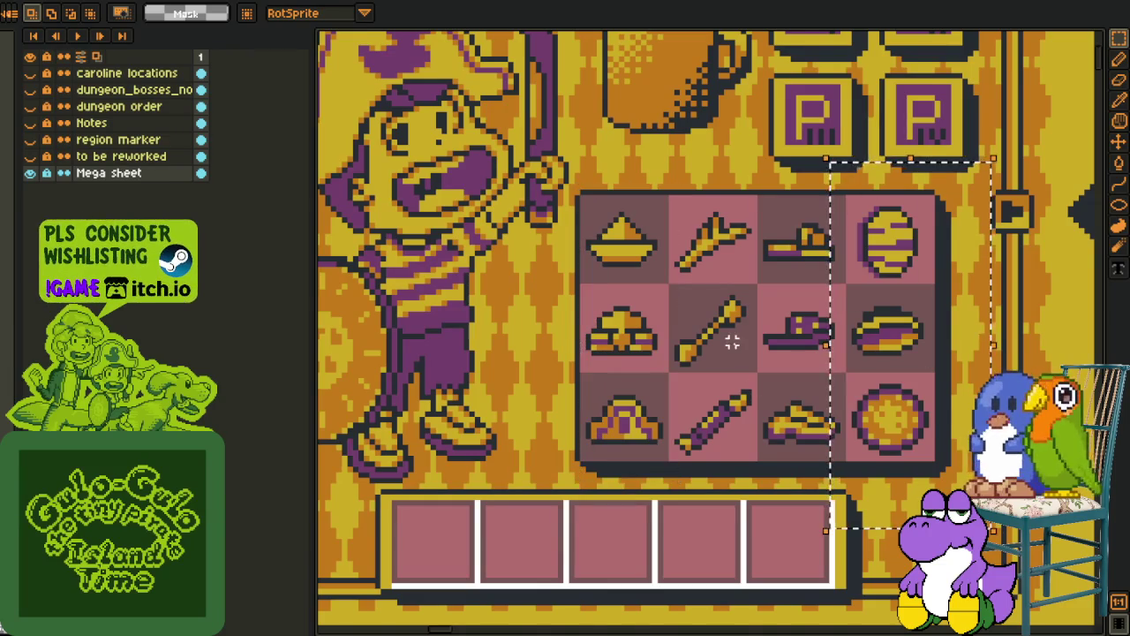
scroll(704, 281, "up", 1)
left_click_drag(686, 252, 779, 565)
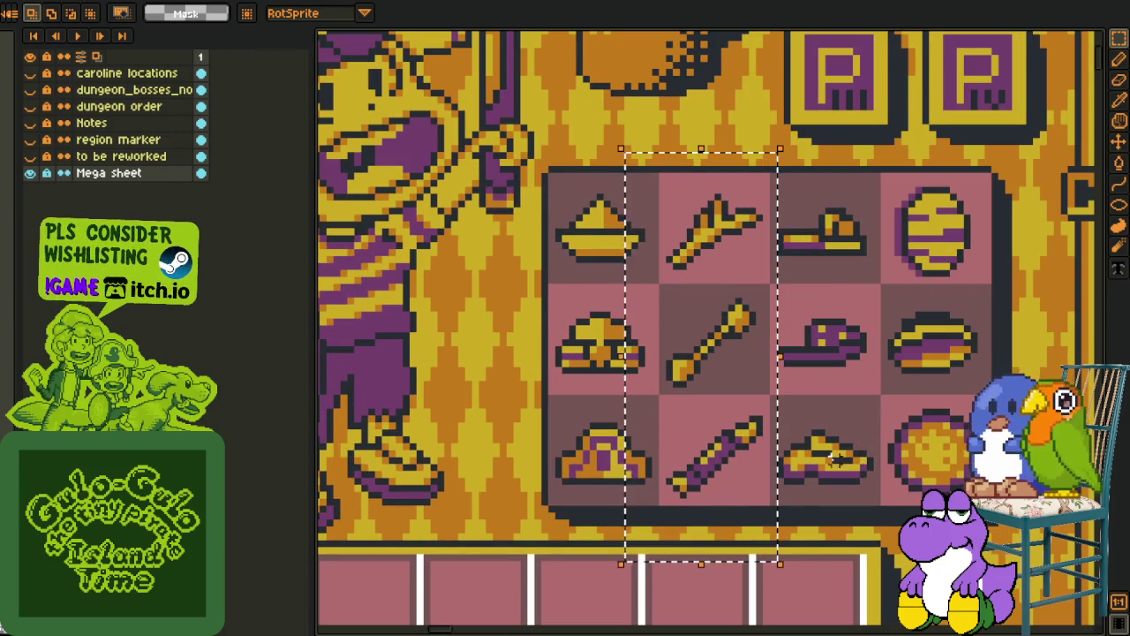
left_click_drag(878, 417, 773, 373)
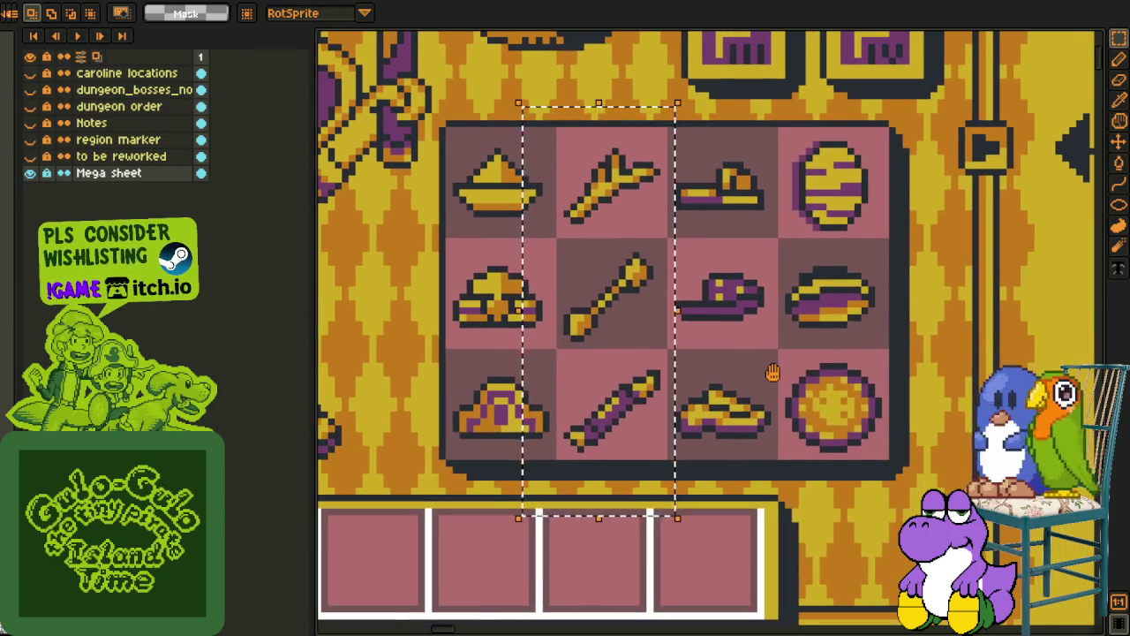
scroll(773, 373, "down", 2)
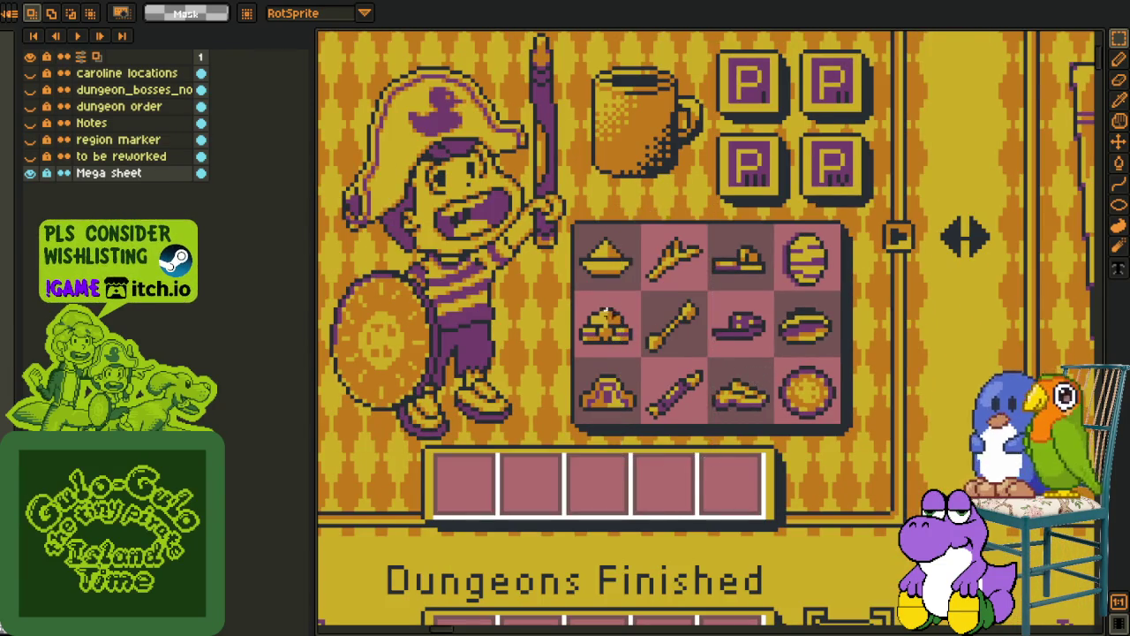
scroll(607, 312, "up", 1)
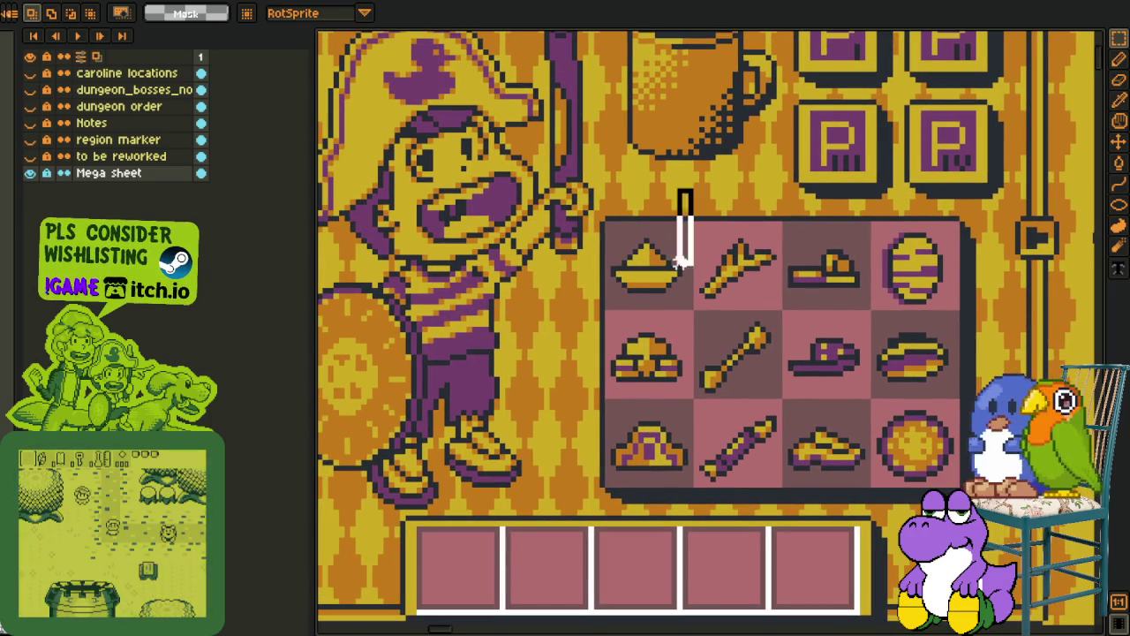
left_click_drag(680, 261, 611, 550)
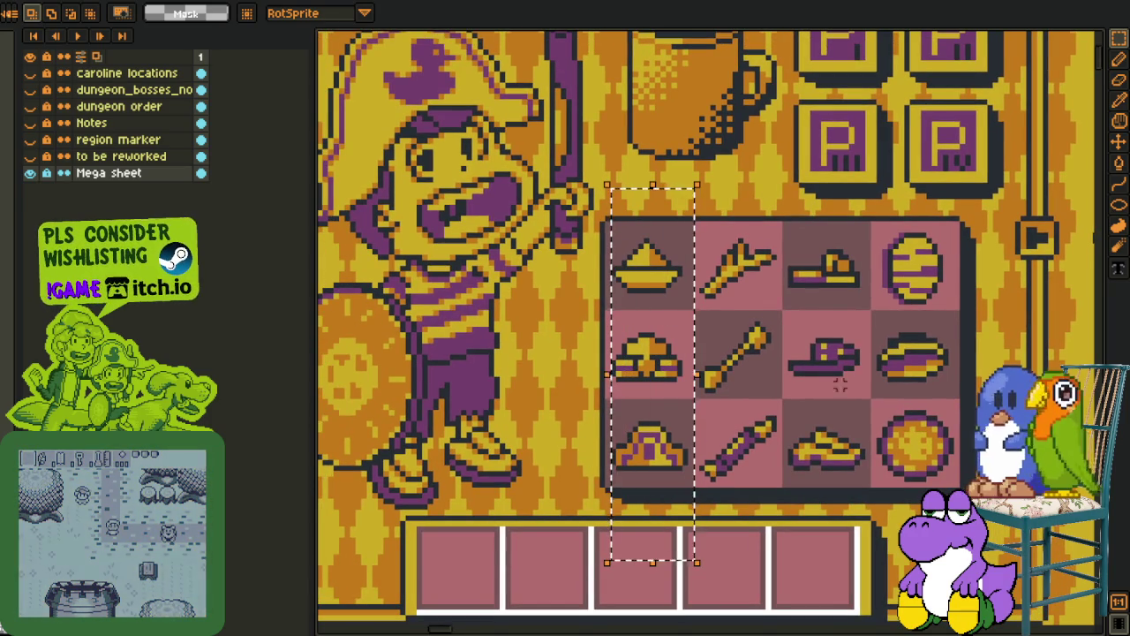
left_click_drag(895, 364, 696, 376)
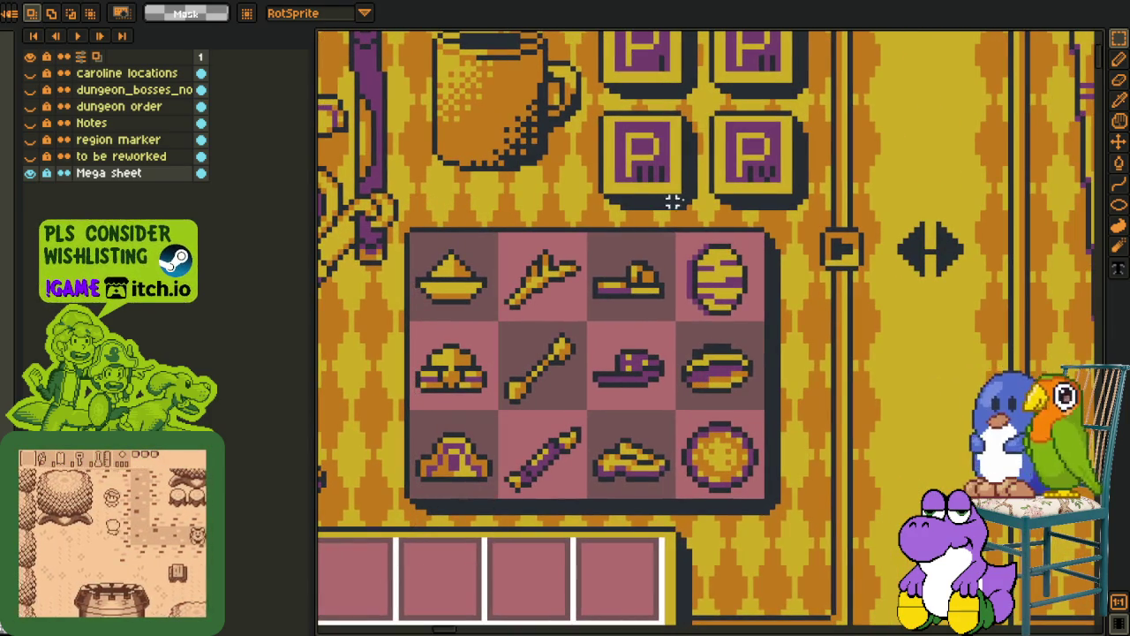
left_click_drag(669, 197, 857, 572)
left_click(609, 438)
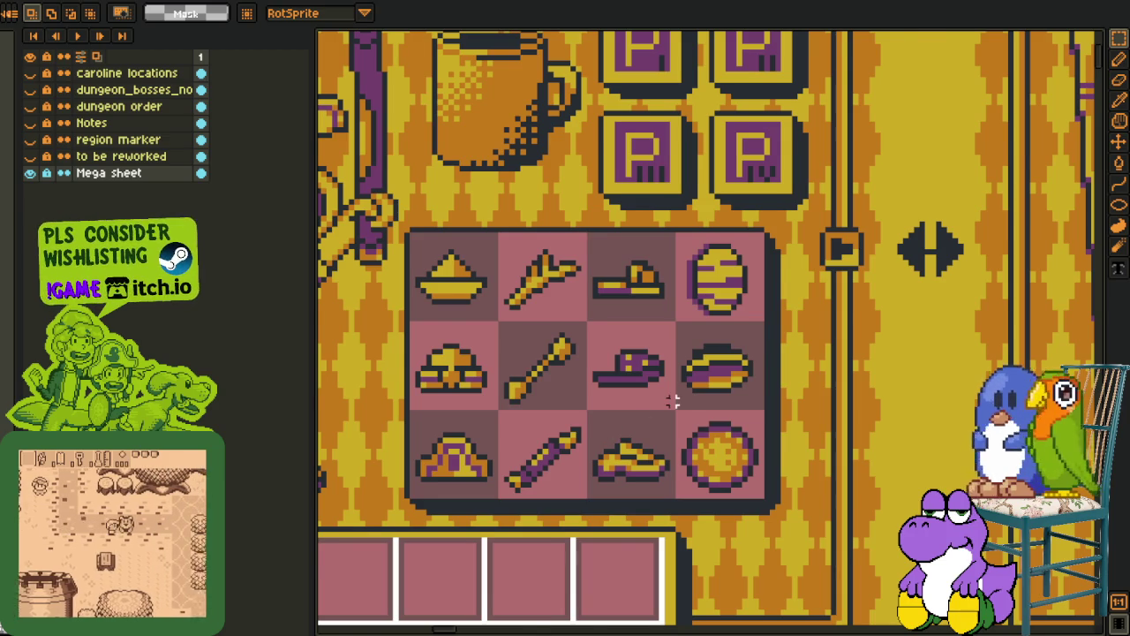
scroll(673, 397, "down", 1)
left_click_drag(673, 396, 671, 427)
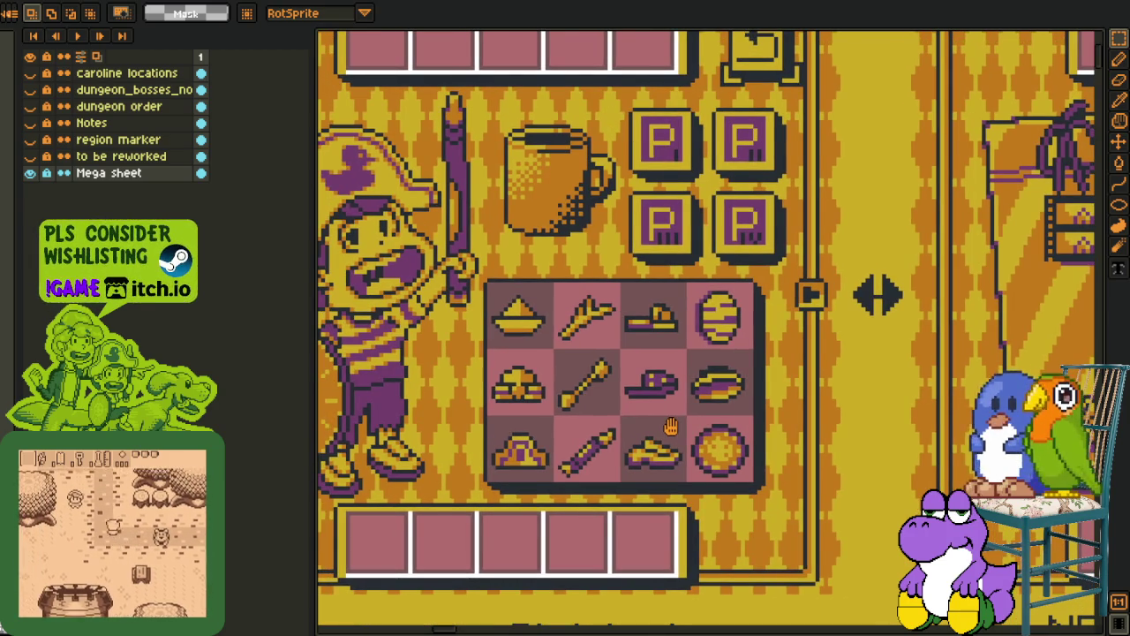
scroll(759, 305, "up", 1)
scroll(759, 305, "up", 1)
left_click_drag(578, 245, 795, 402)
scroll(767, 540, "down", 3)
scroll(647, 353, "down", 1)
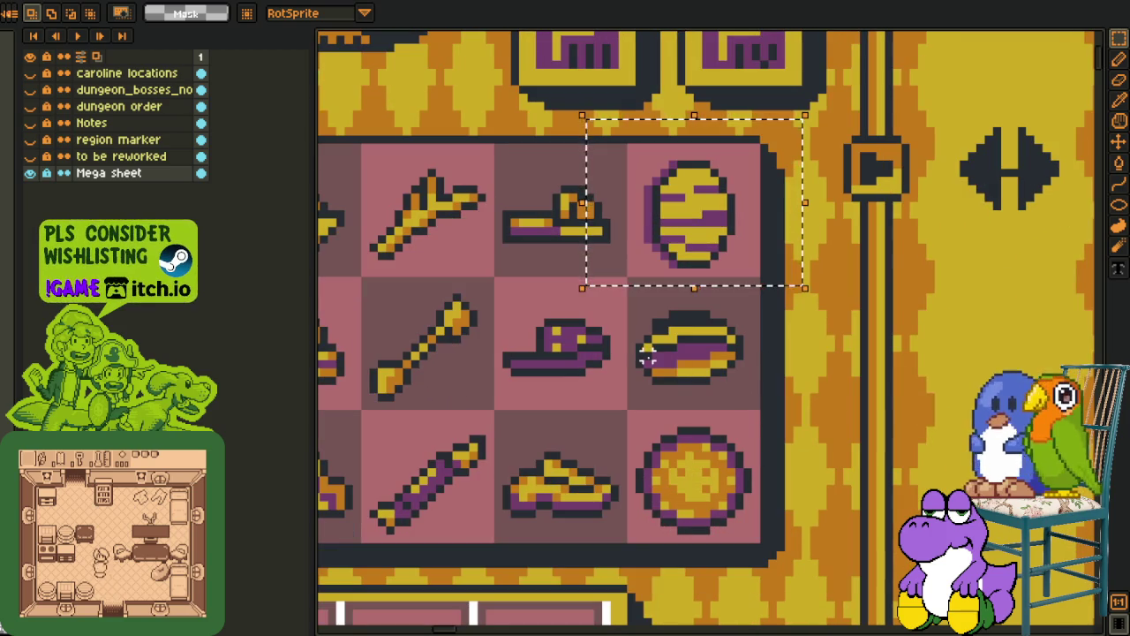
left_click_drag(608, 283, 794, 401)
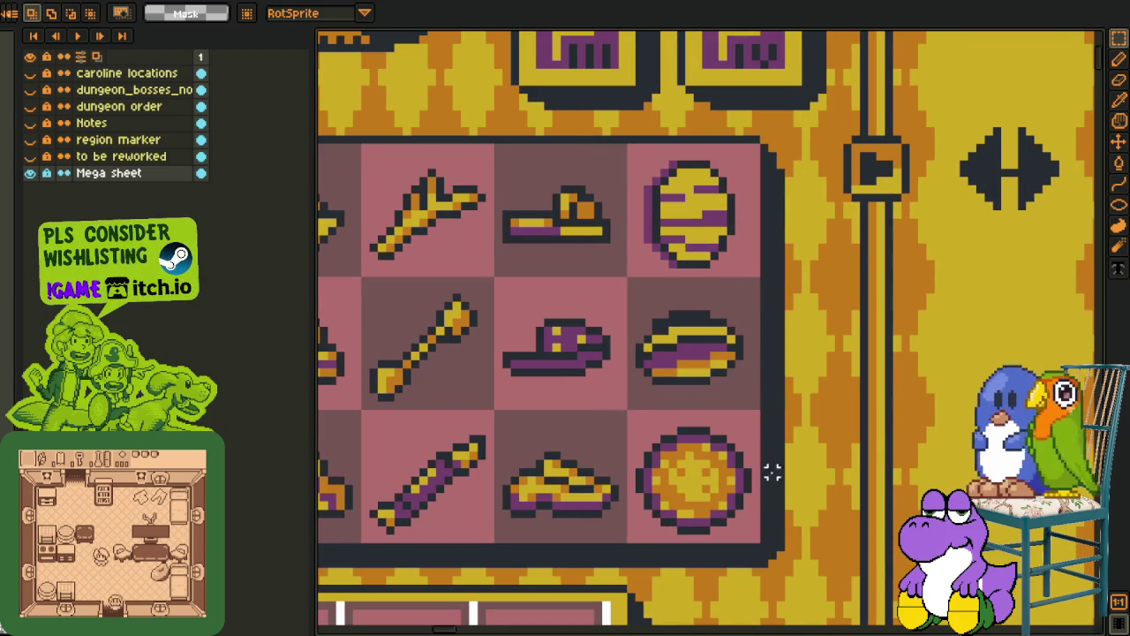
left_click_drag(613, 421, 789, 567)
mouse_move(791, 353)
left_mouse_down()
mouse_move(801, 313)
mouse_move(772, 328)
left_mouse_up()
left_click_drag(655, 289, 829, 394)
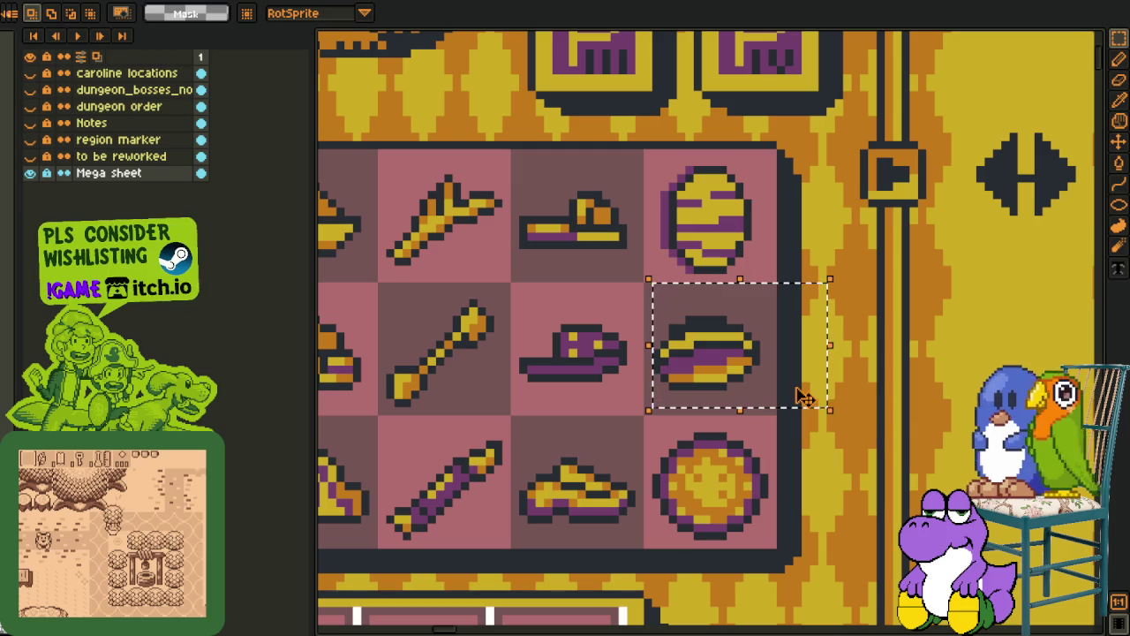
left_click_drag(578, 302, 840, 408)
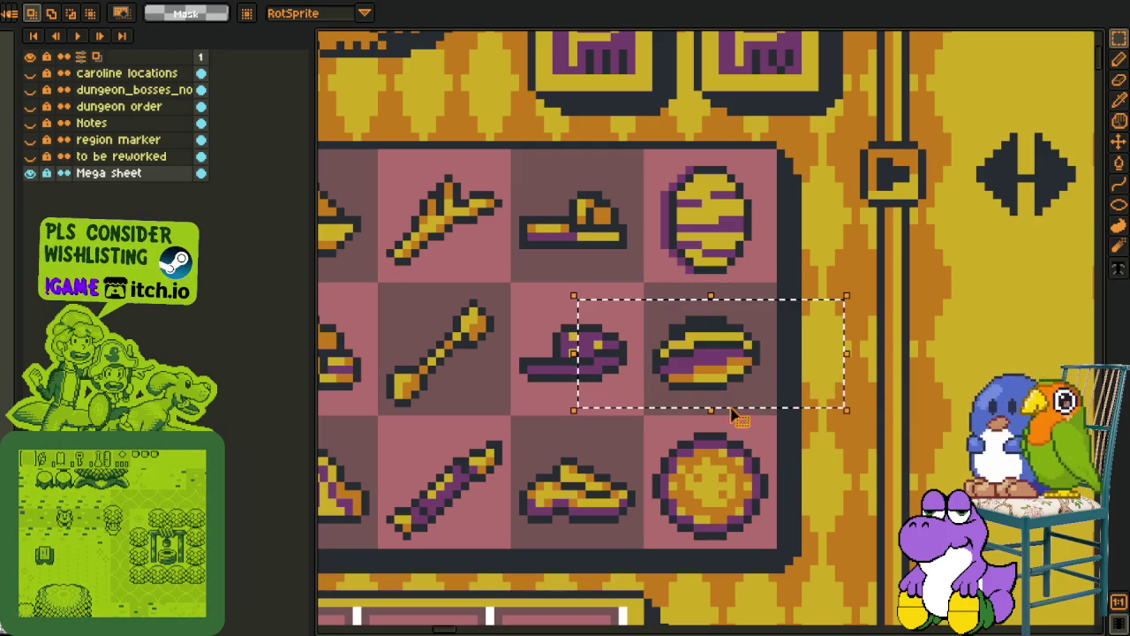
key("ctrl+d")
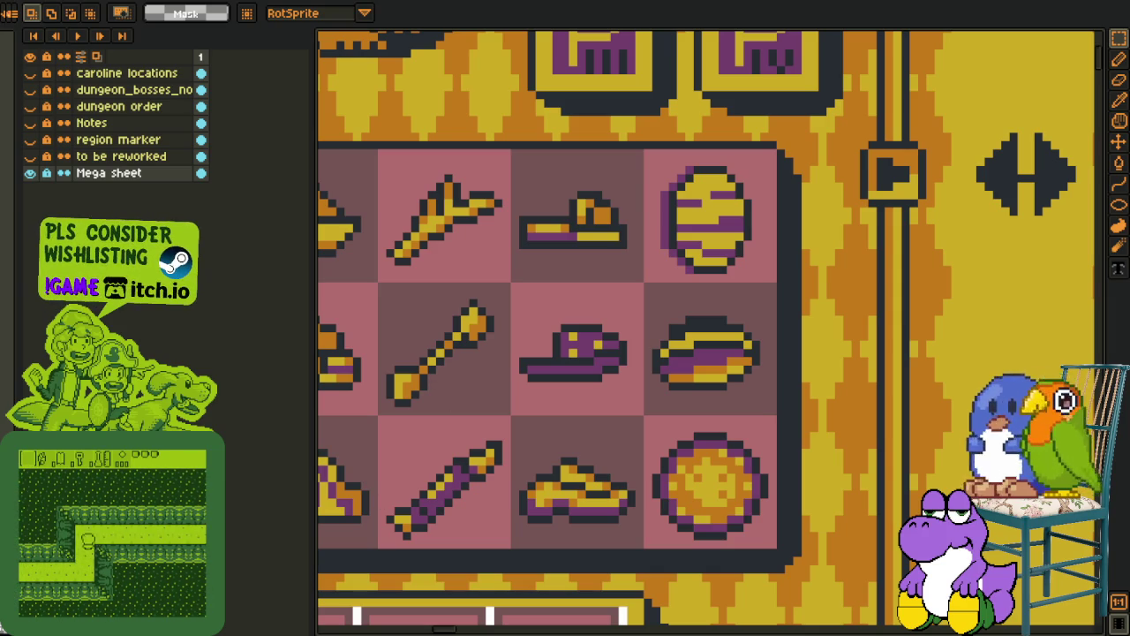
left_click_drag(465, 295, 687, 433)
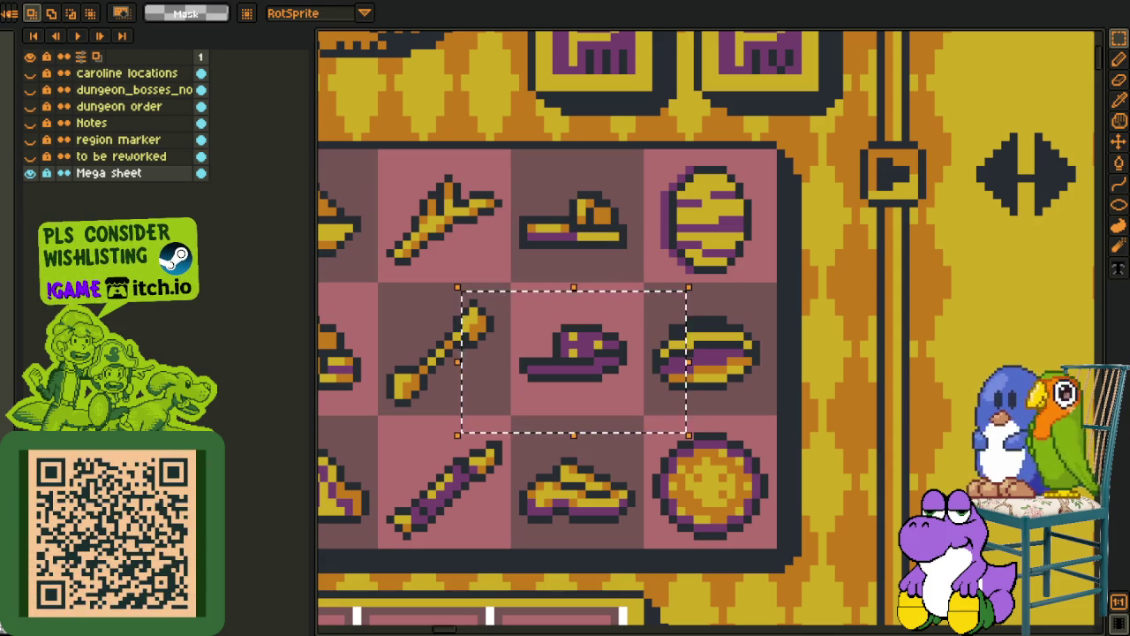
left_click(396, 428)
scroll(398, 422, "down", 2)
scroll(396, 427, "down", 1)
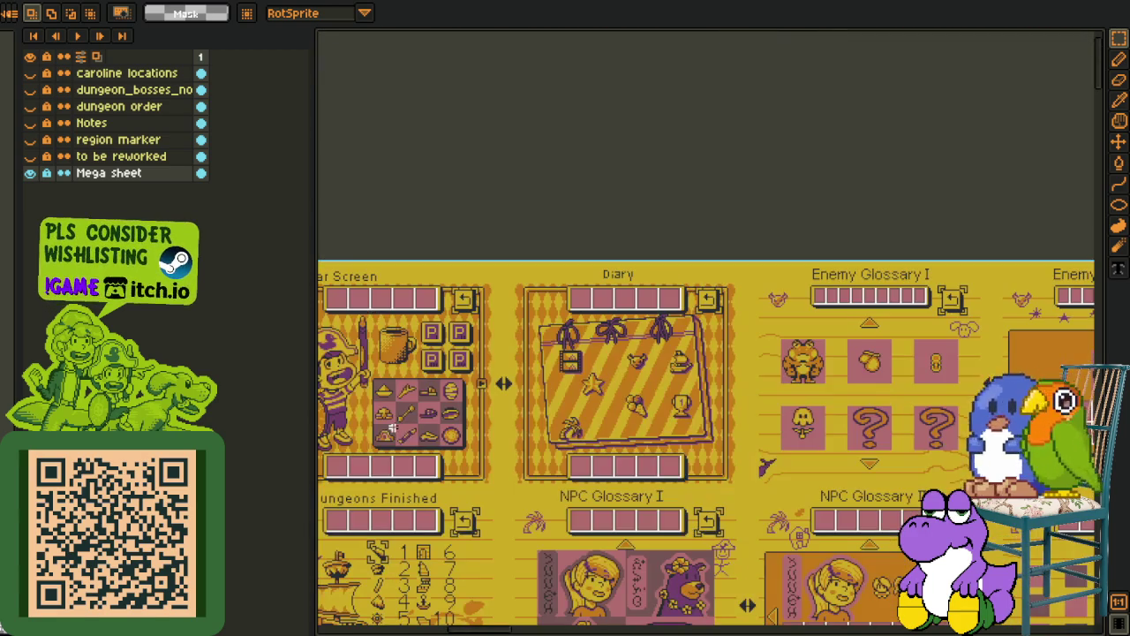
left_click_drag(397, 427, 520, 438)
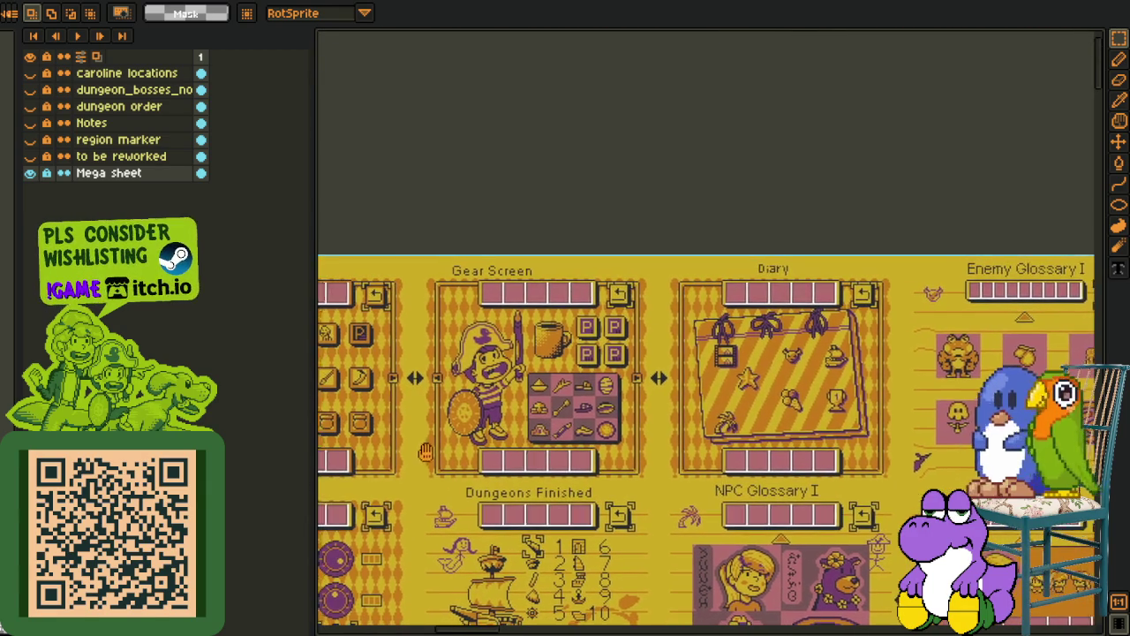
scroll(392, 468, "left", 2)
scroll(385, 458, "left", 2)
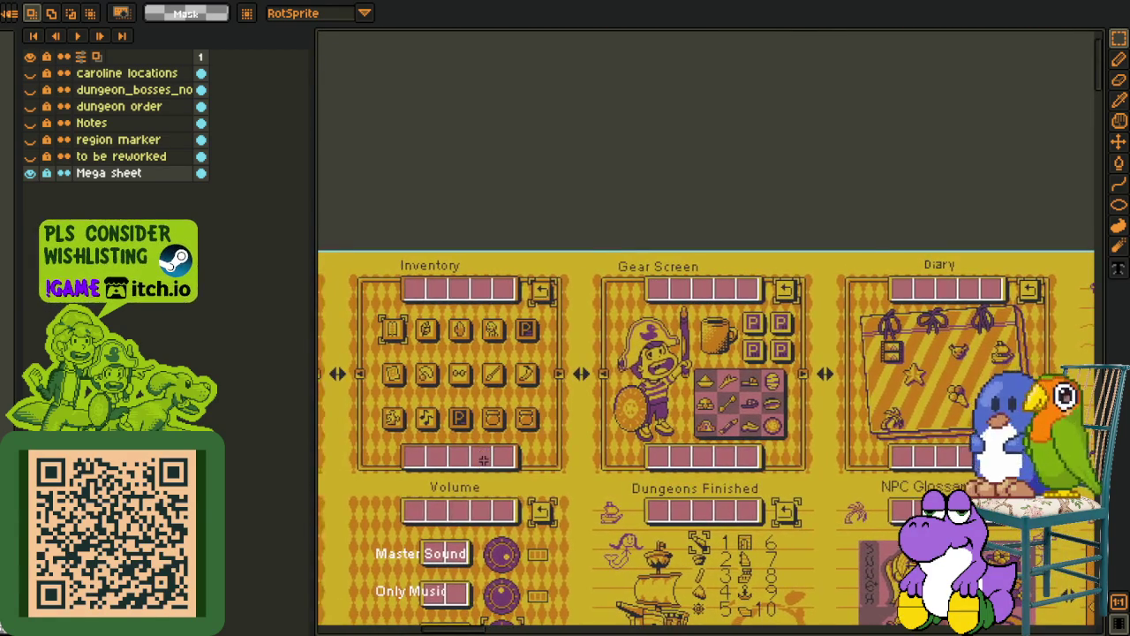
scroll(450, 407, "up", 2)
scroll(398, 359, "left", 3)
scroll(426, 232, "up", 2)
mouse_move(397, 172)
left_mouse_down()
mouse_move(854, 506)
mouse_move(916, 533)
left_mouse_up()
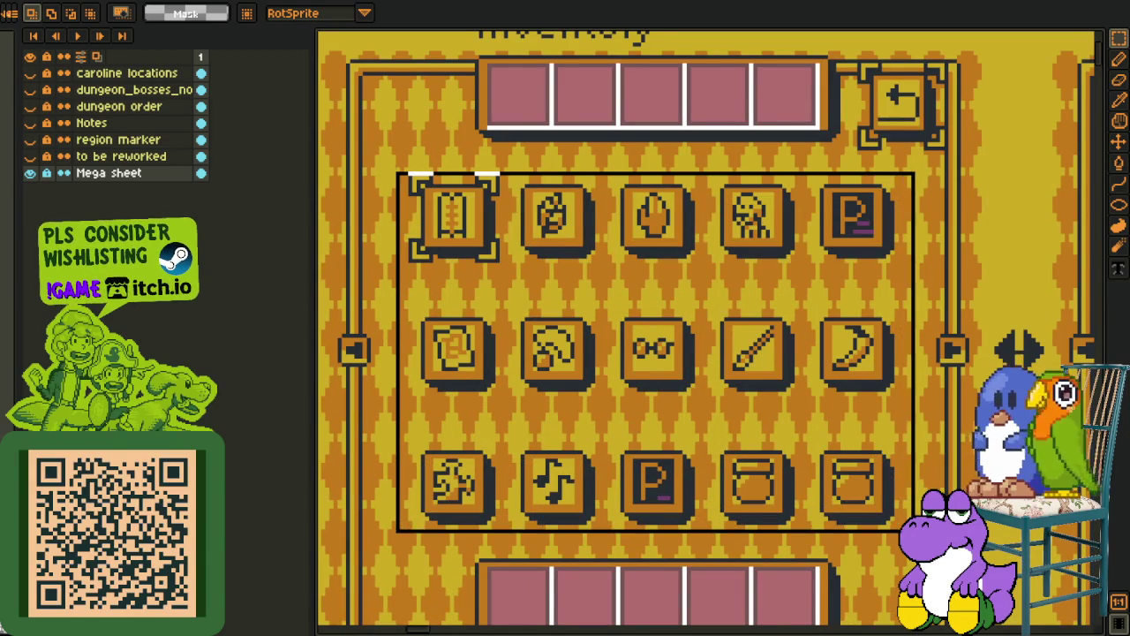
left_click_drag(806, 460, 783, 435)
left_click(933, 388)
left_click_drag(794, 139, 872, 226)
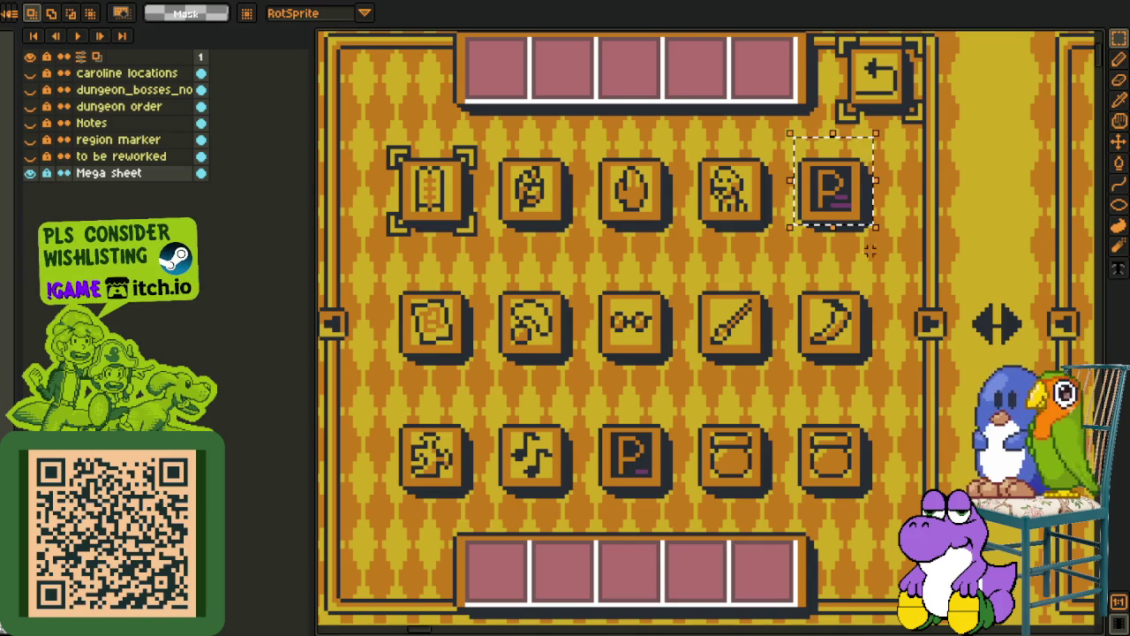
left_click_drag(571, 399, 663, 495)
scroll(799, 457, "down", 1)
mouse_move(804, 459)
left_mouse_down()
mouse_move(754, 419)
mouse_move(763, 445)
left_mouse_up()
left_click_drag(425, 191, 814, 578)
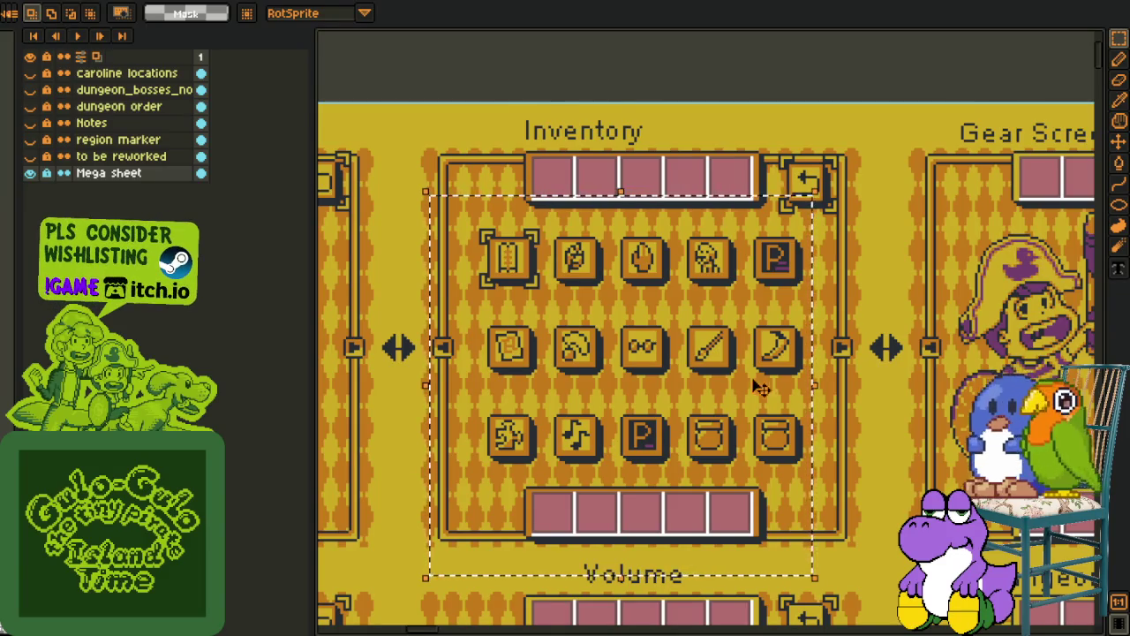
scroll(757, 383, "right", 5)
scroll(574, 282, "up", 1)
mouse_move(569, 265)
left_mouse_down()
mouse_move(626, 441)
mouse_move(671, 380)
left_mouse_up()
scroll(667, 378, "up", 1)
mouse_move(533, 309)
left_mouse_down()
mouse_move(597, 394)
mouse_move(636, 486)
left_mouse_up()
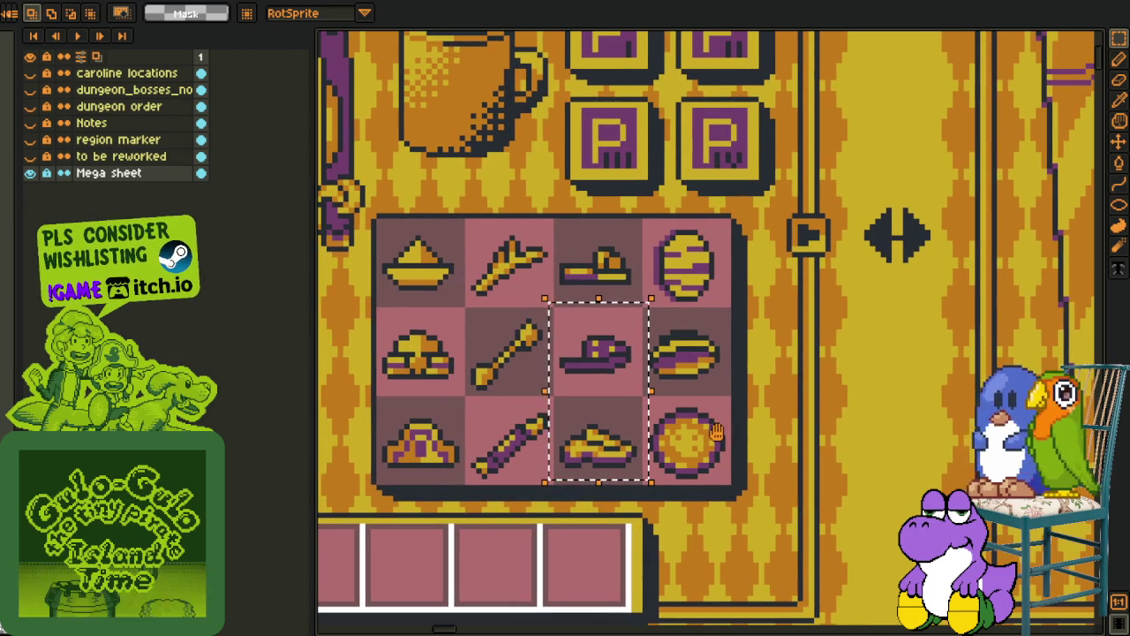
left_click_drag(713, 432, 741, 428)
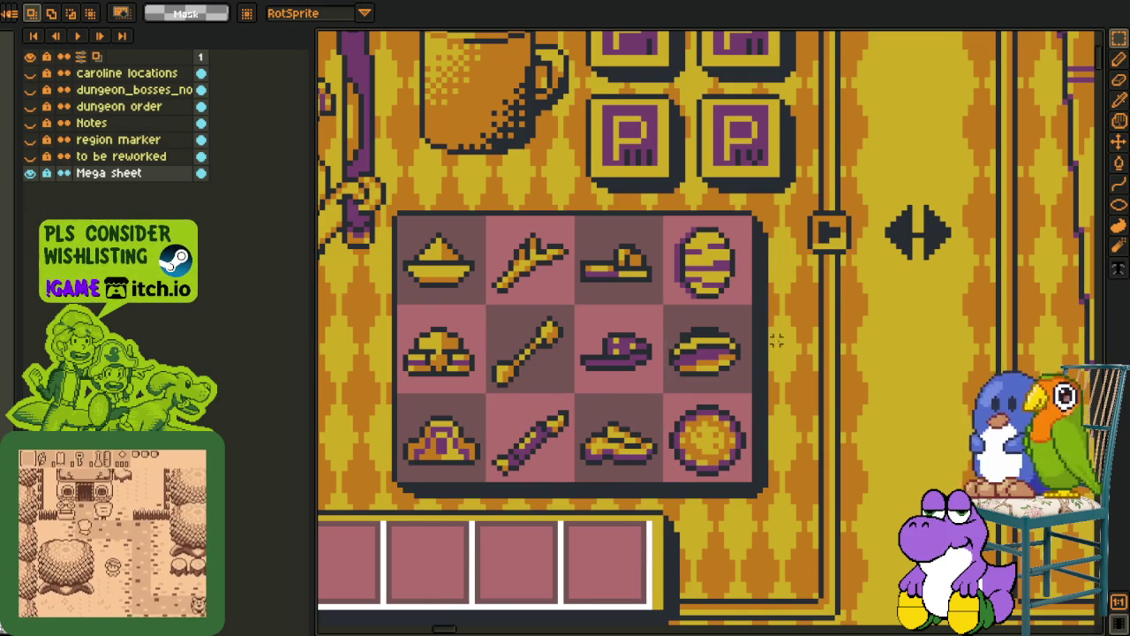
scroll(776, 339, "down", 1)
scroll(759, 335, "down", 2)
scroll(740, 333, "up", 3)
left_click_drag(734, 341, 759, 374)
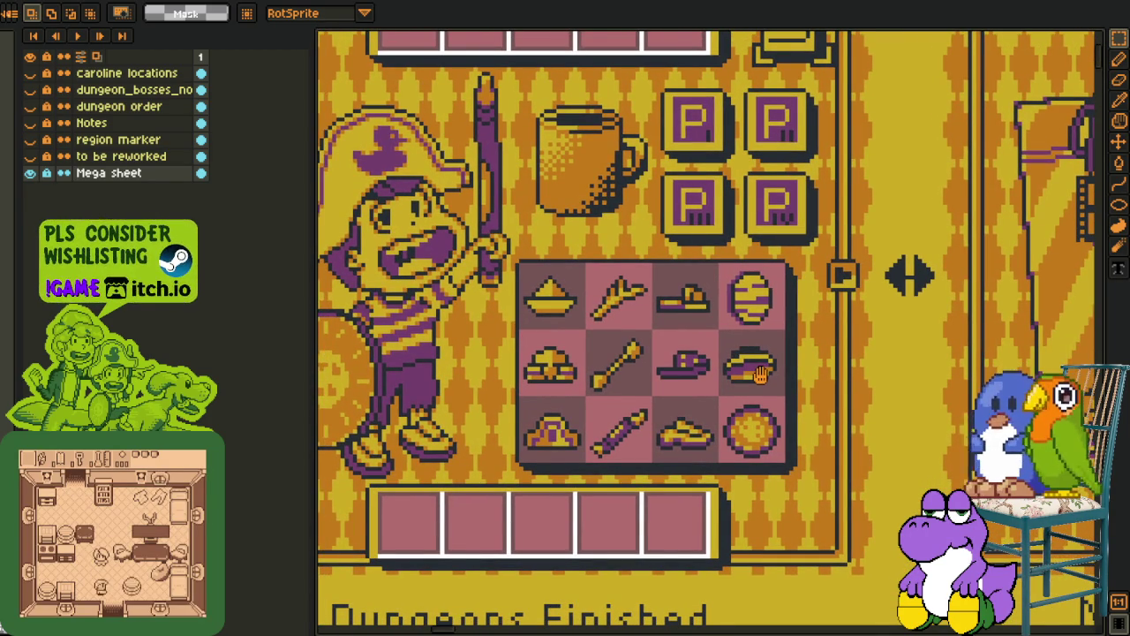
scroll(760, 375, "down", 1)
scroll(768, 370, "down", 1)
scroll(794, 367, "down", 2)
mouse_move(835, 301)
left_mouse_down()
mouse_move(835, 363)
mouse_move(821, 354)
left_mouse_up()
scroll(671, 353, "down", 1)
scroll(655, 352, "down", 2)
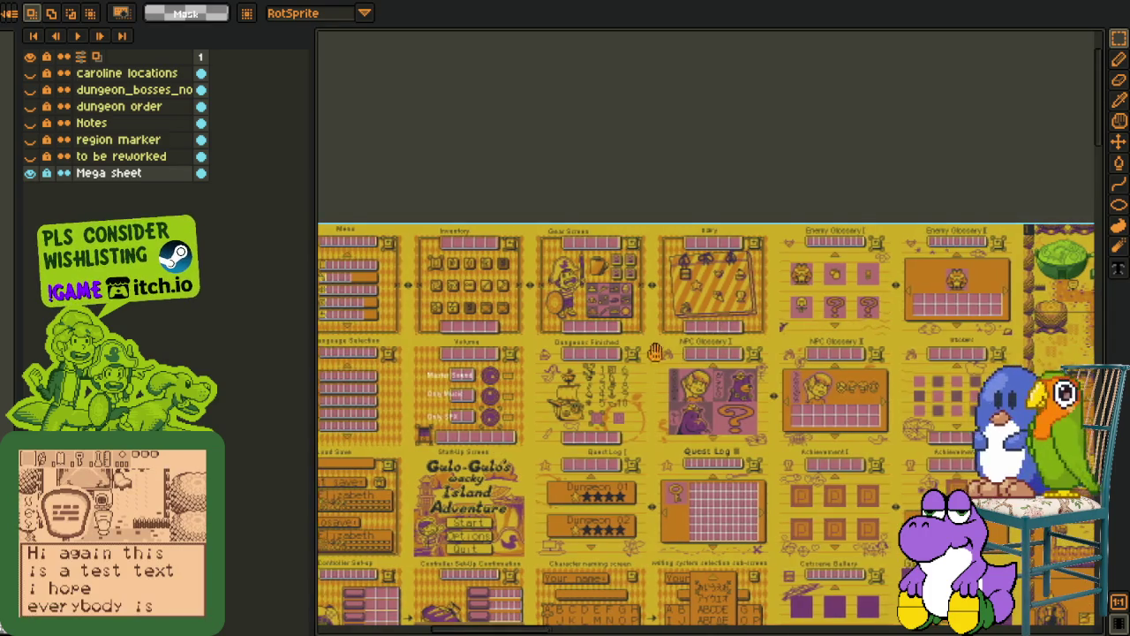
left_click_drag(655, 352, 671, 374)
scroll(670, 374, "down", 1)
scroll(495, 318, "up", 3)
left_click_drag(487, 315, 755, 471)
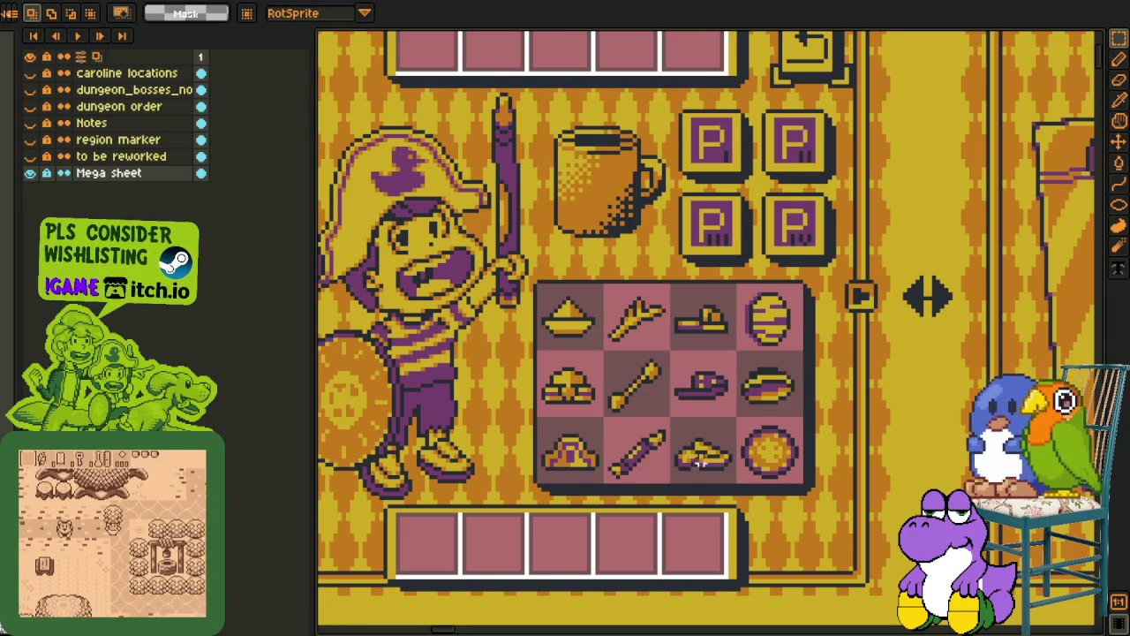
scroll(494, 428, "up", 1)
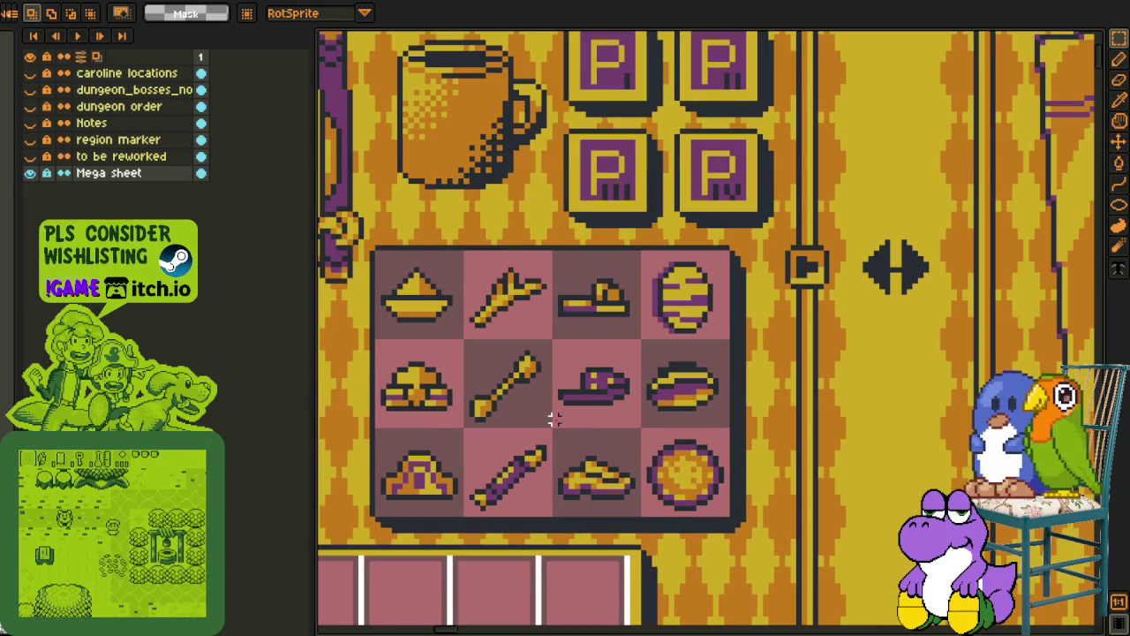
left_click_drag(553, 423, 638, 336)
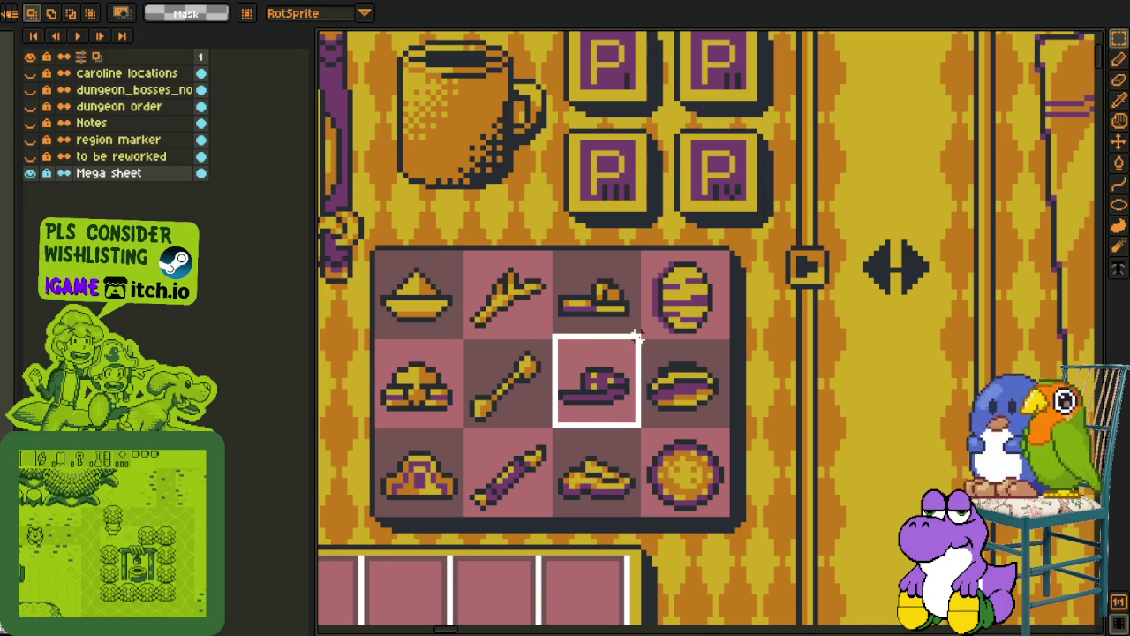
left_click(715, 352)
scroll(715, 352, "down", 1)
scroll(729, 383, "down", 1)
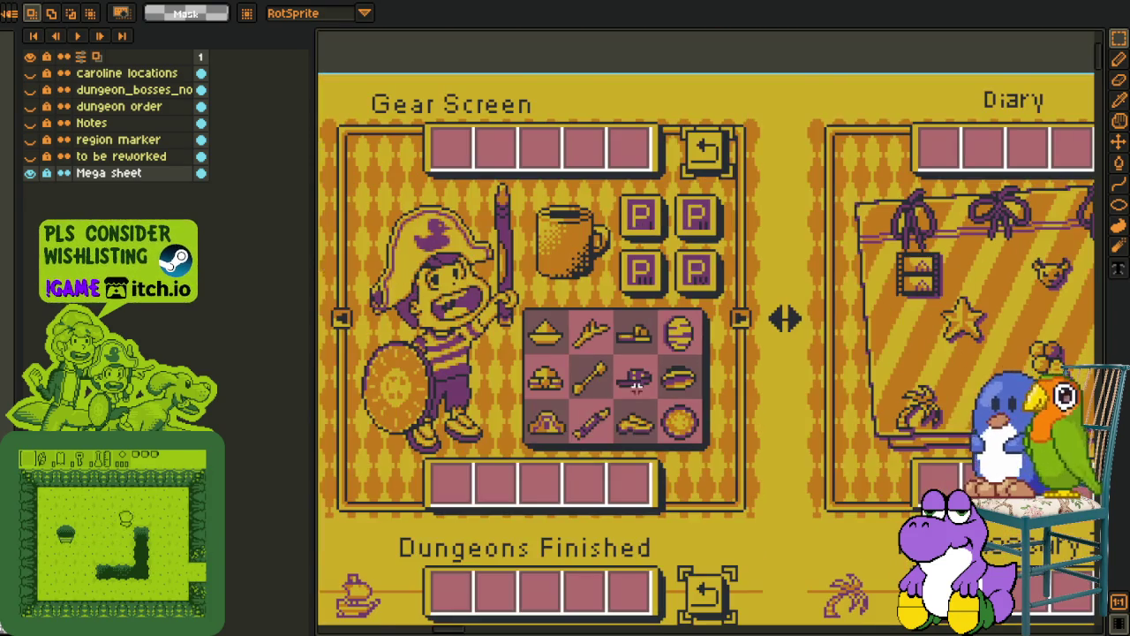
scroll(551, 401, "up", 1)
left_click_drag(592, 401, 654, 399)
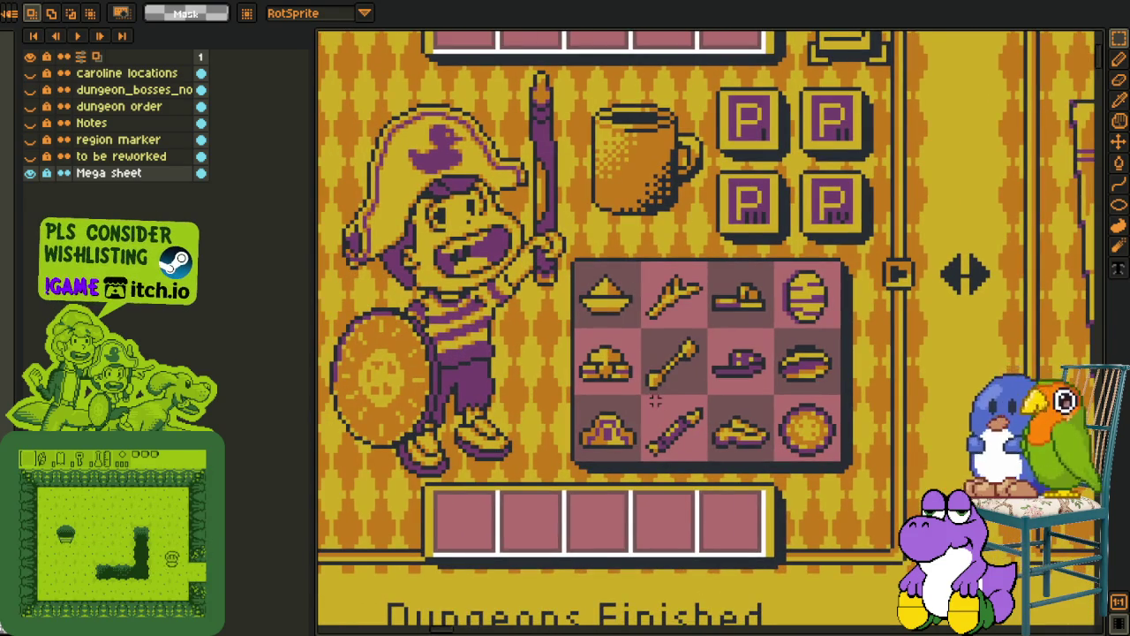
scroll(428, 452, "up", 2)
mouse_move(347, 366)
left_mouse_down()
mouse_move(624, 522)
mouse_move(630, 566)
left_mouse_up()
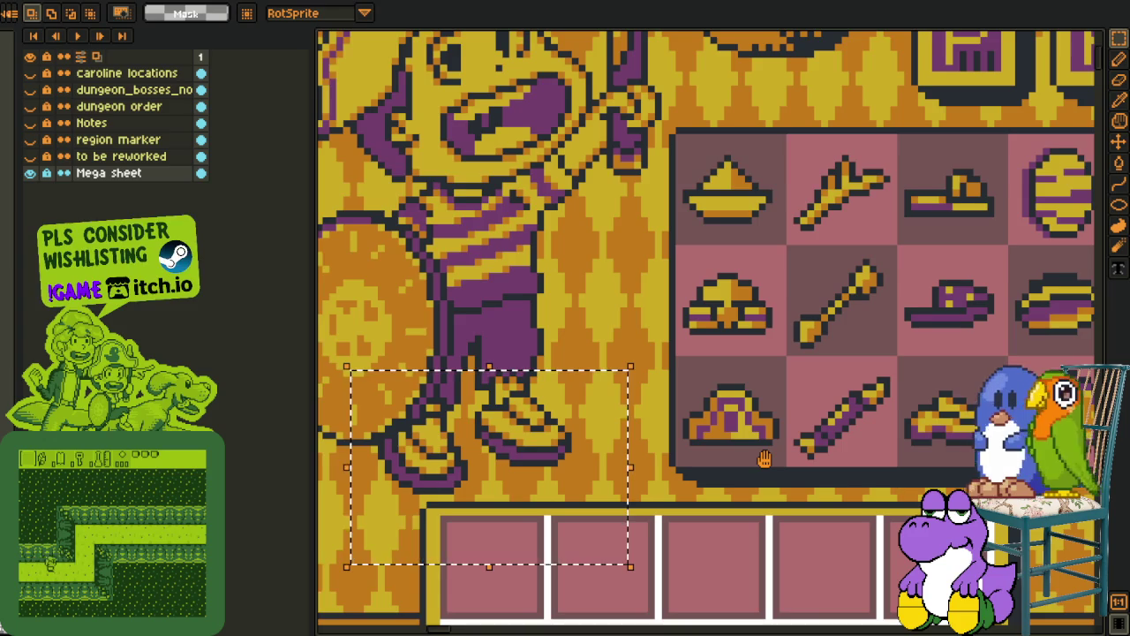
left_click_drag(764, 458, 523, 499)
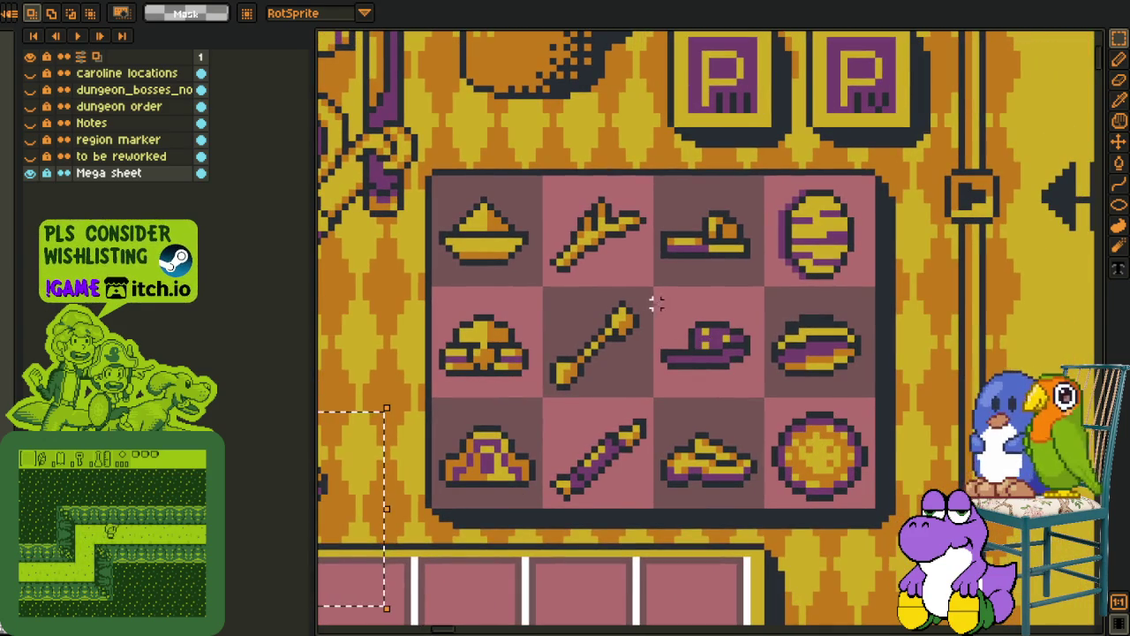
left_click_drag(654, 291, 764, 396)
scroll(671, 379, "down", 1)
scroll(530, 375, "down", 2)
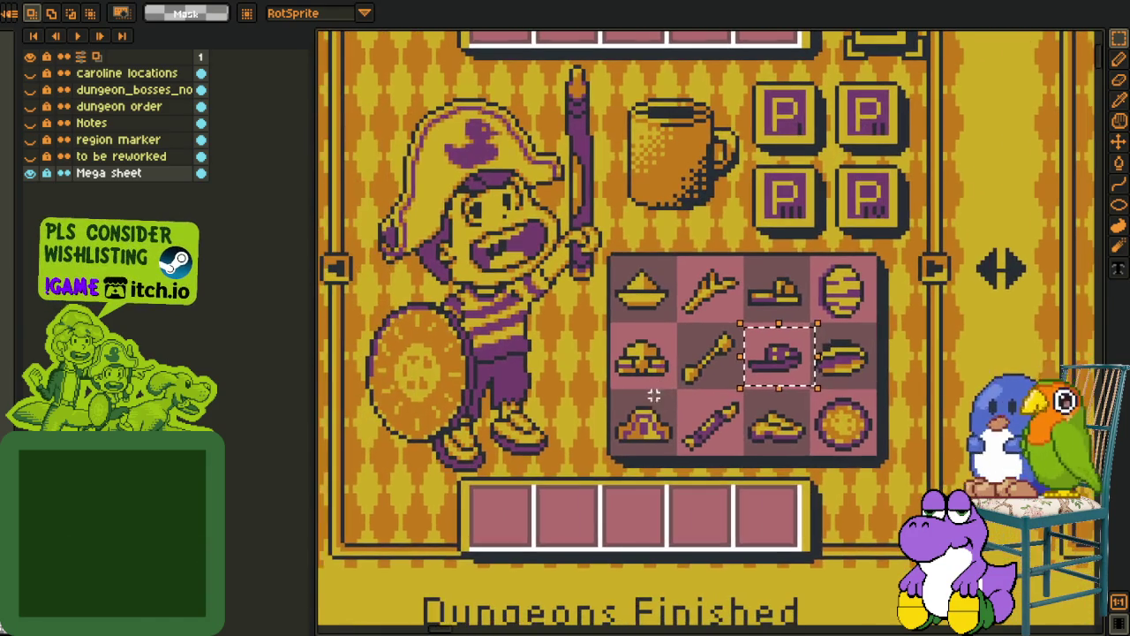
left_click_drag(369, 373, 613, 491)
left_click_drag(375, 126, 639, 284)
left_click(740, 227)
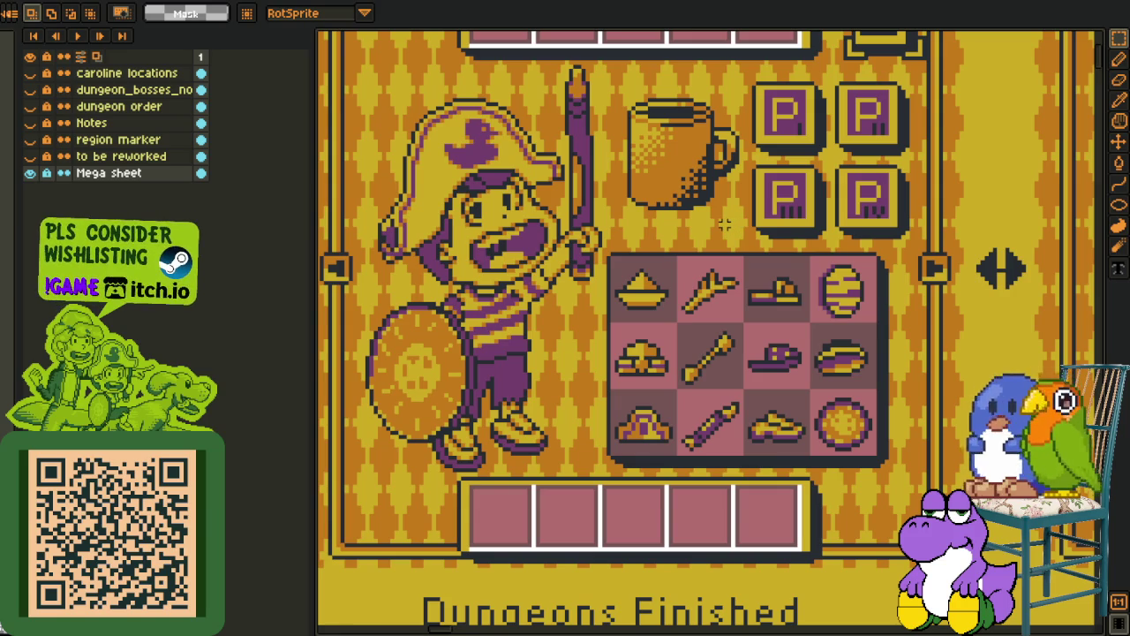
scroll(724, 225, "down", 3)
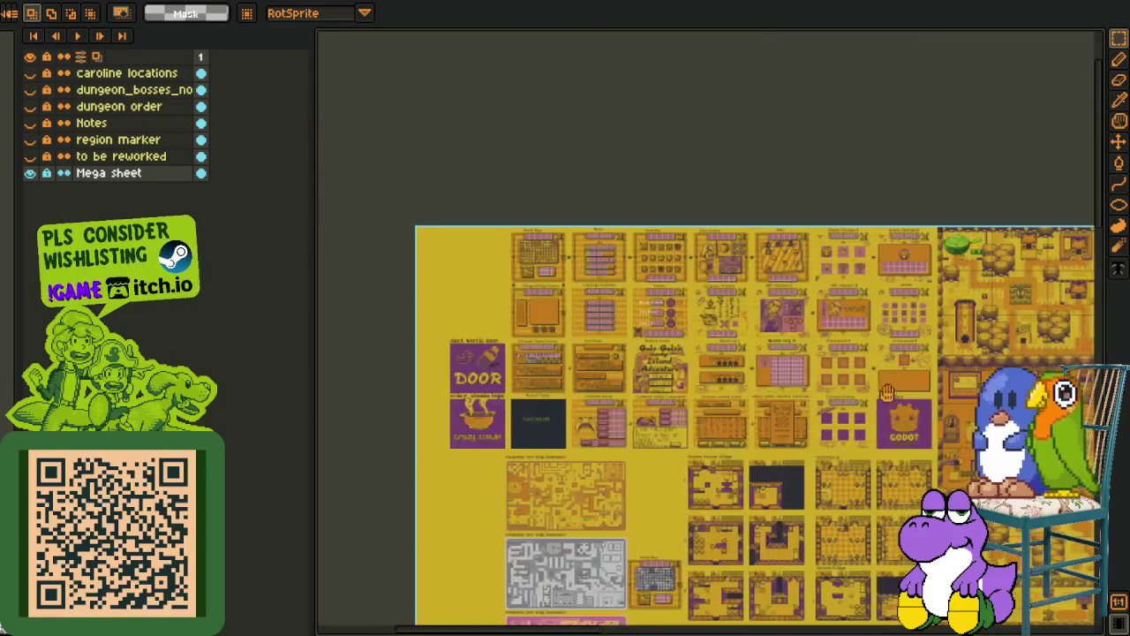
scroll(458, 389, "up", 2)
scroll(458, 389, "up", 1)
left_click_drag(459, 389, 345, 385)
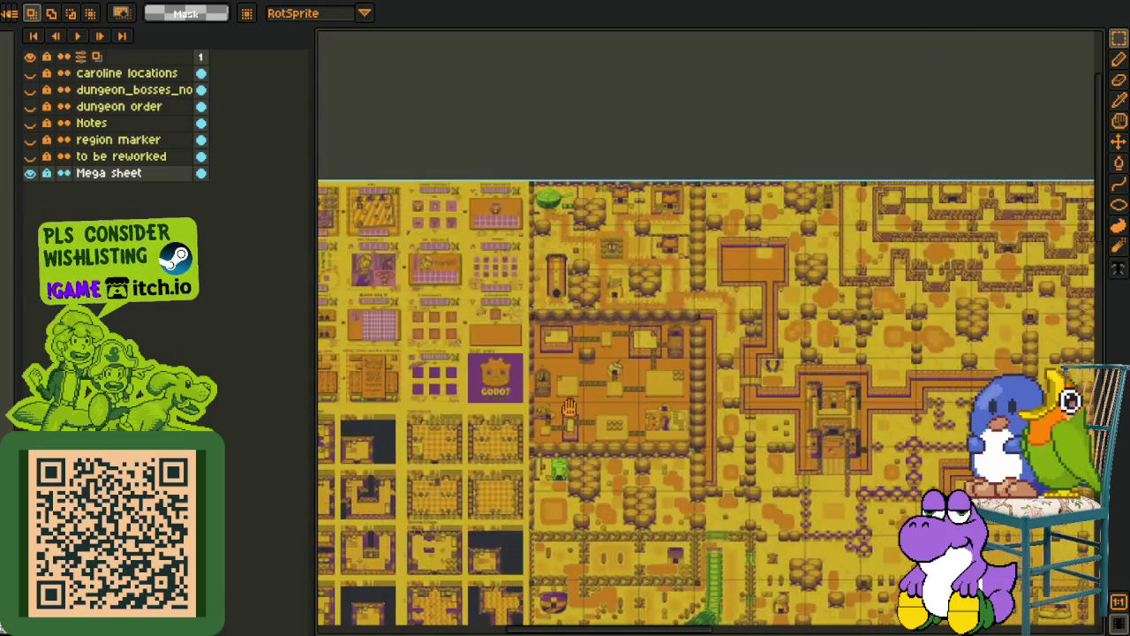
mouse_move(345, 385)
left_mouse_down()
mouse_move(615, 413)
mouse_move(694, 514)
mouse_move(718, 605)
left_mouse_up()
scroll(615, 412, "up", 2)
scroll(616, 412, "up", 2)
scroll(694, 514, "up", 1)
scroll(765, 505, "down", 1)
scroll(765, 505, "down", 2)
scroll(764, 505, "down", 2)
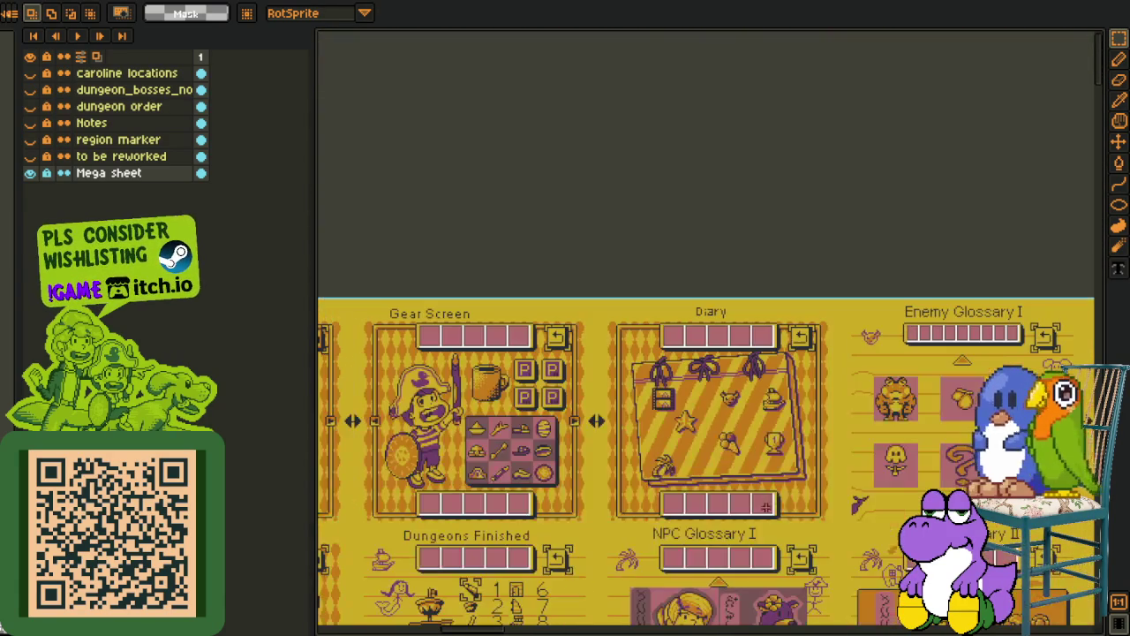
scroll(459, 481, "up", 2)
scroll(568, 353, "up", 2)
scroll(568, 353, "up", 1)
scroll(567, 353, "up", 1)
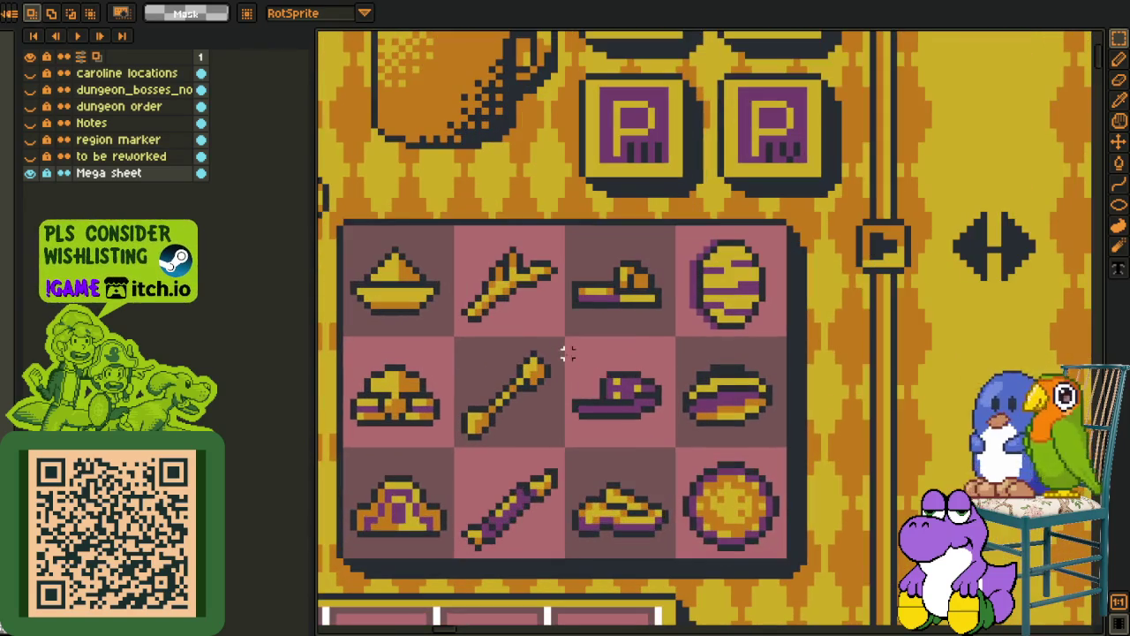
left_click_drag(568, 342, 674, 448)
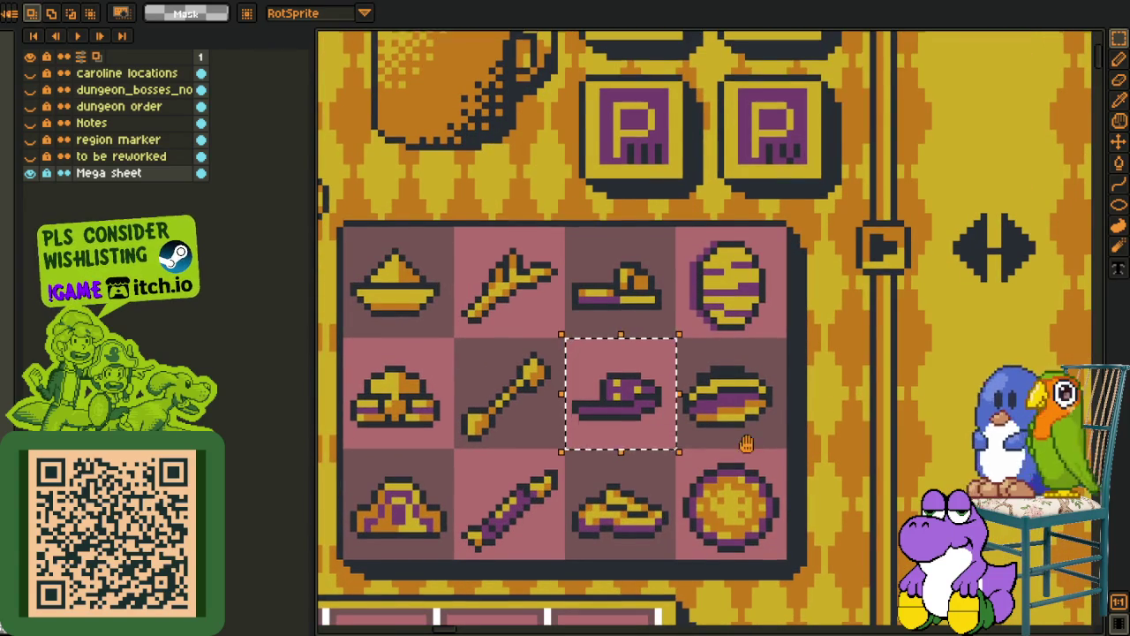
scroll(693, 406, "down", 1)
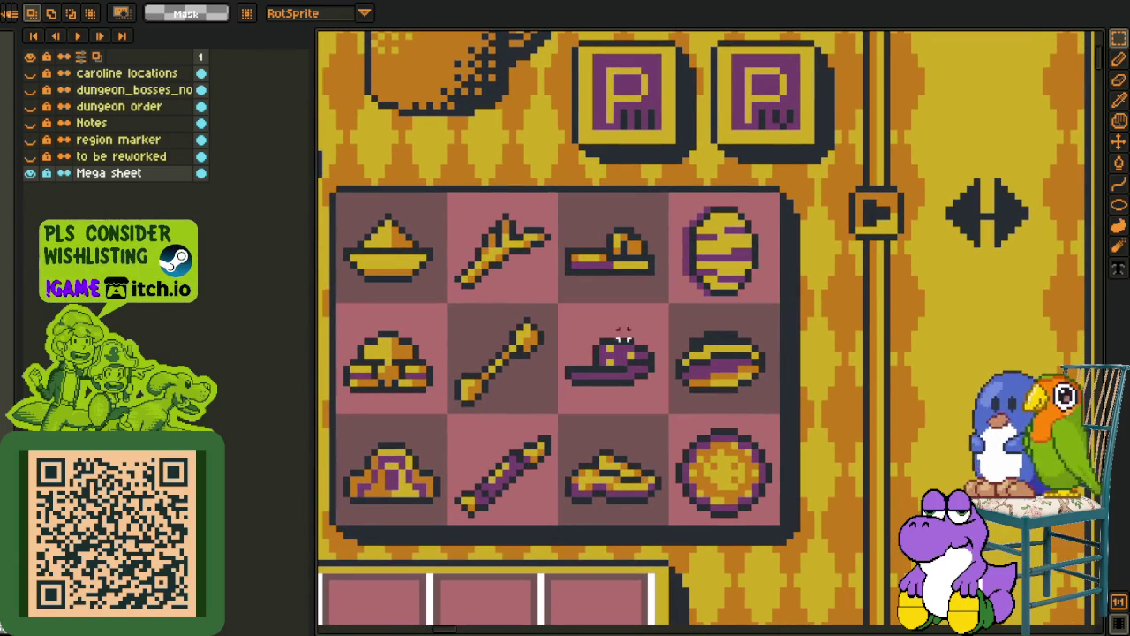
left_click_drag(561, 305, 672, 417)
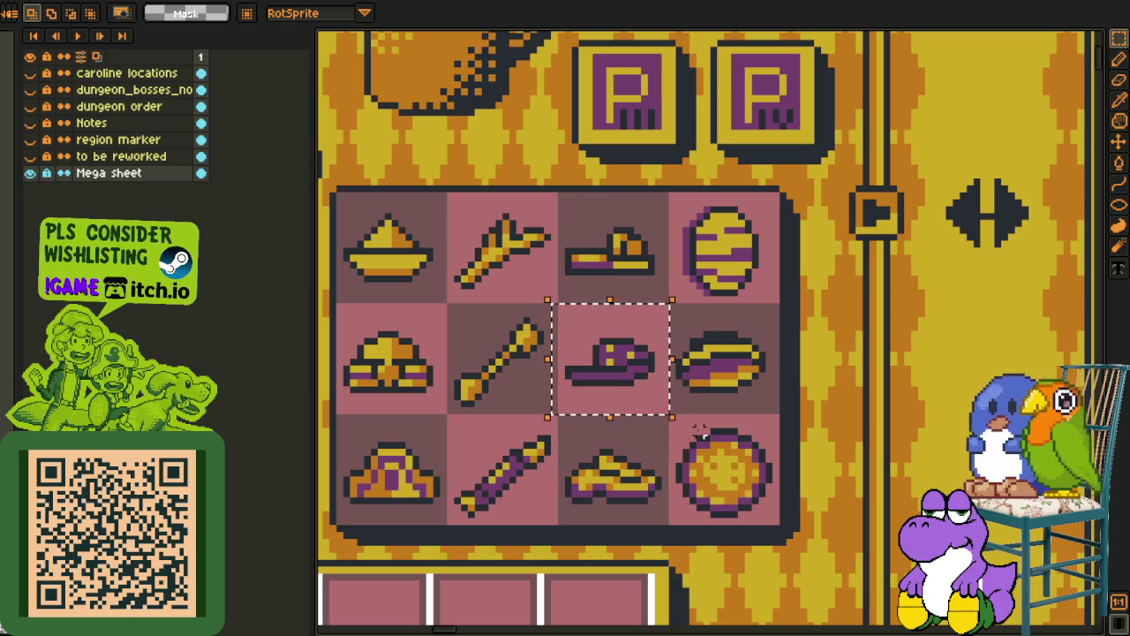
left_click(706, 417)
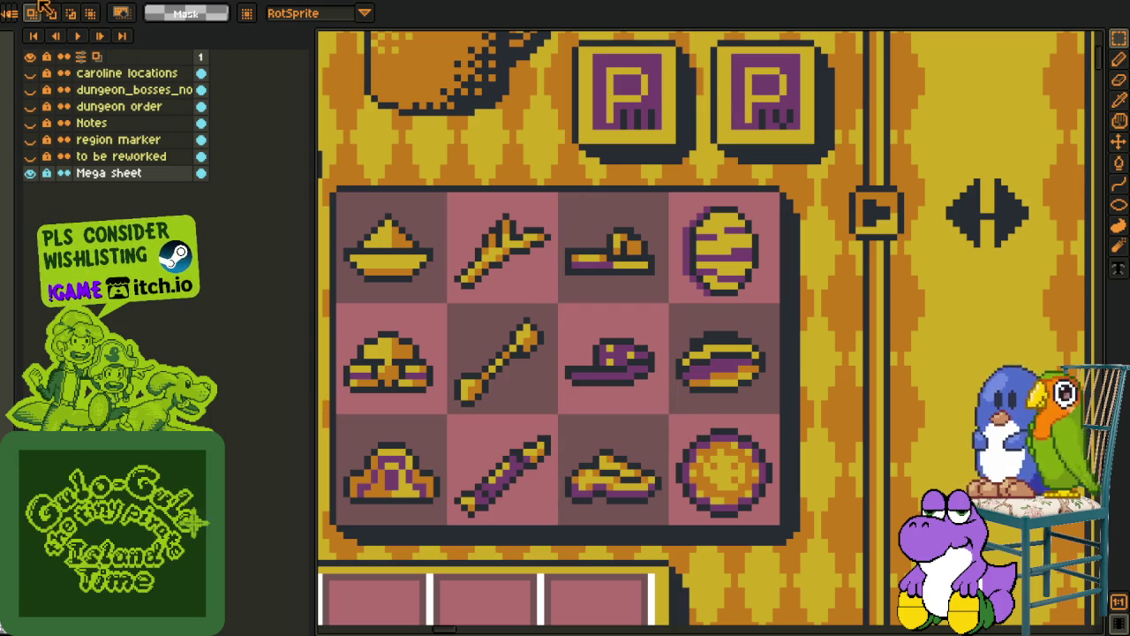
key("ctrl+Tab")
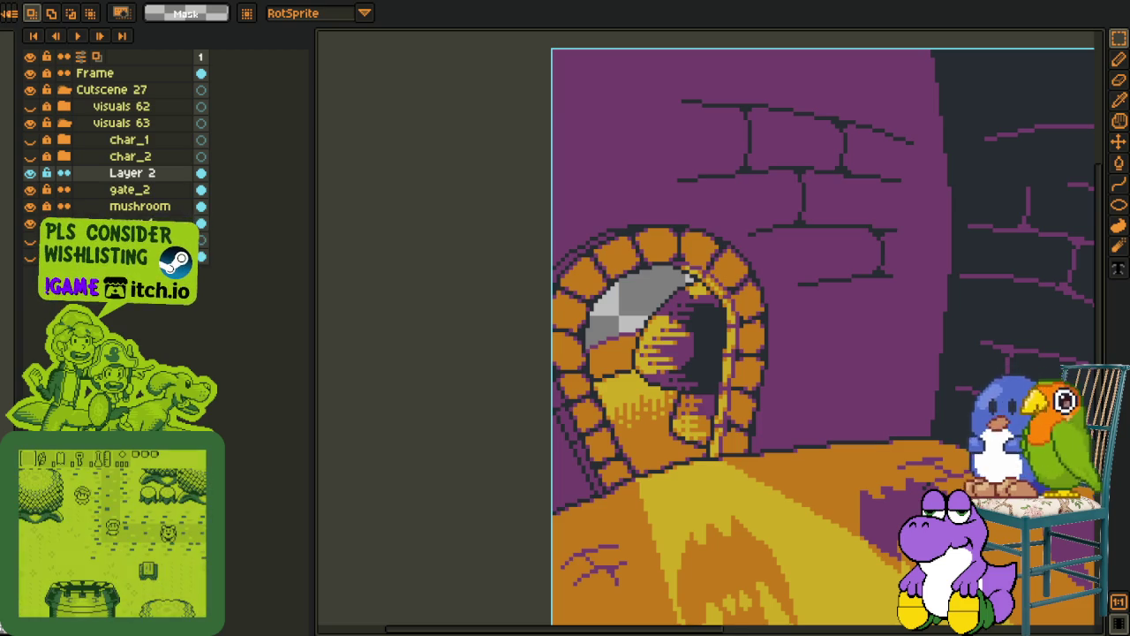
left_click(139, 3)
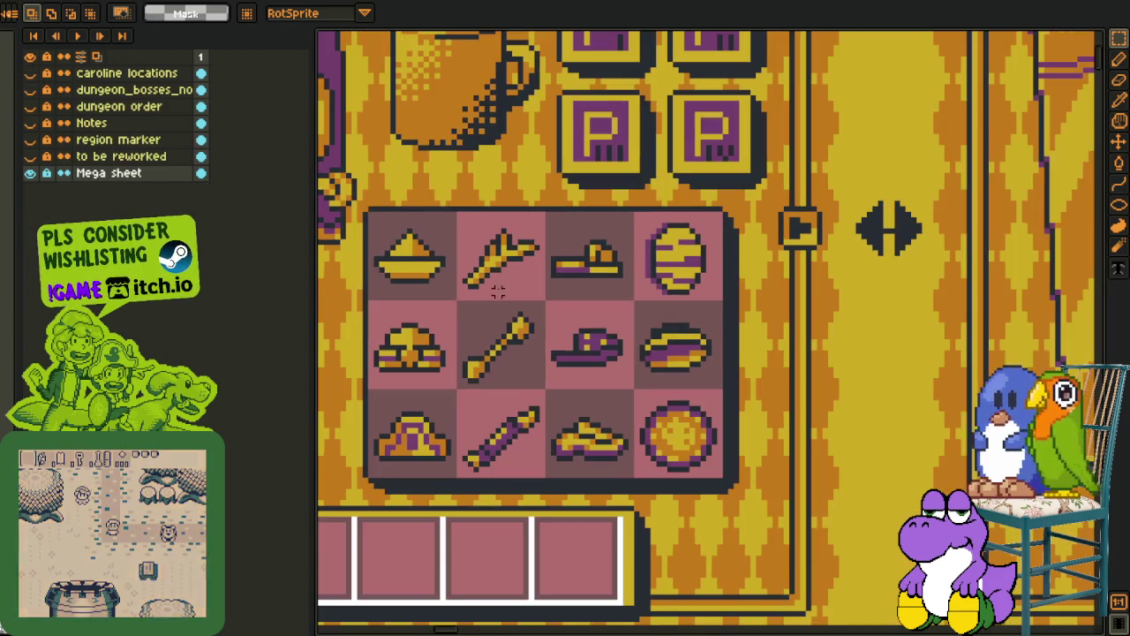
scroll(575, 360, "up", 1)
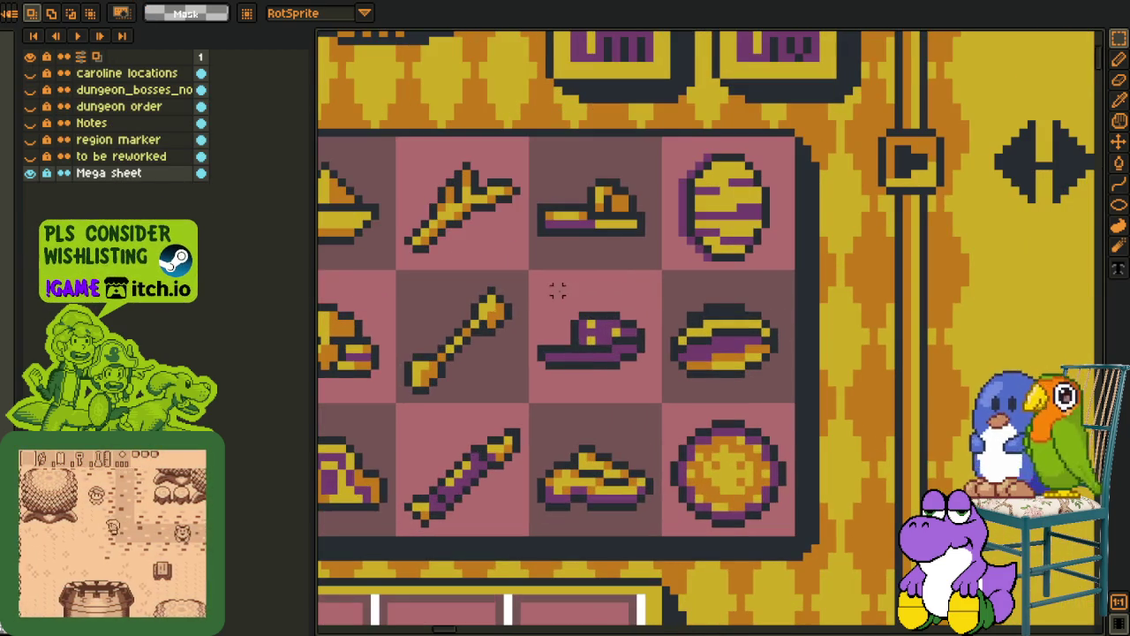
scroll(538, 285, "up", 1)
scroll(638, 323, "up", 2)
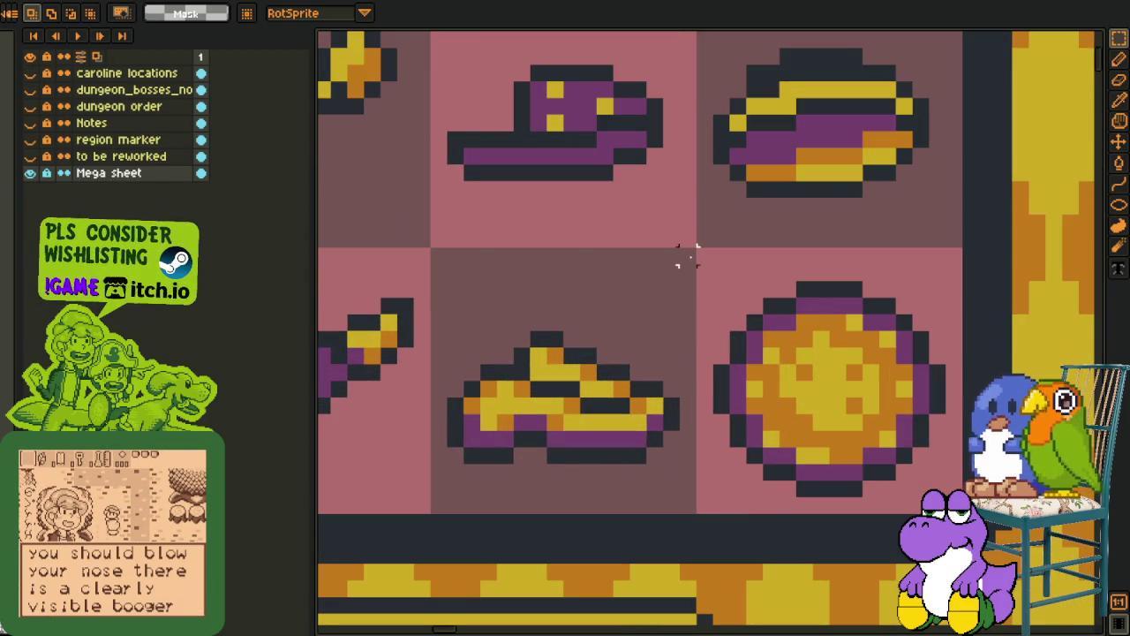
left_click_drag(686, 256, 442, 512)
scroll(764, 376, "down", 2)
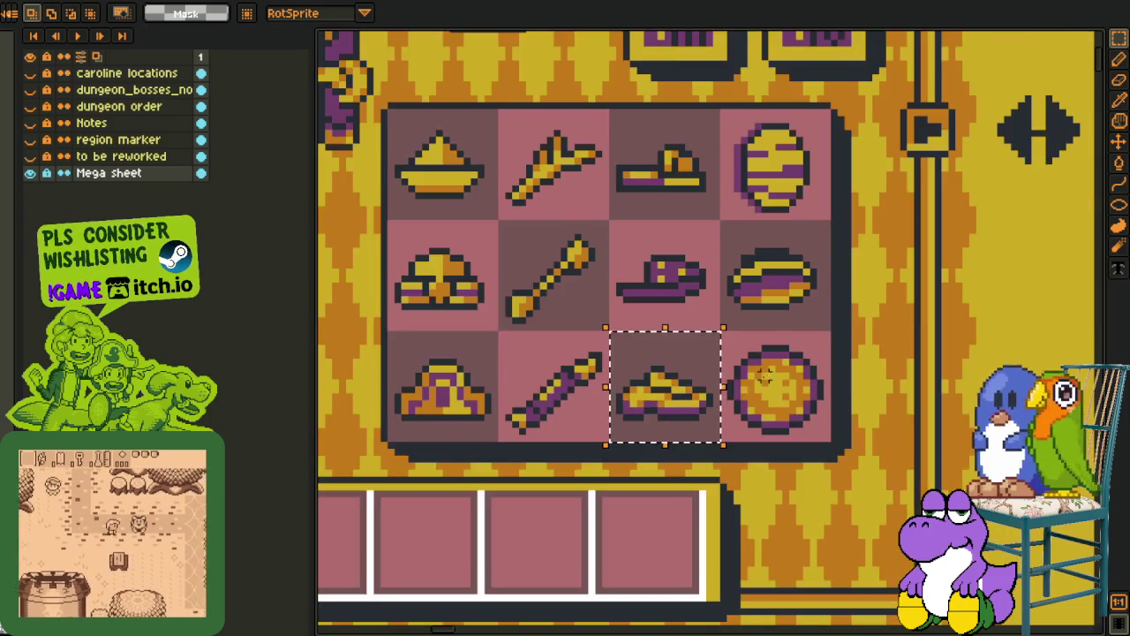
scroll(728, 371, "up", 1)
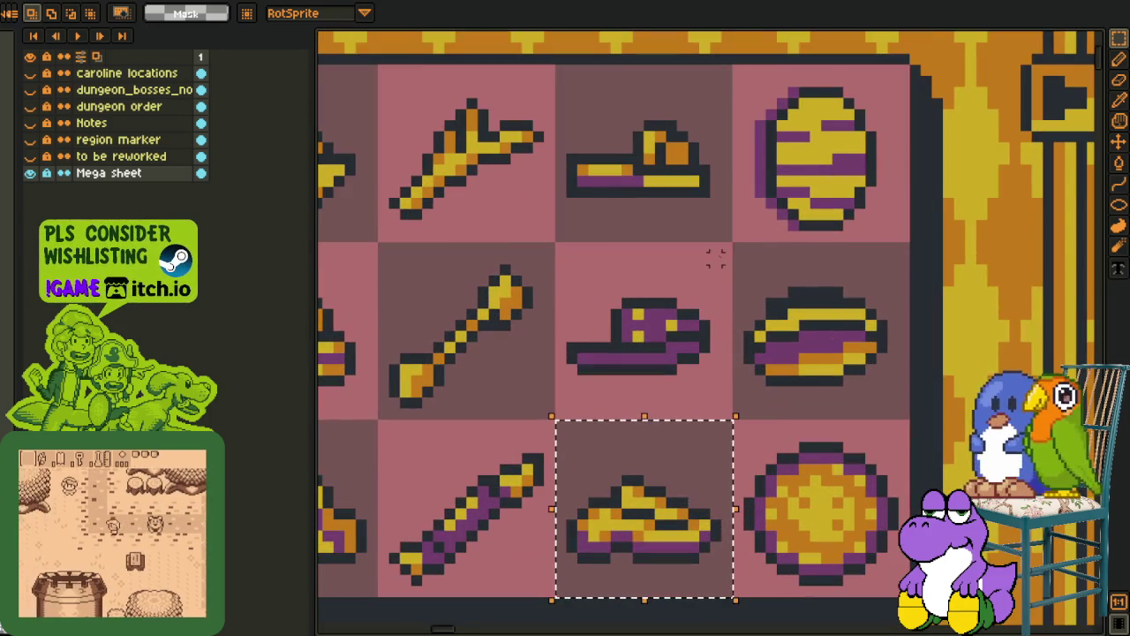
left_click_drag(729, 245, 570, 419)
scroll(817, 331, "down", 1)
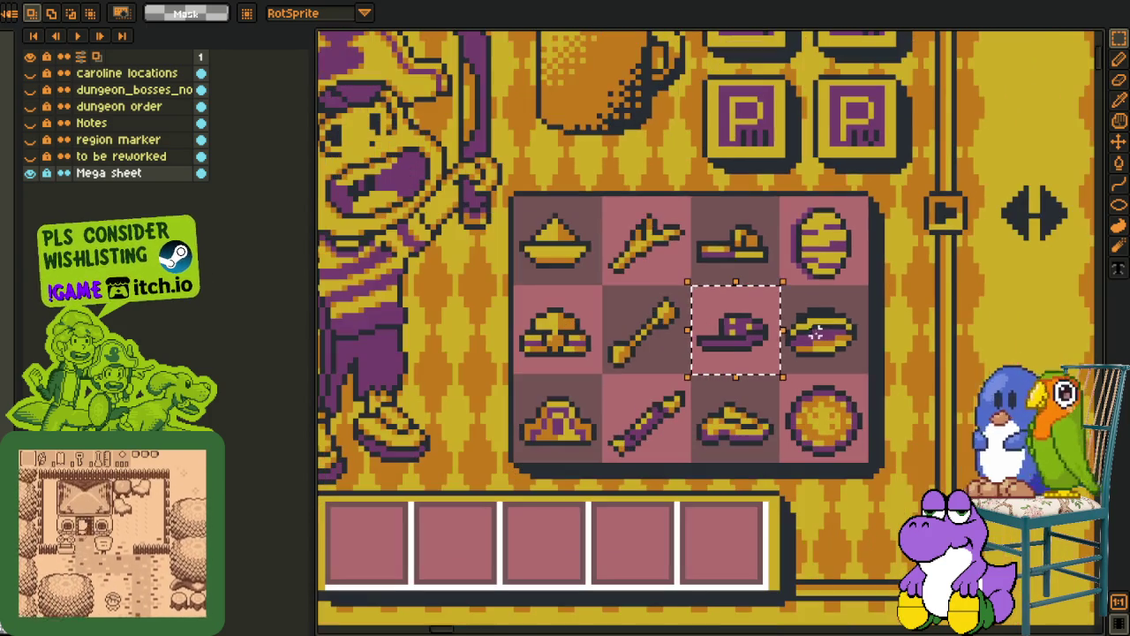
scroll(770, 369, "down", 1)
scroll(771, 369, "down", 1)
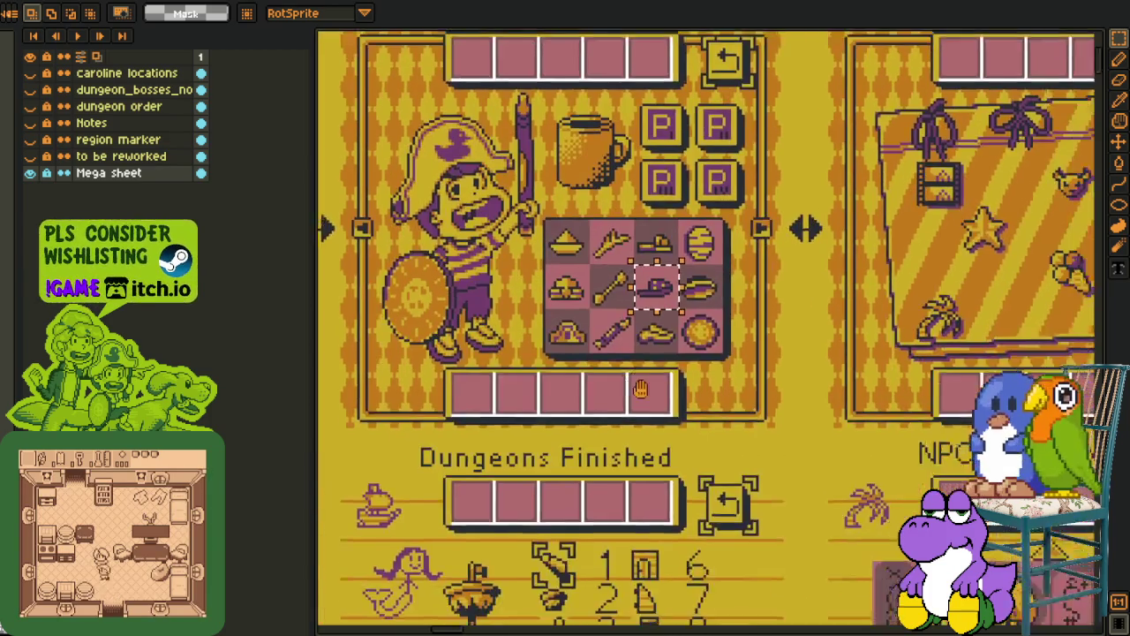
scroll(610, 449, "down", 1)
scroll(618, 415, "up", 1)
scroll(597, 374, "down", 1)
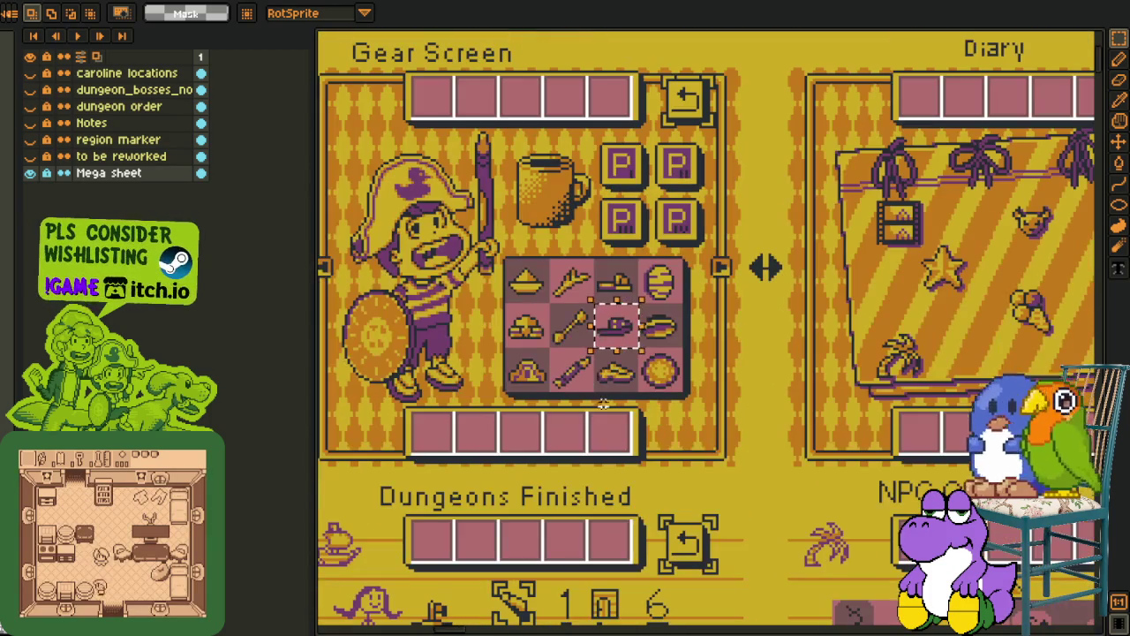
left_click_drag(603, 407, 600, 409)
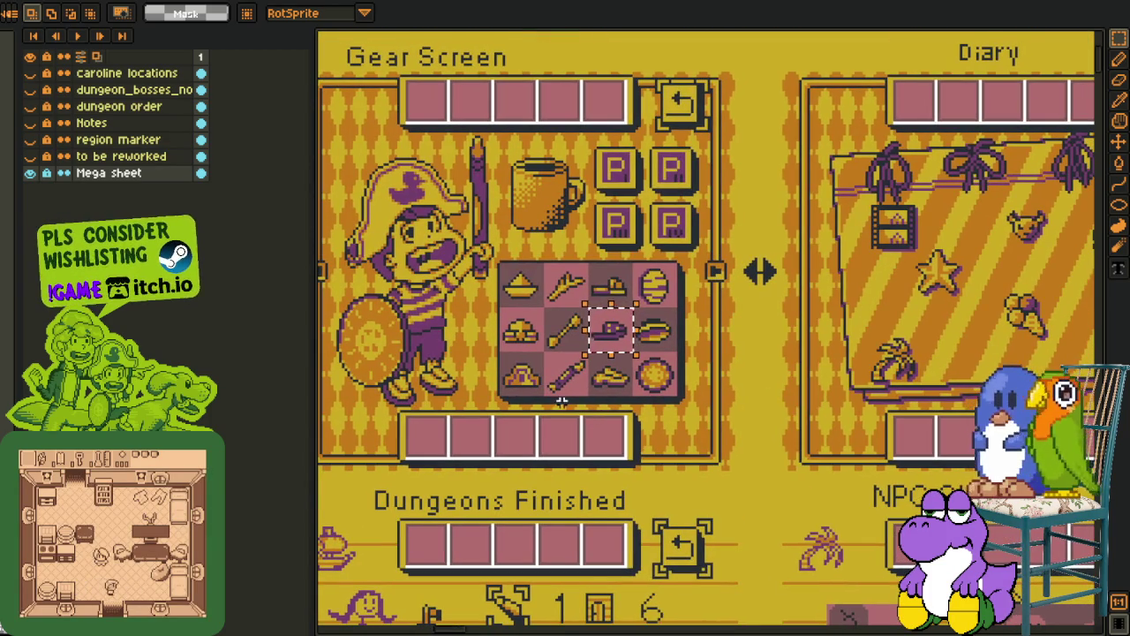
scroll(568, 305, "up", 1)
left_click_drag(540, 204, 619, 477)
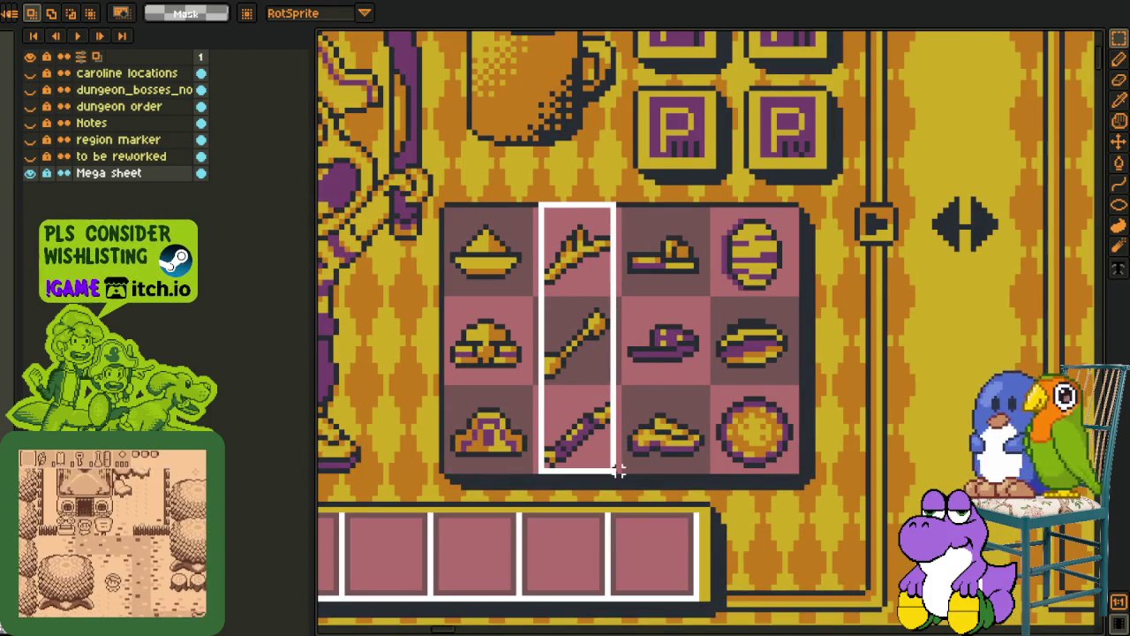
scroll(593, 256, "up", 1)
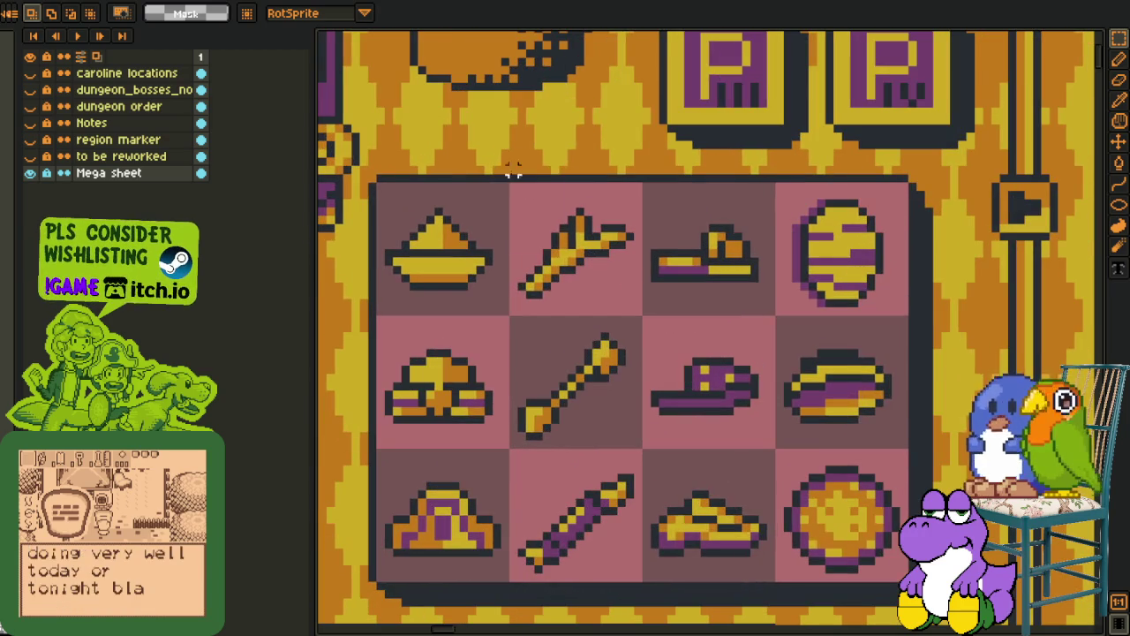
left_click_drag(510, 172, 648, 328)
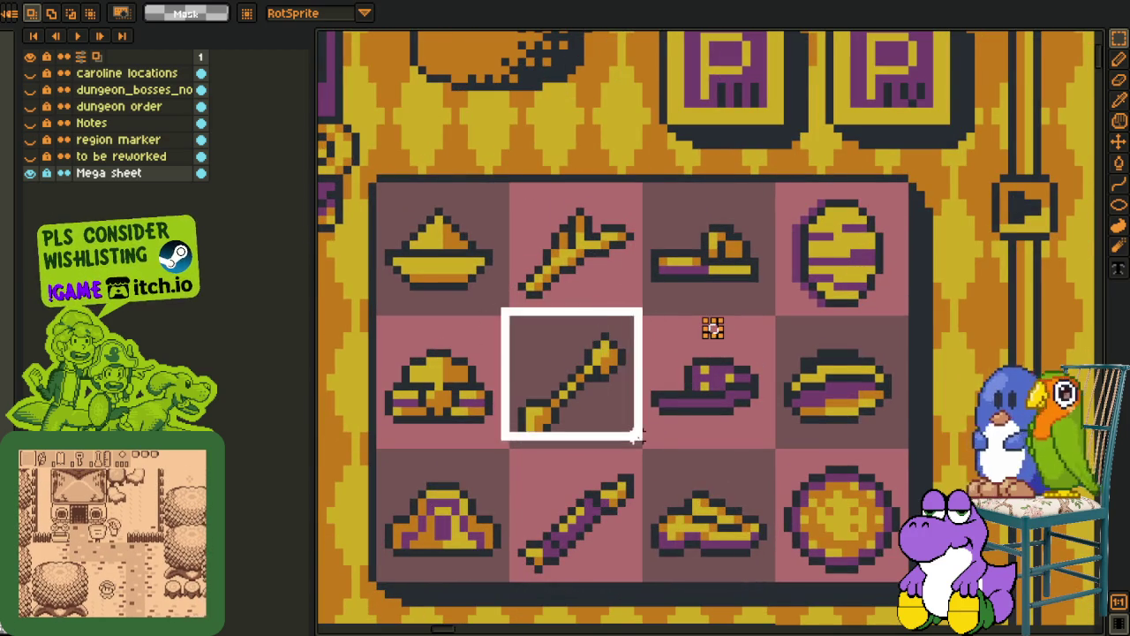
mouse_move(494, 433)
left_mouse_down()
mouse_move(638, 593)
mouse_move(614, 522)
left_mouse_up()
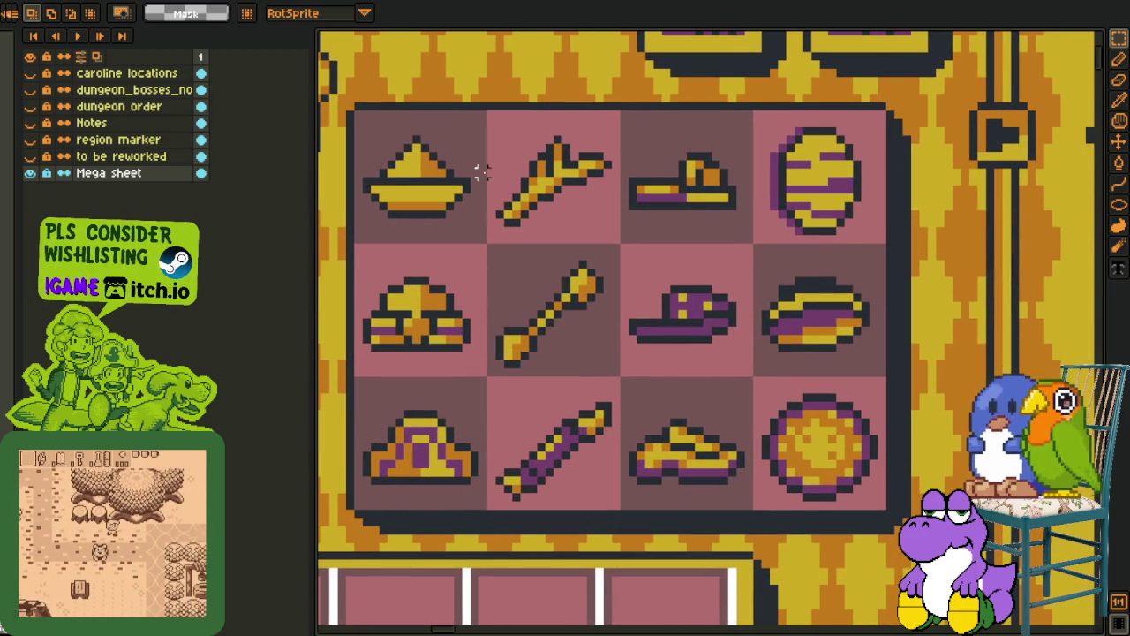
left_click_drag(481, 113, 630, 505)
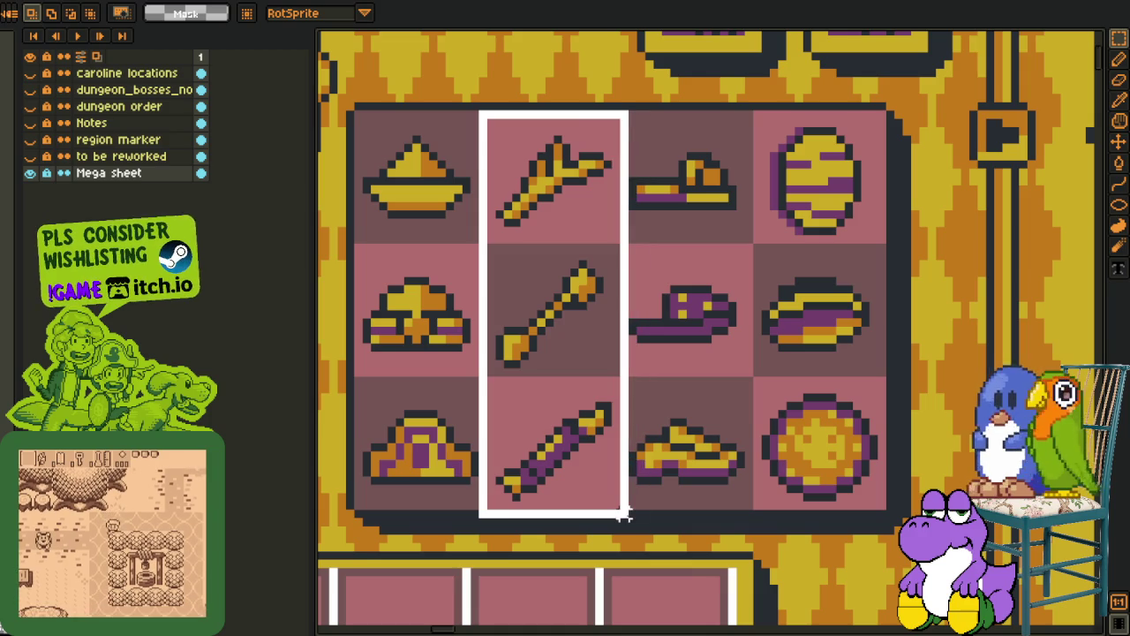
left_click_drag(623, 516, 622, 512)
key("ctrl+d")
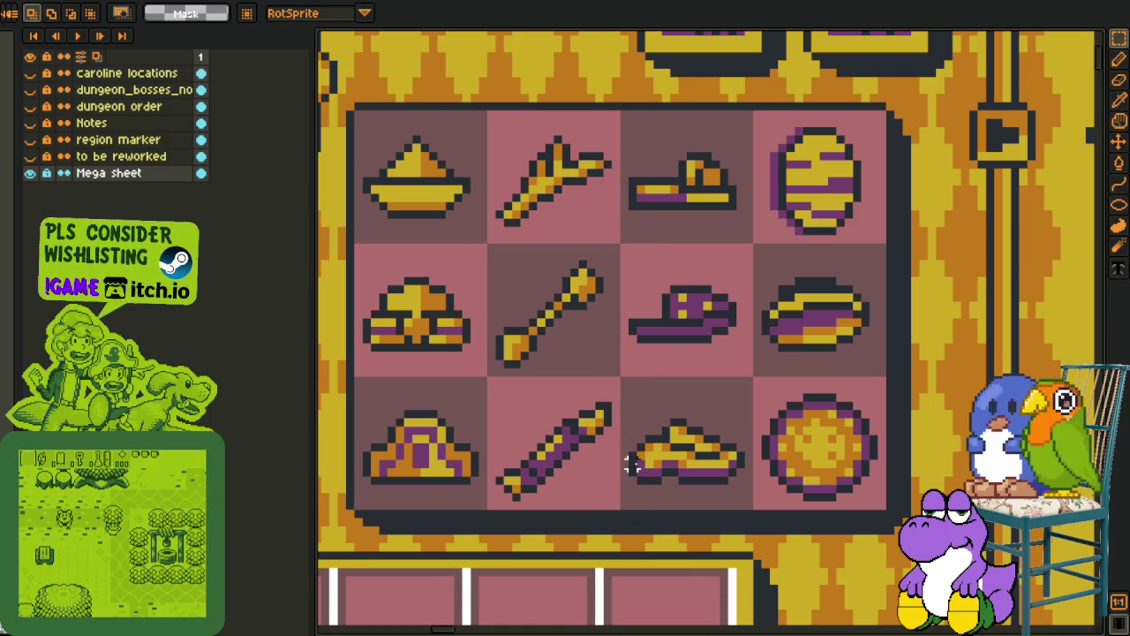
left_click_drag(617, 505, 489, 113)
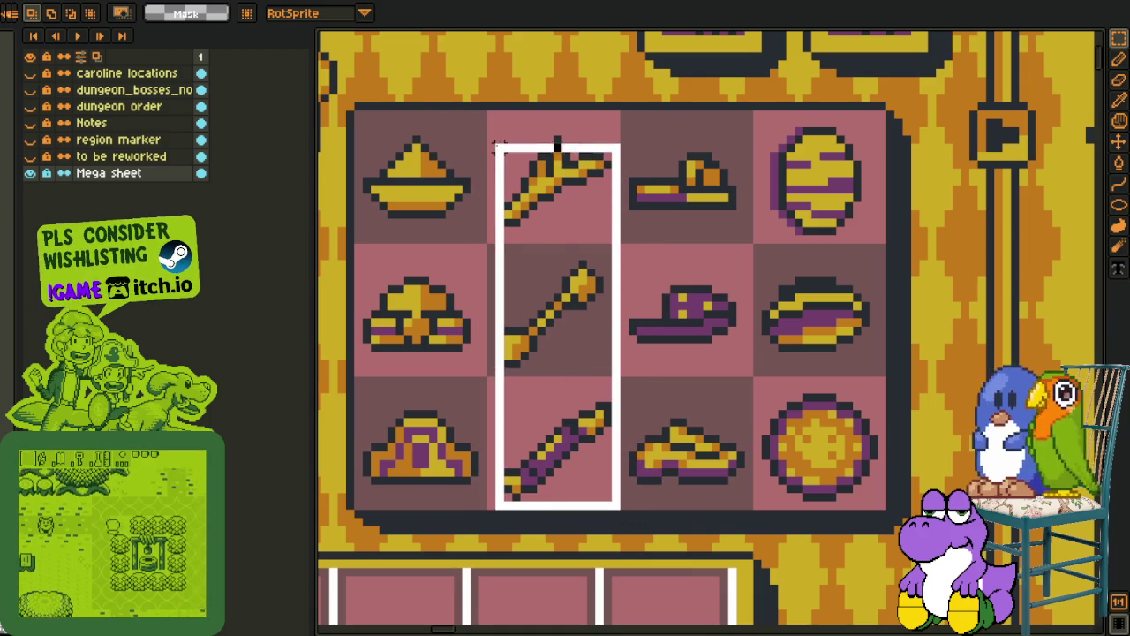
key("ctrl+d")
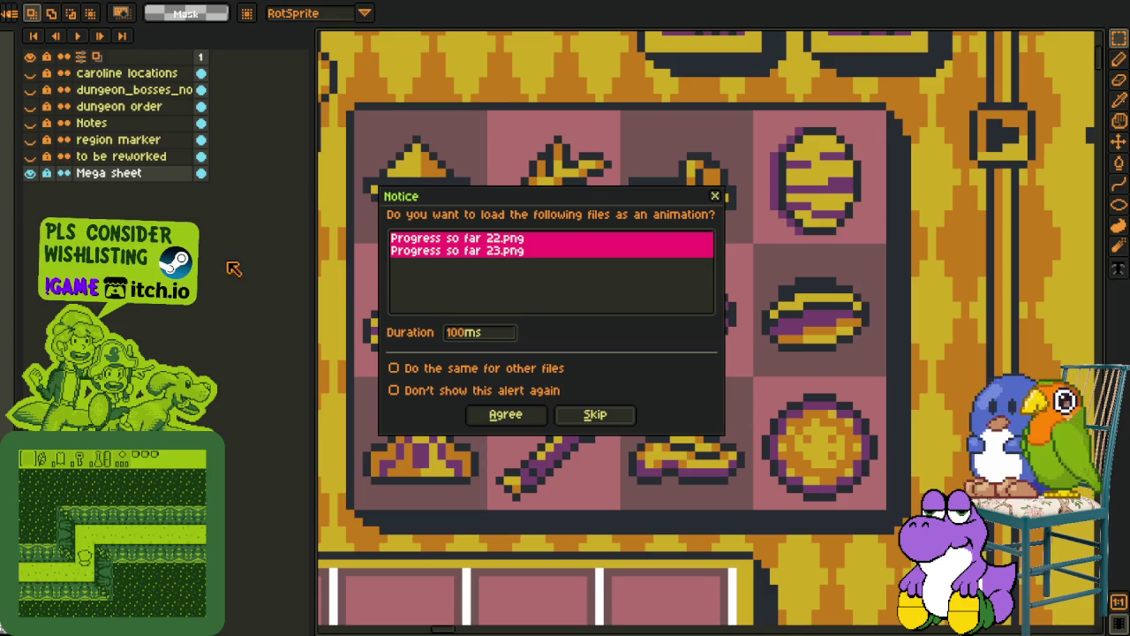
Skip the Notice prompt so the Progress so far files load individually, not as an animation
left_click(609, 417)
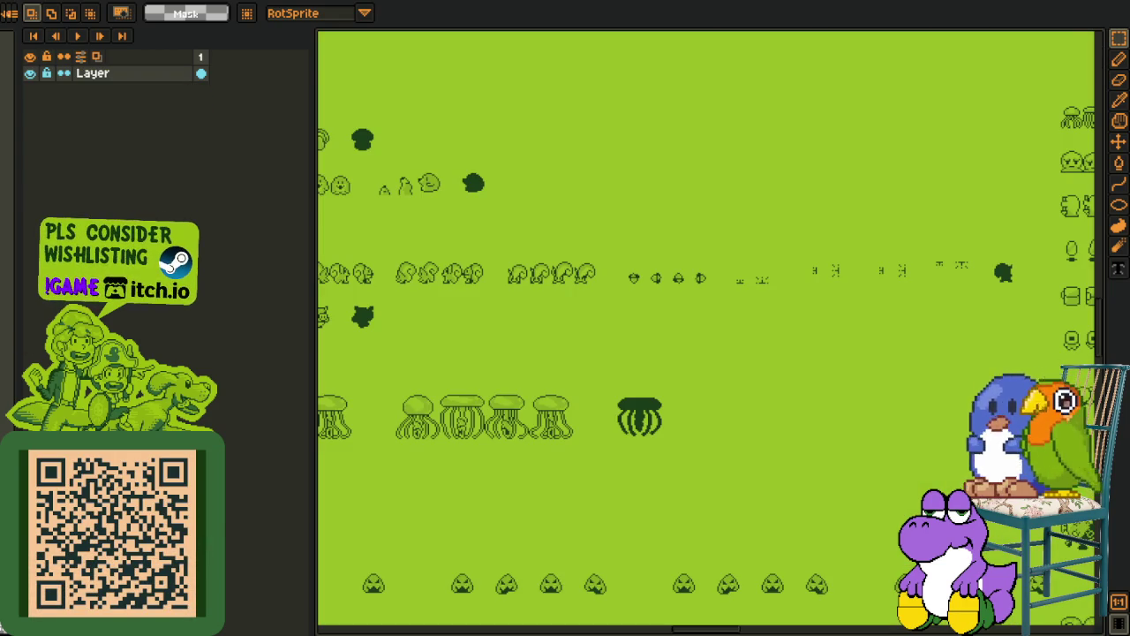
Pan across the green sprite sheet and marquee-select the first sprites of the row
scroll(556, 415, "down", 3)
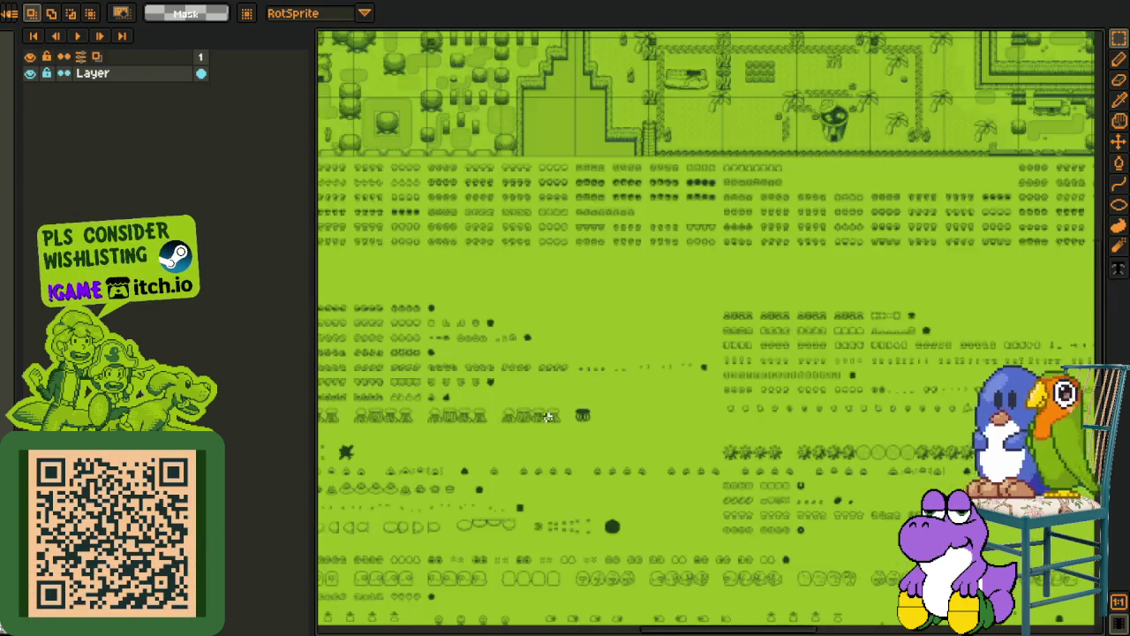
left_click_drag(556, 415, 662, 389)
scroll(662, 390, "down", 3)
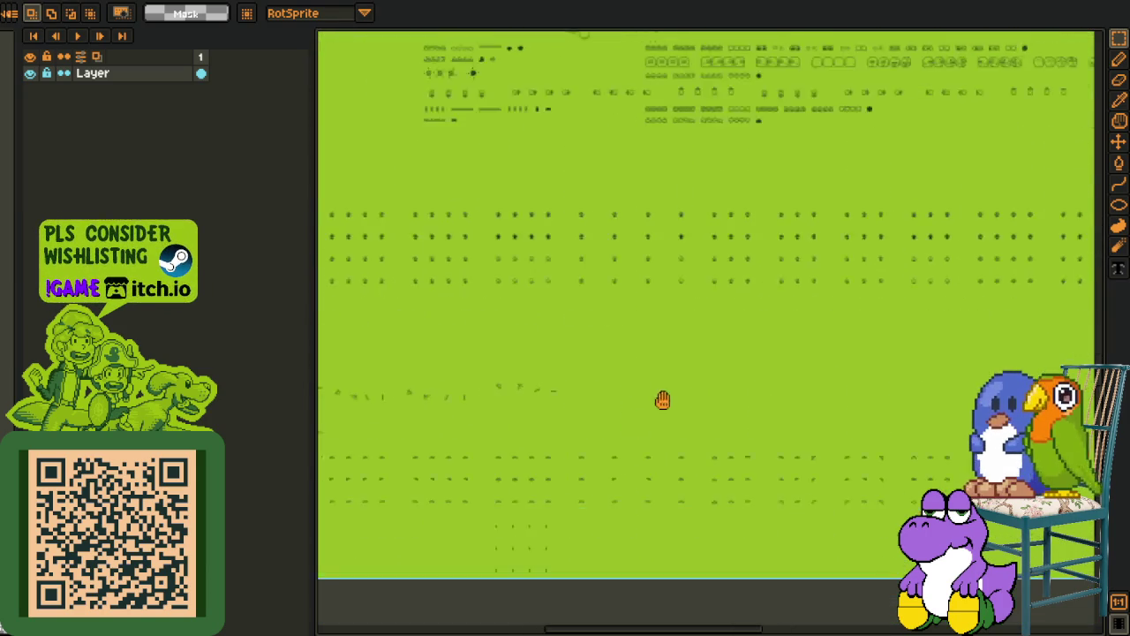
scroll(719, 424, "down", 2)
scroll(464, 263, "up", 3)
scroll(464, 263, "up", 3)
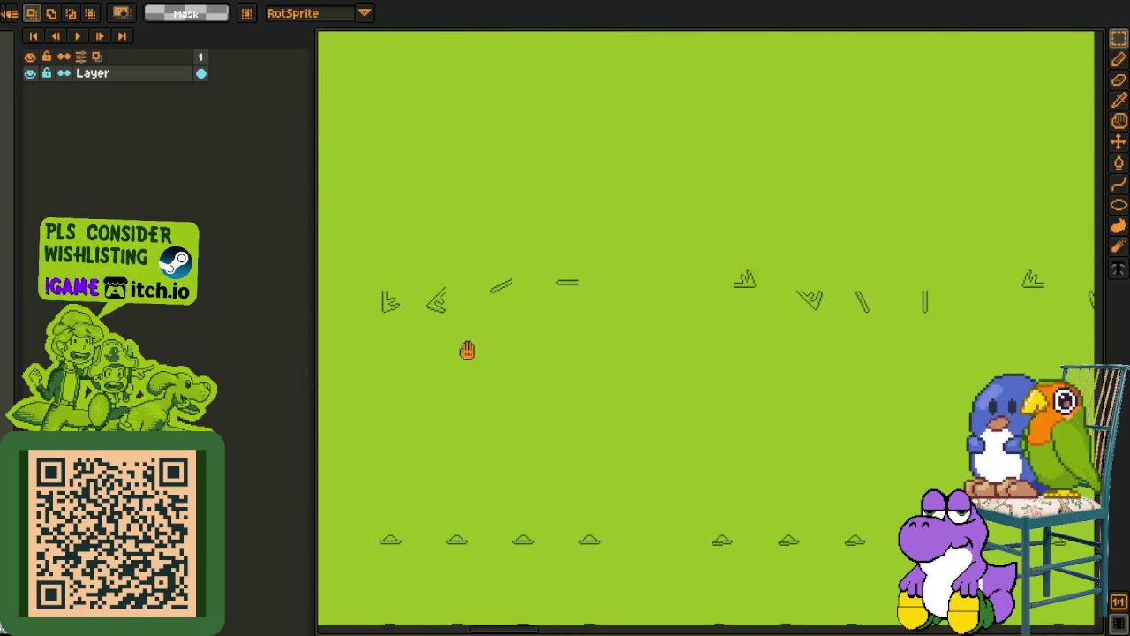
scroll(467, 348, "up", 3)
left_click_drag(357, 199, 807, 454)
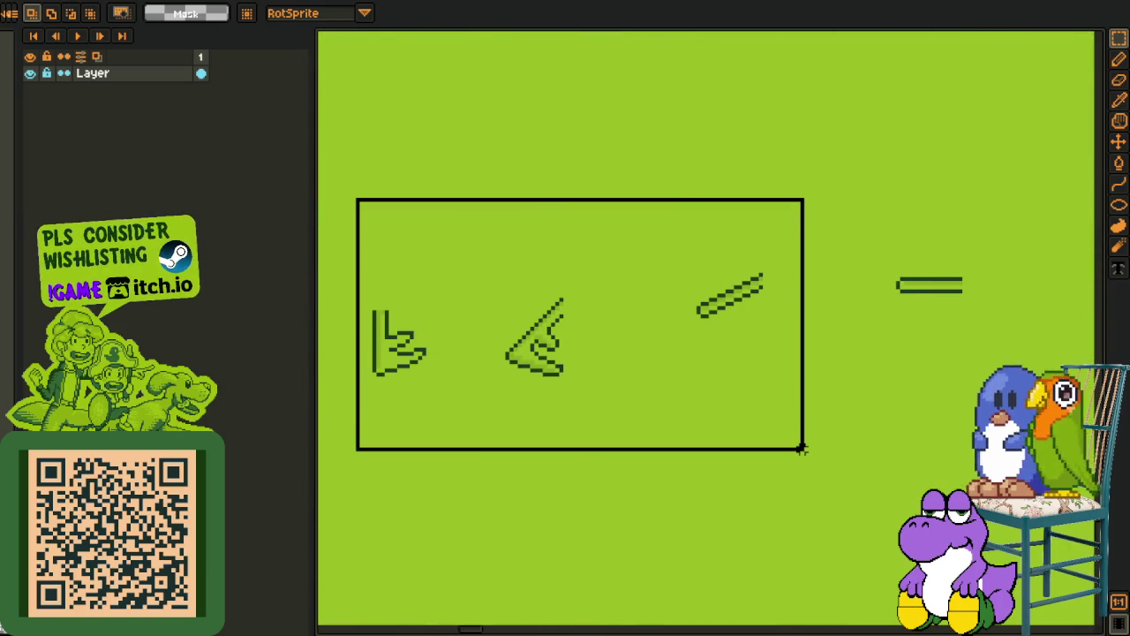
scroll(865, 417, "down", 3)
mouse_move(854, 424)
left_mouse_down()
mouse_move(473, 419)
mouse_move(683, 399)
left_mouse_up()
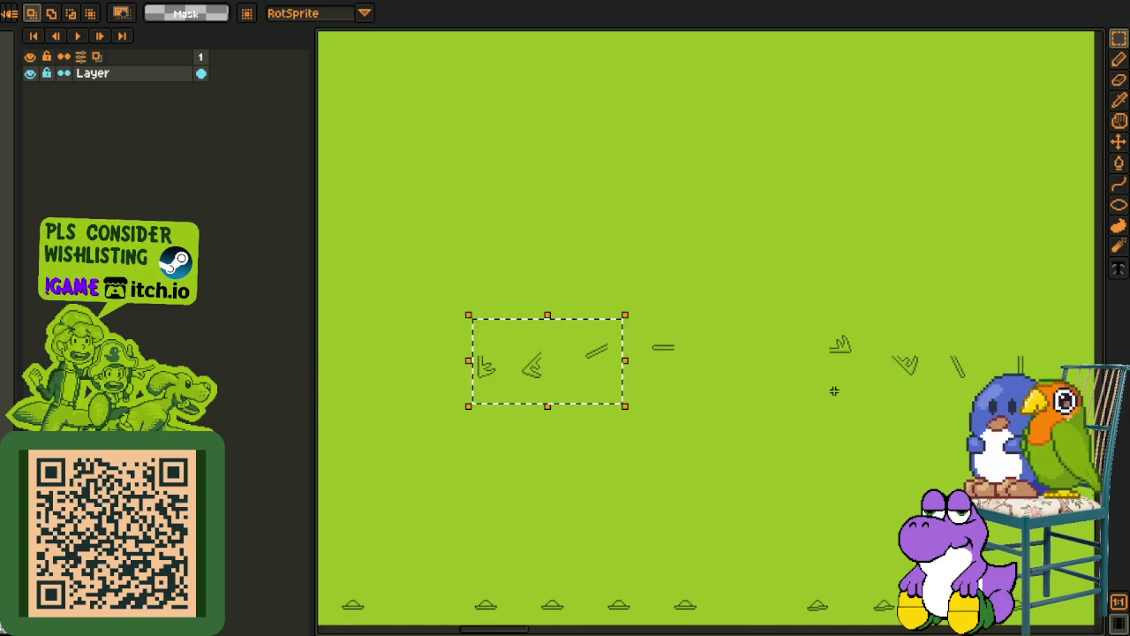
left_click_drag(833, 390, 801, 406)
left_click_drag(688, 328, 320, 466)
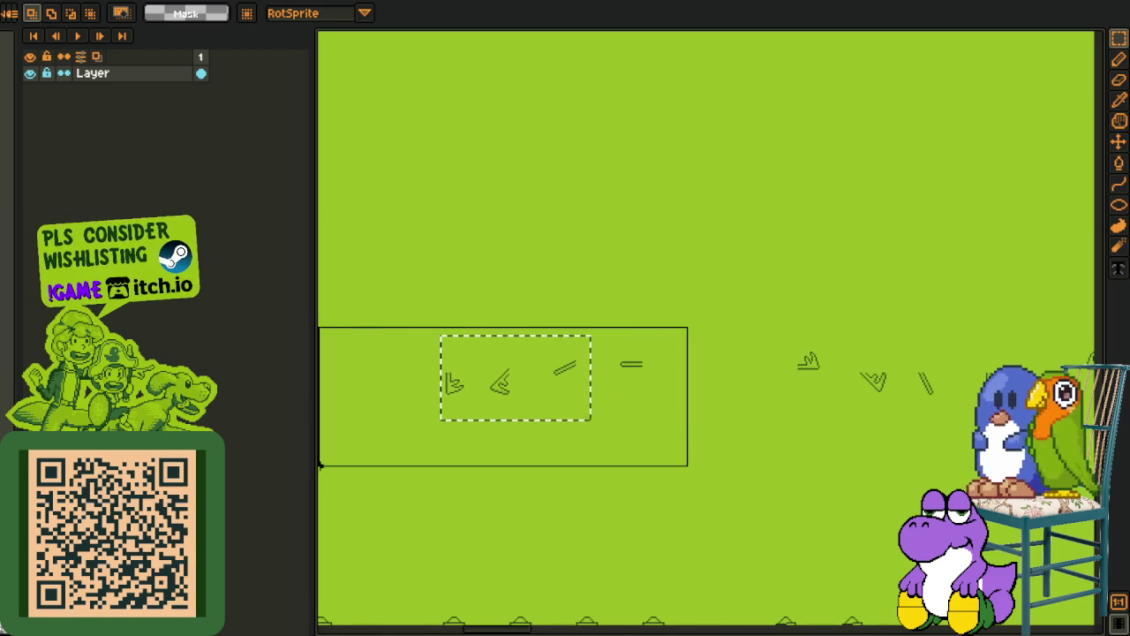
Pan along the row, select the next group of four sprites, then clear the selection
scroll(480, 424, "up", 1)
mouse_move(510, 406)
left_mouse_down()
mouse_move(510, 429)
mouse_move(489, 433)
left_mouse_up()
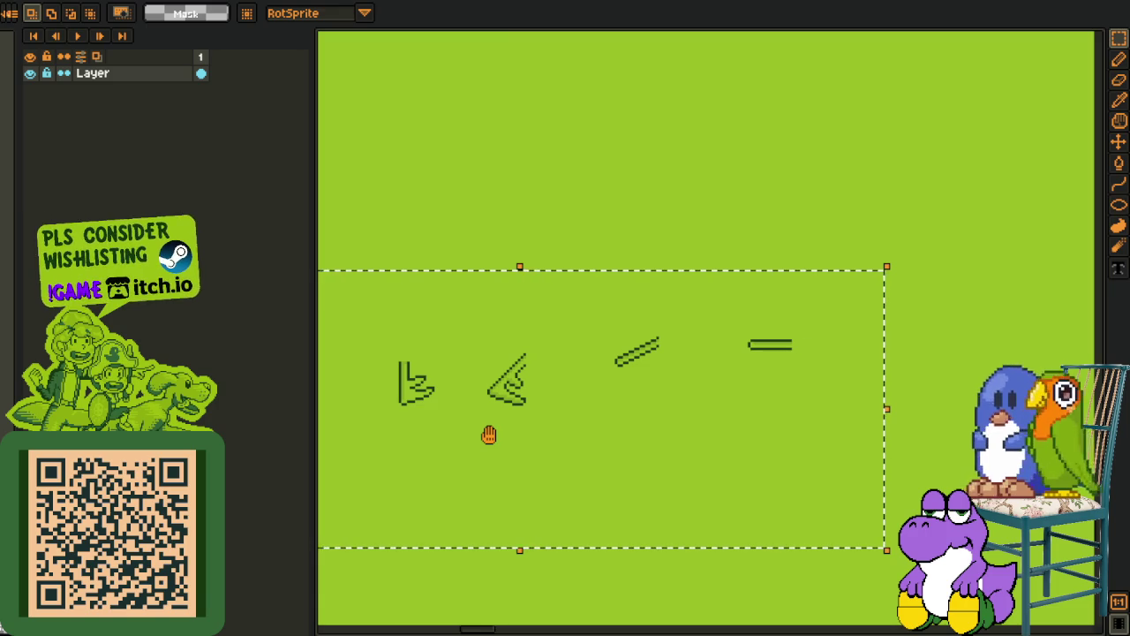
left_click_drag(489, 433, 441, 446)
scroll(441, 446, "down", 1)
left_click_drag(888, 461, 491, 416)
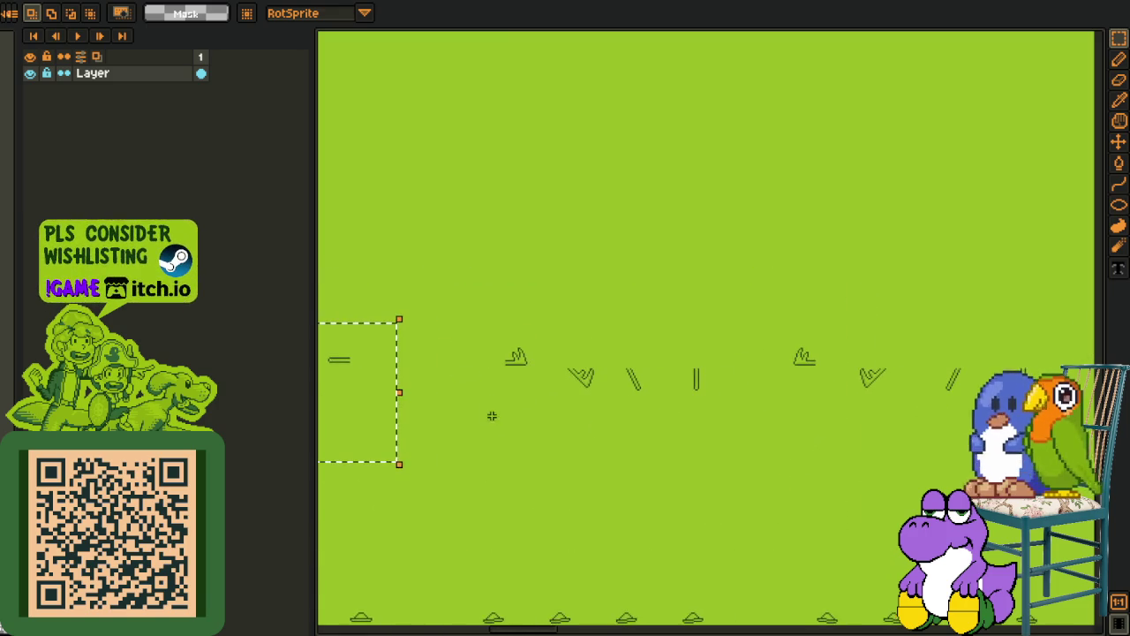
scroll(535, 345, "up", 1)
left_click_drag(447, 297, 898, 450)
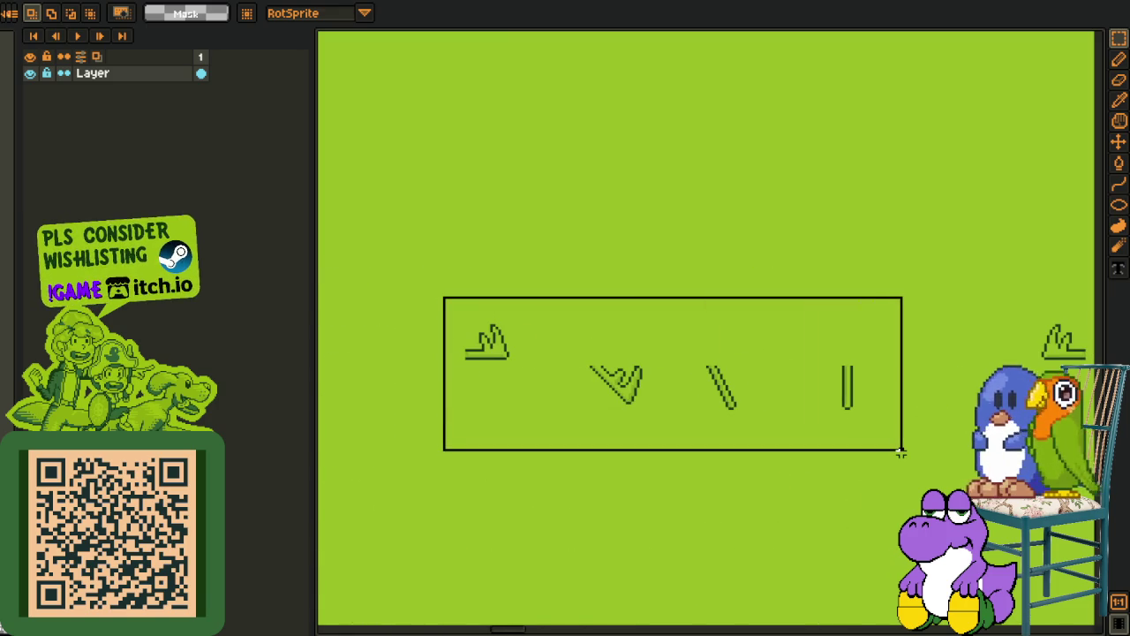
left_click(610, 444)
Hide the Mega sheet layer and open its layer options menu
scroll(540, 360, "up", 1)
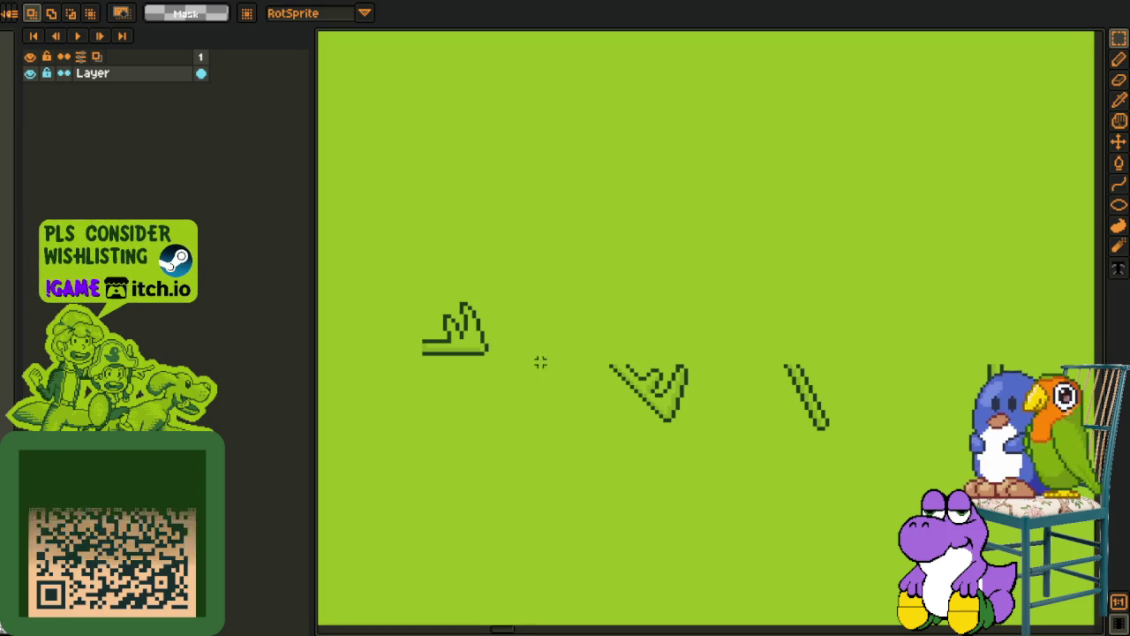
scroll(457, 319, "down", 1)
scroll(458, 319, "down", 1)
scroll(475, 327, "up", 2)
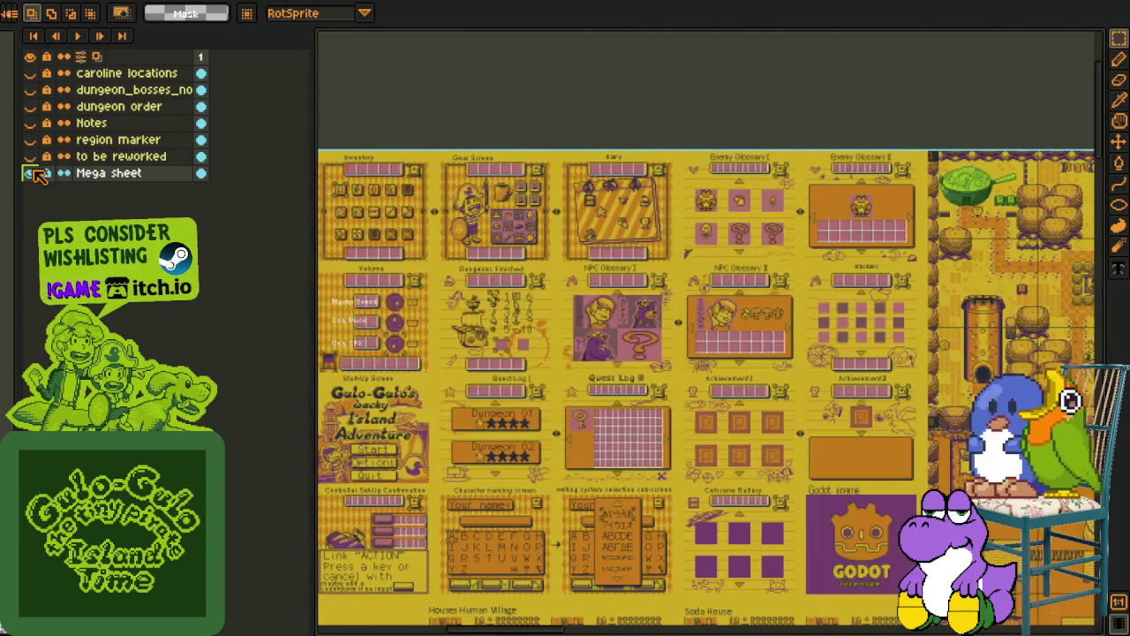
left_click(32, 174)
right_click(99, 174)
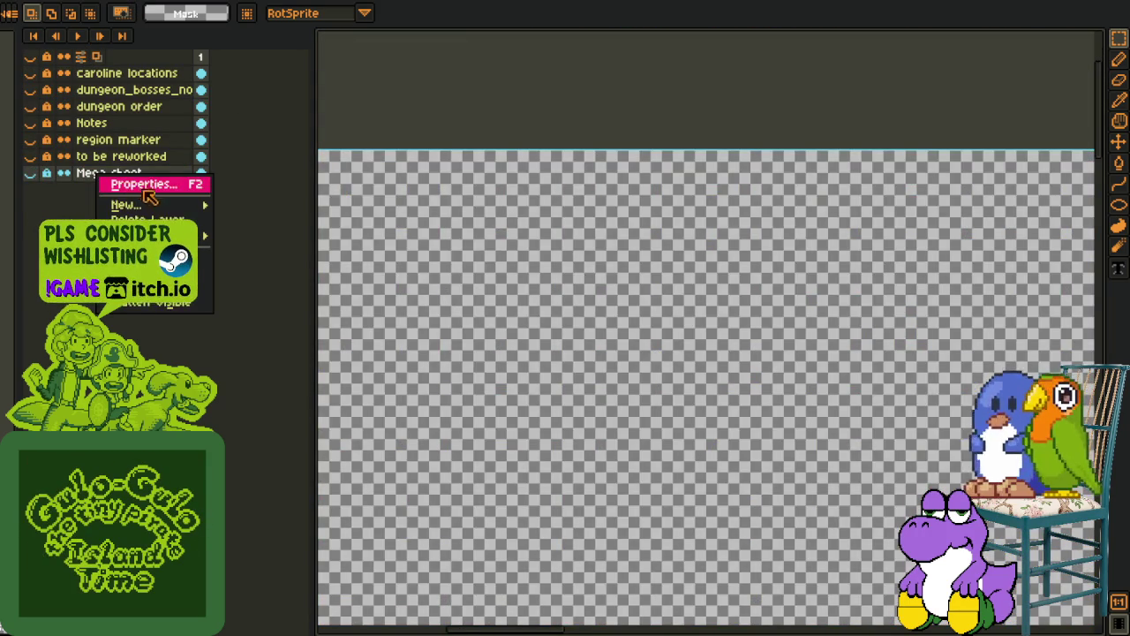
Add a new empty layer above Mega sheet for pencil sketching
left_click(258, 204)
scroll(443, 270, "up", 3)
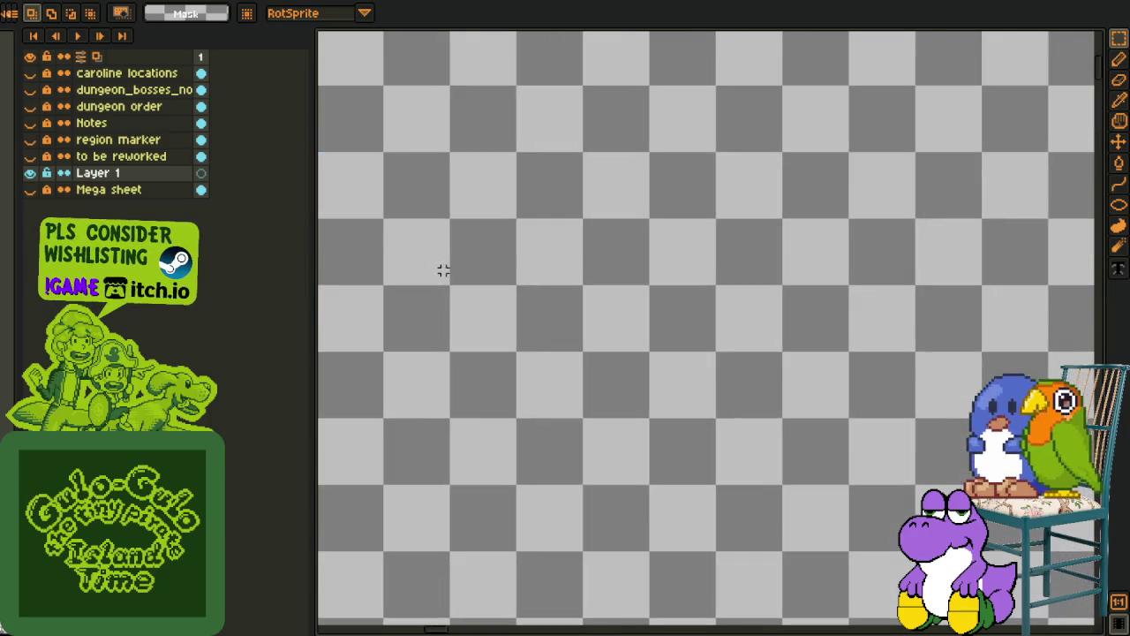
scroll(432, 391, "up", 2)
key("b")
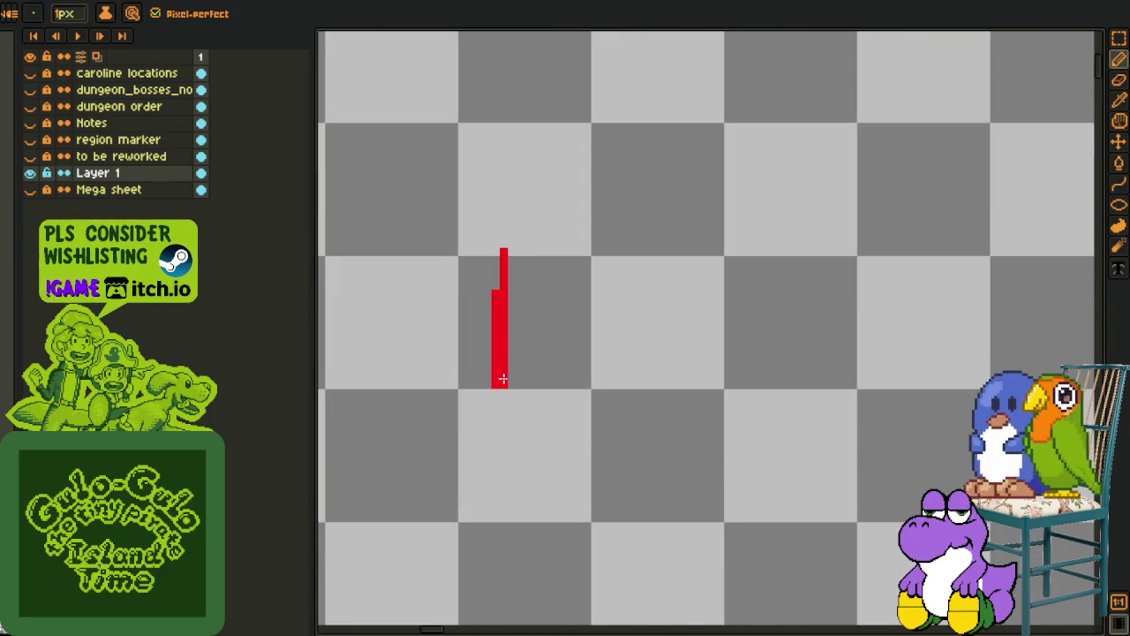
scroll(504, 259, "up", 1)
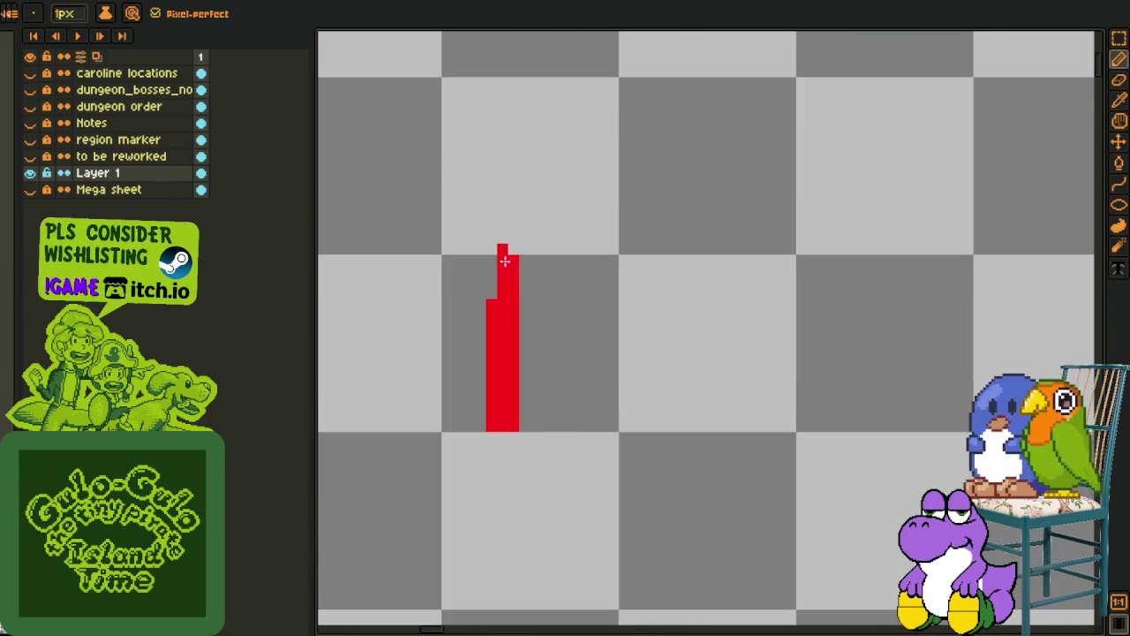
left_click_drag(672, 481, 559, 396)
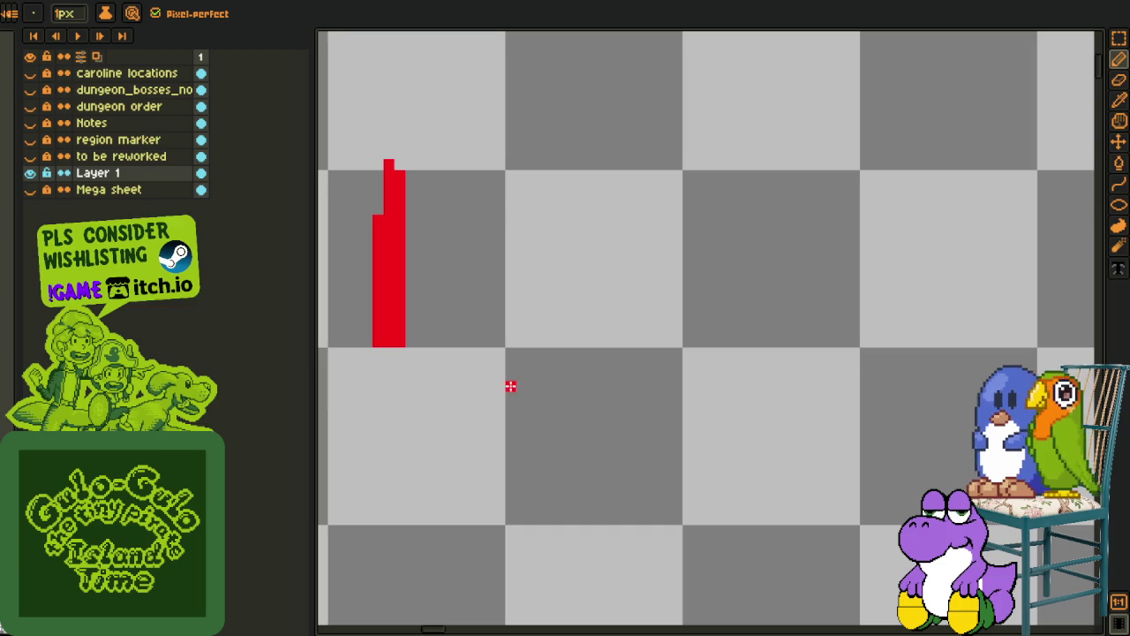
Sketch a long horizontal red line and a leftward line from the upright stroke's top
left_click_drag(528, 308, 760, 308)
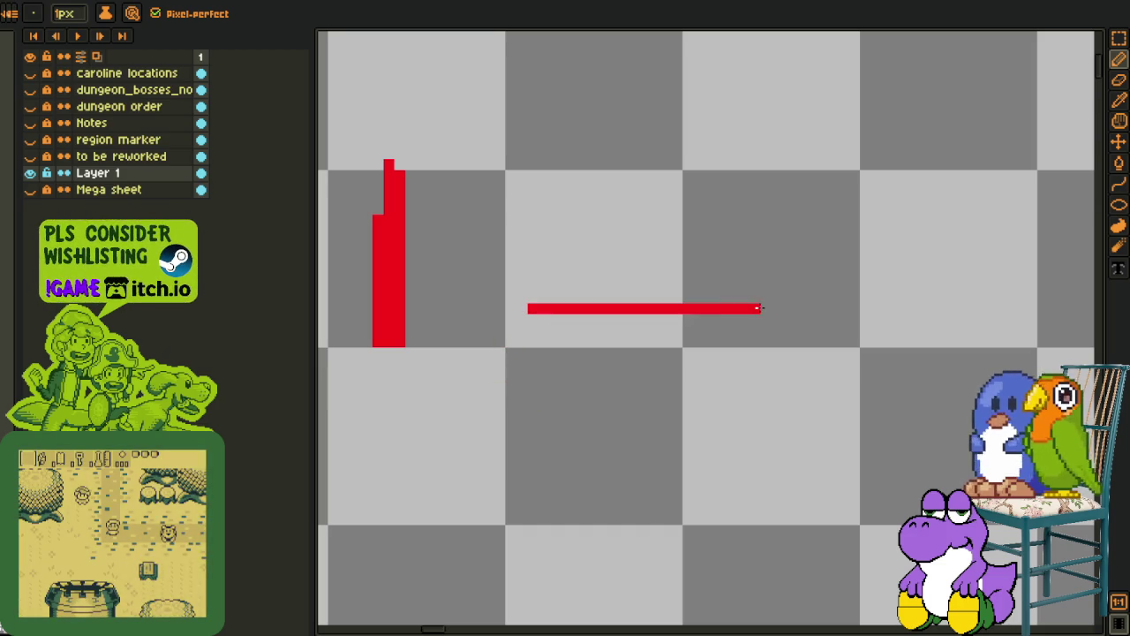
left_click_drag(440, 232, 621, 333)
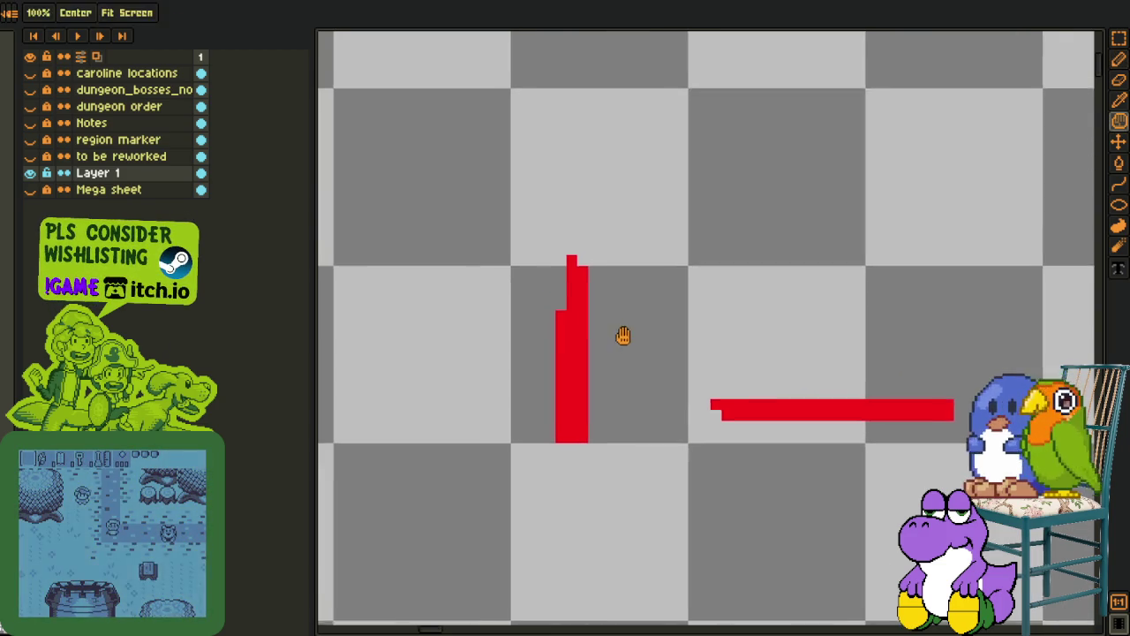
scroll(715, 308, "right", 3)
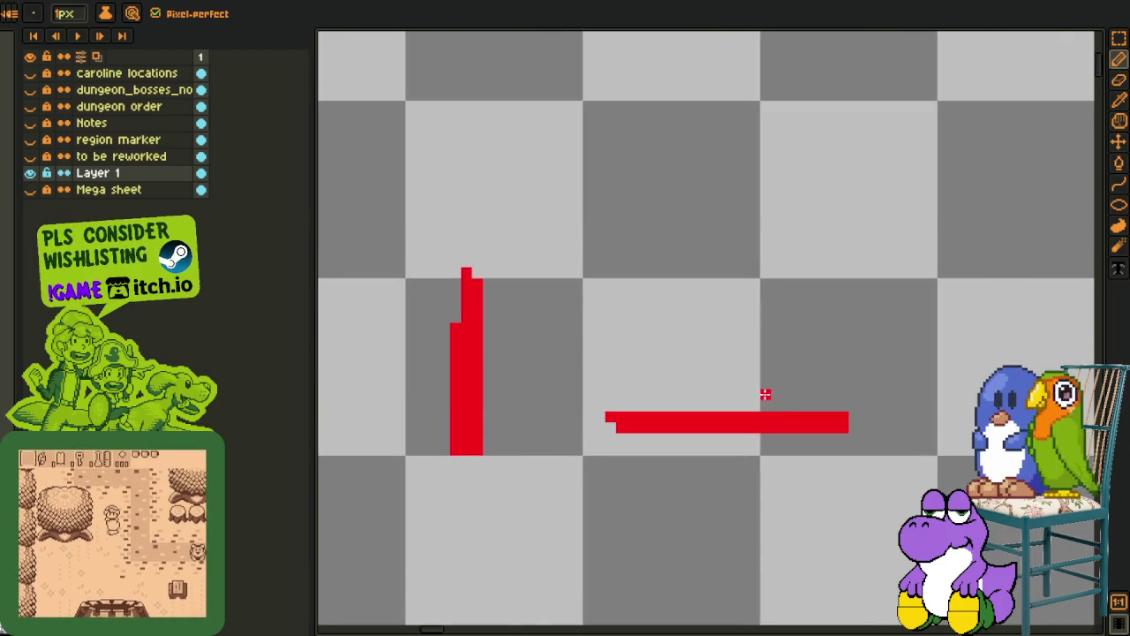
left_click_drag(833, 316, 610, 408)
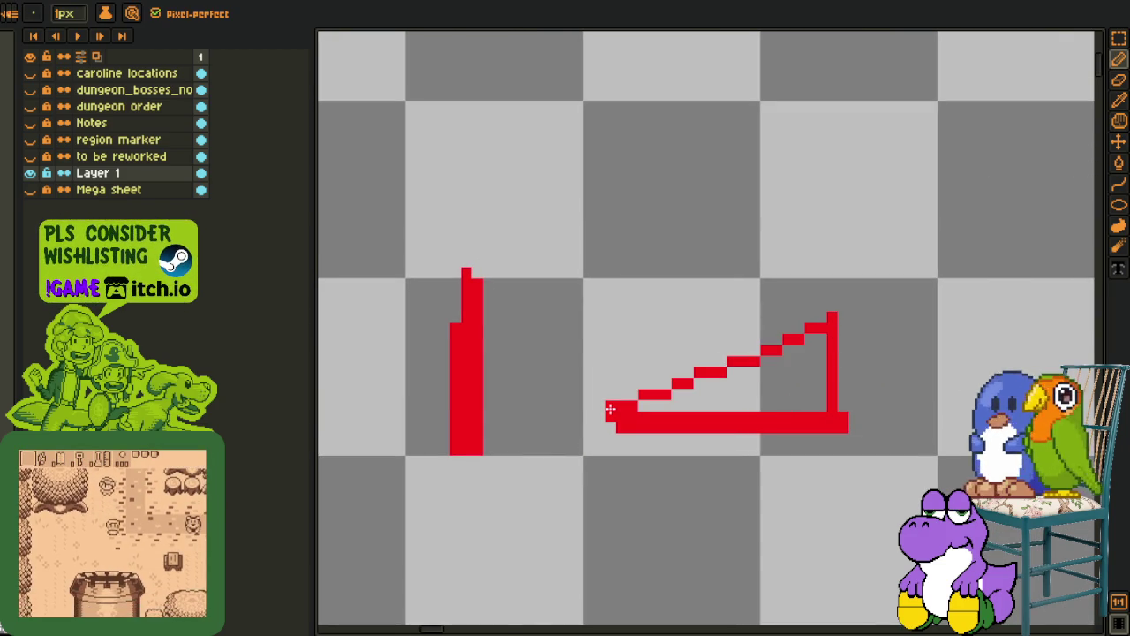
key("ctrl+z")
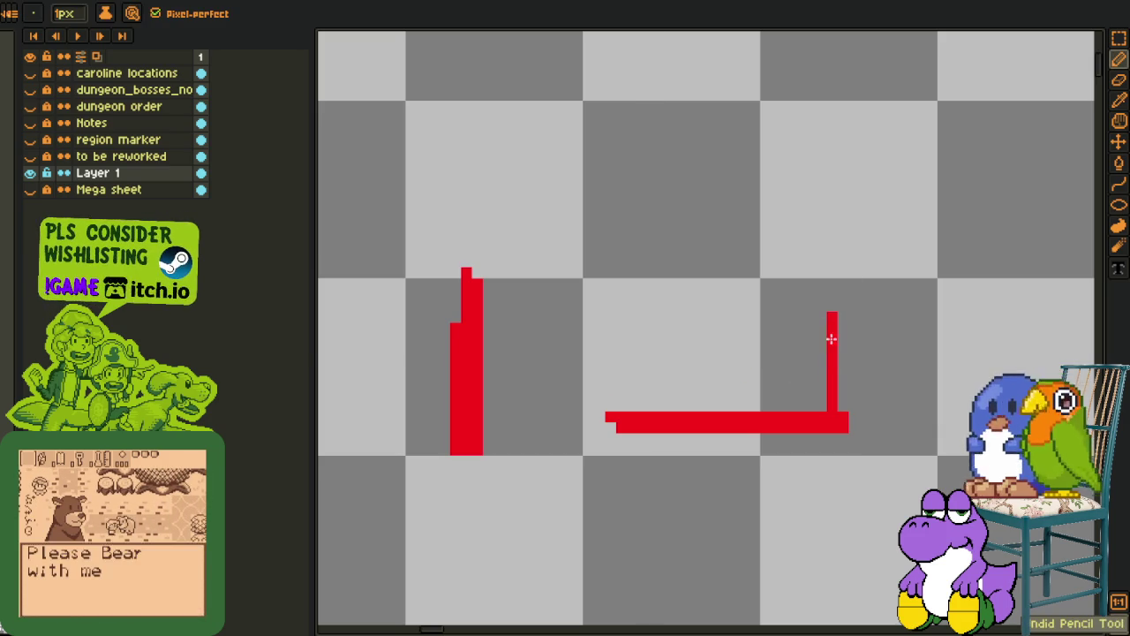
mouse_move(831, 317)
left_mouse_down()
mouse_move(618, 318)
mouse_move(618, 411)
left_mouse_up()
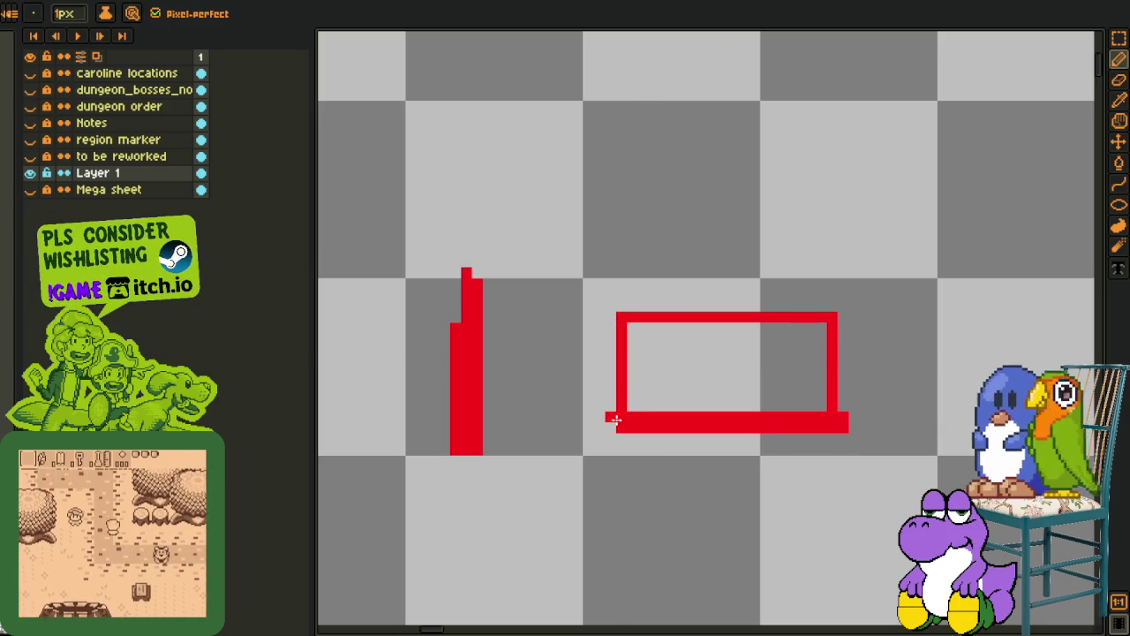
scroll(618, 411, "down", 1)
scroll(548, 367, "down", 1)
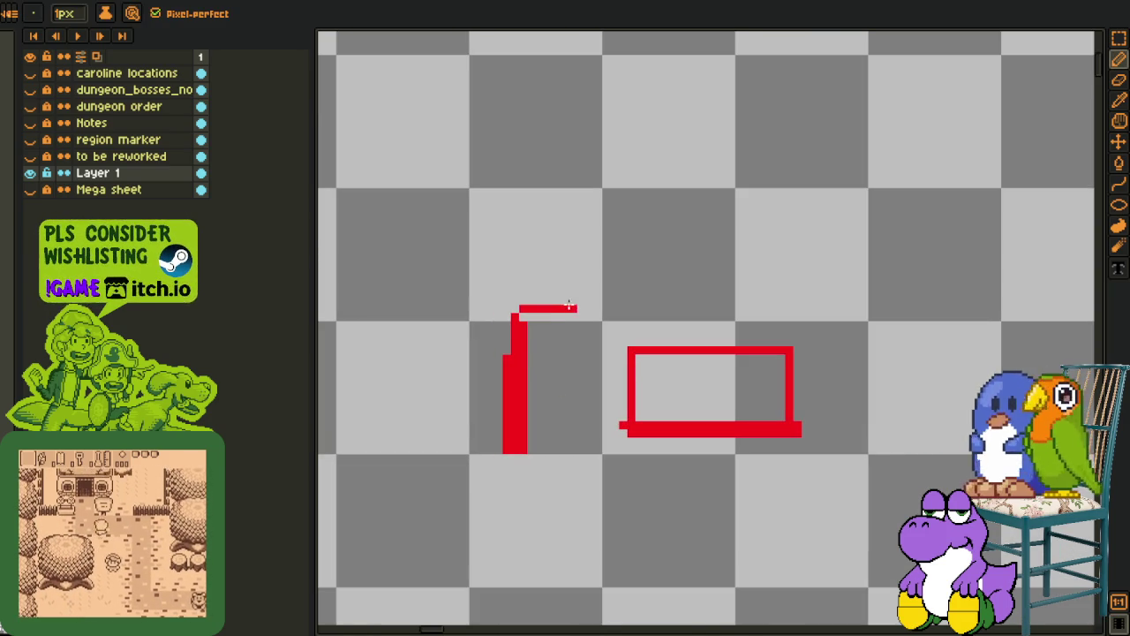
Move the tall red shape up and right, then select and delete both red shapes
key("r")
left_click_drag(459, 253, 598, 515)
left_click_drag(539, 454, 556, 435)
left_click(706, 296)
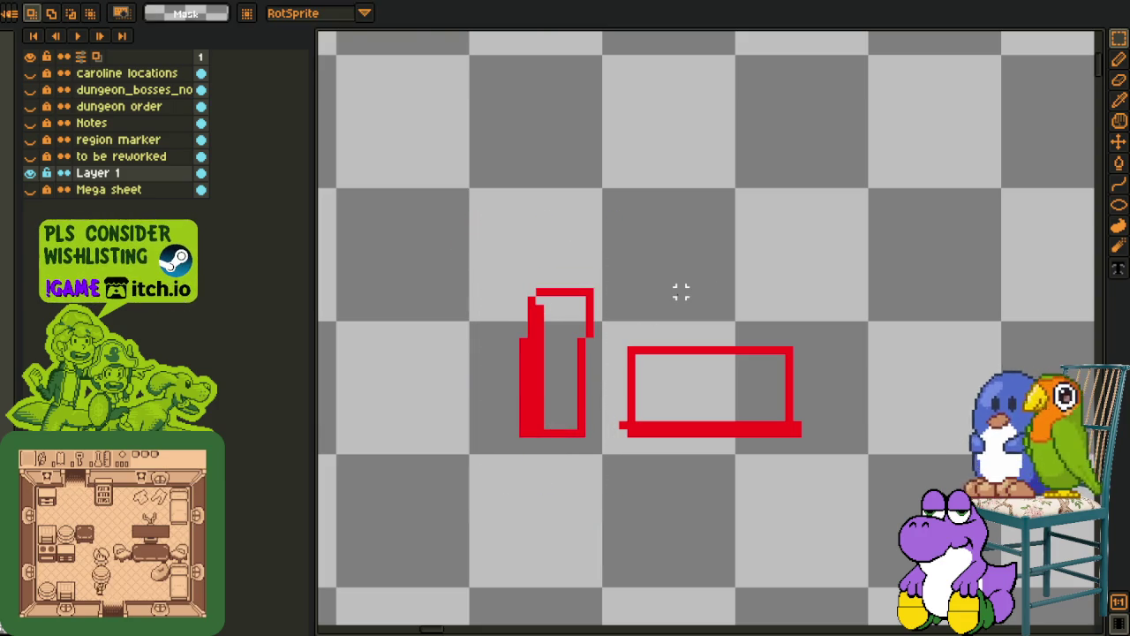
left_click_drag(481, 251, 936, 528)
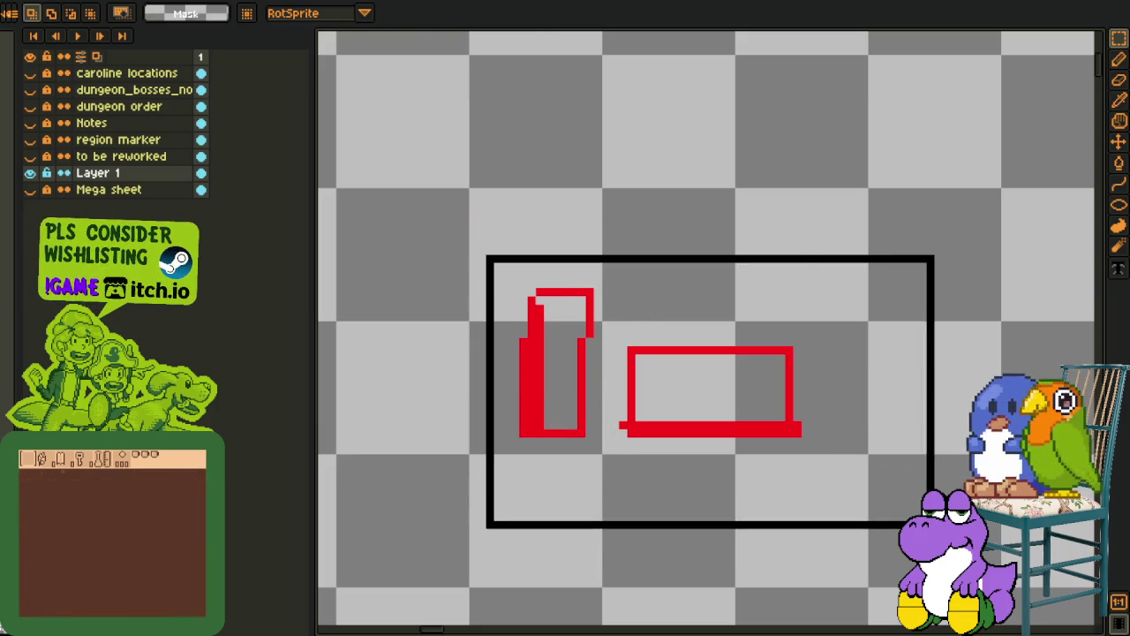
key("Delete")
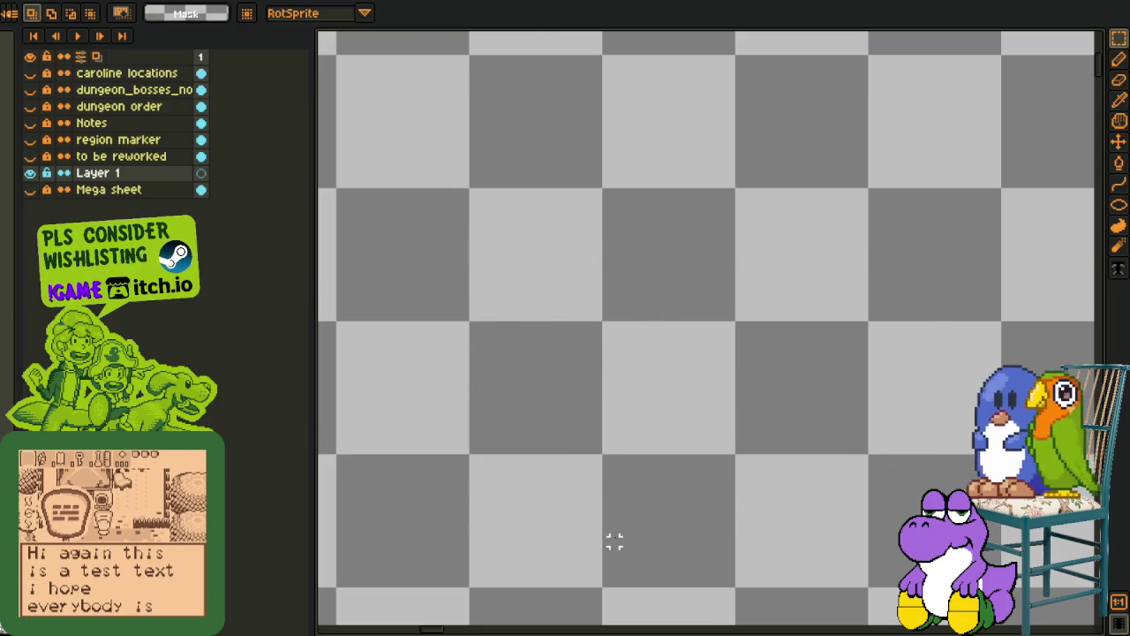
scroll(603, 409, "up", 2)
key("b")
scroll(616, 474, "down", 2)
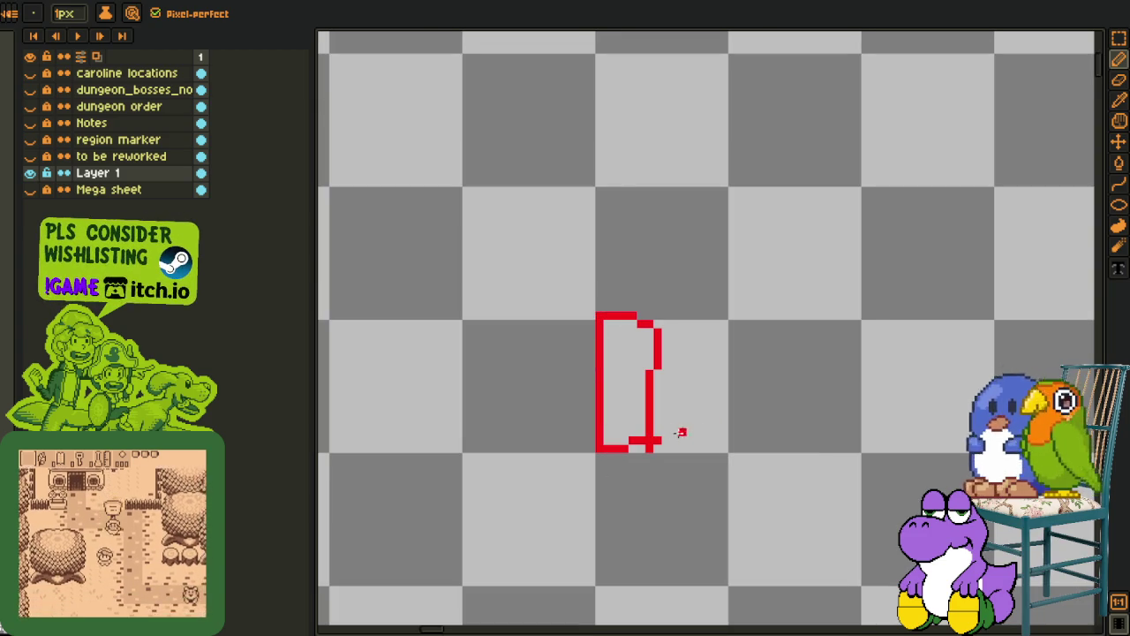
left_click_drag(681, 433, 826, 315)
mouse_move(864, 372)
left_mouse_down()
mouse_move(671, 432)
mouse_move(895, 456)
mouse_move(883, 458)
mouse_move(880, 499)
mouse_move(680, 441)
left_mouse_up()
scroll(728, 446, "down", 2)
scroll(726, 444, "up", 2)
mouse_move(537, 285)
left_mouse_down()
mouse_move(731, 320)
mouse_move(802, 404)
left_mouse_up()
key("Delete")
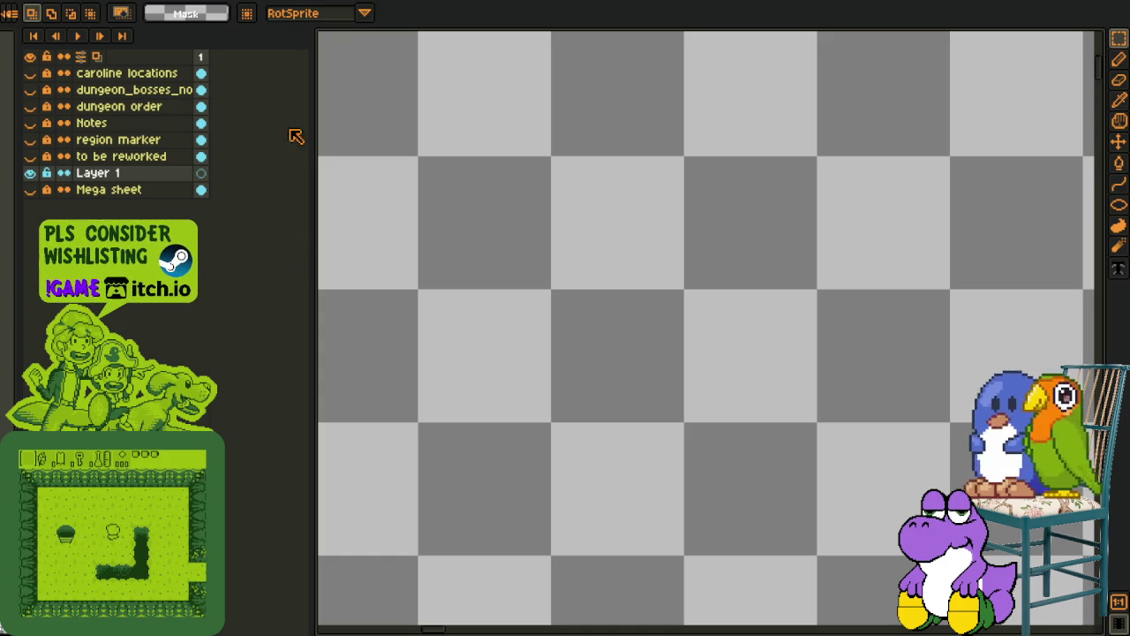
key("ctrl+Tab")
key("ctrl+Tab")
Close the extra open sprites, including the green and orange sprite sheets, without saving
scroll(487, 186, "down", 2)
scroll(480, 230, "down", 1)
scroll(574, 229, "down", 3)
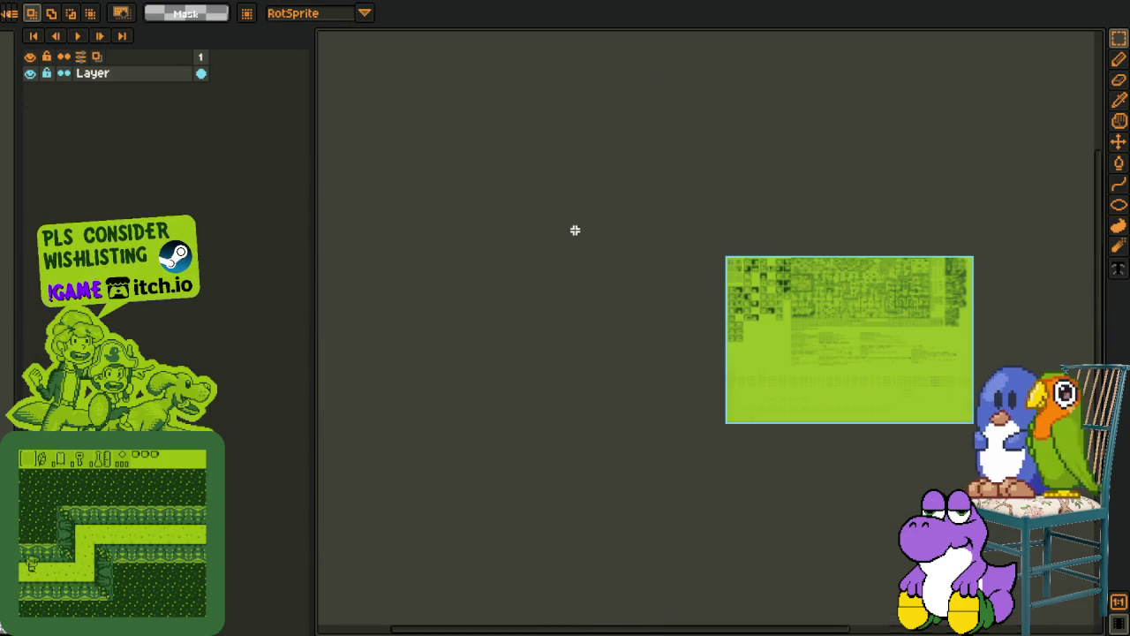
key("ctrl+Tab")
scroll(592, 216, "down", 2)
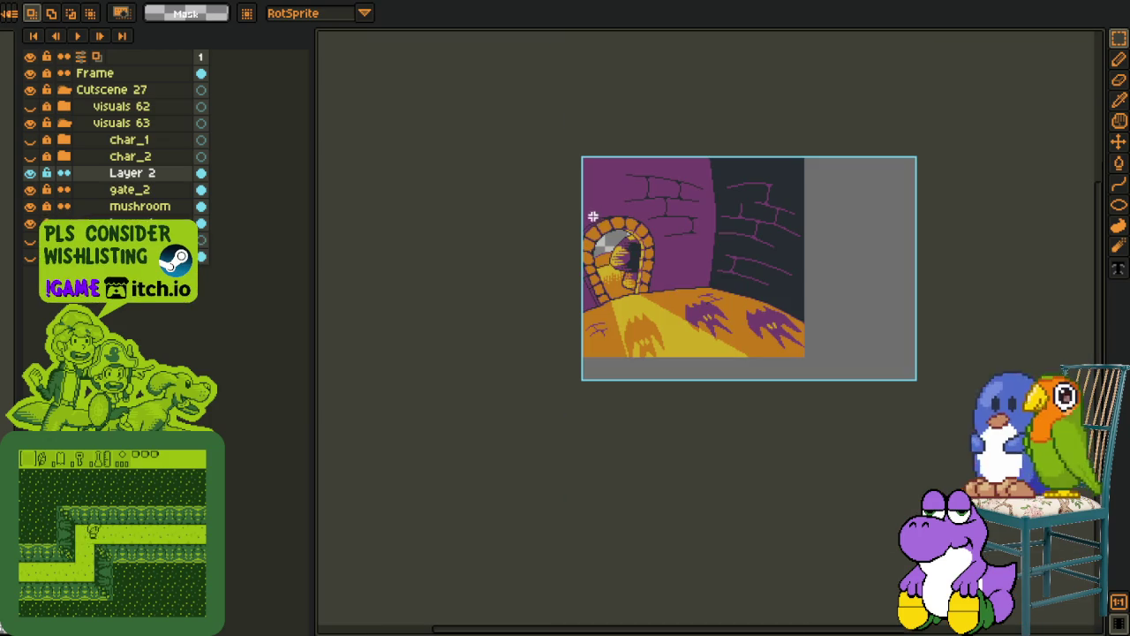
key("ctrl+Tab")
key("ctrl+Tab")
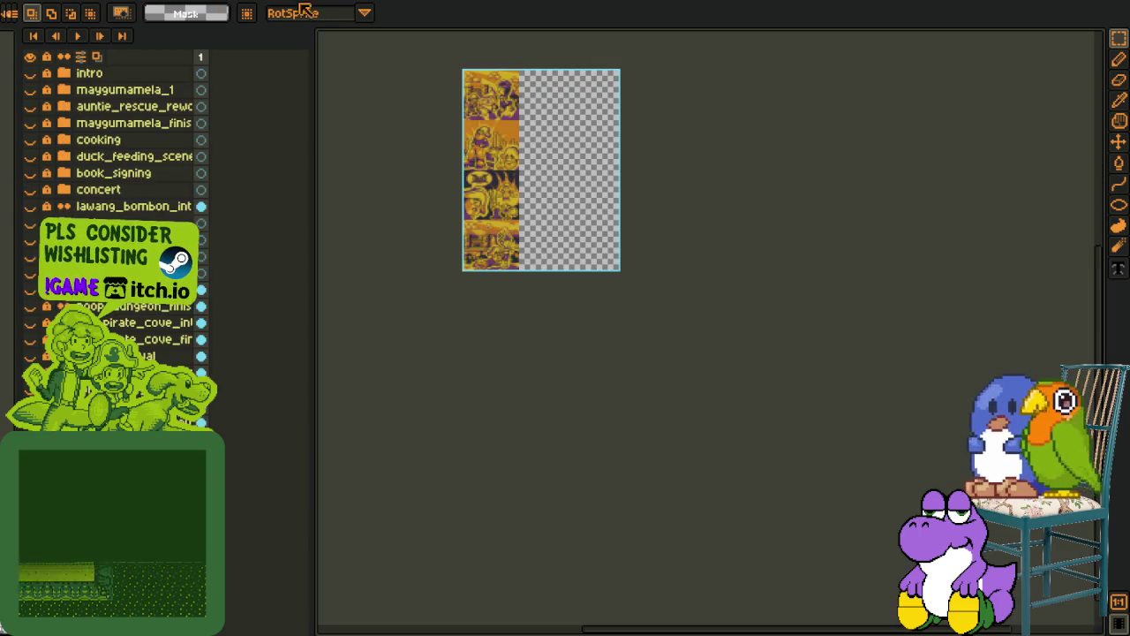
key("ctrl+w")
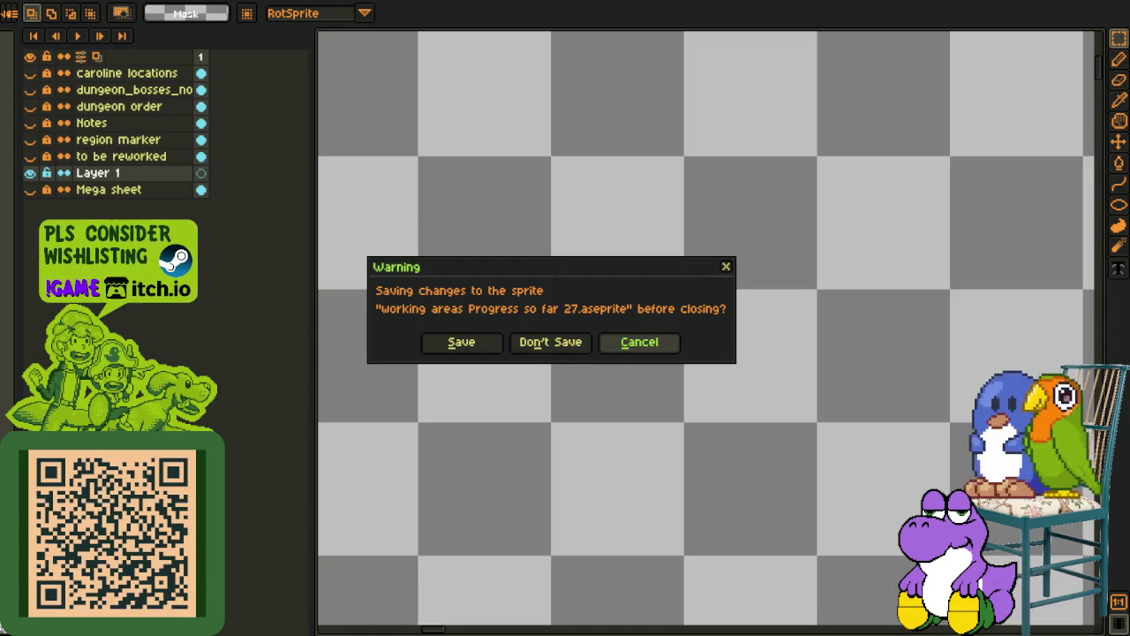
key("n")
key("ctrl+w")
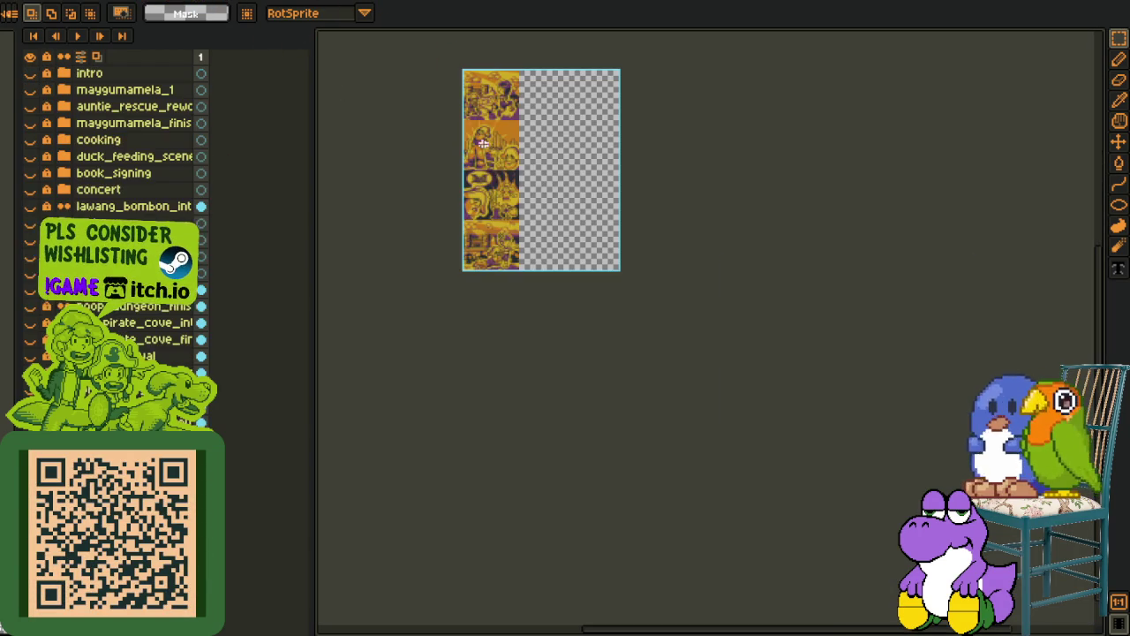
key("ctrl+w")
key("minus")
key("minus")
key("minus")
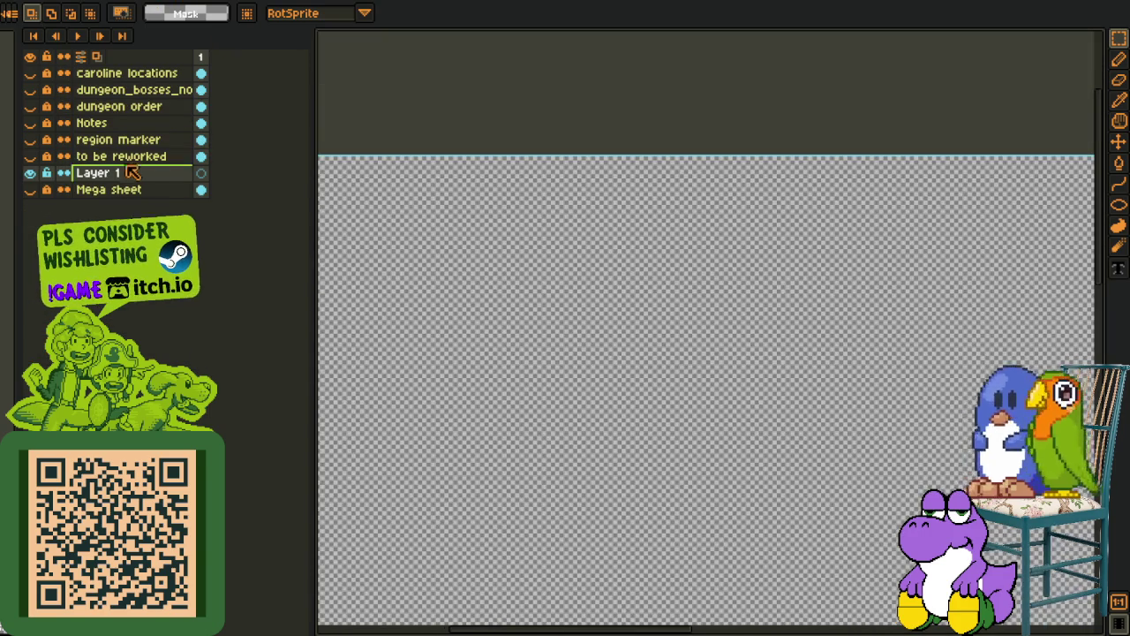
Delete the empty Layer 1 so the layer list ends with Mega sheet
right_click(93, 189)
mouse_move(121, 212)
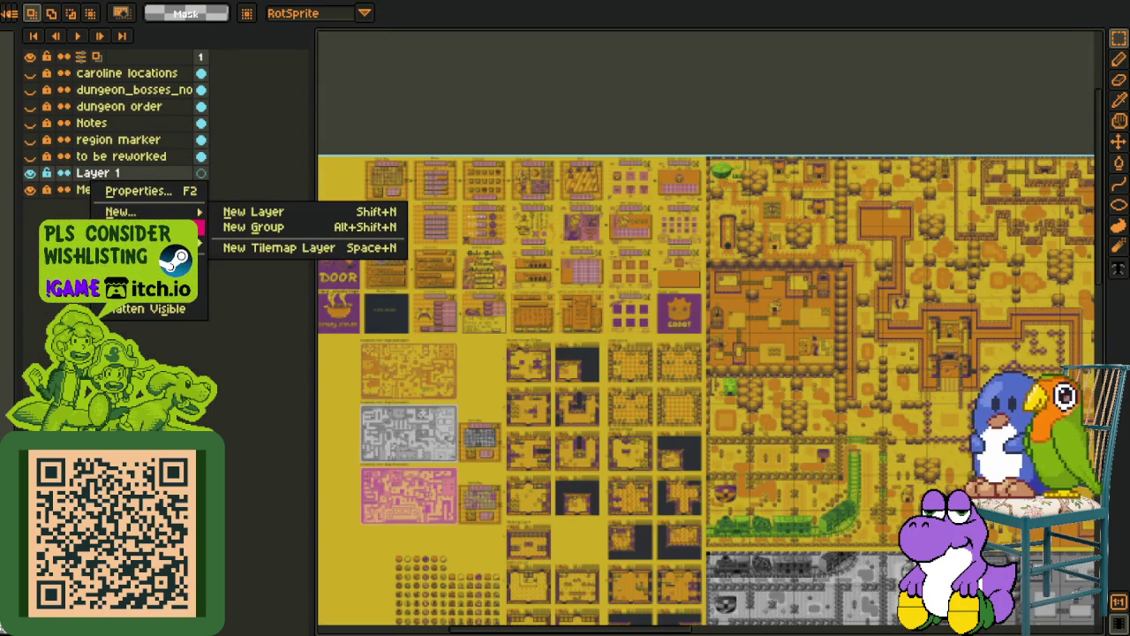
key("Escape")
scroll(406, 189, "up", 5)
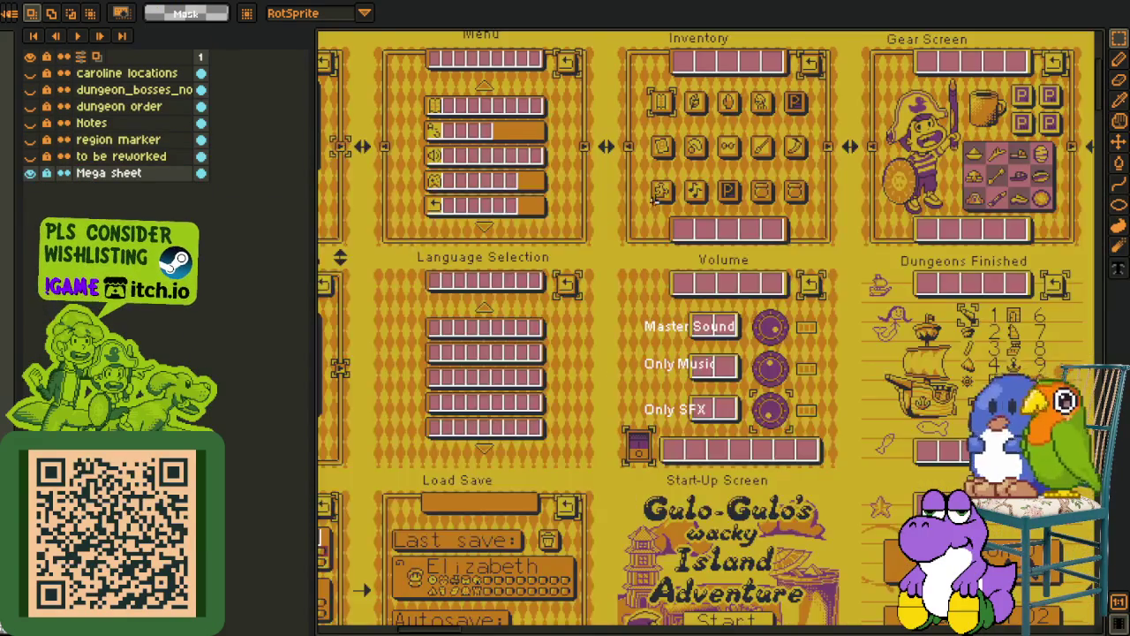
scroll(653, 200, "down", 5)
scroll(618, 265, "left", 5)
scroll(603, 344, "up", 3)
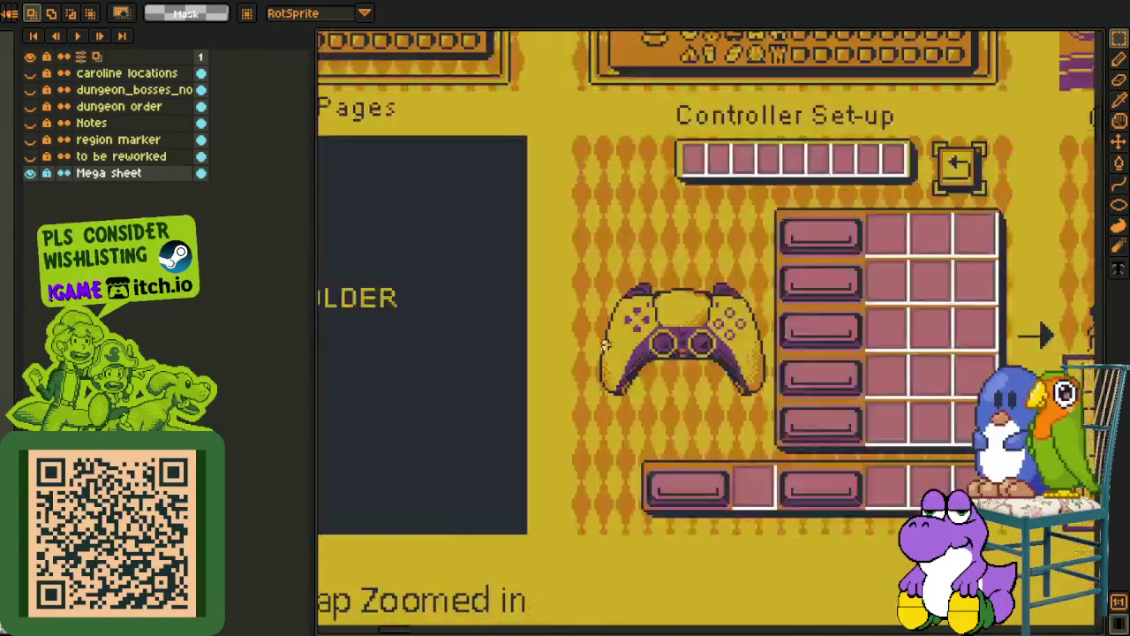
scroll(604, 344, "up", 2)
scroll(530, 265, "right", 3)
Marquee-select the Controller Set-up controller graphic and widen the canvas area
left_click_drag(424, 89, 671, 388)
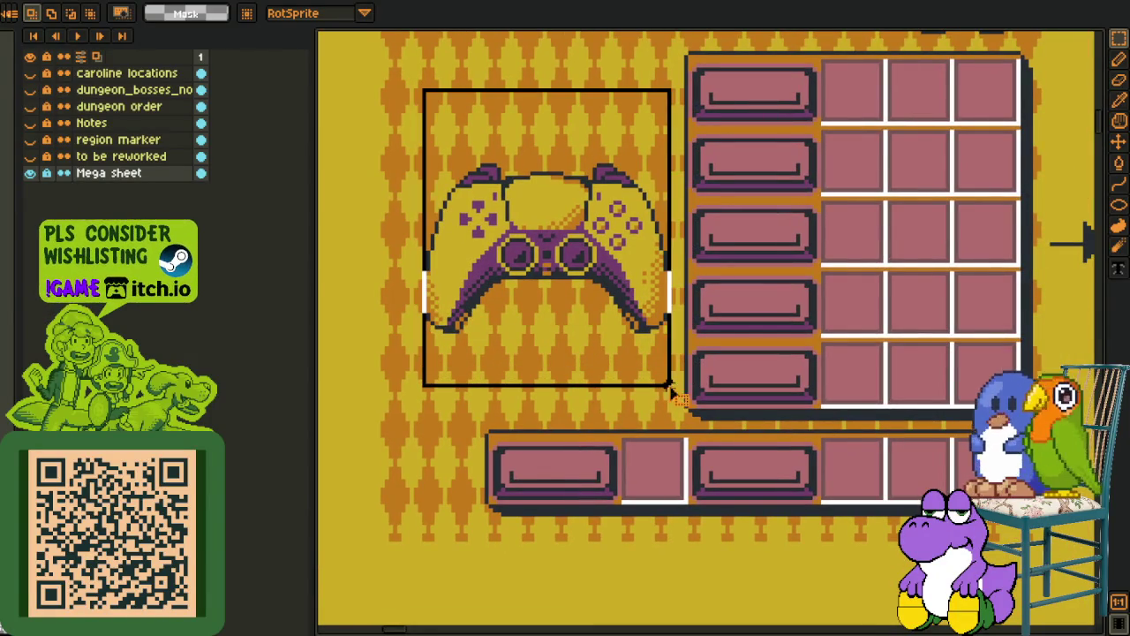
scroll(671, 388, "right", 3)
scroll(670, 389, "up", 2)
scroll(371, 416, "left", 2)
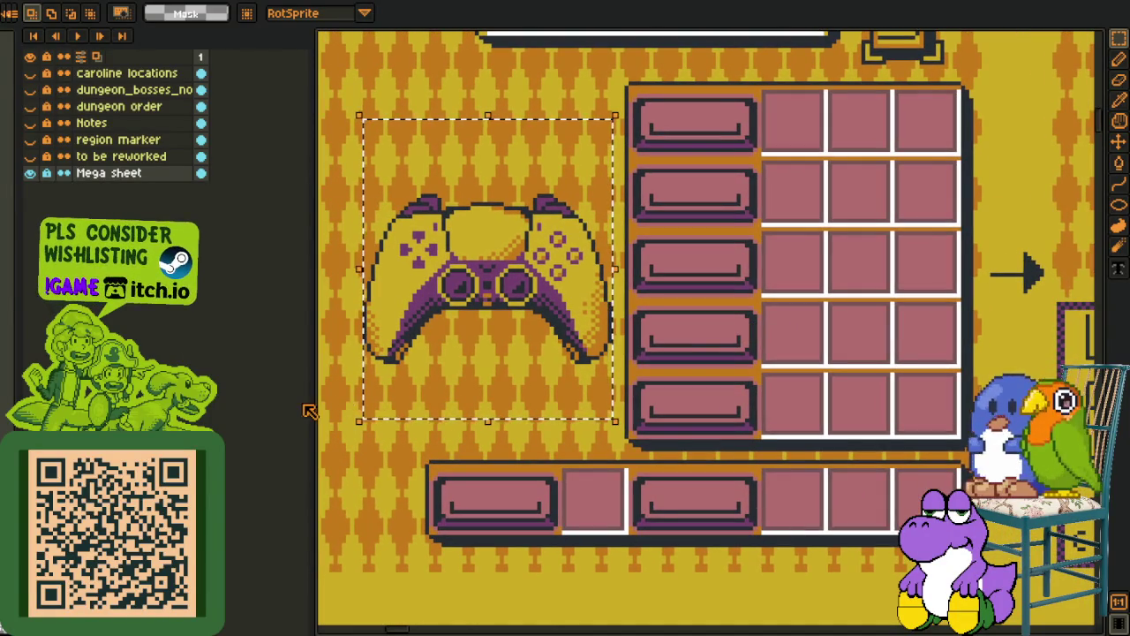
left_click_drag(308, 410, 145, 406)
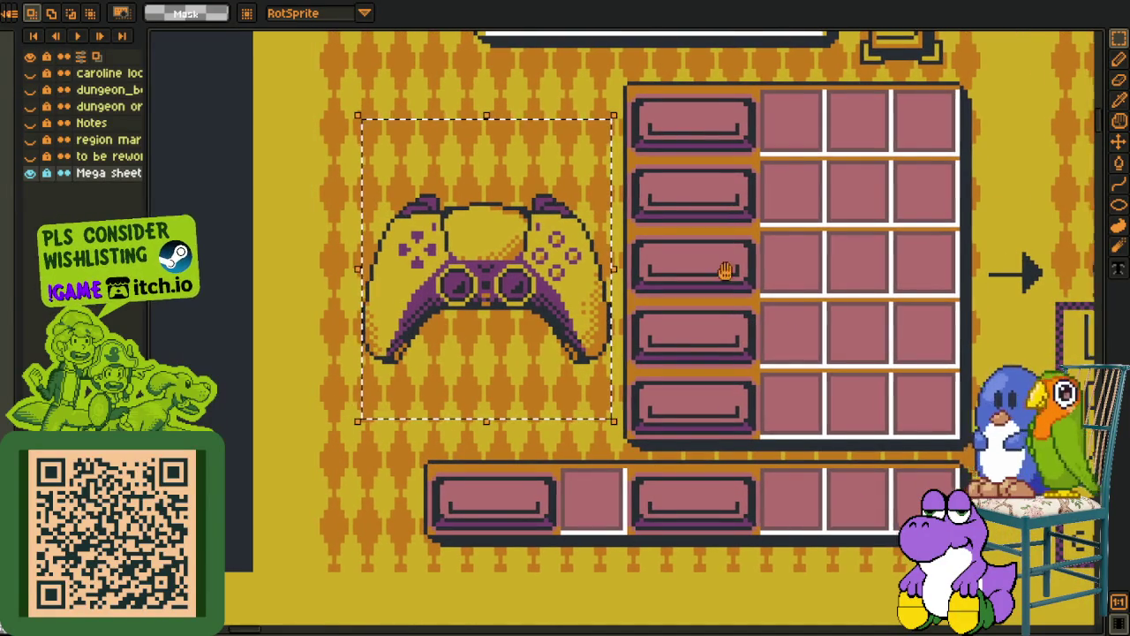
Marquee-select the small arrow between the Controller Set-up list bars
scroll(724, 270, "down", 1)
scroll(650, 180, "down", 2)
scroll(650, 180, "up", 3)
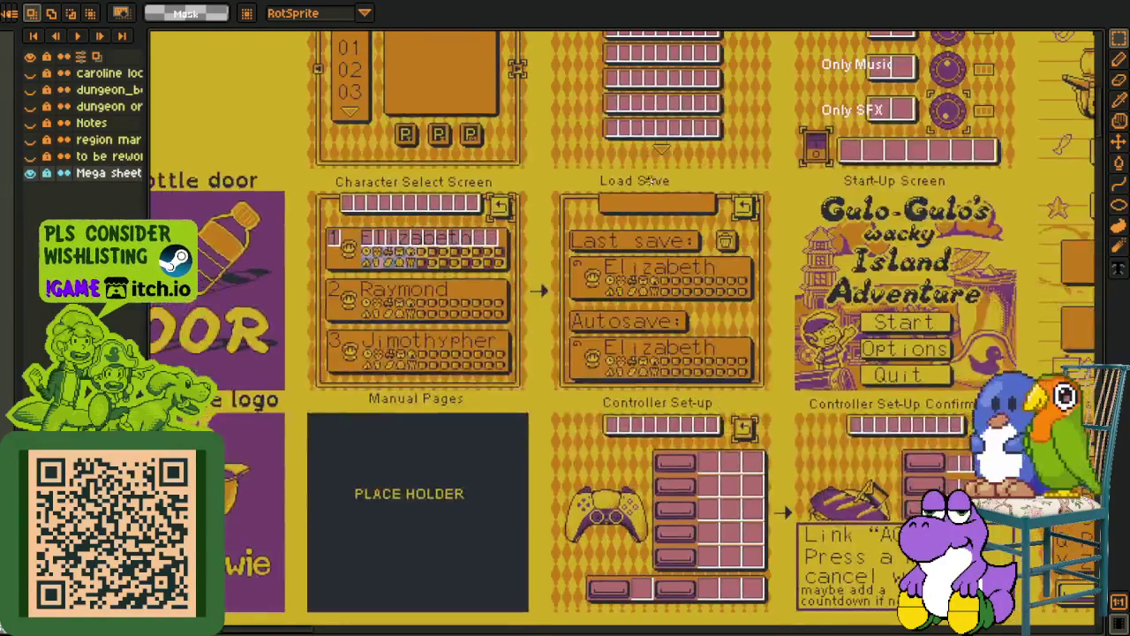
scroll(650, 181, "down", 1)
scroll(649, 180, "up", 4)
left_click_drag(524, 143, 657, 225)
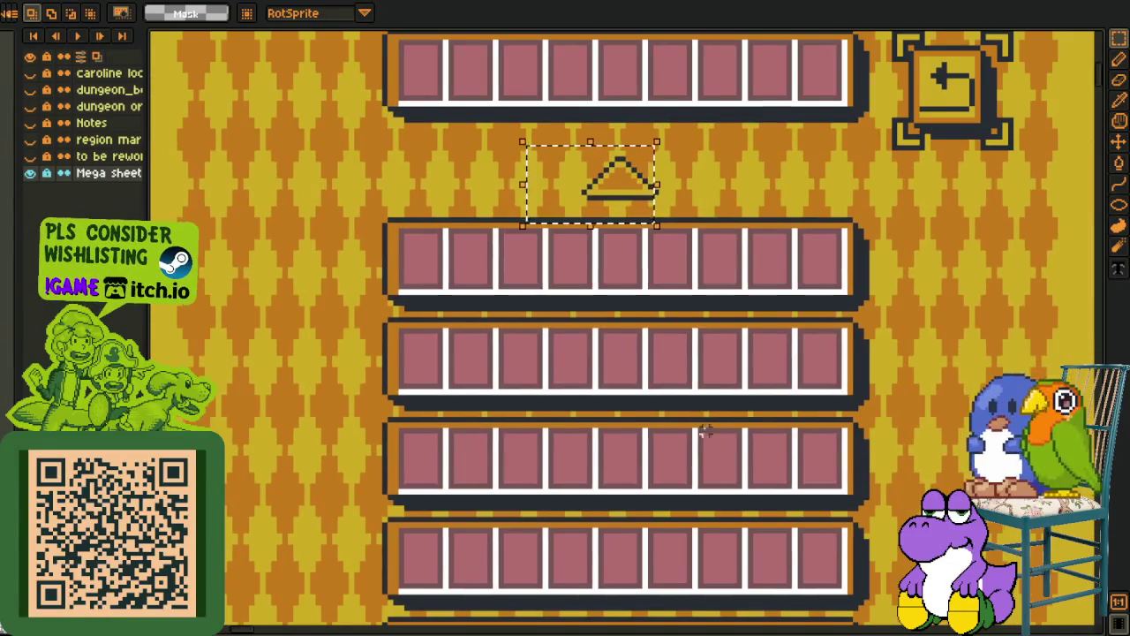
Reselect that small arrow with a tighter marquee
scroll(504, 434, "up", 3)
left_click_drag(502, 430, 674, 530)
scroll(751, 383, "down", 5)
scroll(720, 360, "down", 1)
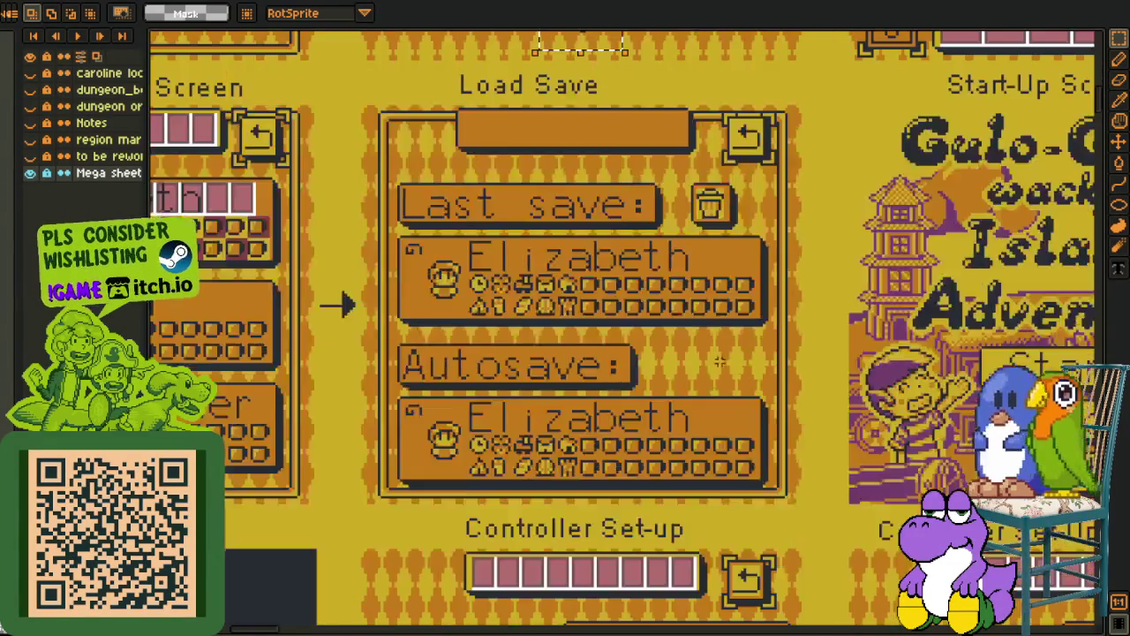
scroll(719, 360, "down", 3)
scroll(284, 380, "up", 1)
scroll(284, 379, "up", 1)
scroll(284, 380, "up", 1)
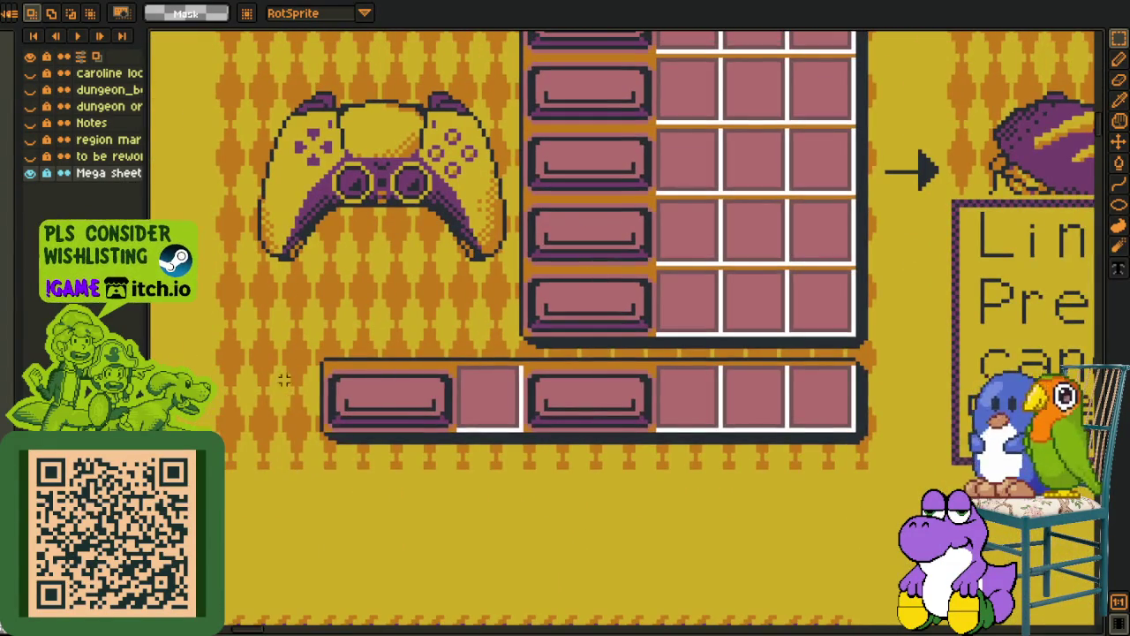
Select the bottom button row, then the button grid together with that row
left_click_drag(285, 380, 847, 508)
scroll(643, 292, "up", 2)
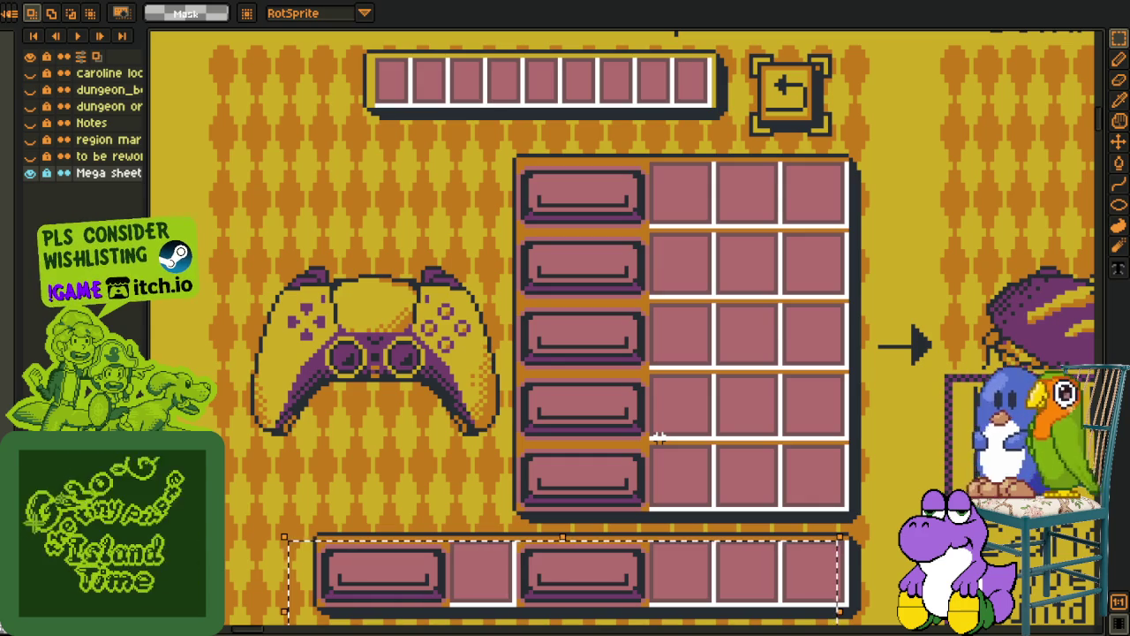
left_click(653, 415)
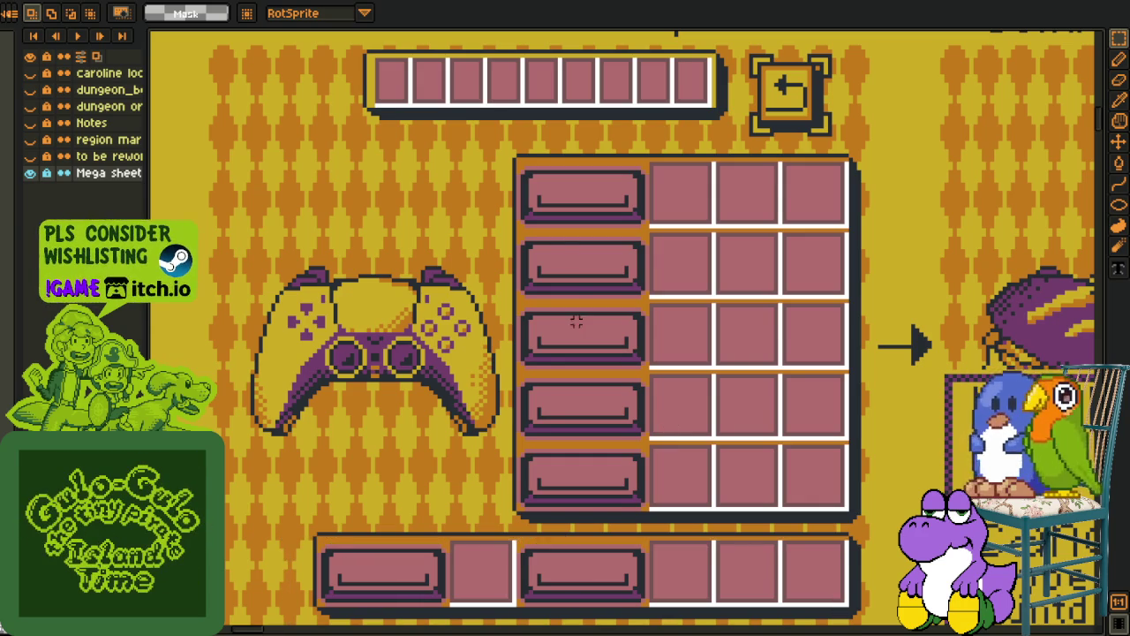
left_click_drag(514, 109, 861, 623)
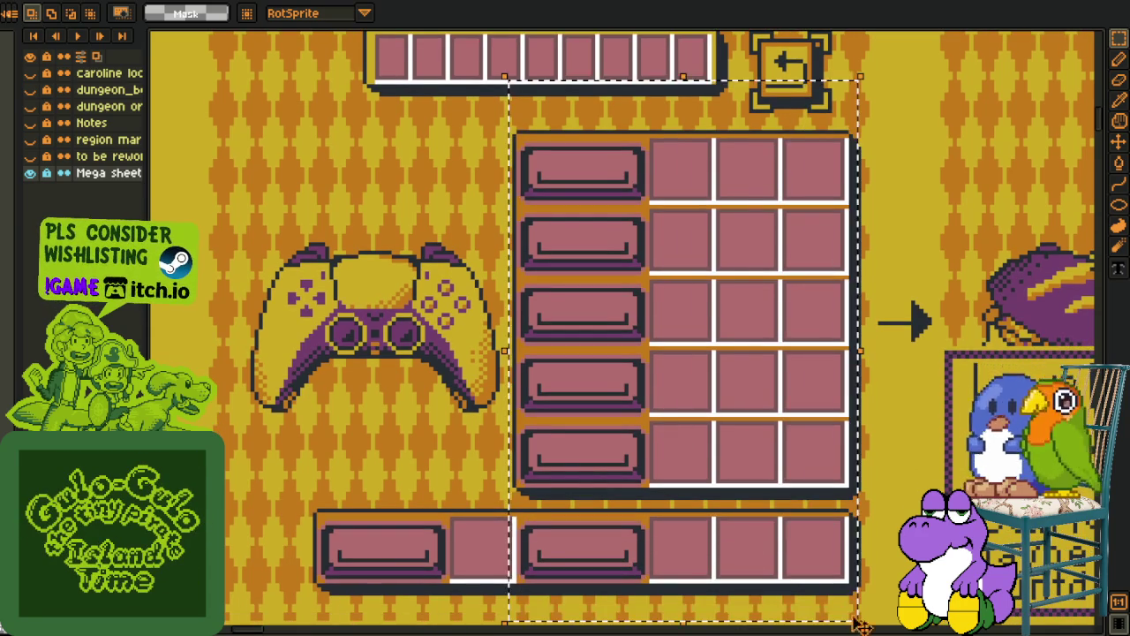
scroll(530, 446, "down", 1)
Marquee another area, then pan to the button icons and house room maps
left_click_drag(227, 177, 483, 494)
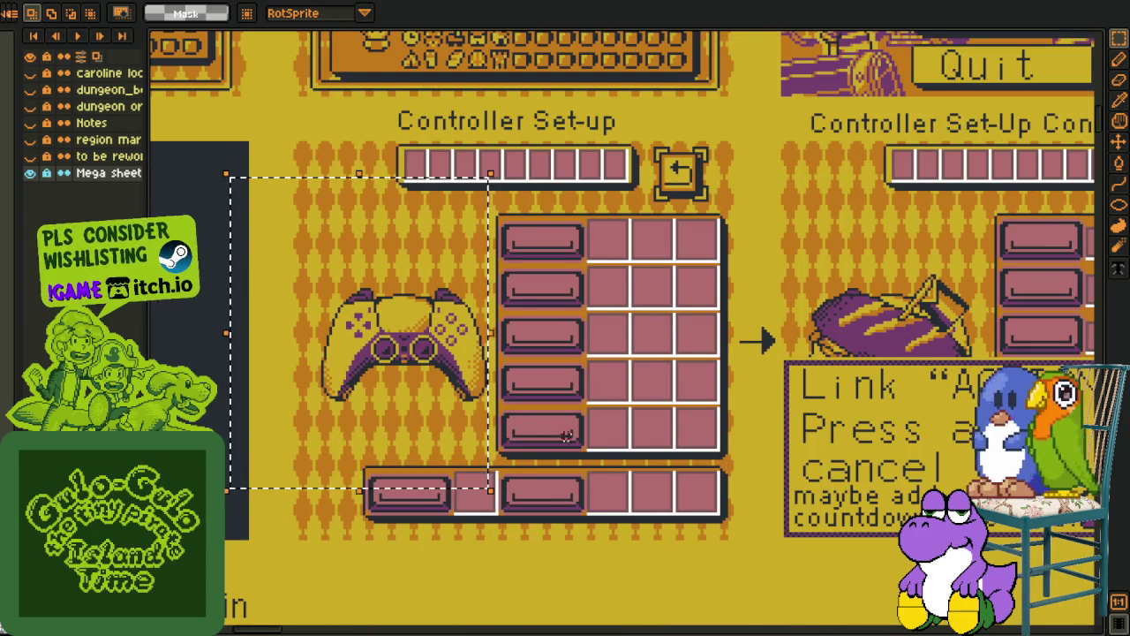
scroll(483, 353, "down", 2)
scroll(484, 353, "down", 1)
scroll(494, 494, "up", 2)
mouse_move(495, 509)
left_mouse_down()
mouse_move(495, 267)
mouse_move(462, 5)
left_mouse_up()
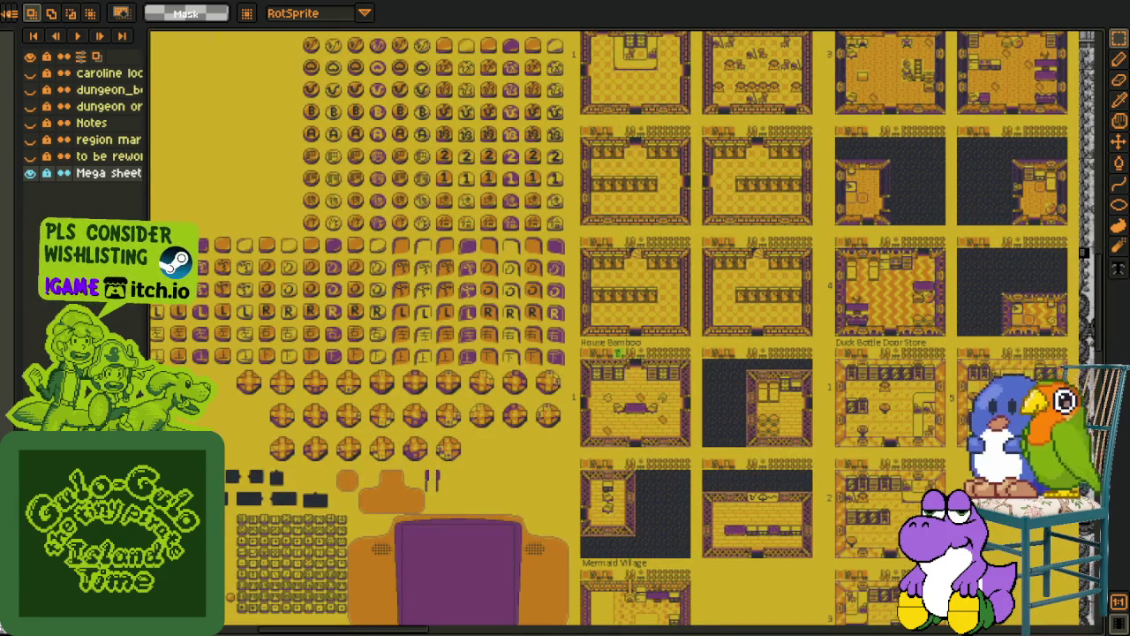
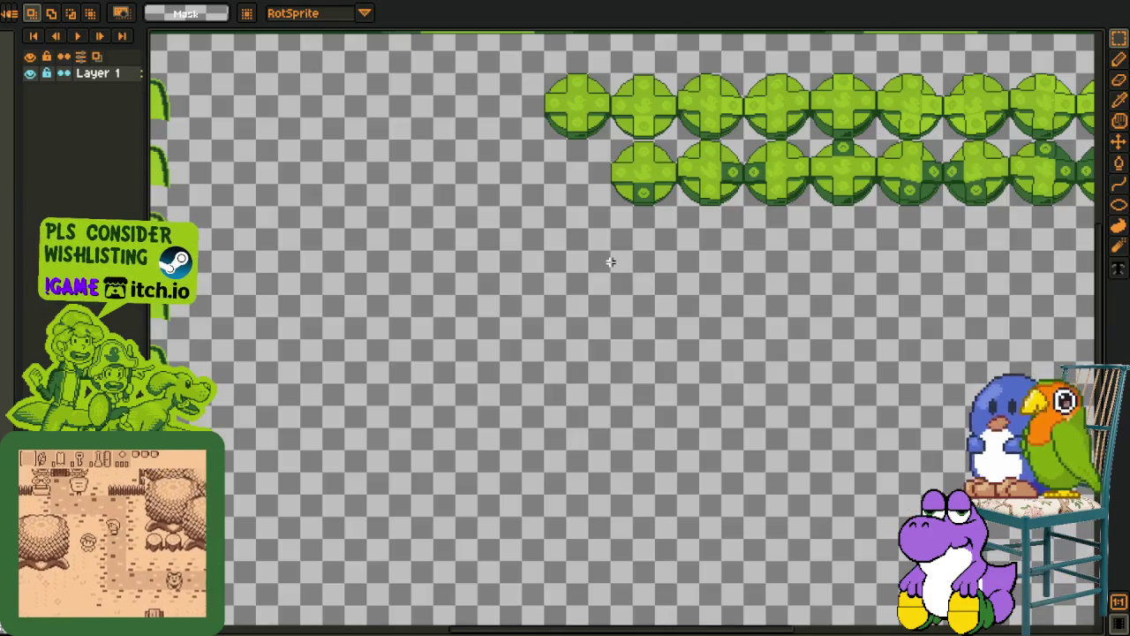
Cycle through the open sprite files until the controller button-icon sheet with PlayStation icons shows
scroll(610, 262, "down", 3)
scroll(468, 157, "up", 1)
key("i")
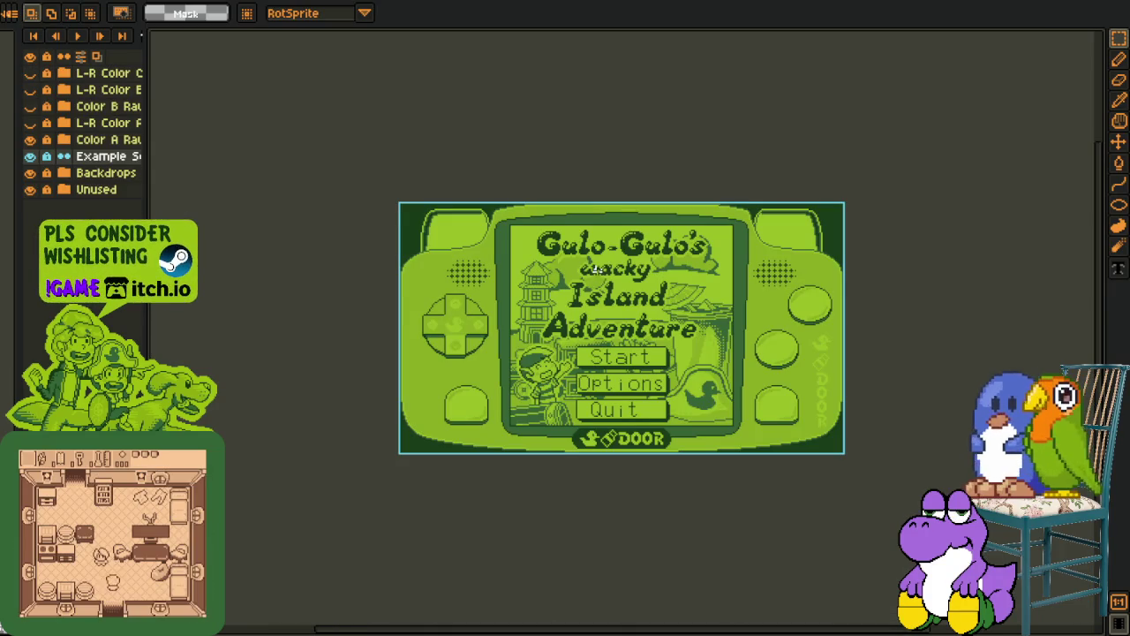
key("i")
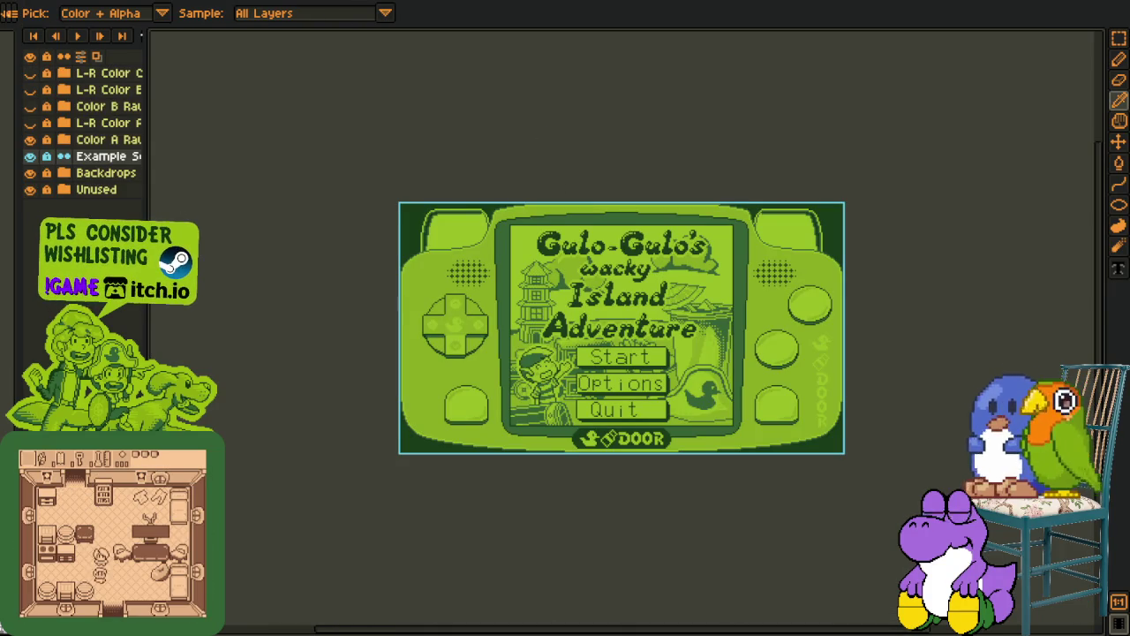
key("i")
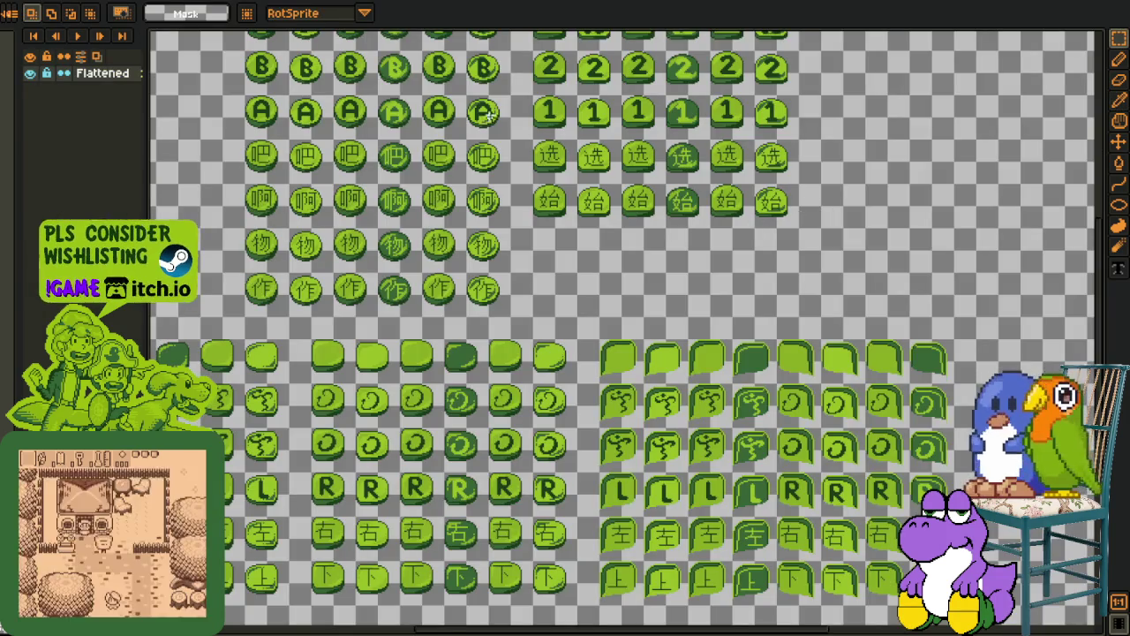
scroll(488, 113, "down", 5)
key("i")
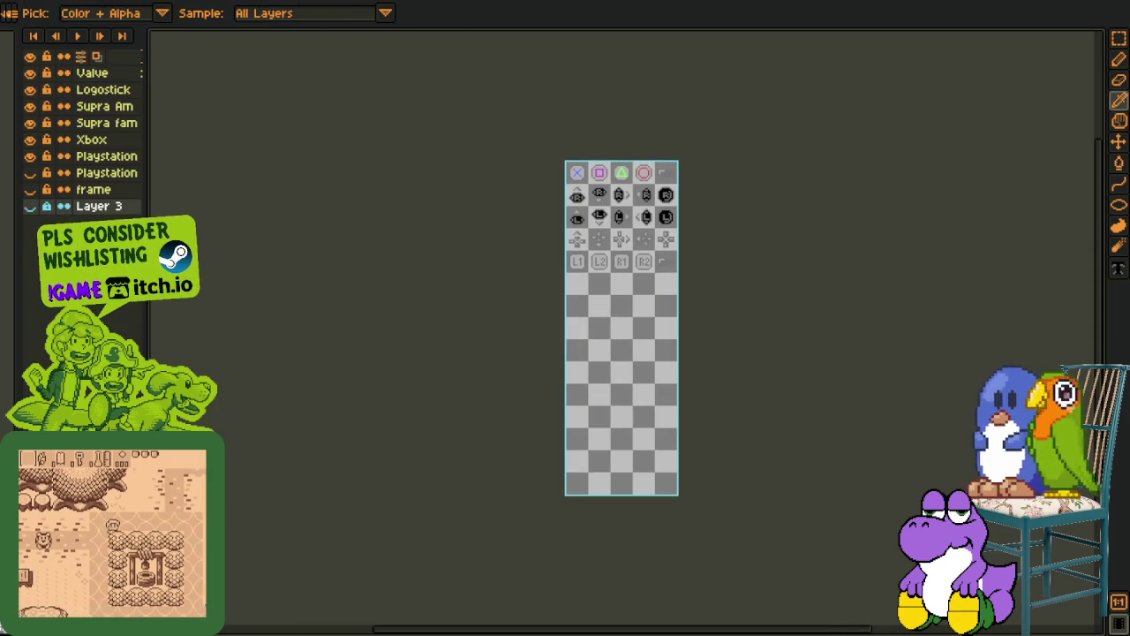
Toggle layer visibility until the Playstation button icon layers are showing
scroll(550, 213, "up", 1)
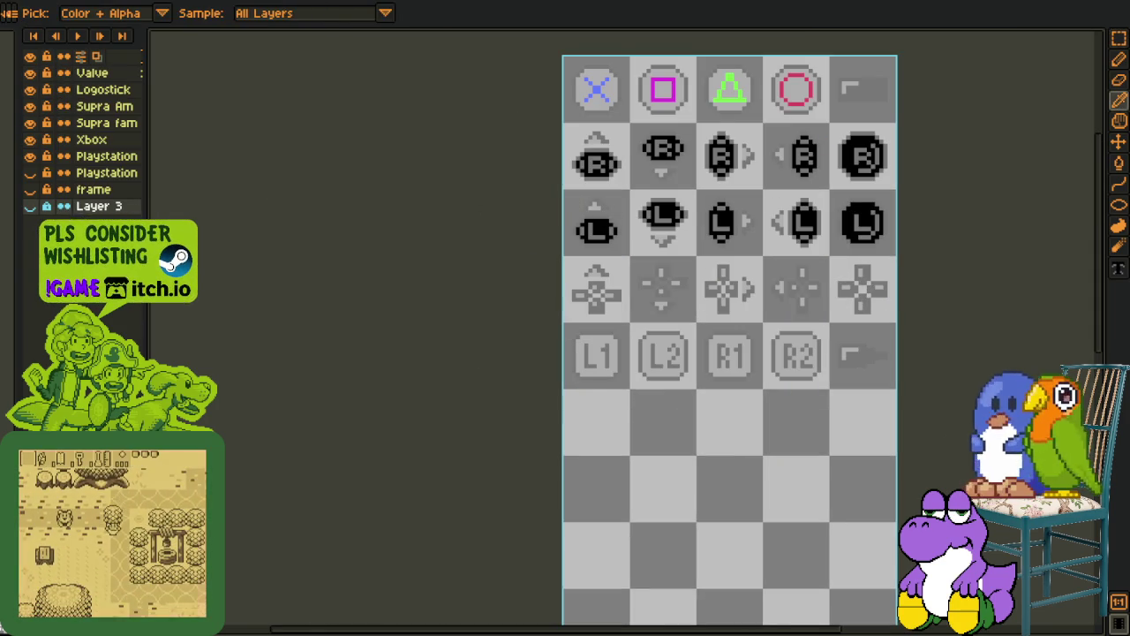
left_click(31, 173)
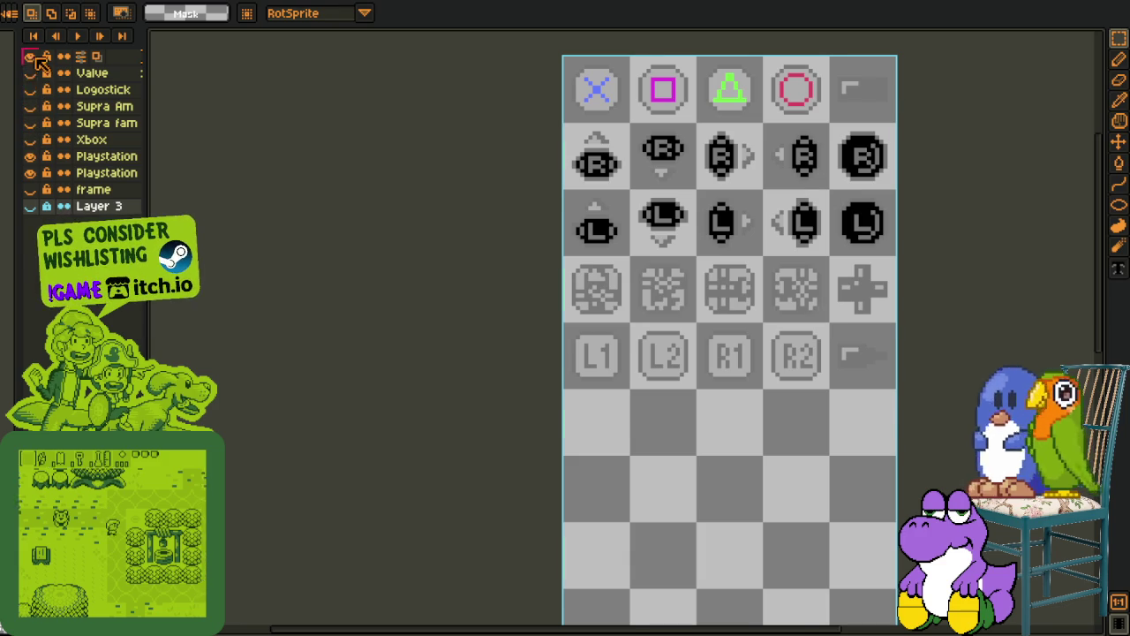
left_click(31, 139)
left_click(34, 58)
left_click(31, 73)
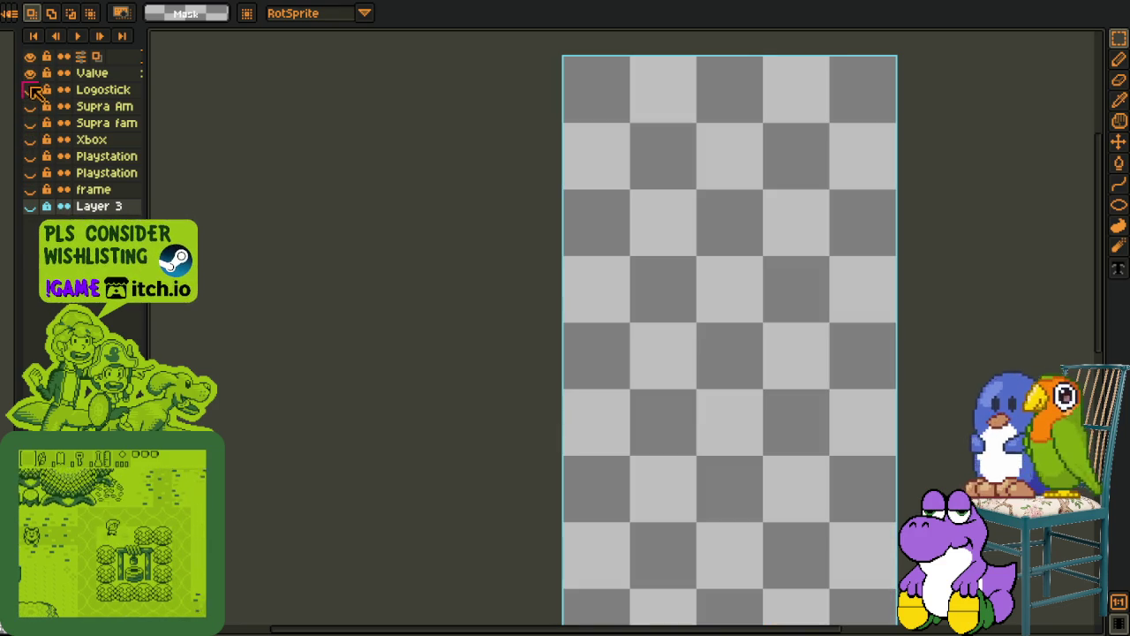
left_click(31, 188)
left_click(31, 173)
left_click(31, 173)
left_click(32, 156)
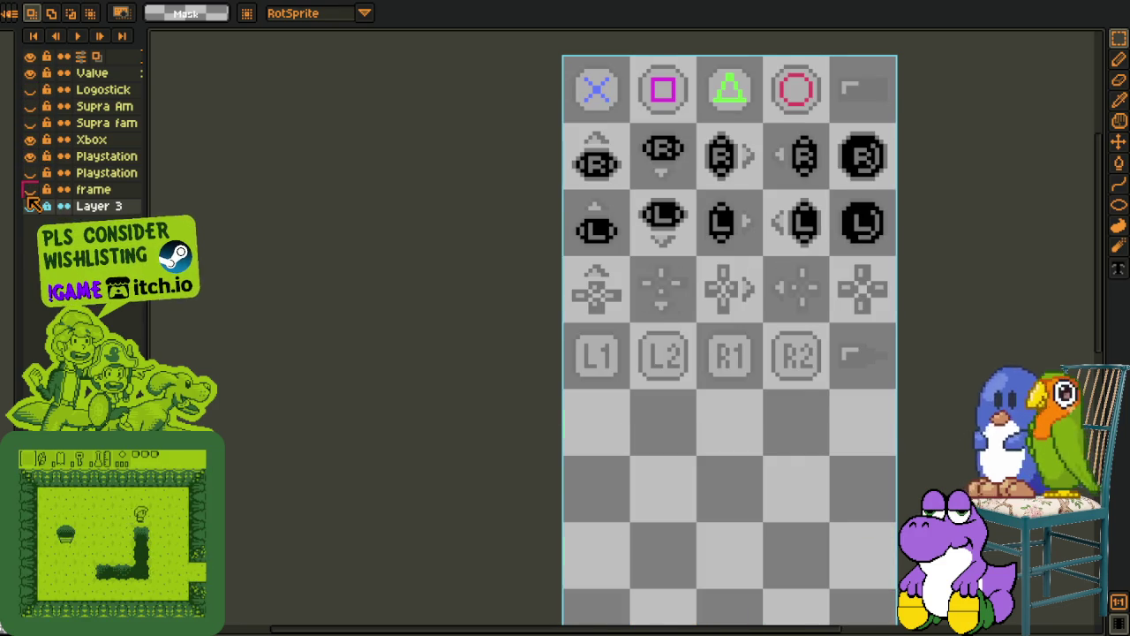
Show the blue Layer 3 backdrop and second Playstation layer; hide Valve, Logostick and Supra Am
left_click(31, 191)
left_click(29, 191)
left_click(31, 206)
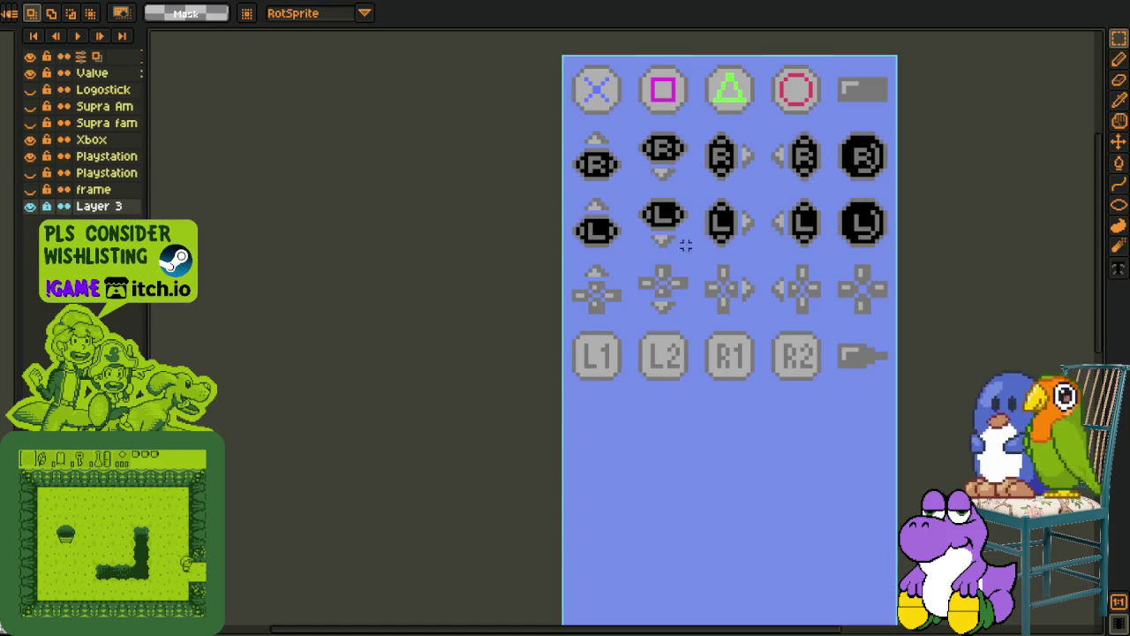
left_click(30, 157)
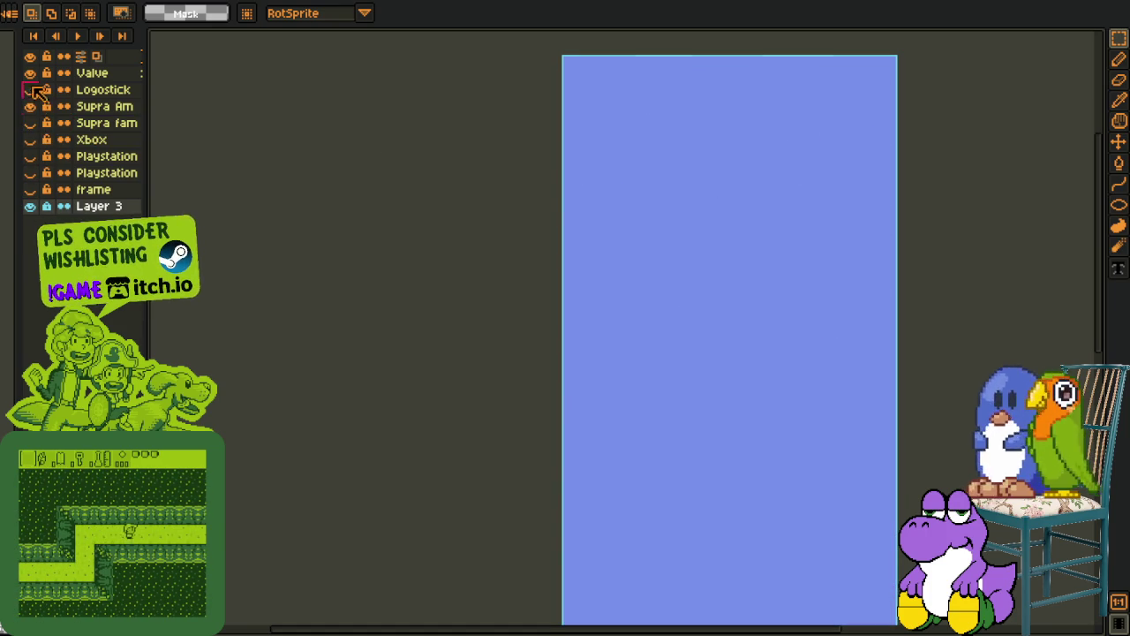
left_click(29, 90)
left_click(30, 73)
left_click(29, 106)
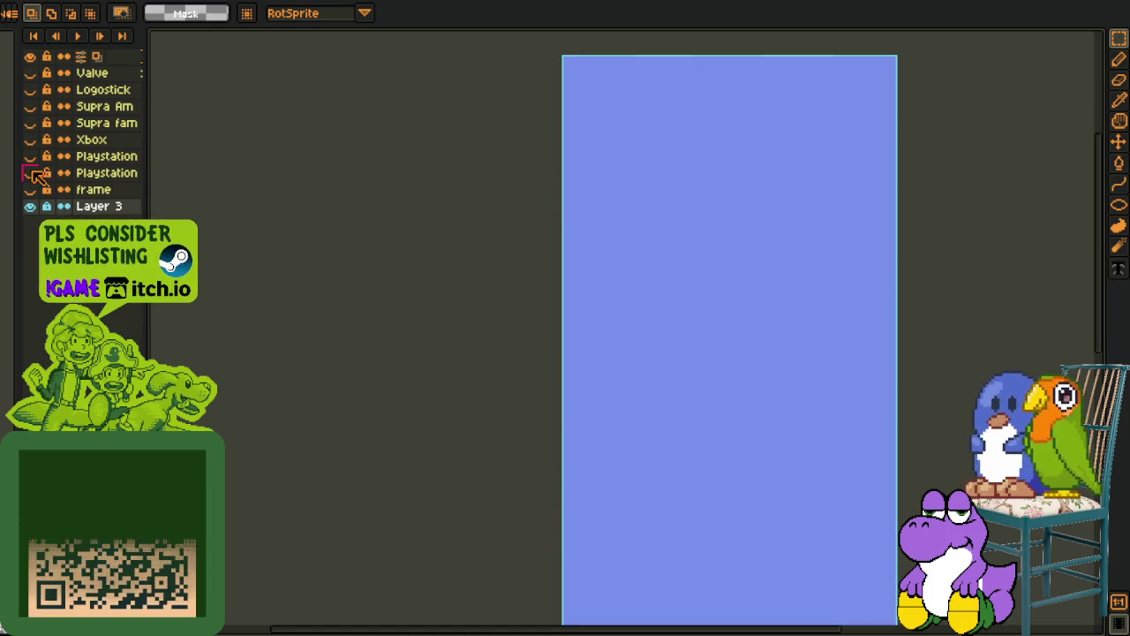
left_click(30, 173)
Switch through the open console-frame files to the portrait console frame sprite
key("i")
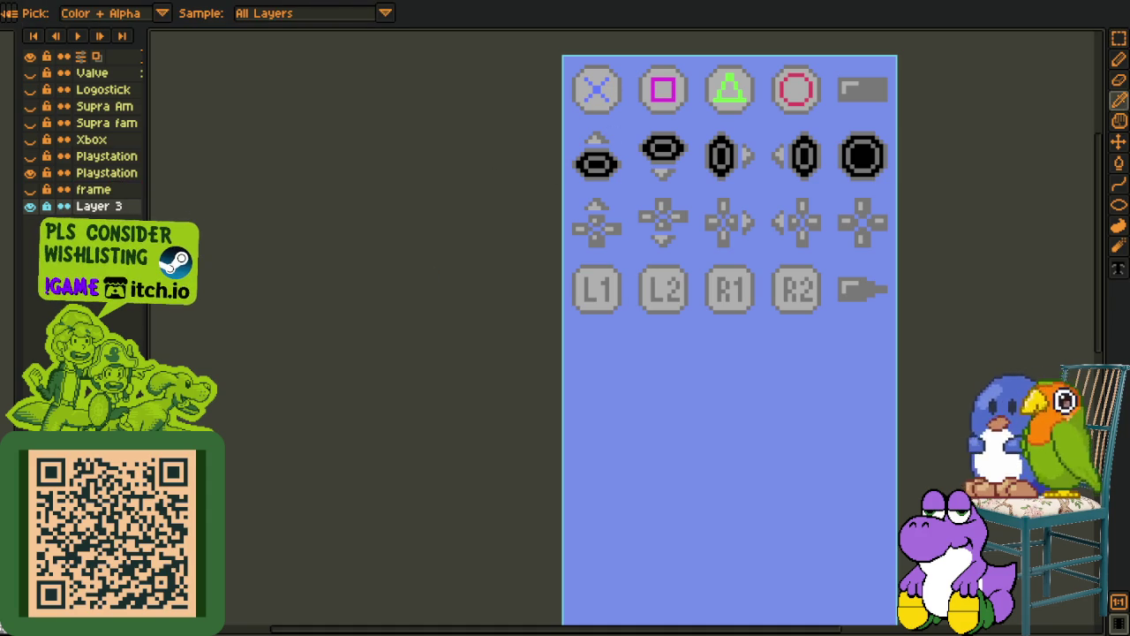
left_click_drag(616, 113, 691, 175)
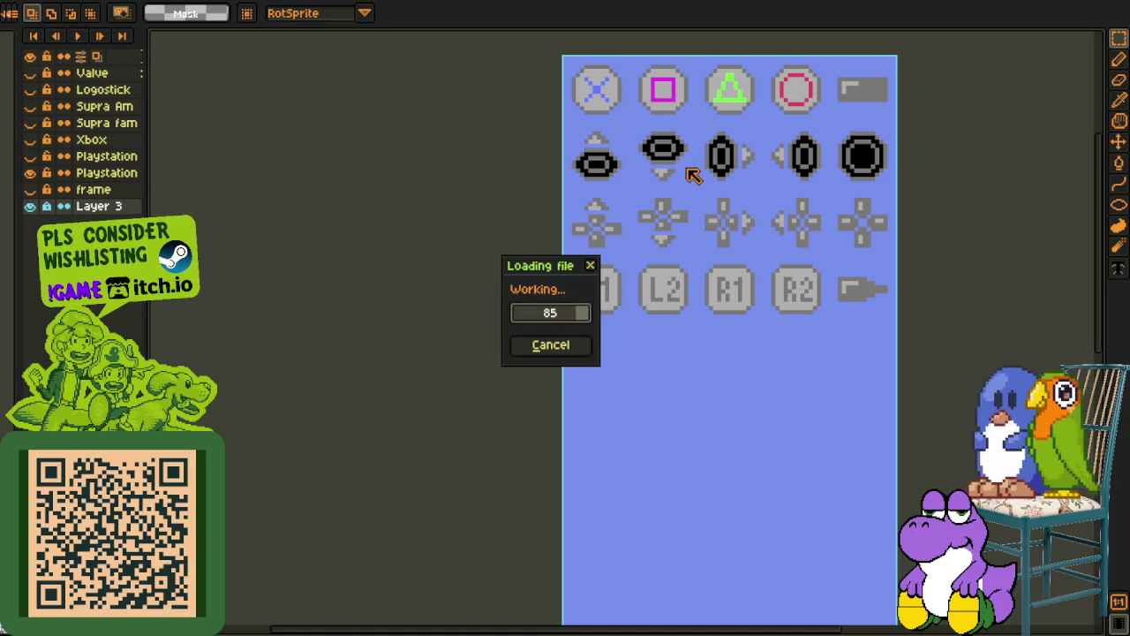
key("i")
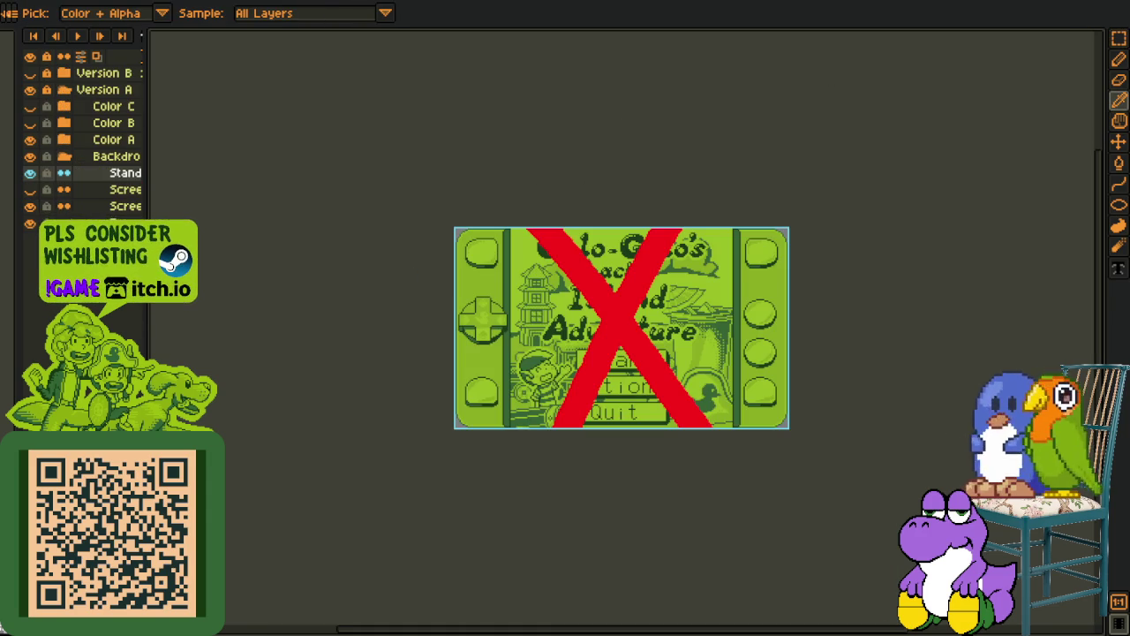
key("ctrl+Tab")
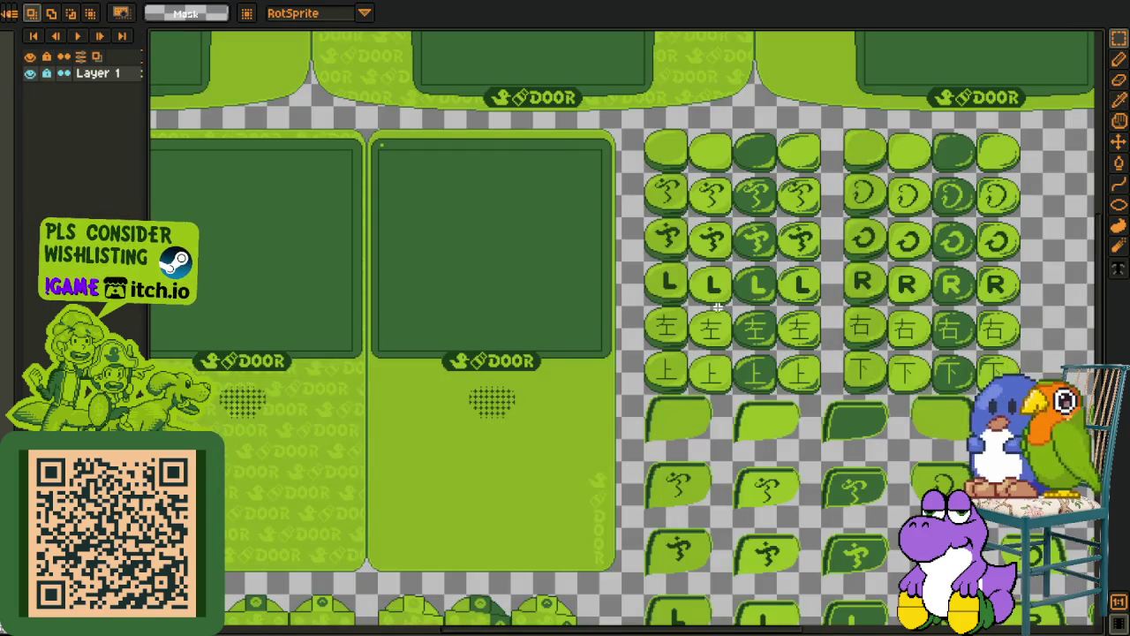
scroll(717, 307, "down", 2)
key("i")
key("ctrl+shift+t")
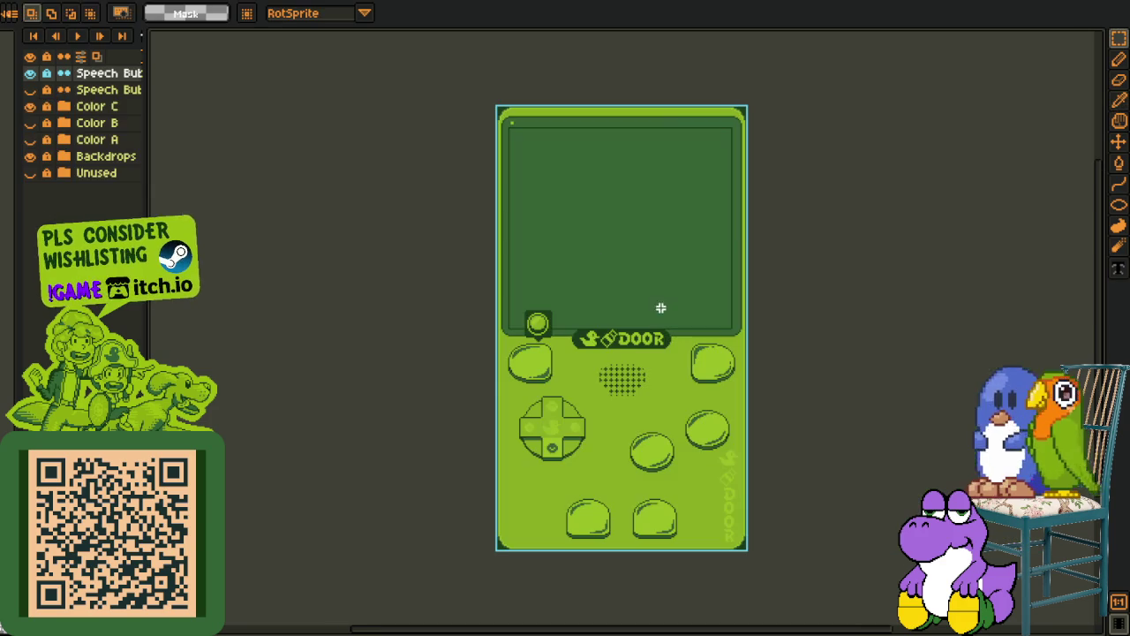
scroll(610, 316, "up", 3)
Marquee-select the d-pad, bottom buttons, right-side buttons and lower half of the console
mouse_move(326, 240)
left_mouse_down()
mouse_move(611, 382)
mouse_move(550, 411)
left_mouse_up()
left_click_drag(462, 455, 745, 554)
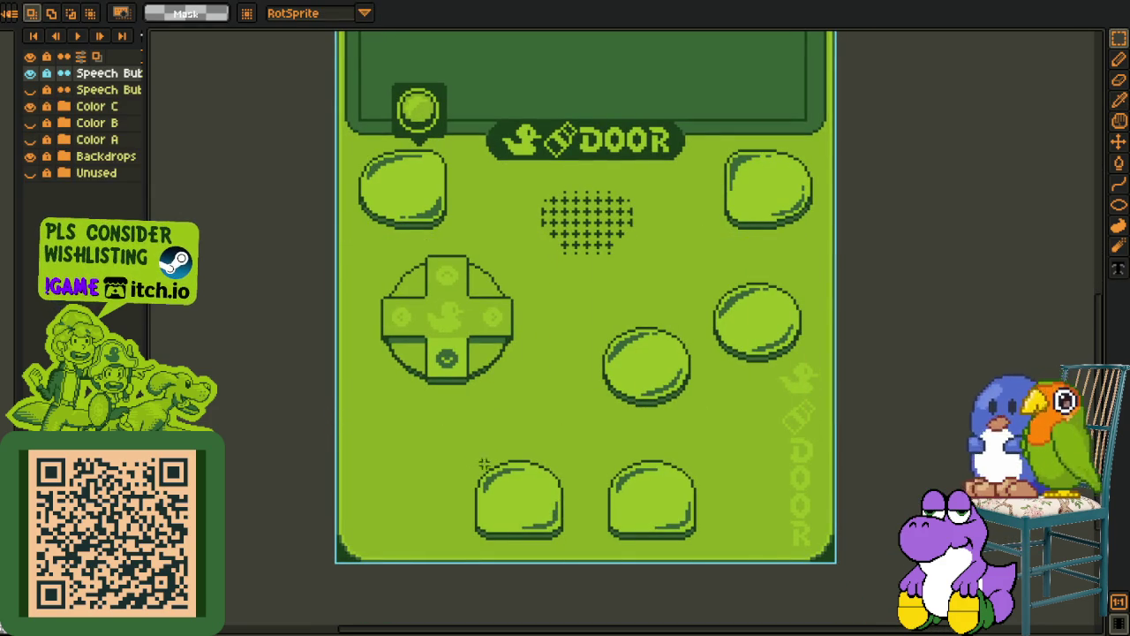
left_click(744, 554)
left_click_drag(557, 297, 903, 406)
left_click_drag(530, 270, 537, 242)
left_click_drag(346, 209, 834, 541)
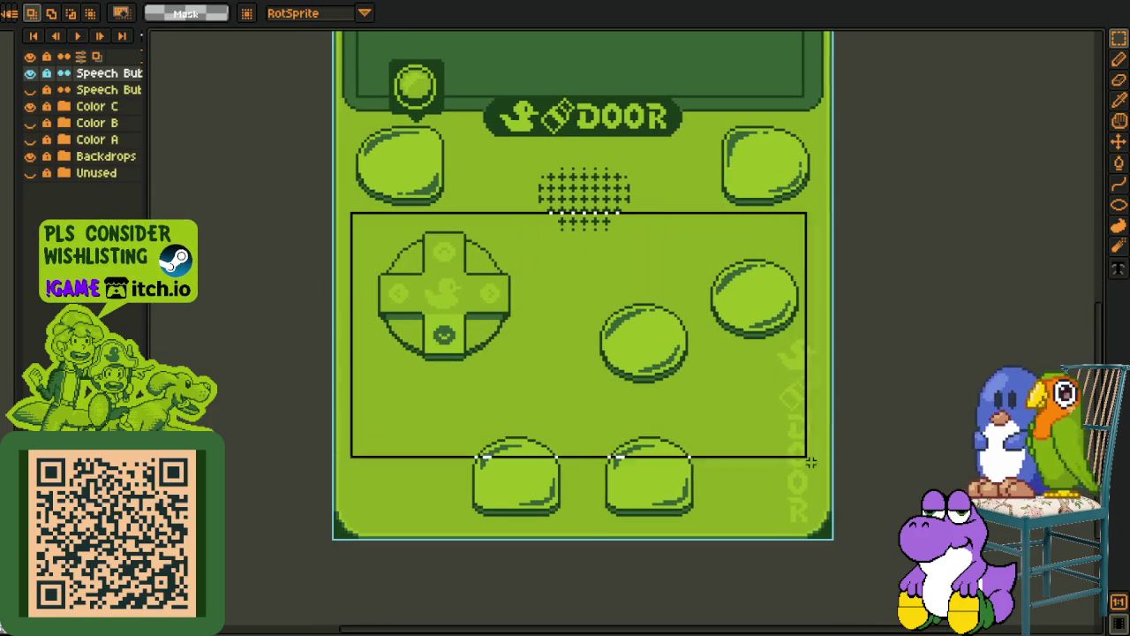
left_click(831, 544)
Marquee the top-left and upper-right buttons, then bring up the Mega sheet document
left_click_drag(594, 200, 622, 258)
left_click_drag(387, 179, 481, 256)
mouse_move(671, 129)
left_mouse_down()
mouse_move(842, 262)
mouse_move(862, 303)
left_mouse_up()
left_click(661, 244)
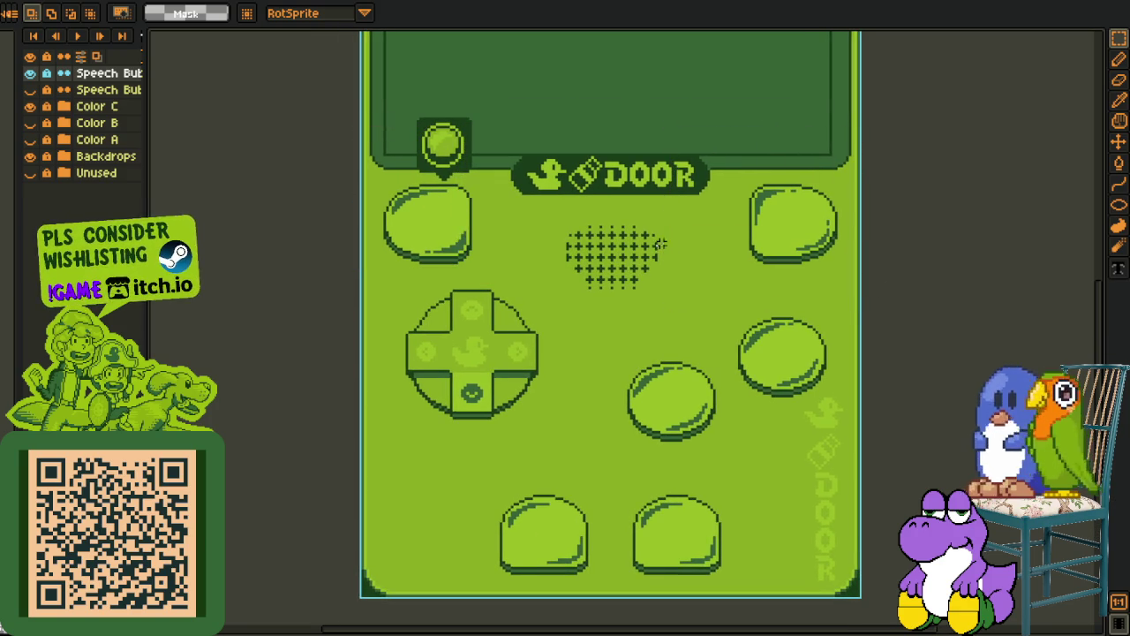
left_click_drag(328, 132, 484, 263)
left_click_drag(685, 113, 902, 293)
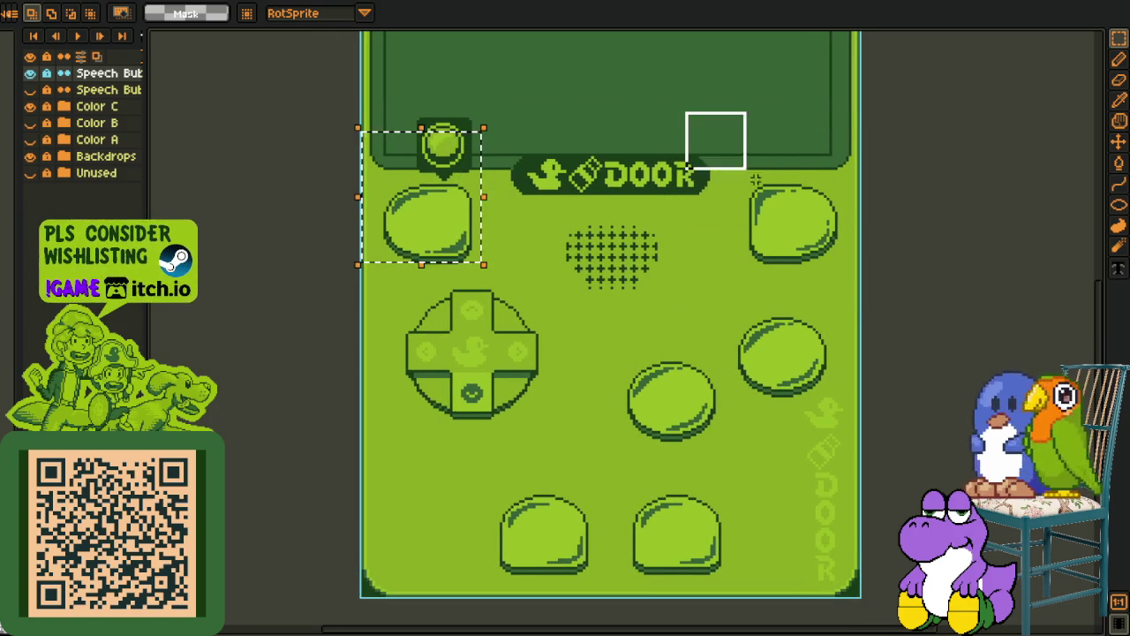
left_click_drag(618, 221, 544, 280)
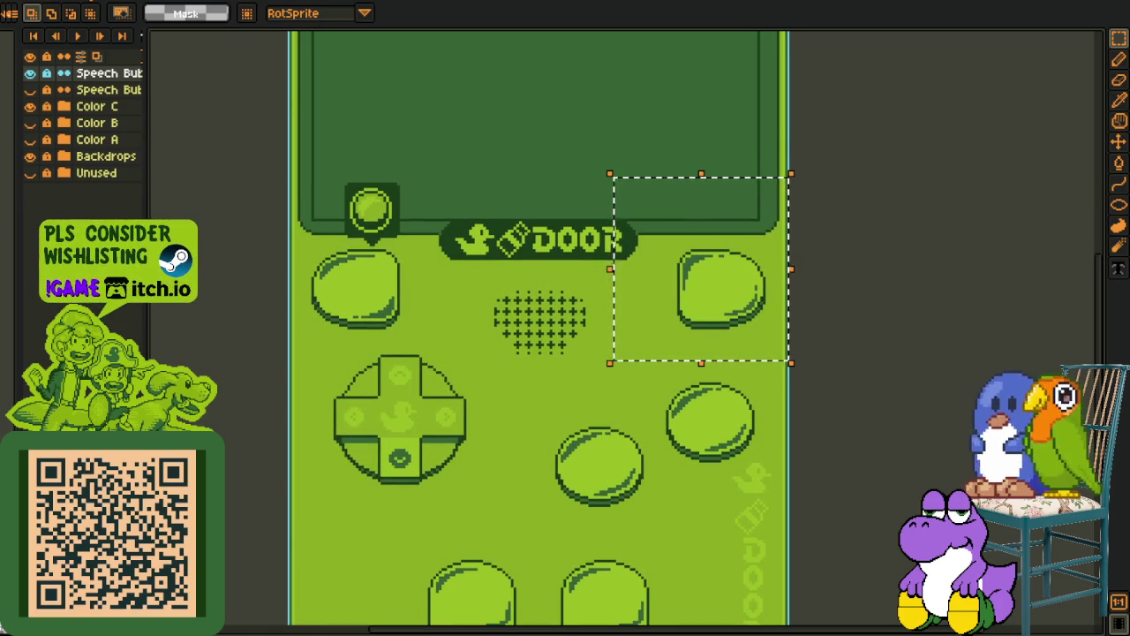
key("ctrl+Tab")
scroll(452, 500, "down", 2)
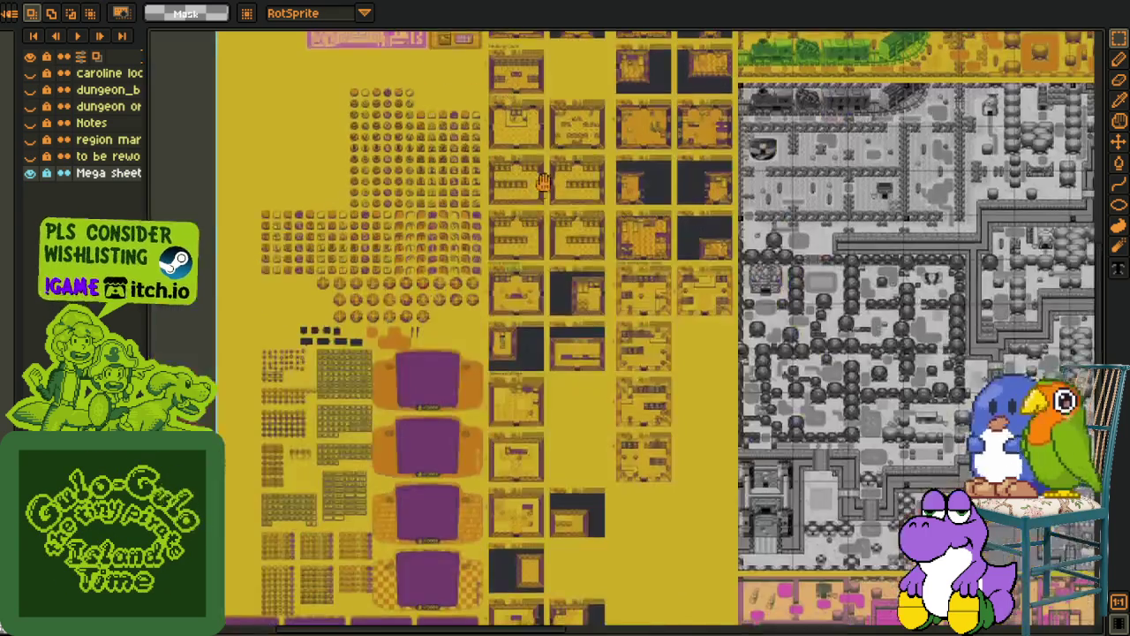
Pan around the Mega sheet, marquee the Inventory mockup, and move on to the cutscene sheet
left_click_drag(452, 500, 420, 133)
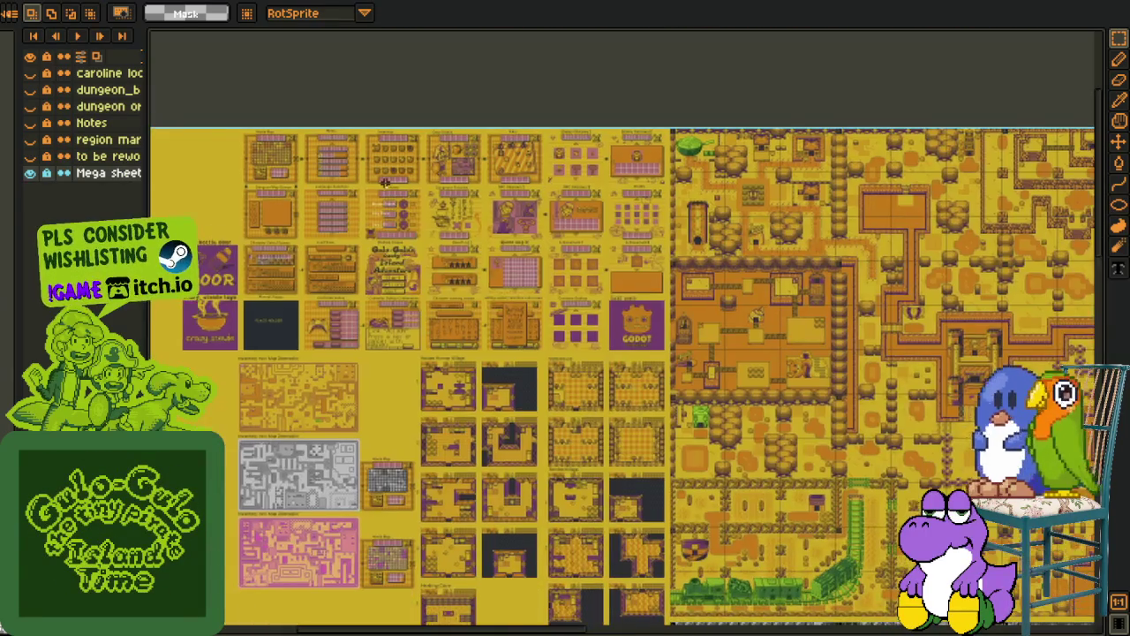
scroll(420, 133, "up", 2)
scroll(422, 133, "up", 3)
left_click_drag(217, 85, 572, 441)
scroll(706, 371, "down", 3)
scroll(705, 372, "down", 2)
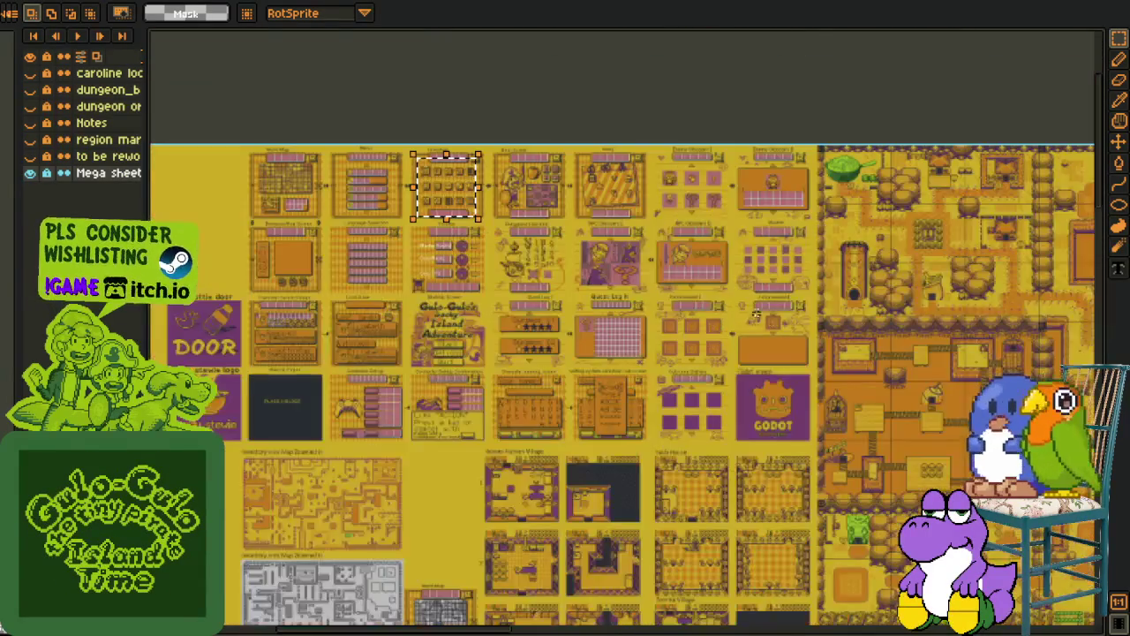
left_click_drag(494, 265, 455, 229)
left_click_drag(614, 257, 459, 229)
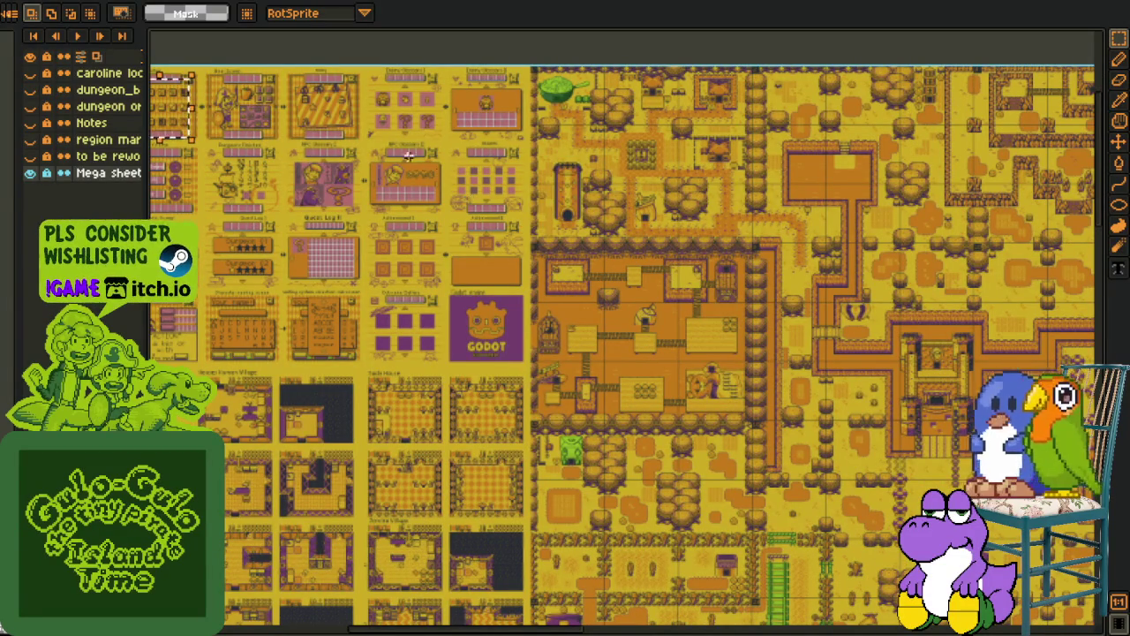
key("ctrl+Tab")
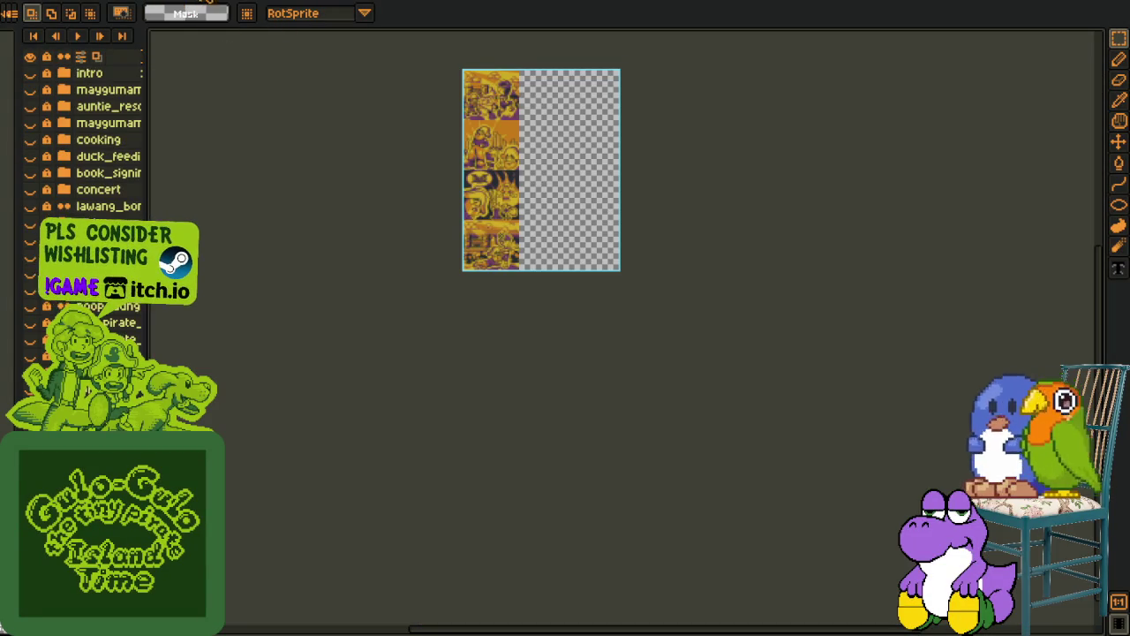
Cycle past the title-screen, Flattened tileset and console frame files to the DOOR console sprite
key("ctrl+Tab")
key("ctrl+Tab")
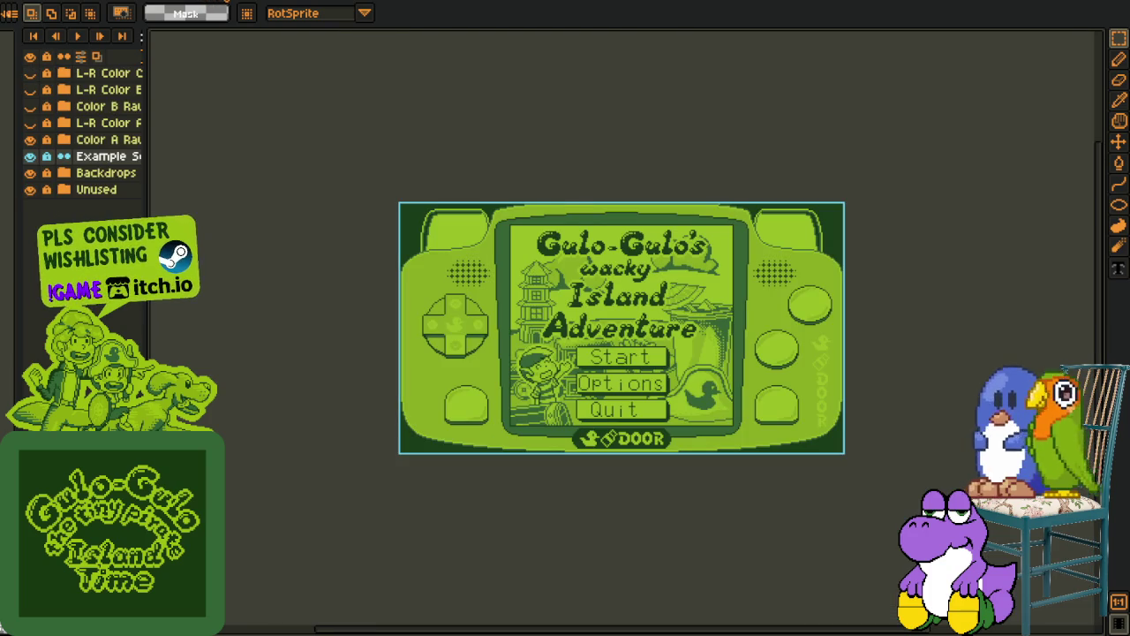
key("ctrl+Tab")
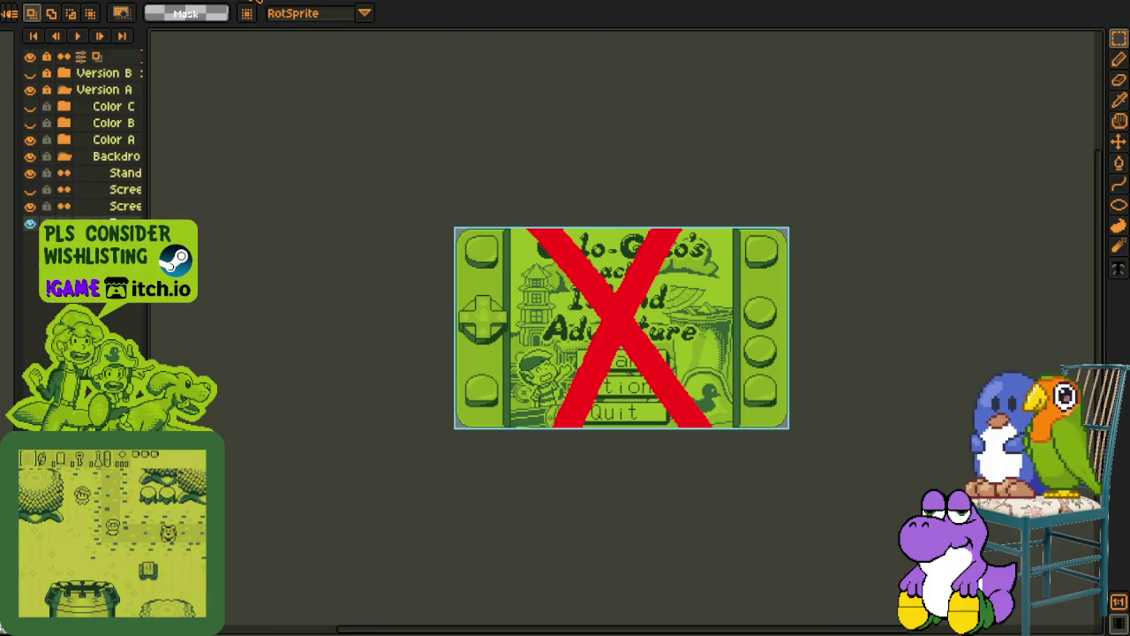
key("ctrl+Tab")
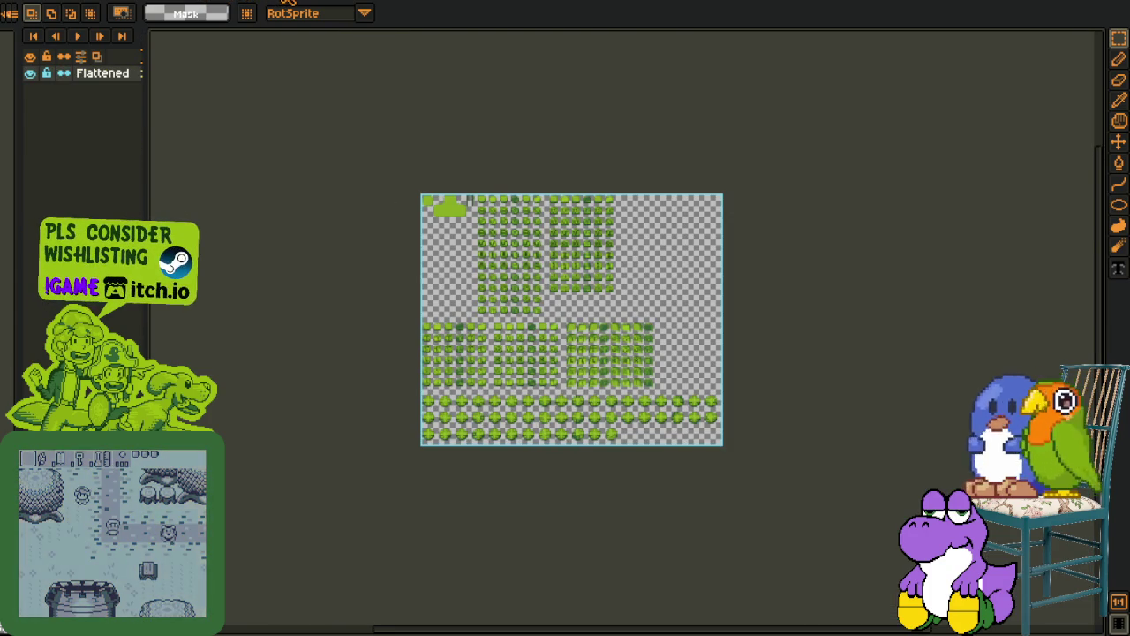
key("ctrl+Tab")
key("ctrl+Tab")
key("ctrl+Tab")
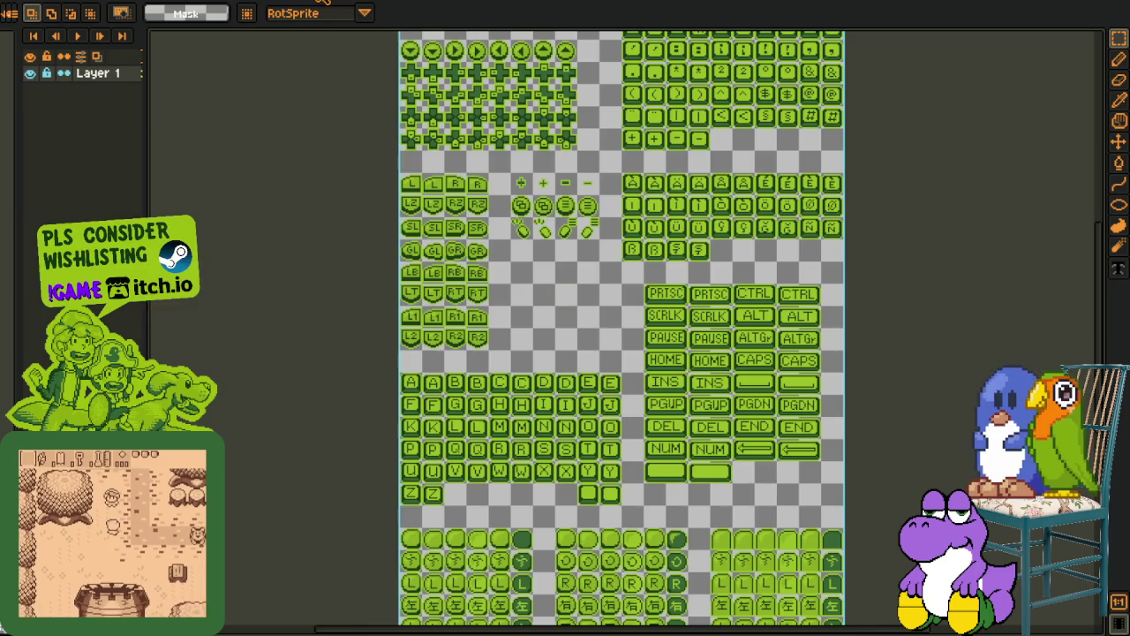
key("ctrl+Tab")
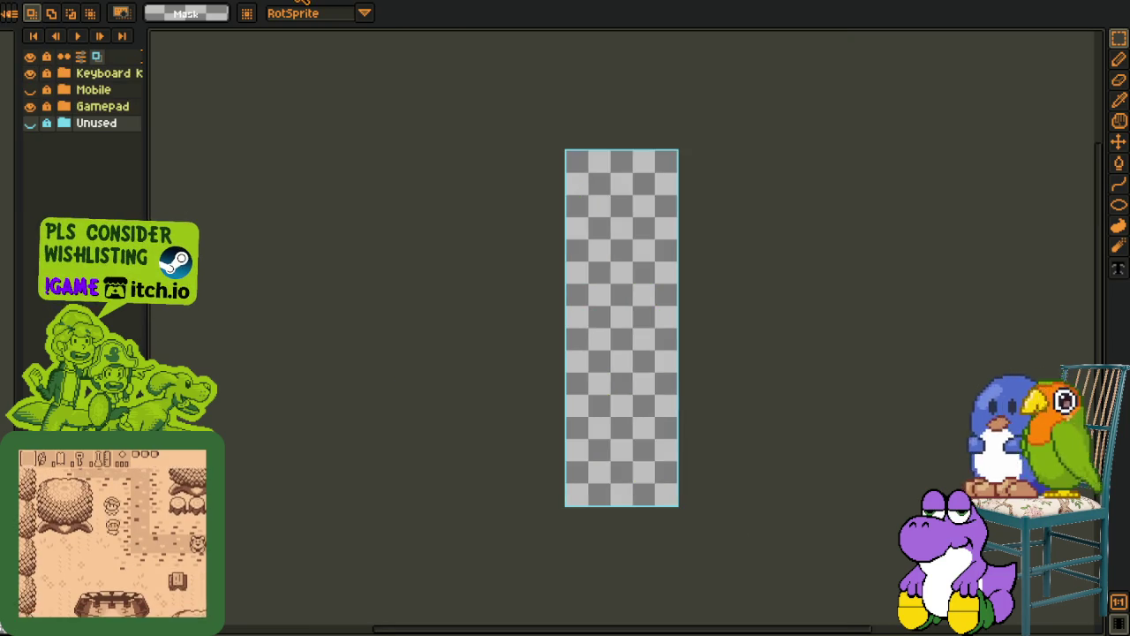
key("ctrl+Tab")
key("ctrl+Tab")
key("ctrl+Tab")
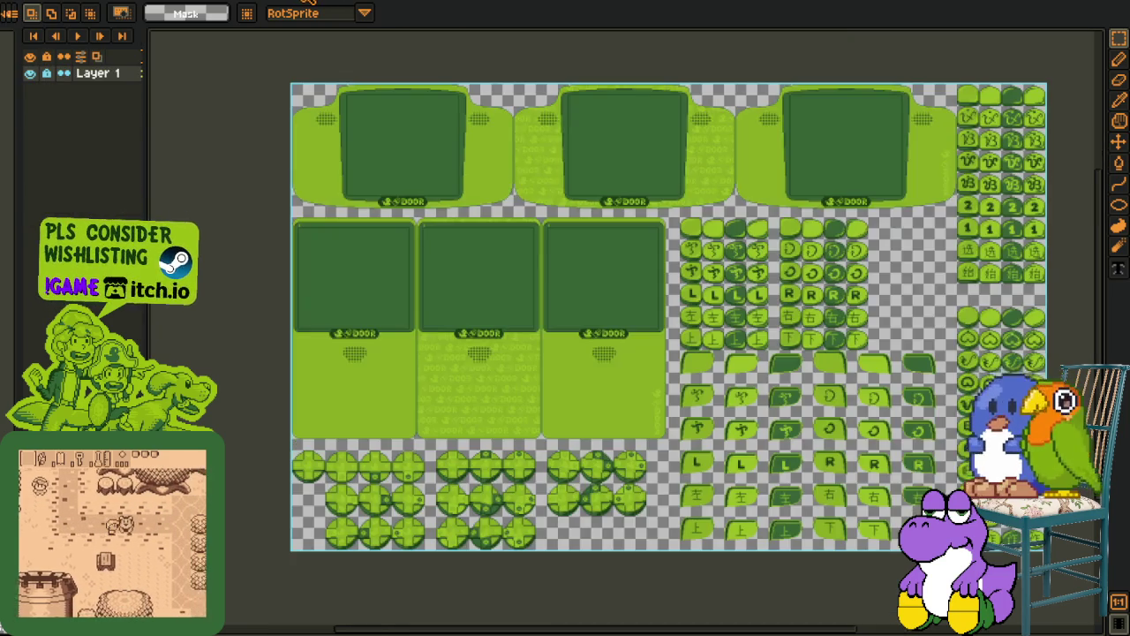
key("ctrl+Tab")
Try full-width marquee bands across the DOOR console, deselect them, and return to the Mega sheet
left_click_drag(278, 224, 855, 336)
key("ctrl+d")
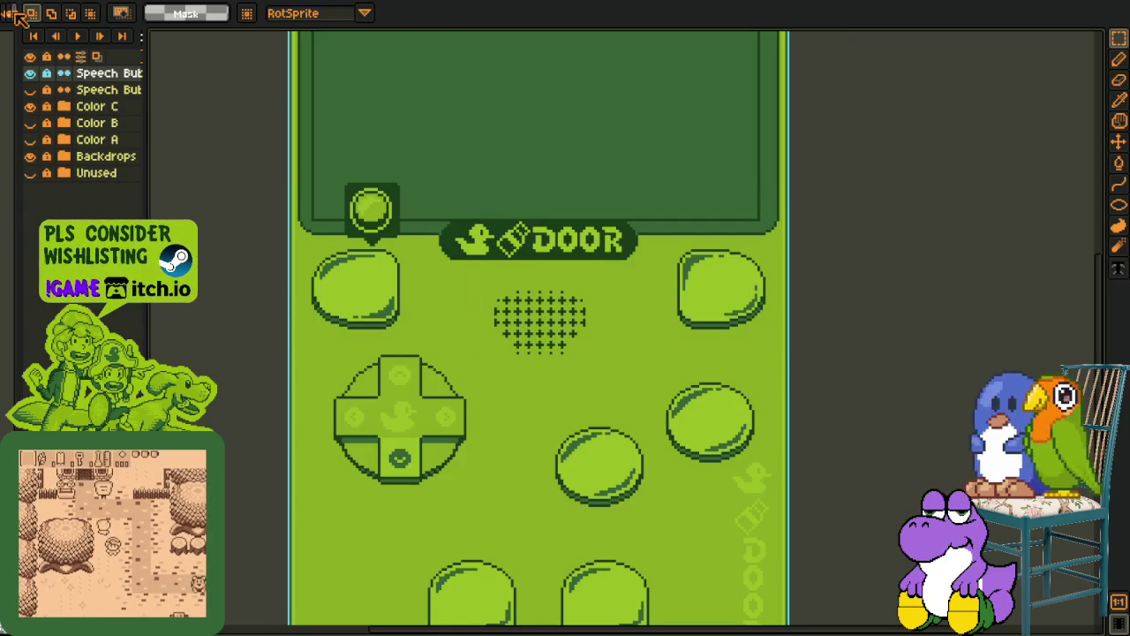
key("ctrl+Tab")
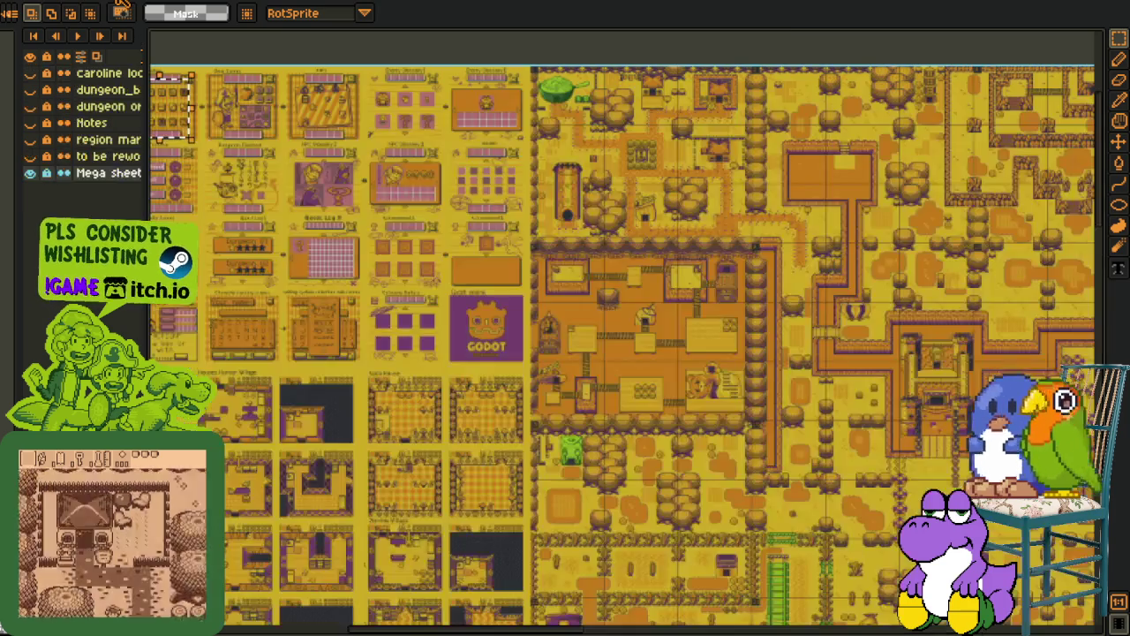
key("ctrl+shift+Tab")
scroll(363, 190, "down", 3)
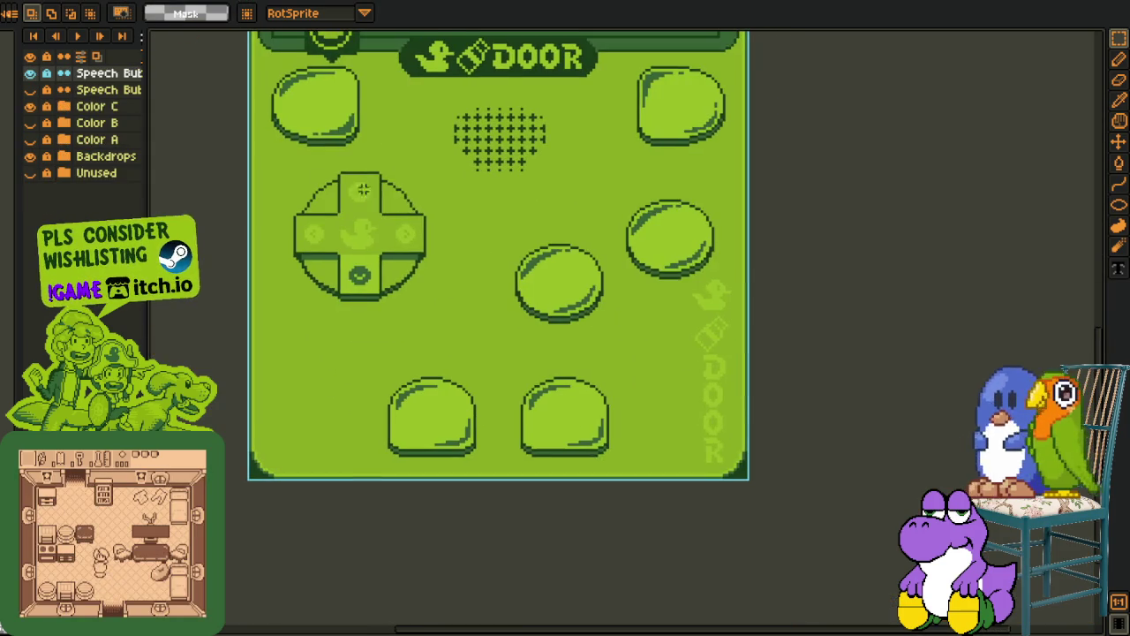
scroll(557, 144, "up", 3)
left_click_drag(230, 139, 862, 265)
key("ctrl+d")
key("ctrl+Tab")
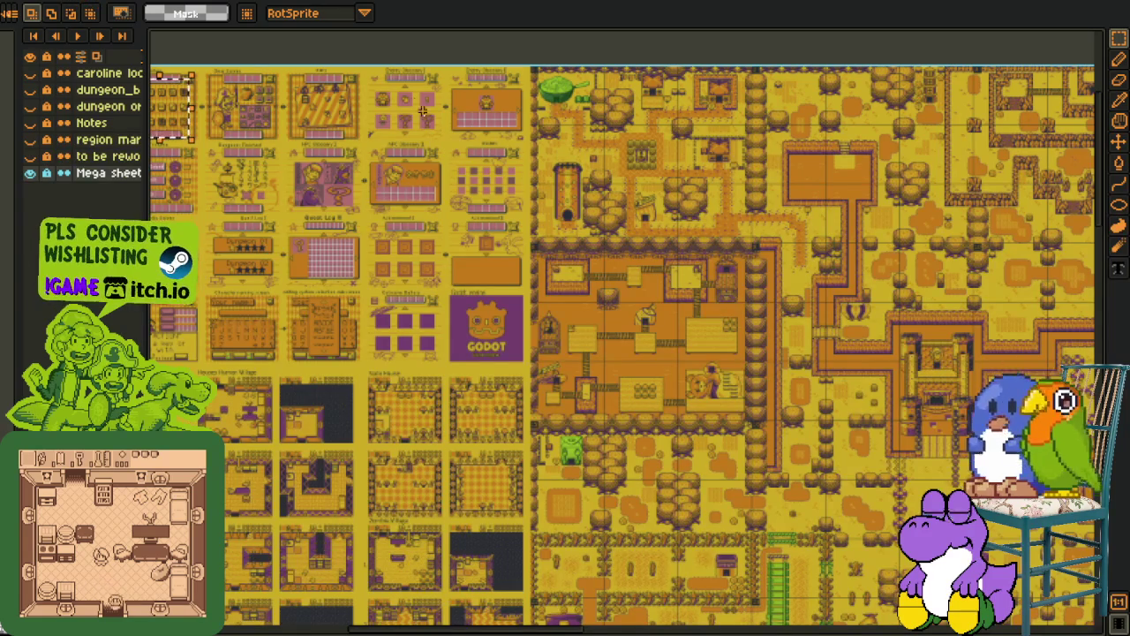
scroll(486, 134, "up", 2)
scroll(397, 115, "up", 3)
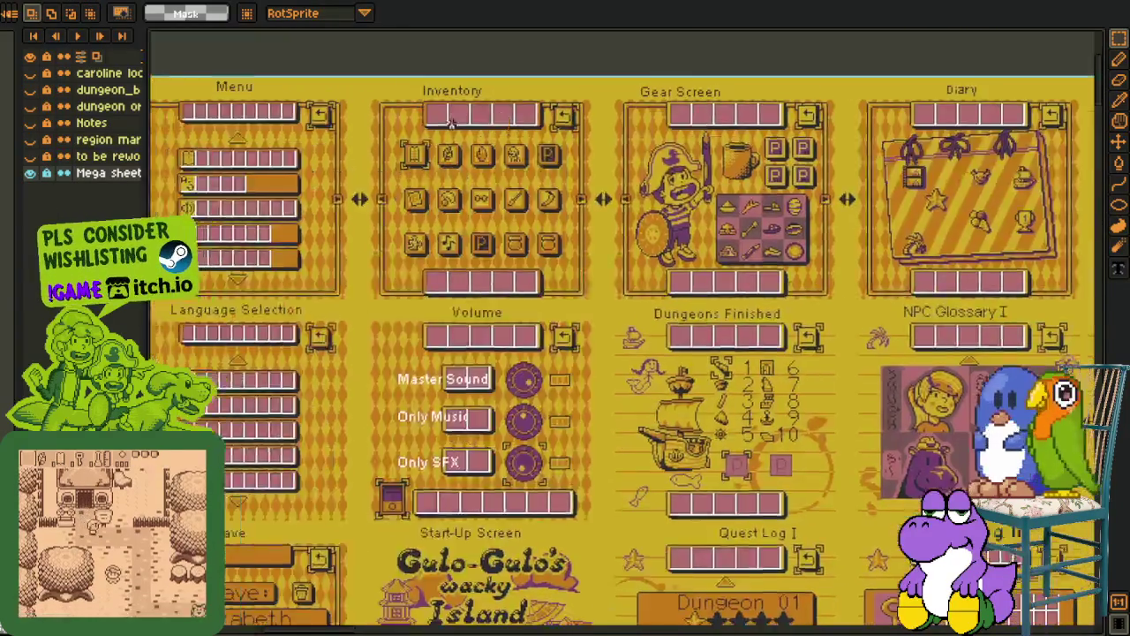
scroll(300, 84, "up", 2)
left_click_drag(296, 80, 818, 580)
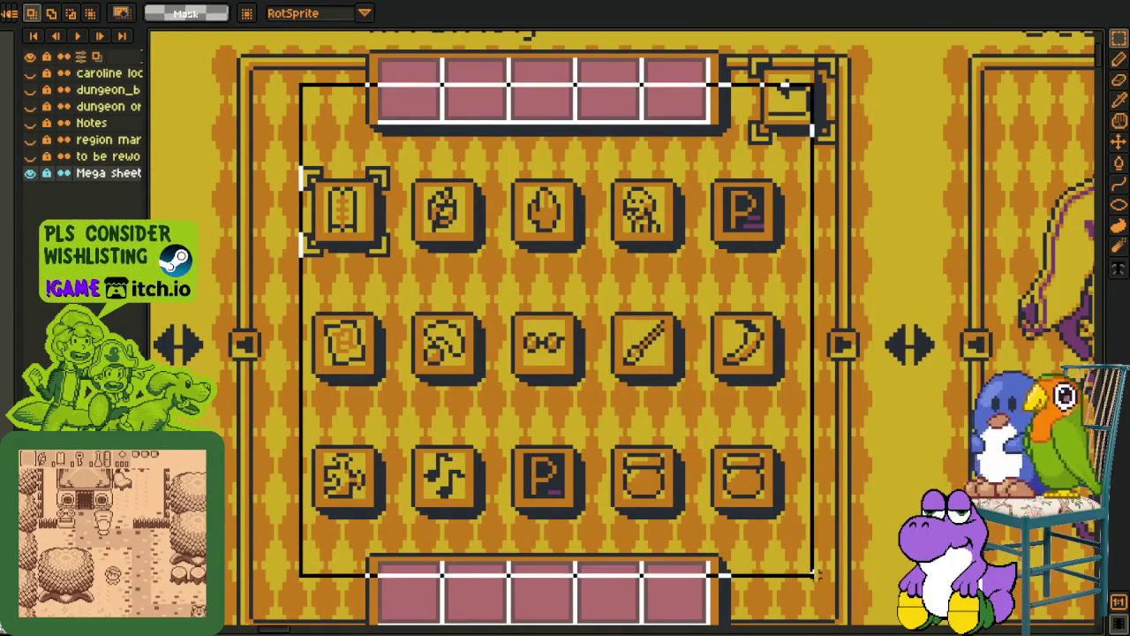
scroll(848, 340, "down", 2)
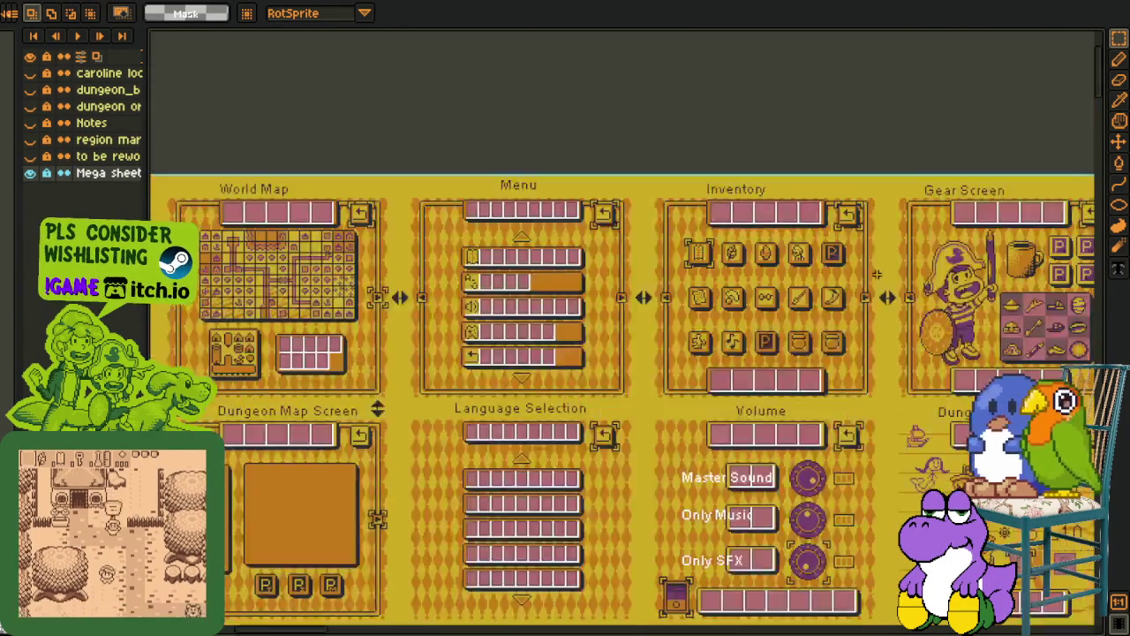
scroll(926, 291, "down", 2)
left_click_drag(1050, 347, 474, 284)
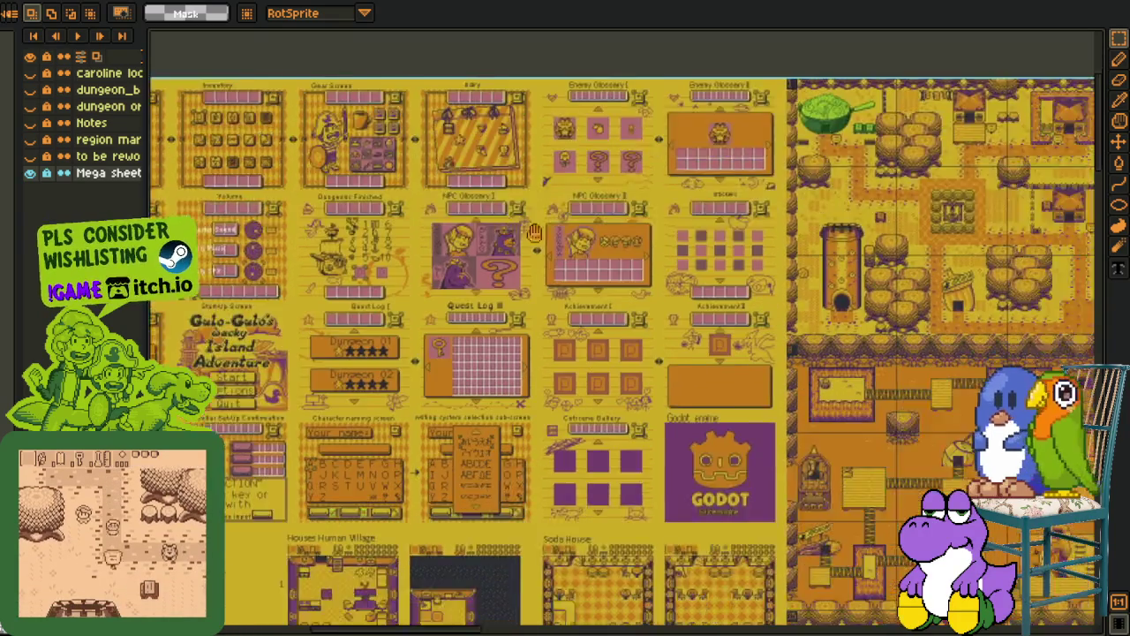
scroll(451, 265, "up", 1)
scroll(415, 243, "up", 1)
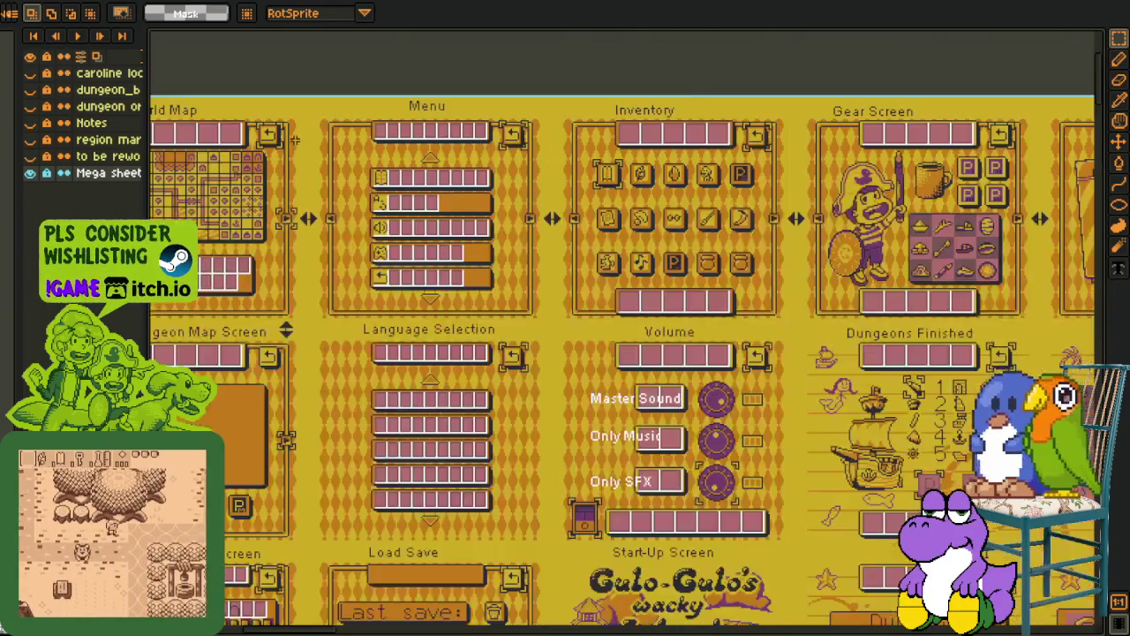
scroll(386, 222, "up", 1)
scroll(385, 222, "down", 1)
scroll(386, 223, "down", 2)
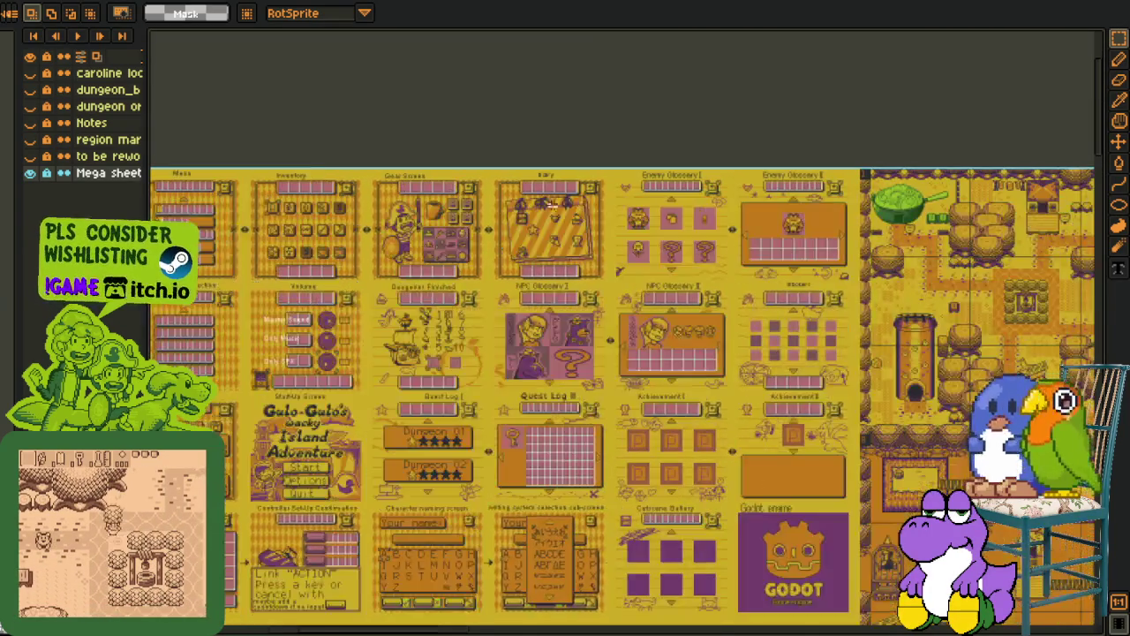
scroll(573, 192, "up", 3)
scroll(565, 193, "right", 10)
scroll(556, 192, "down", 5)
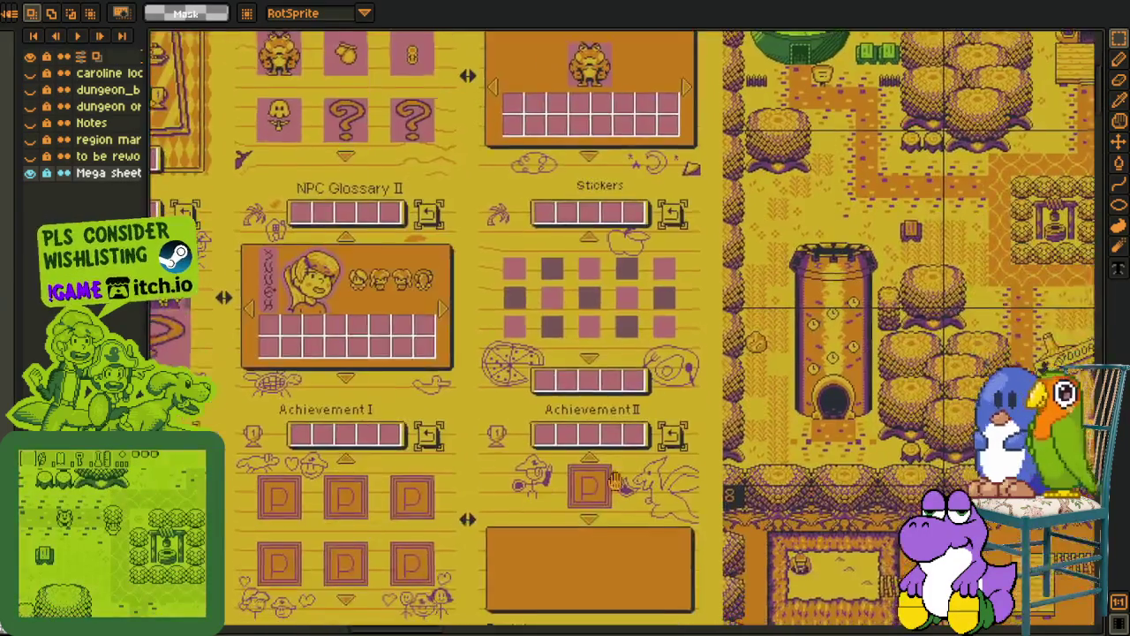
scroll(339, 149, "down", 5)
scroll(339, 148, "up", 2)
scroll(339, 148, "up", 1)
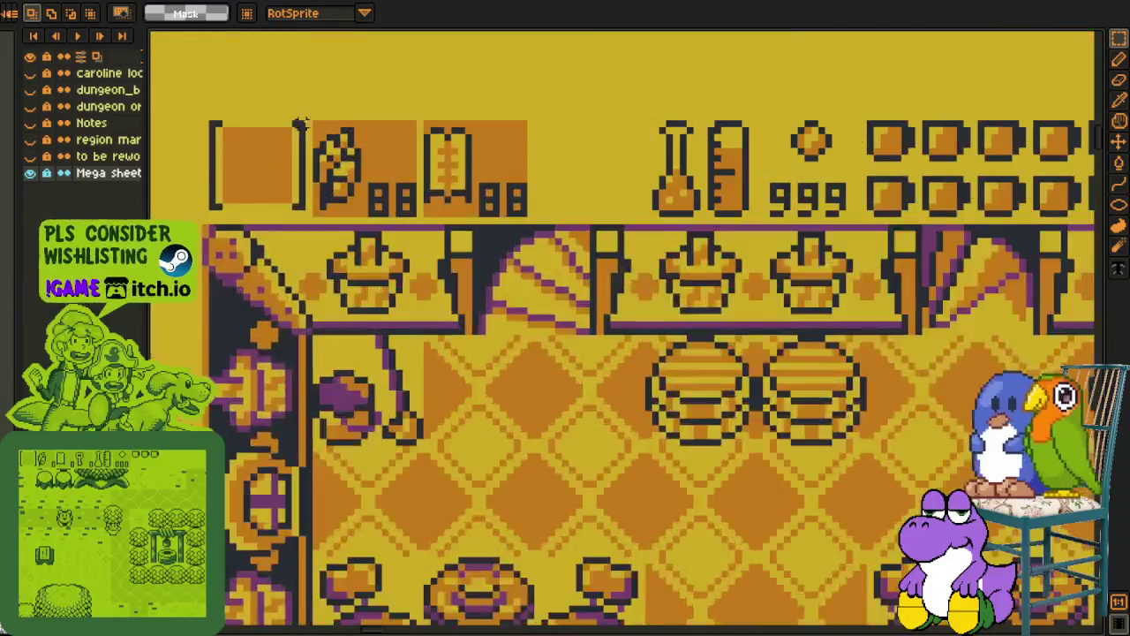
scroll(339, 150, "up", 1)
scroll(339, 150, "up", 1)
left_click_drag(279, 132, 424, 282)
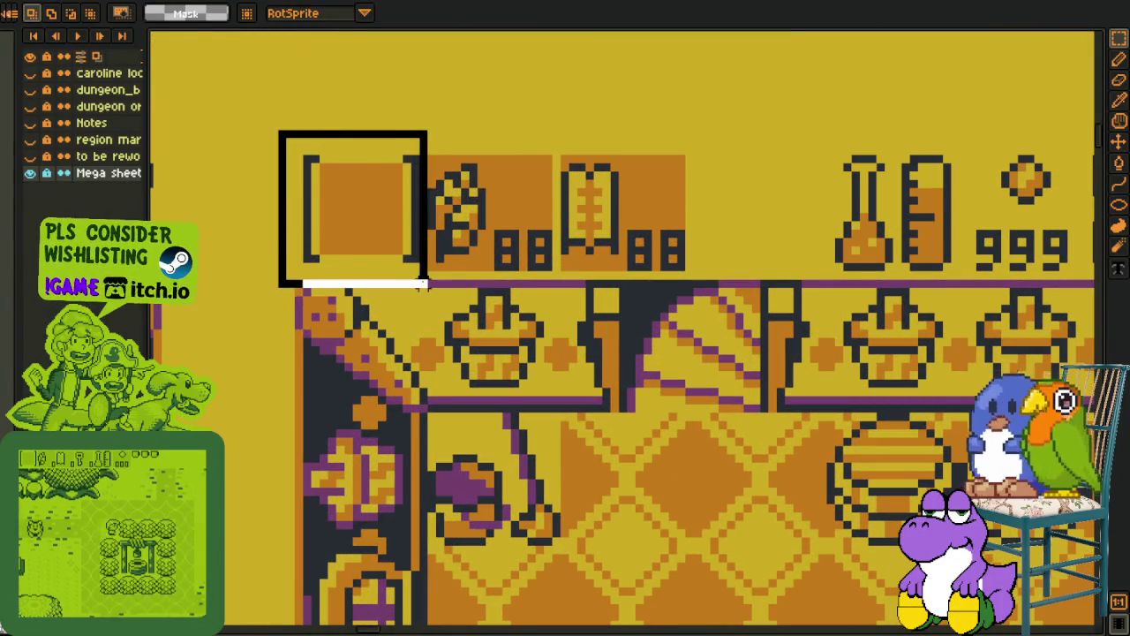
left_click_drag(324, 136, 530, 232)
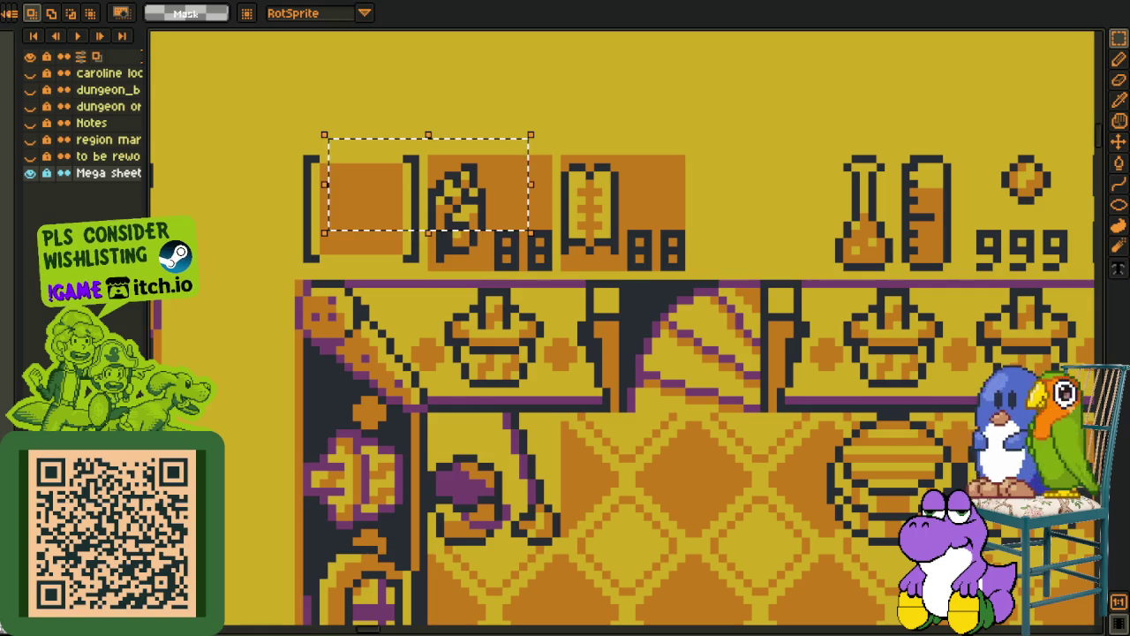
scroll(282, 343, "down", 2)
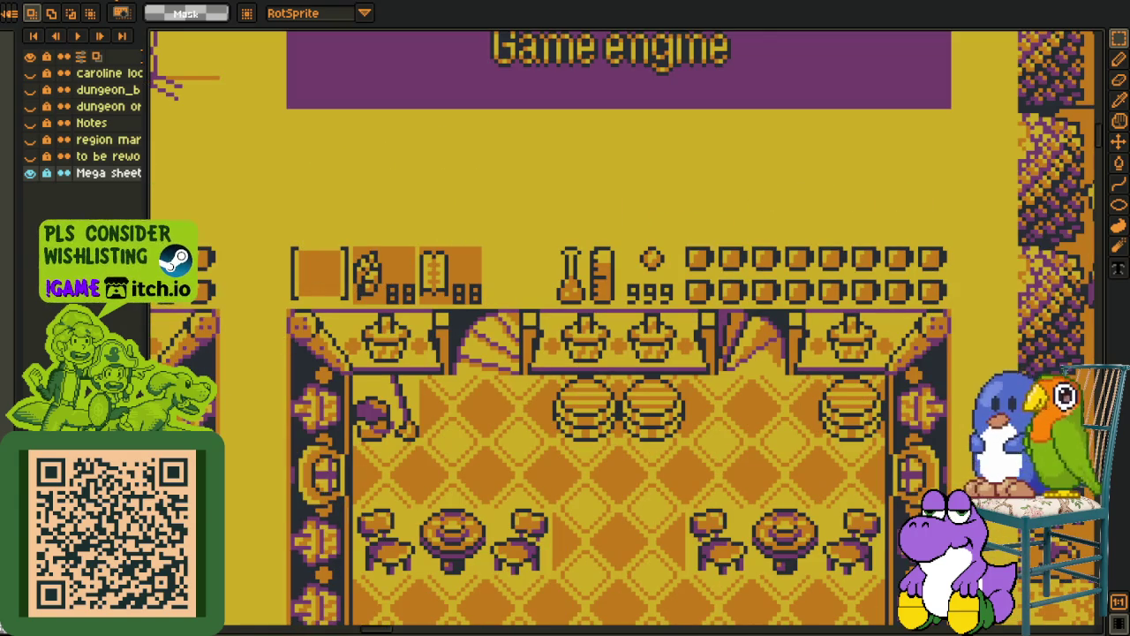
left_click(251, 5)
scroll(371, 174, "down", 1)
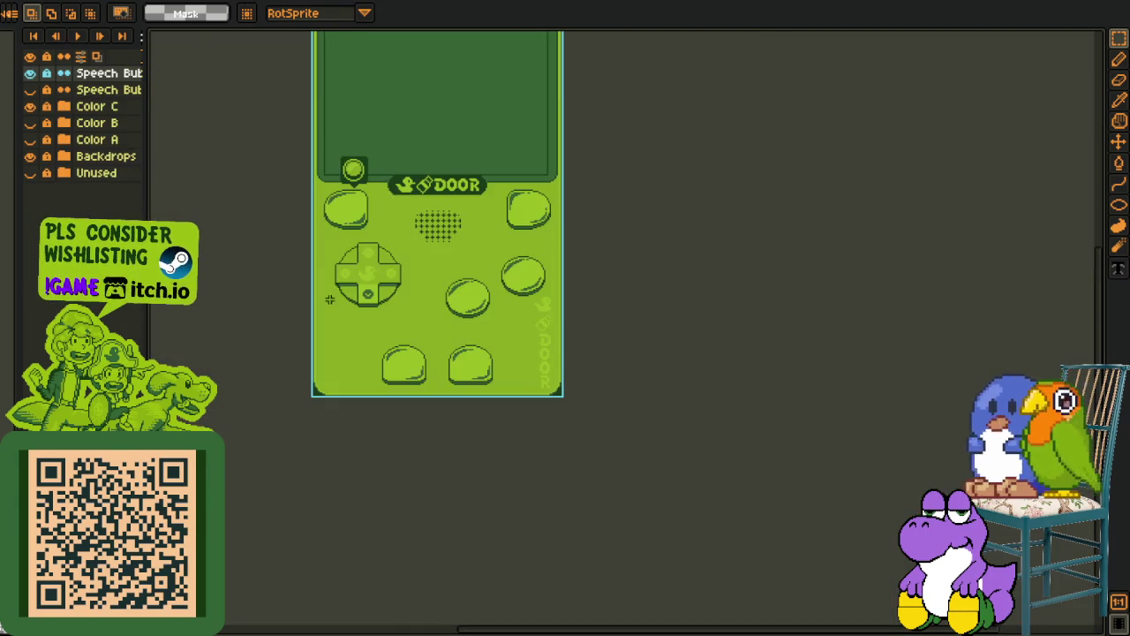
scroll(340, 288, "up", 1)
left_click_drag(355, 378, 490, 488)
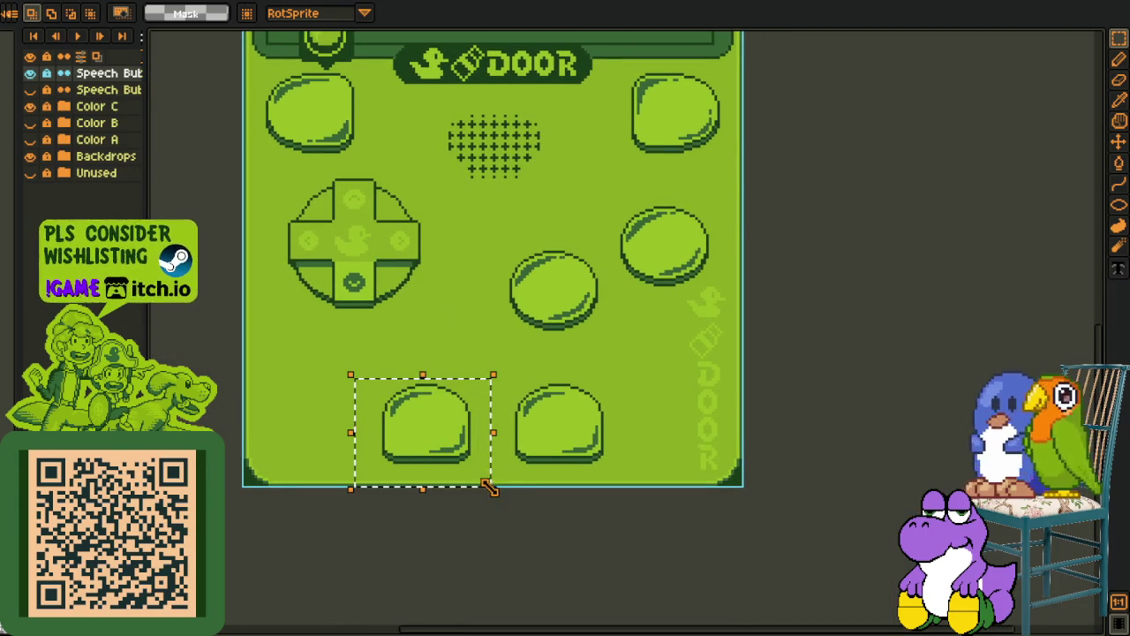
key("ctrl+d")
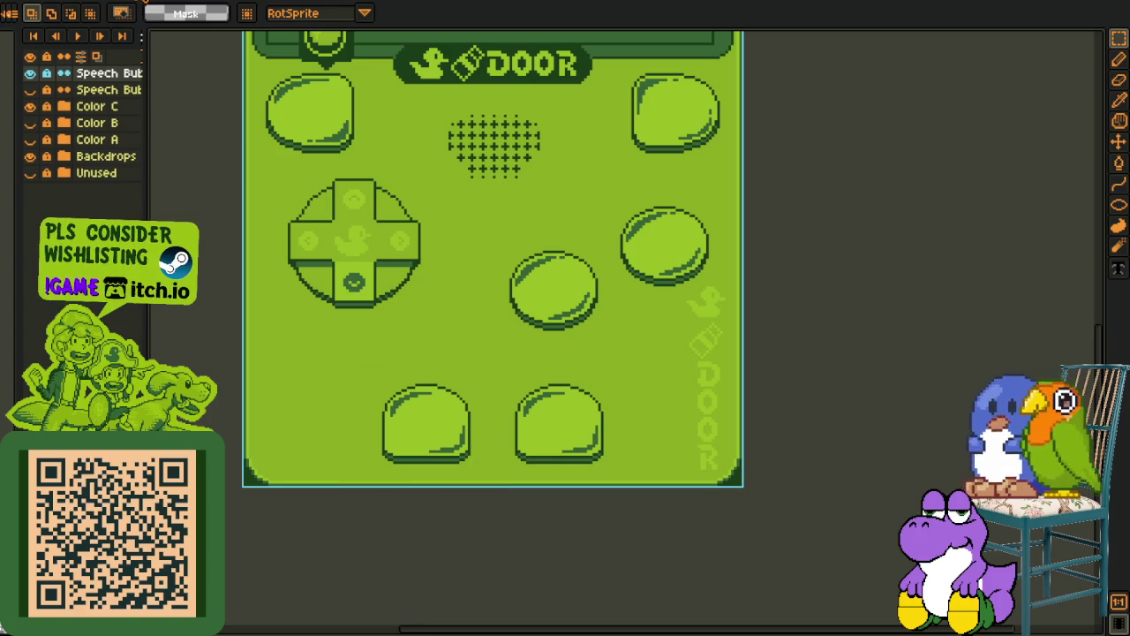
key("ctrl+Tab")
scroll(621, 399, "down", 3)
scroll(620, 399, "down", 2)
Scroll and pan the Mega sheet to look over the Inventory and Volume panels
scroll(621, 399, "up", 1)
scroll(621, 399, "up", 1)
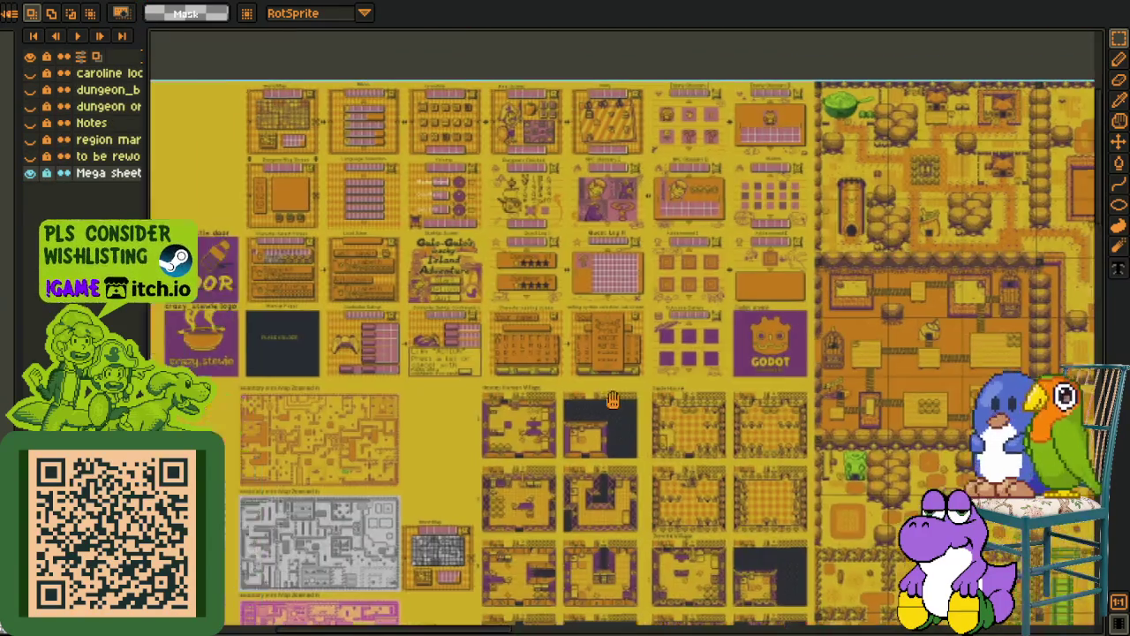
scroll(620, 399, "down", 1)
scroll(609, 265, "up", 2)
scroll(606, 228, "up", 2)
mouse_move(581, 235)
left_mouse_down()
mouse_move(327, 278)
mouse_move(548, 363)
left_mouse_up()
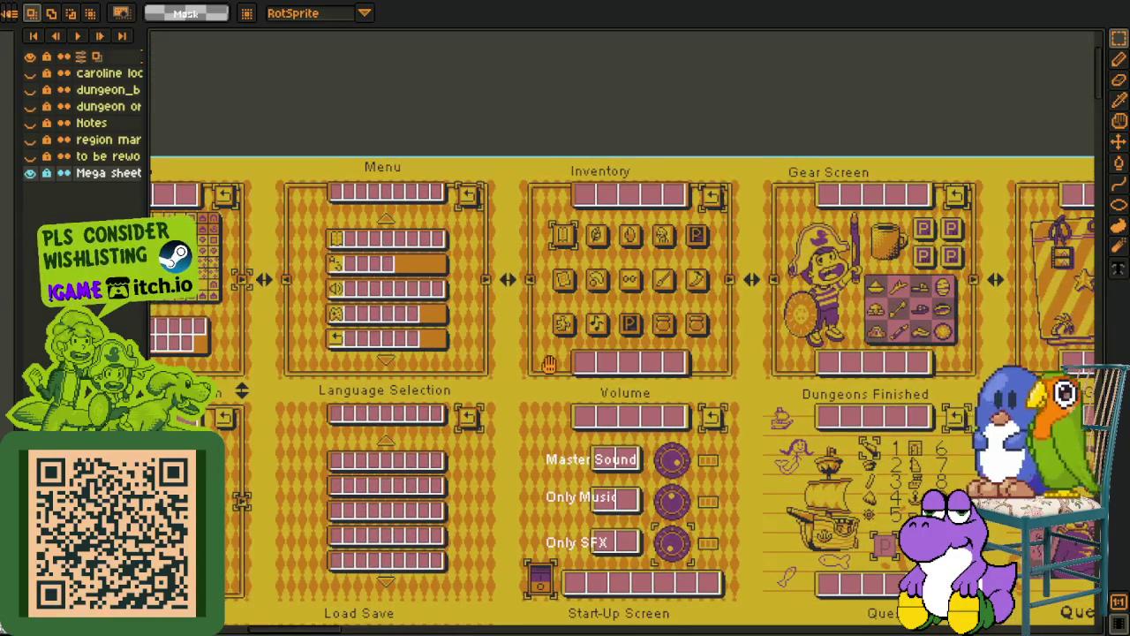
scroll(548, 363, "left", 3)
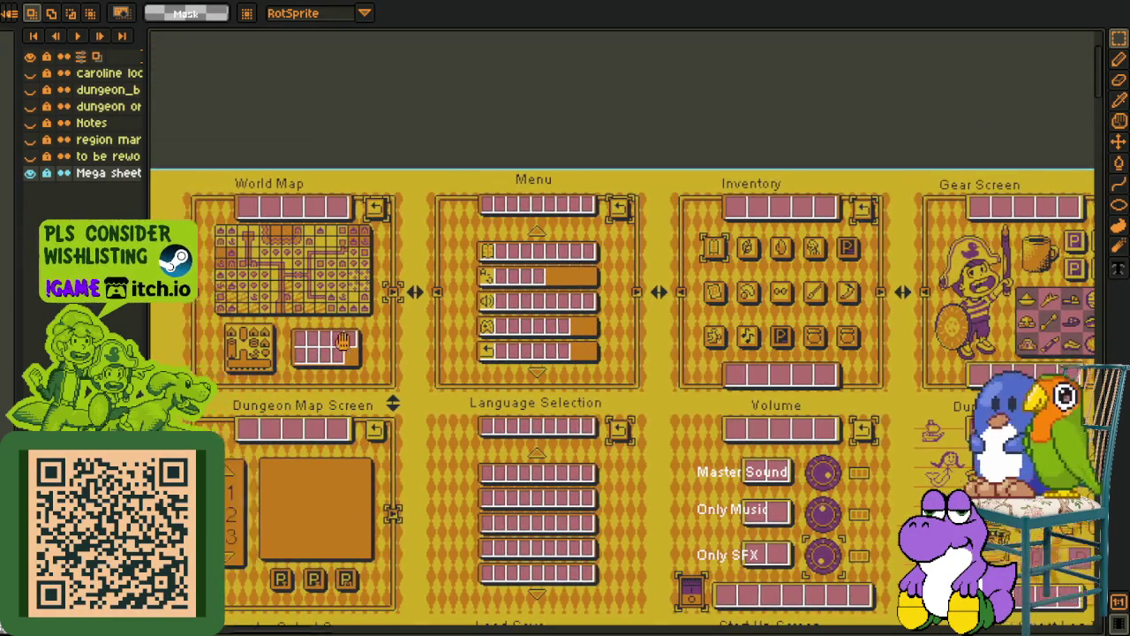
scroll(424, 335, "left", 2)
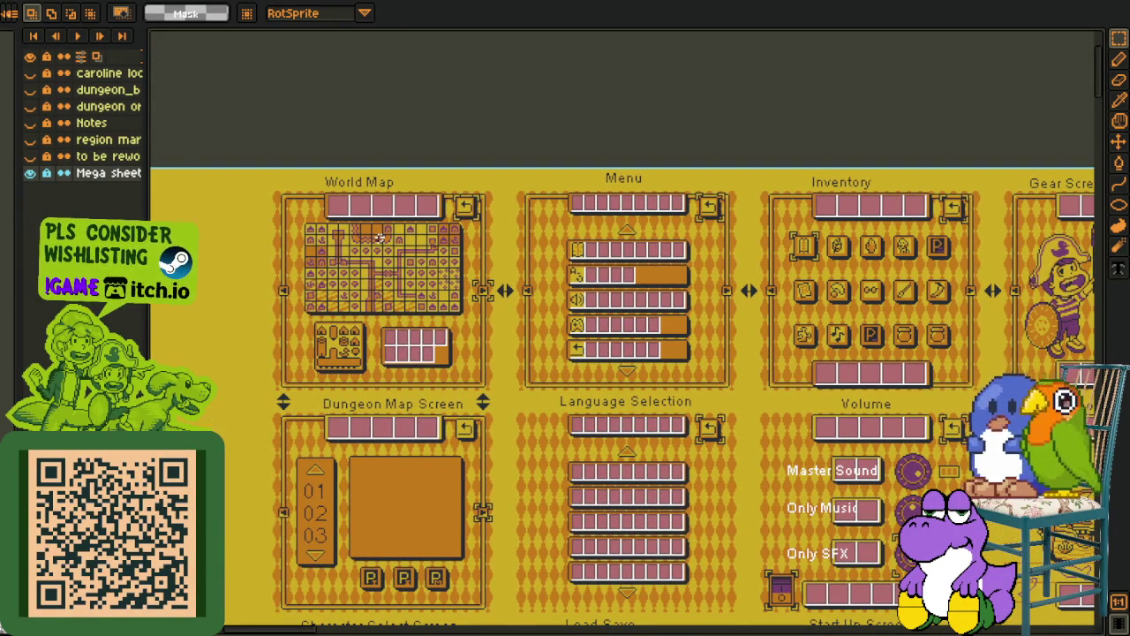
scroll(294, 269, "up", 1)
scroll(294, 270, "down", 1)
scroll(548, 300, "right", 2)
scroll(547, 300, "right", 1)
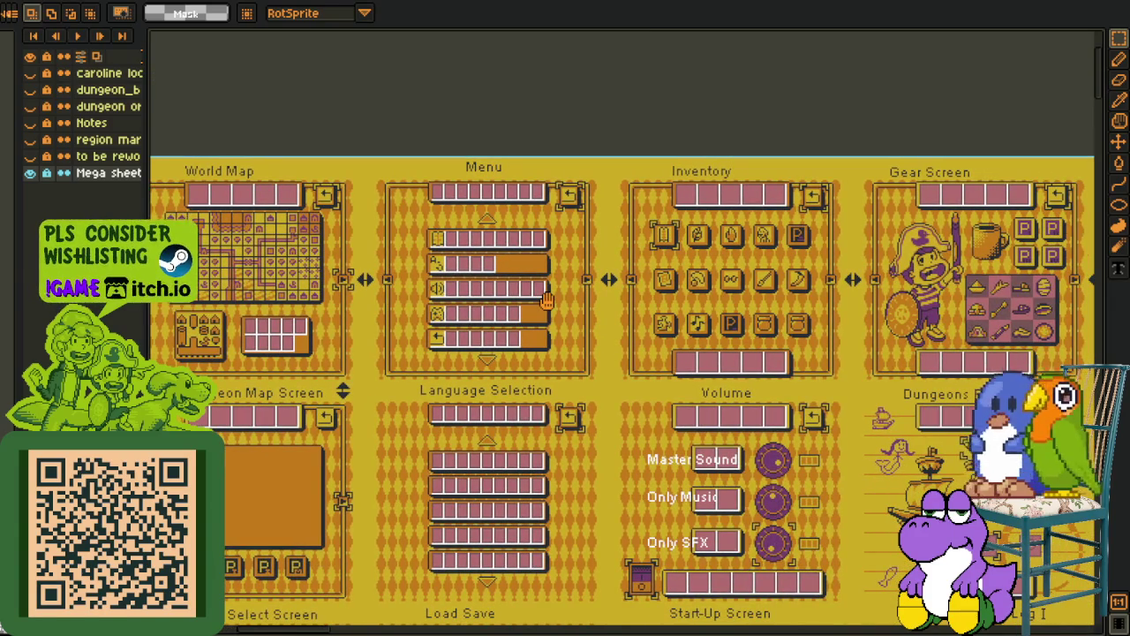
left_click_drag(547, 300, 424, 320)
scroll(492, 190, "up", 1)
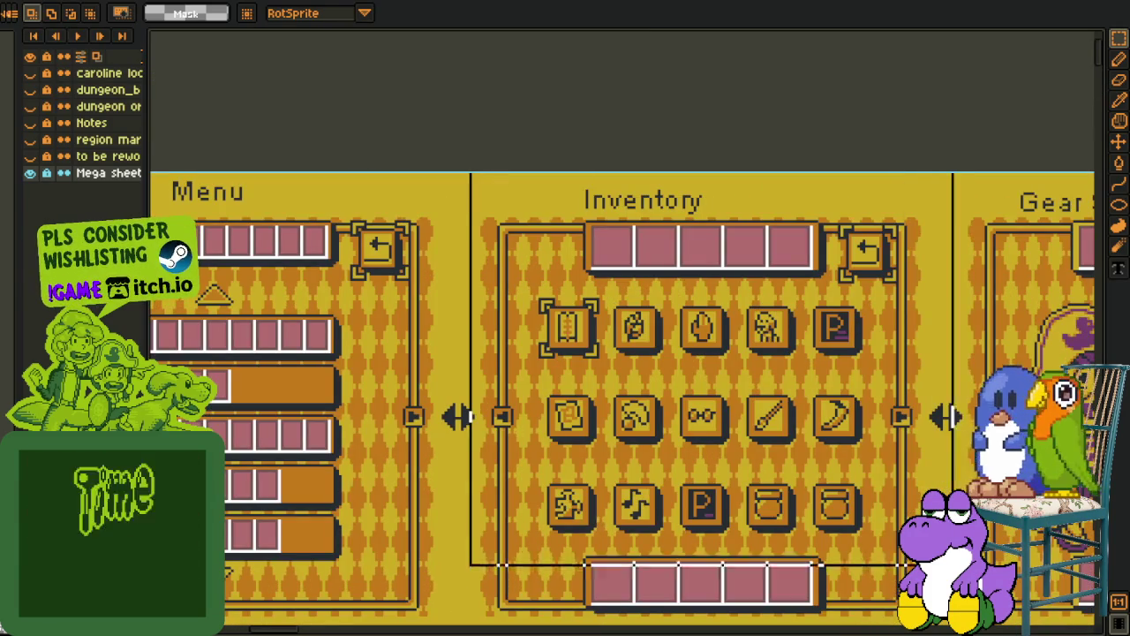
scroll(477, 353, "down", 1)
Select around the Inventory and World Map panels, then reselect the top row of panels
left_click(475, 508)
left_click_drag(475, 508, 704, 501)
mouse_move(316, 448)
left_mouse_down()
mouse_move(622, 394)
mouse_move(845, 394)
left_mouse_up()
left_click_drag(166, 549, 240, 561)
scroll(808, 435, "down", 2)
scroll(820, 435, "right", 2)
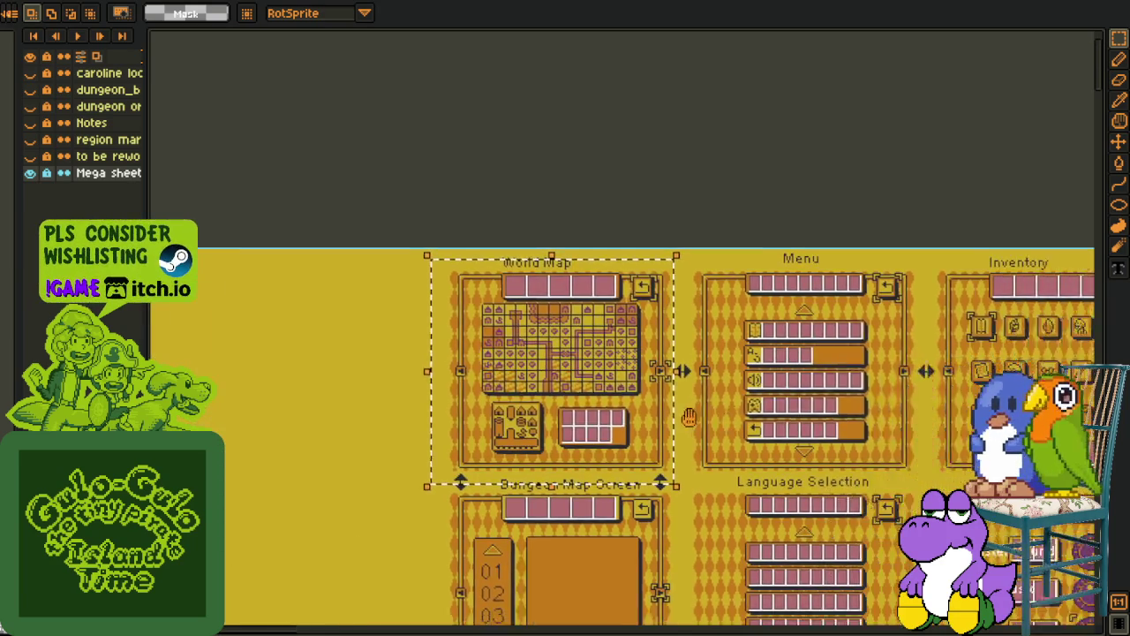
scroll(821, 434, "right", 3)
scroll(511, 413, "right", 4)
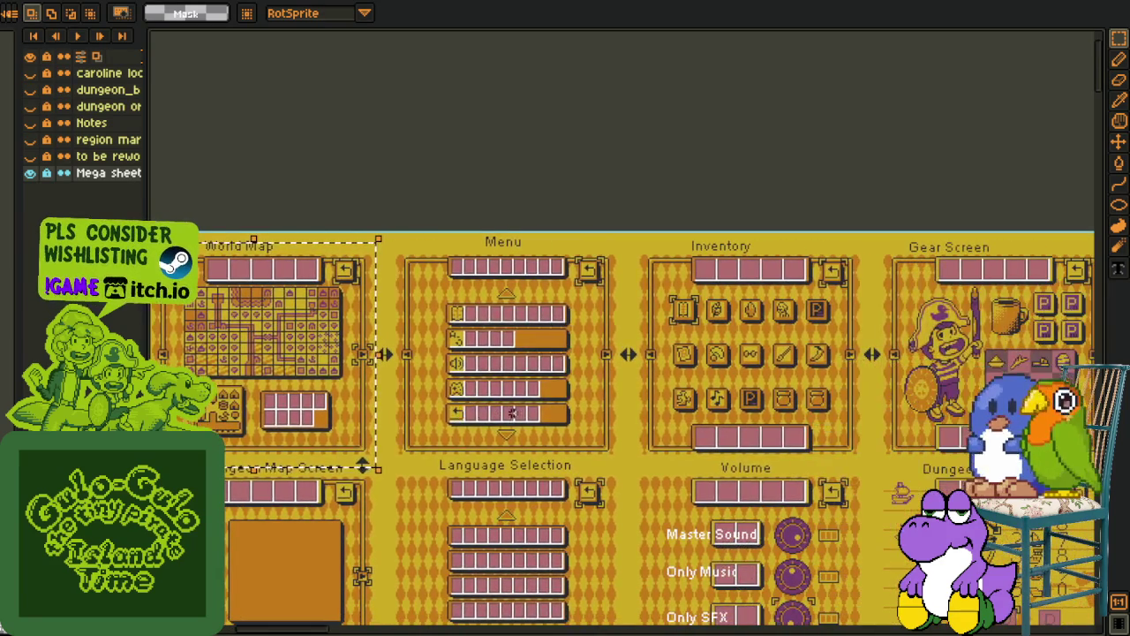
scroll(513, 413, "down", 2)
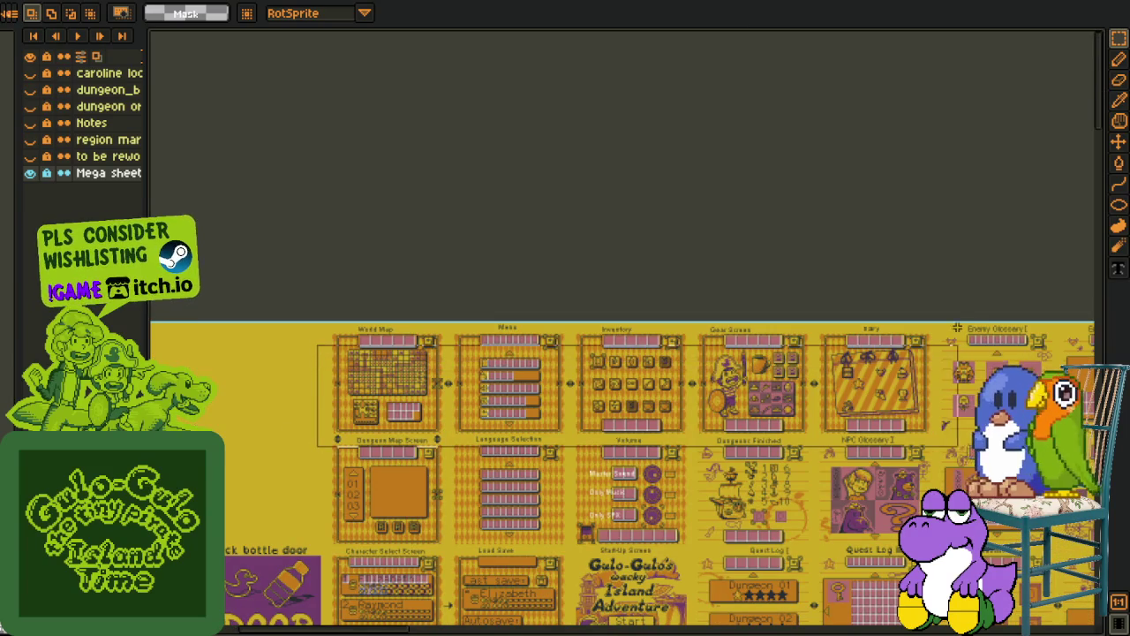
key("ctrl+shift+d")
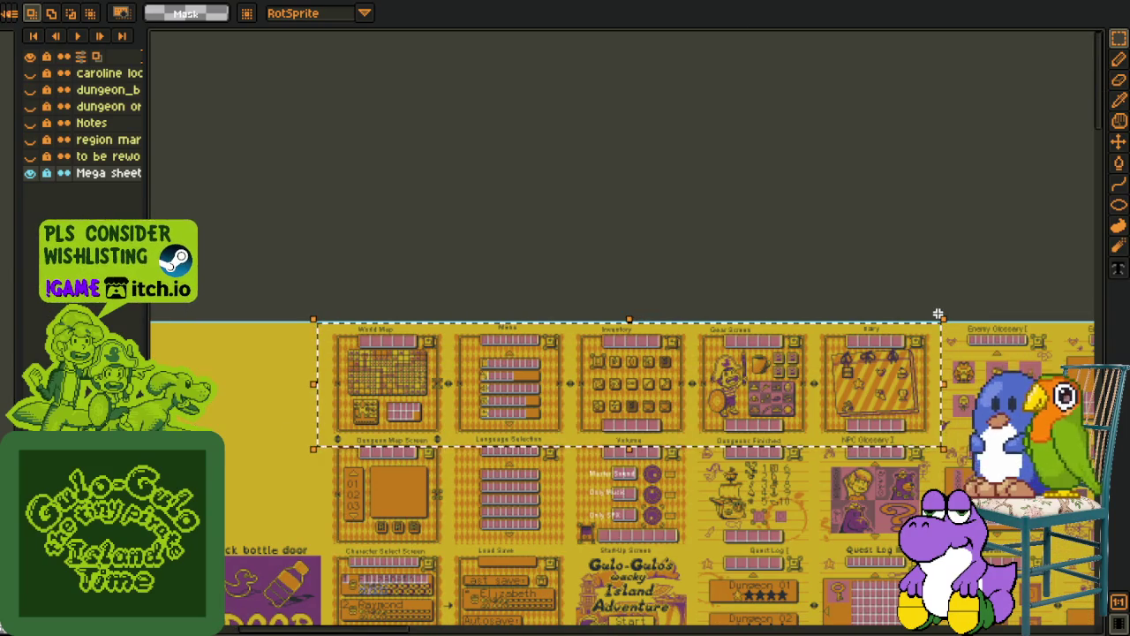
scroll(615, 357, "up", 2)
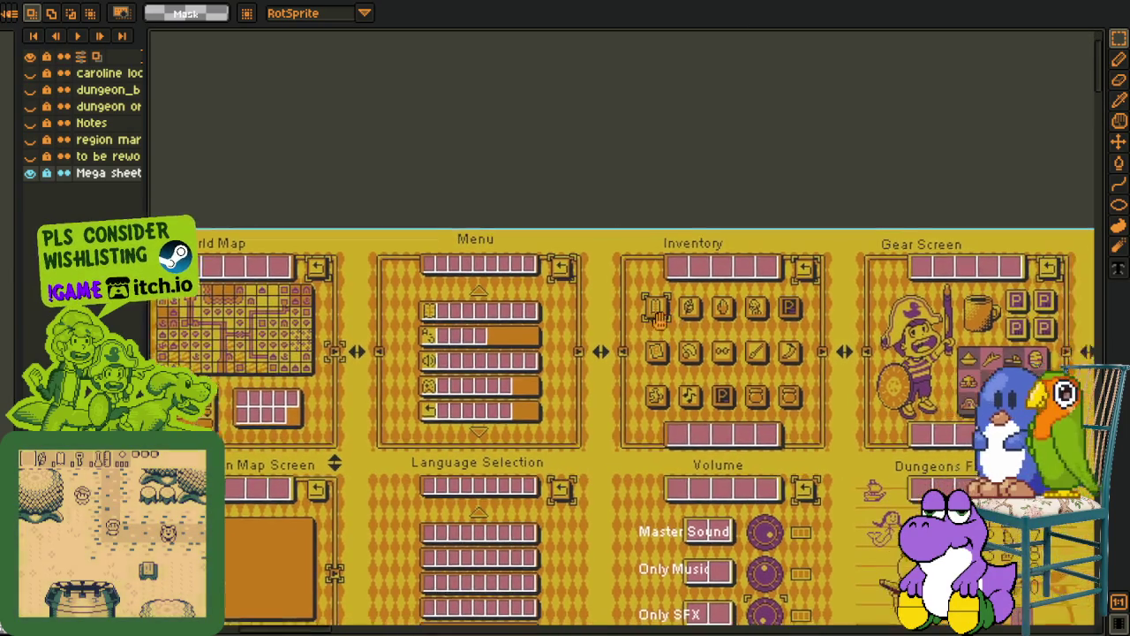
Bring the Gear Screen into view and outline the World Map panel with a selection
left_click_drag(614, 356, 519, 344)
left_click_drag(551, 220, 809, 436)
left_click_drag(618, 353, 820, 353)
mouse_move(490, 224)
left_mouse_down()
mouse_move(243, 435)
mouse_move(227, 462)
left_mouse_up()
scroll(395, 494, "up", 1)
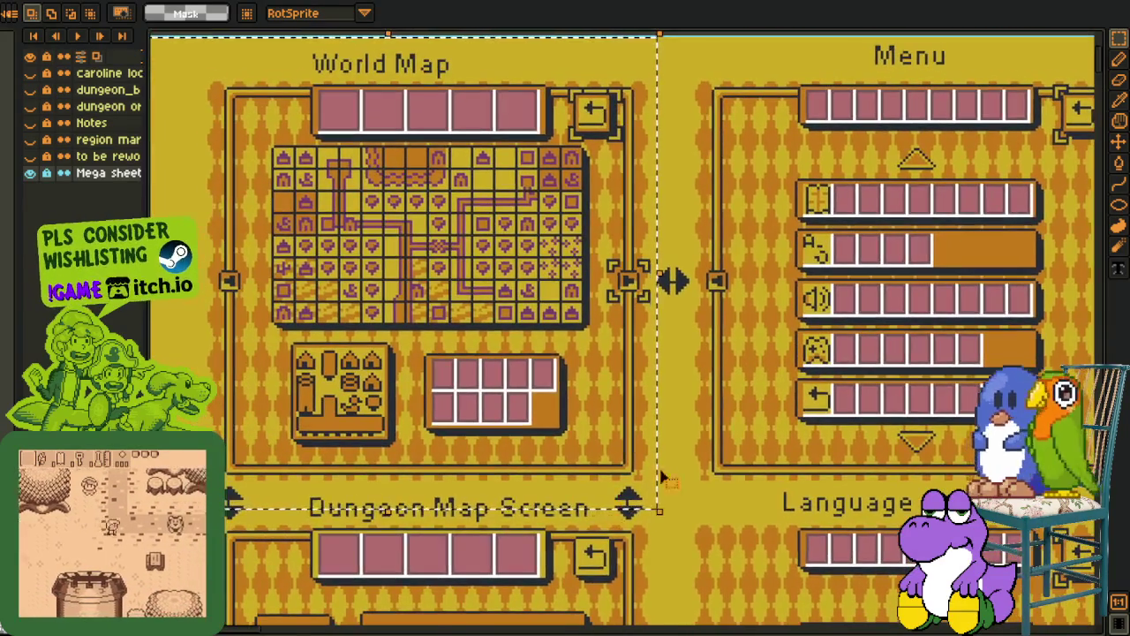
scroll(668, 473, "down", 1)
mouse_move(773, 443)
left_mouse_down()
mouse_move(403, 452)
mouse_move(673, 444)
mouse_move(623, 444)
left_mouse_up()
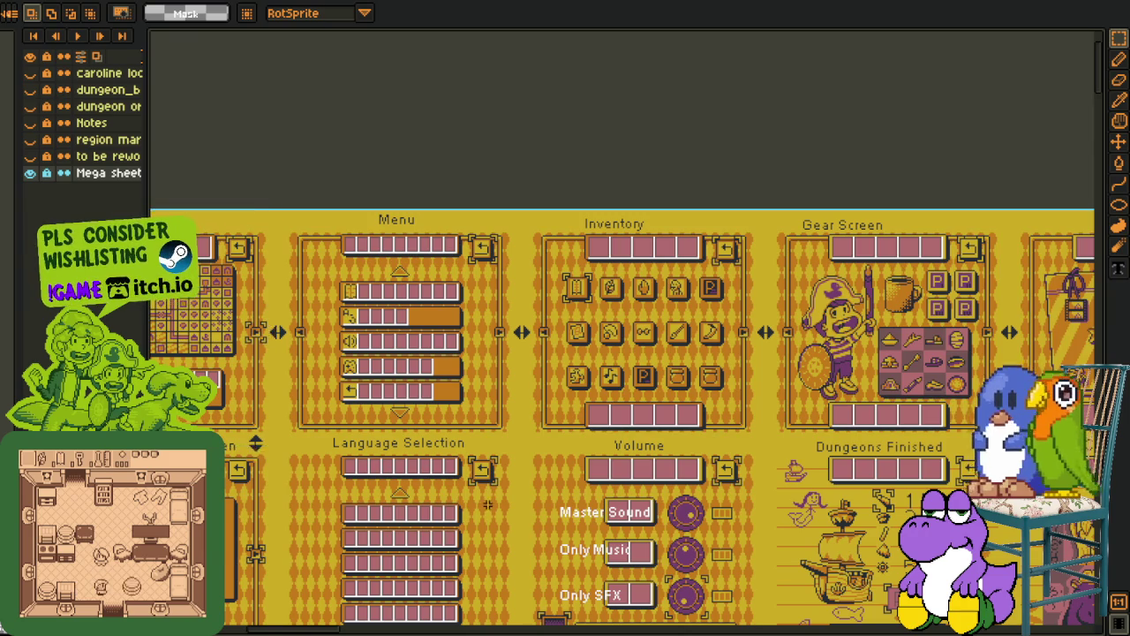
Pan across the Diary, enemy glossary, Menu and Dungeon Map Screen panels, then go to the DOOR sprite
scroll(487, 504, "down", 2)
scroll(556, 596, "up", 2)
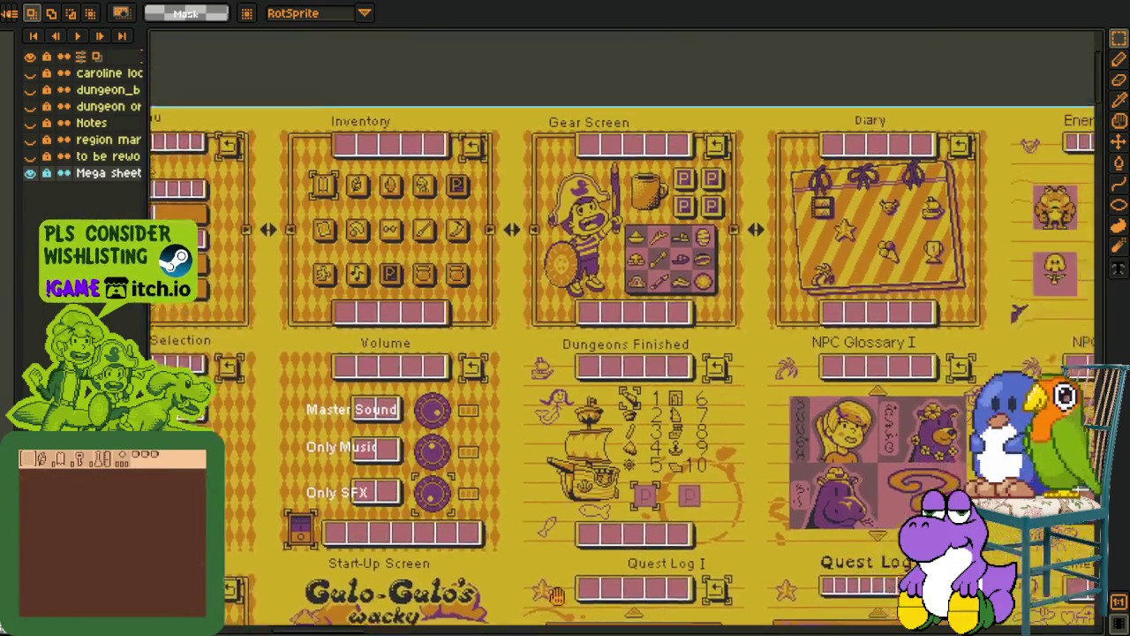
left_click_drag(556, 595, 503, 634)
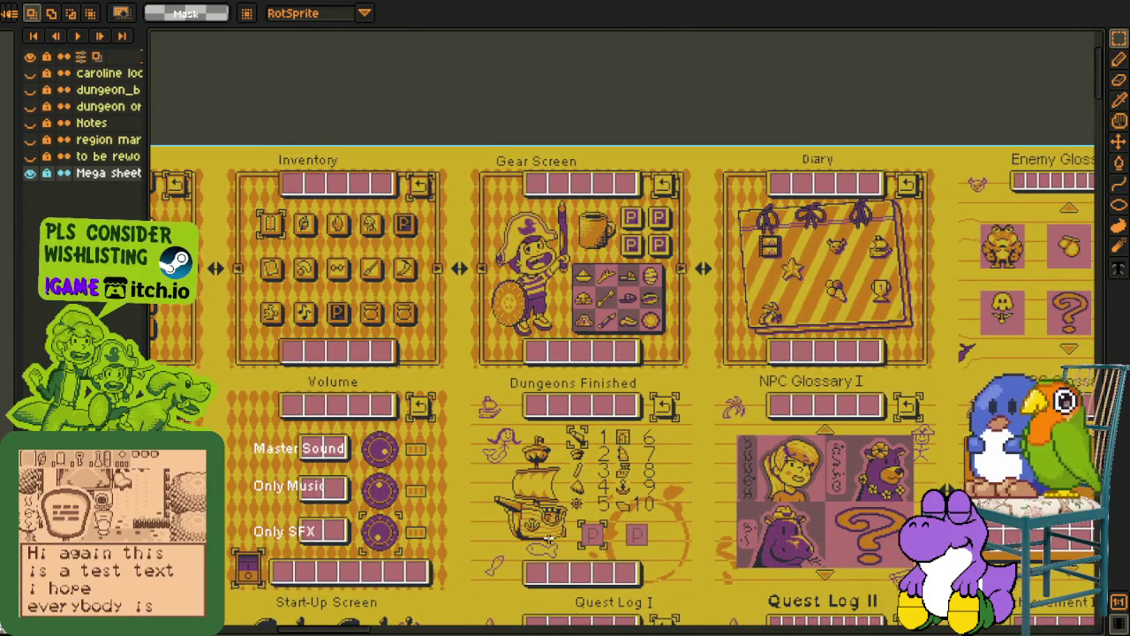
left_click_drag(535, 457, 684, 458)
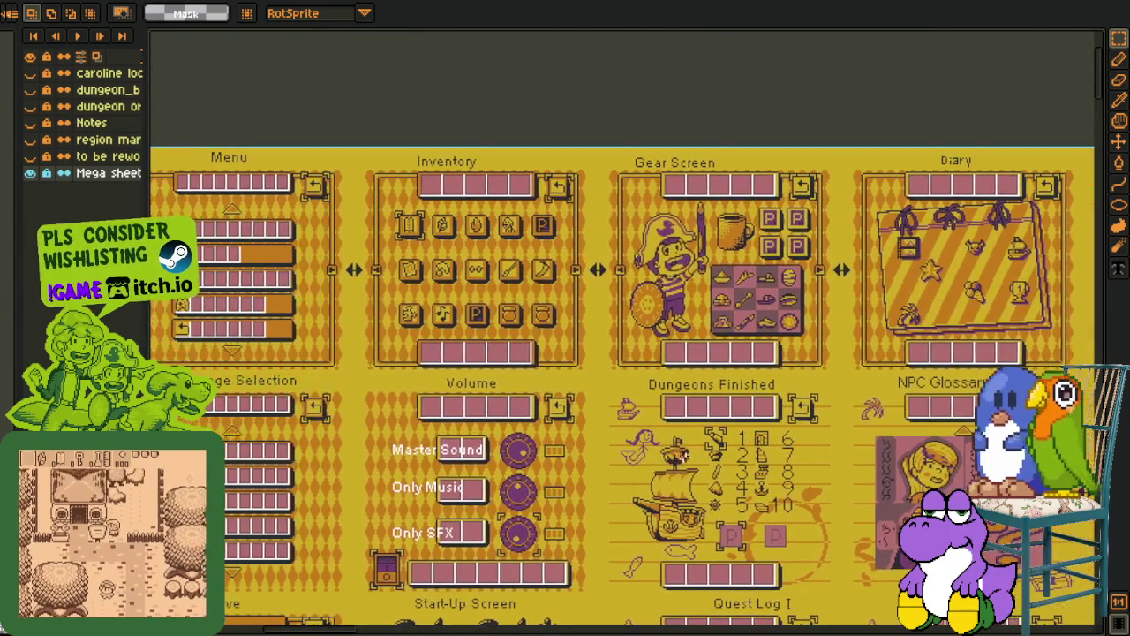
left_click_drag(433, 433, 680, 461)
left_click_drag(439, 433, 536, 457)
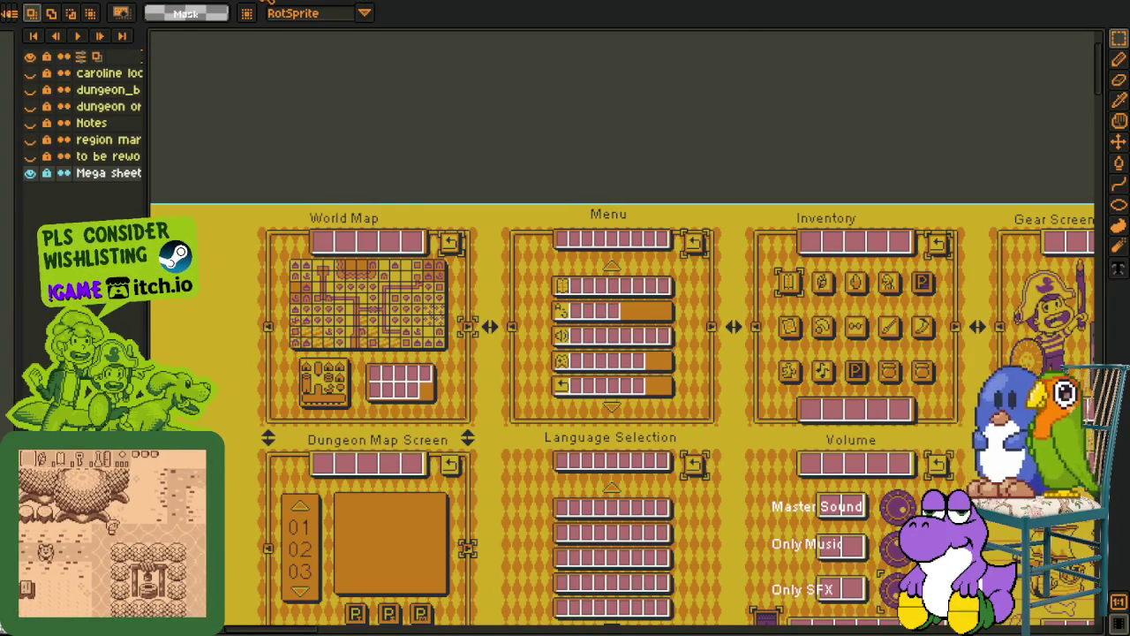
key("ctrl+Tab")
Marquee the DOOR header and upper controller area, then clear the selection
scroll(449, 300, "up", 2)
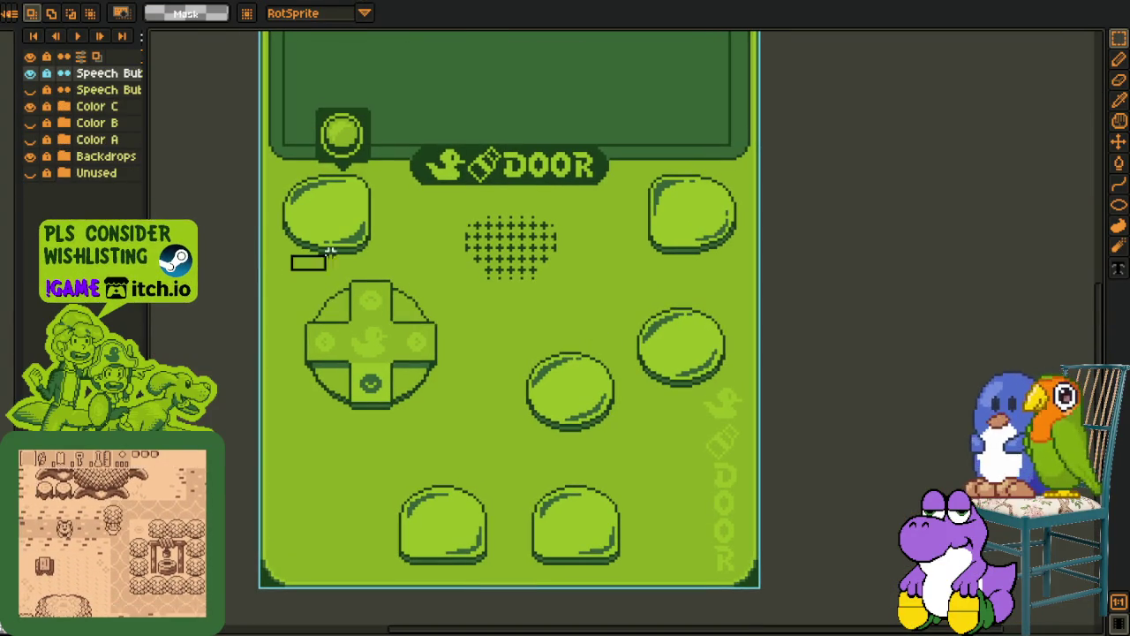
left_click_drag(328, 253, 748, 152)
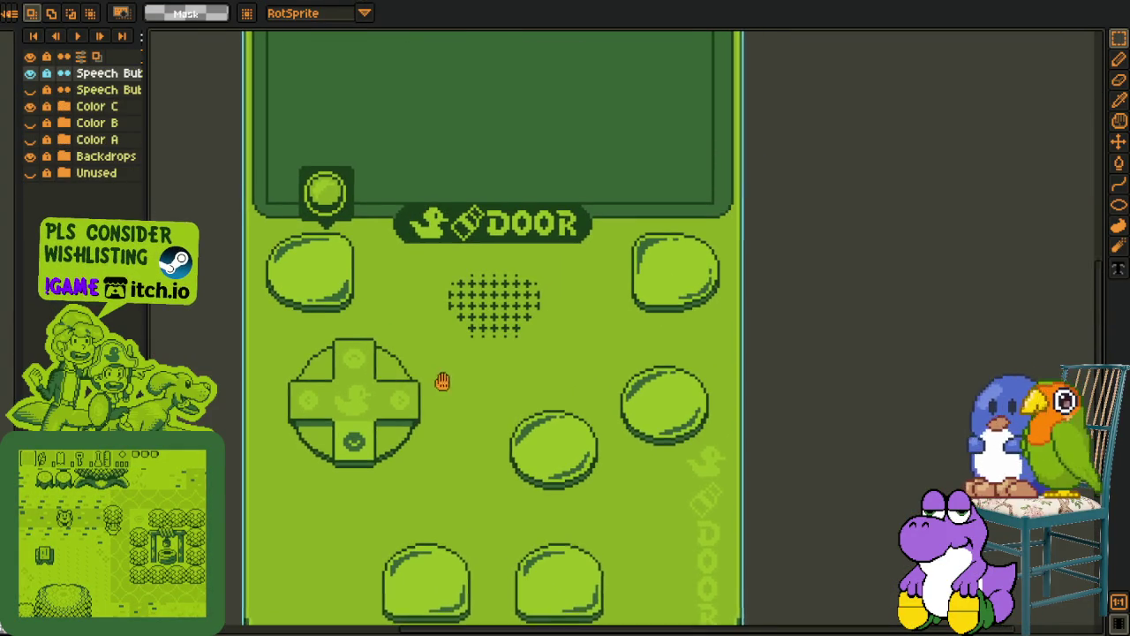
left_click_drag(253, 353, 807, 180)
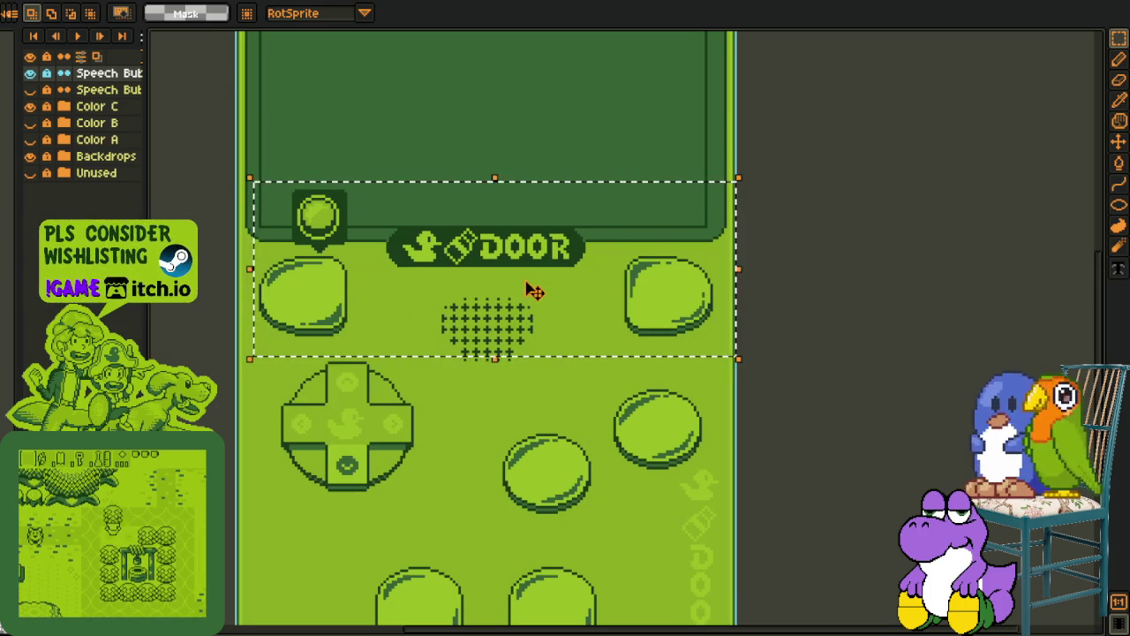
left_click(488, 438)
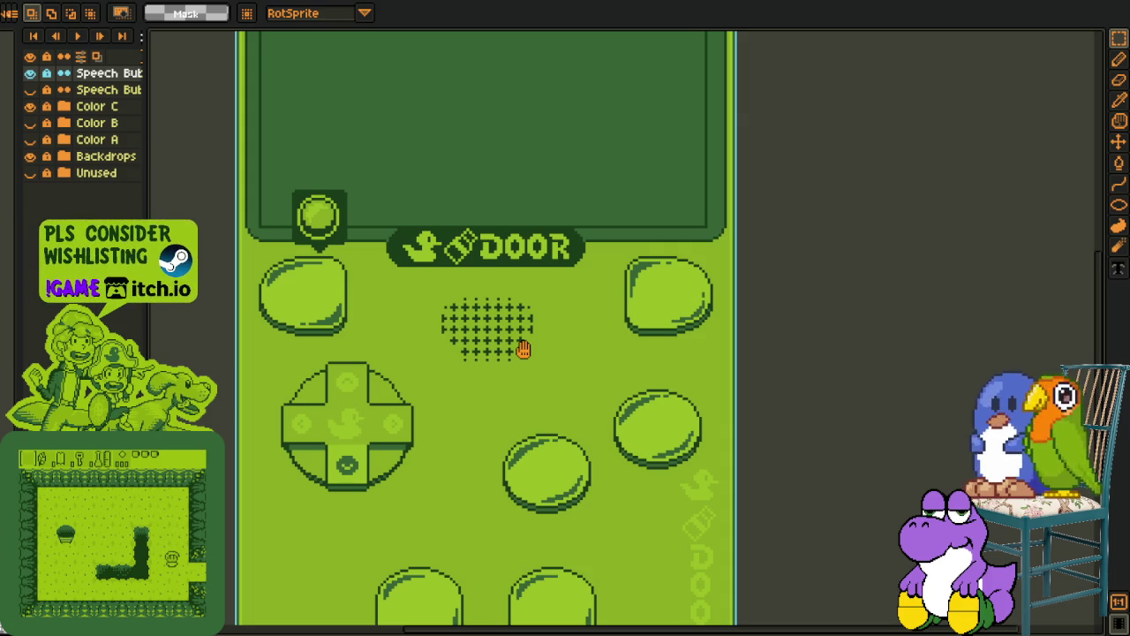
Marquee the bottom-right and top-left controller buttons, then return to the UI mega sheet
left_click_drag(524, 350, 587, 347)
scroll(594, 339, "down", 2)
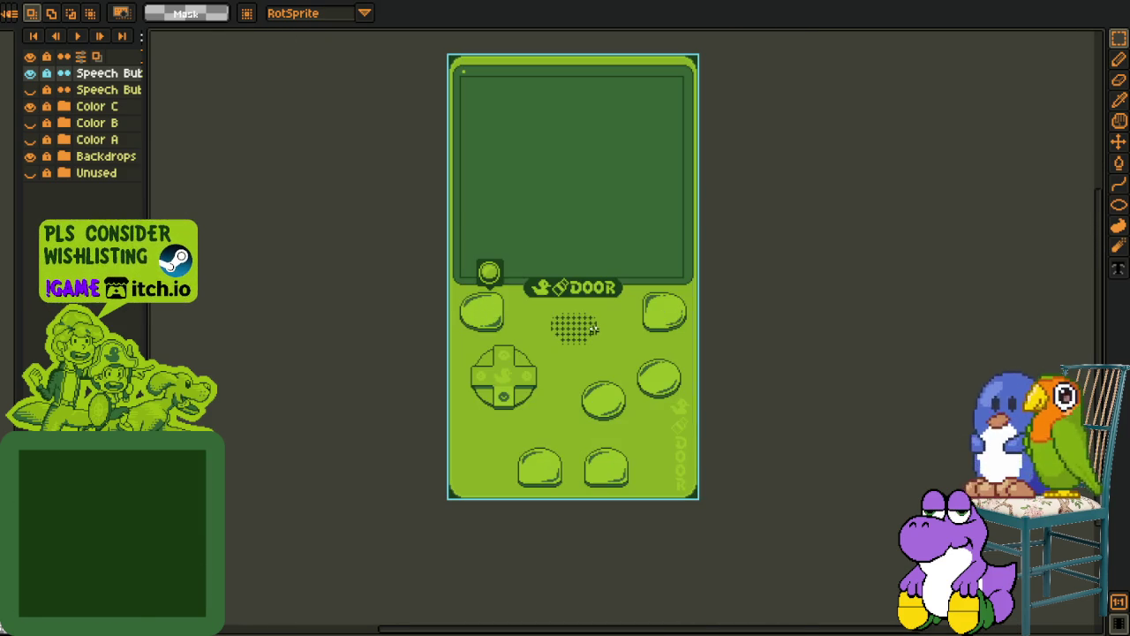
scroll(633, 461, "up", 2)
left_click_drag(517, 392, 661, 522)
left_click_drag(555, 361, 619, 485)
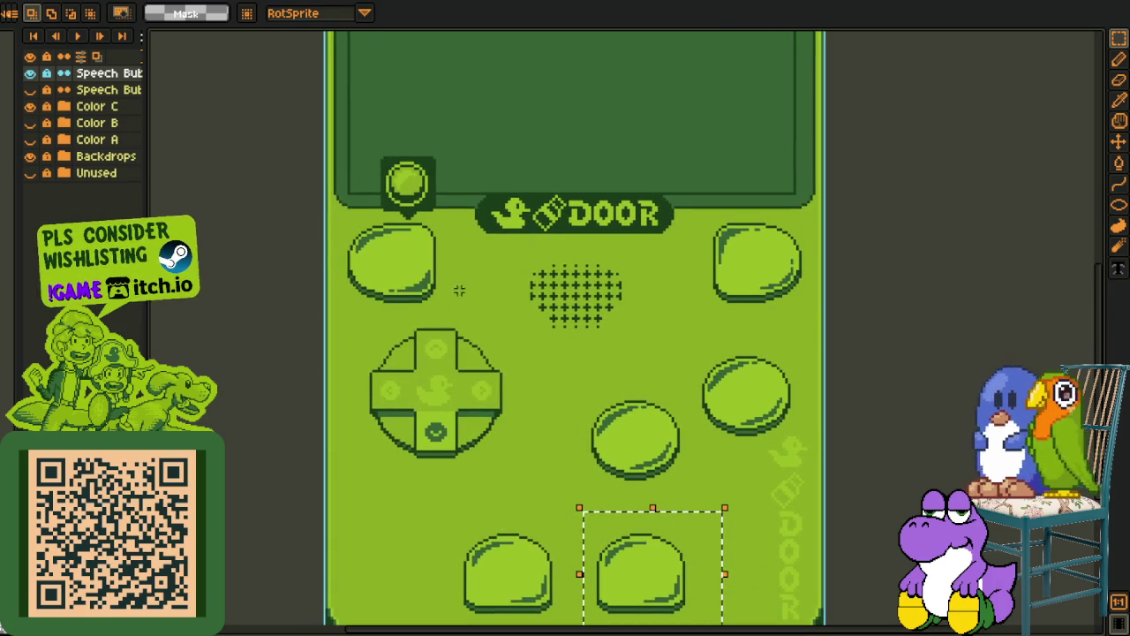
left_click_drag(344, 209, 461, 289)
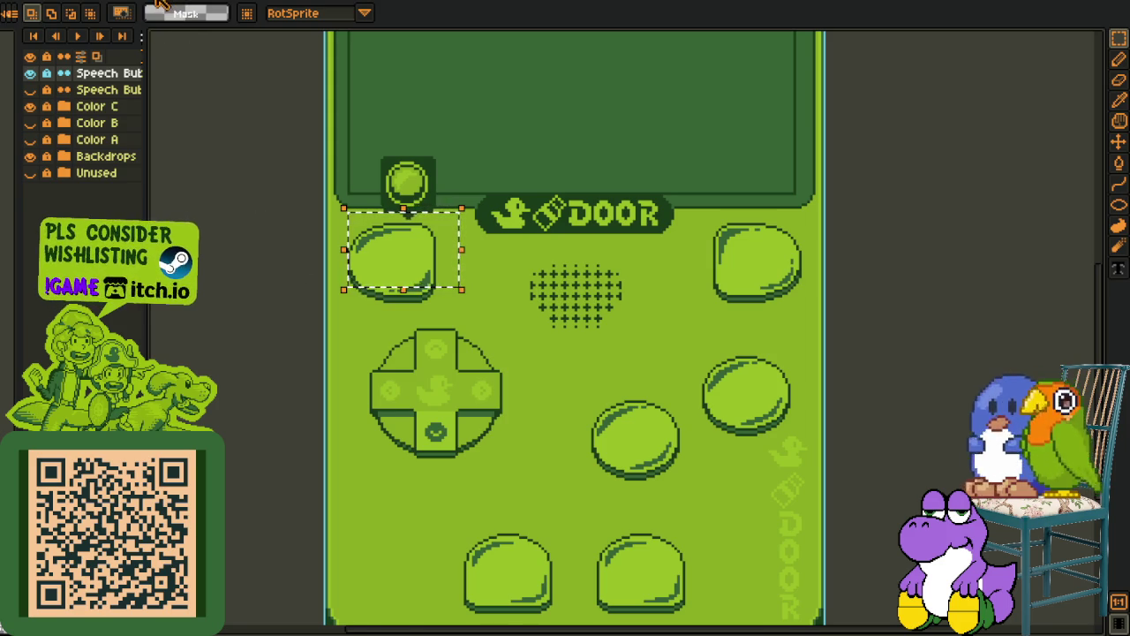
key("ctrl+Tab")
Show the map annotation layers and pan over the STRONG ENEMY ZONE and upper yellow areas
scroll(524, 217, "down", 3)
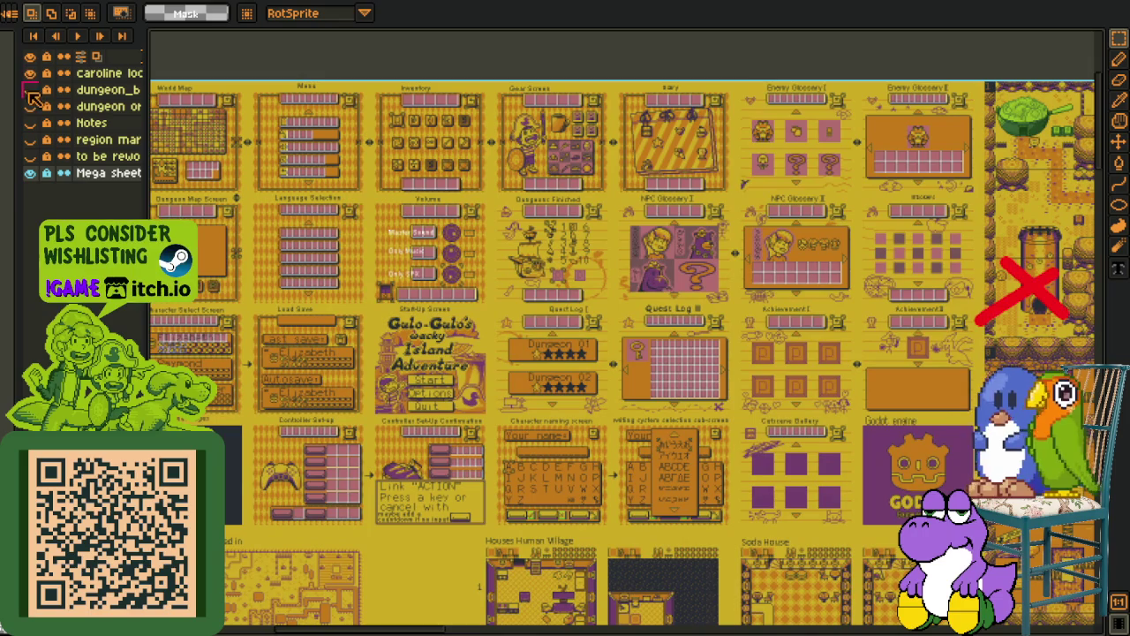
left_click_drag(29, 89, 29, 123)
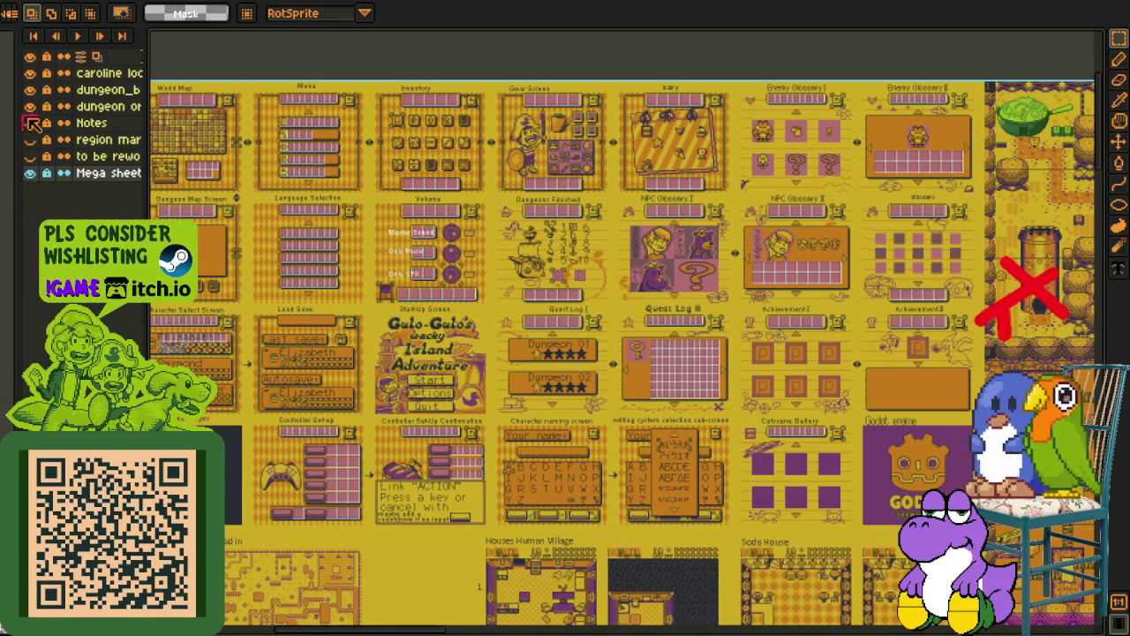
scroll(720, 290, "up", 3)
left_click_drag(721, 289, 470, 258)
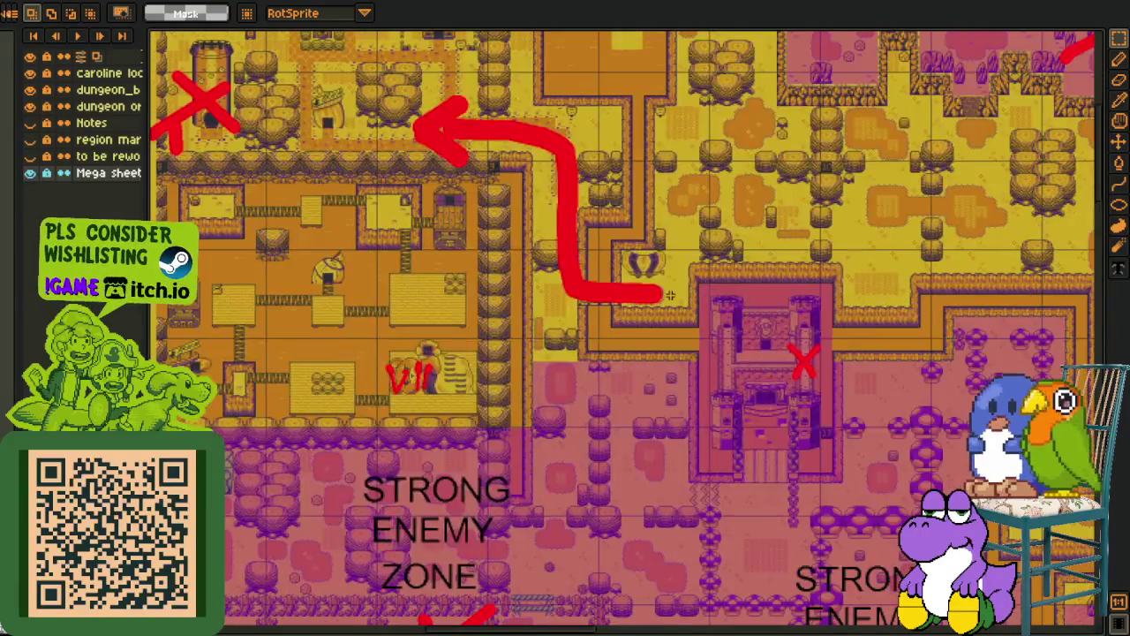
scroll(470, 258, "right", 5)
scroll(512, 278, "right", 3)
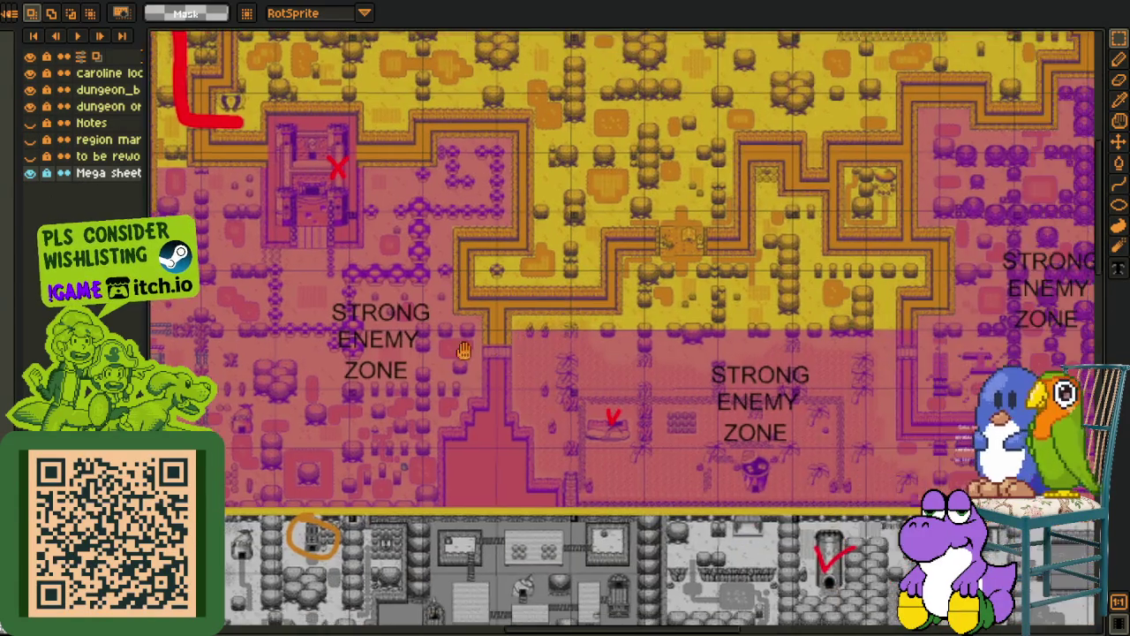
scroll(565, 300, "right", 5)
scroll(618, 326, "right", 2)
mouse_move(633, 332)
left_mouse_down()
mouse_move(452, 399)
mouse_move(403, 488)
mouse_move(473, 618)
mouse_move(553, 532)
left_mouse_up()
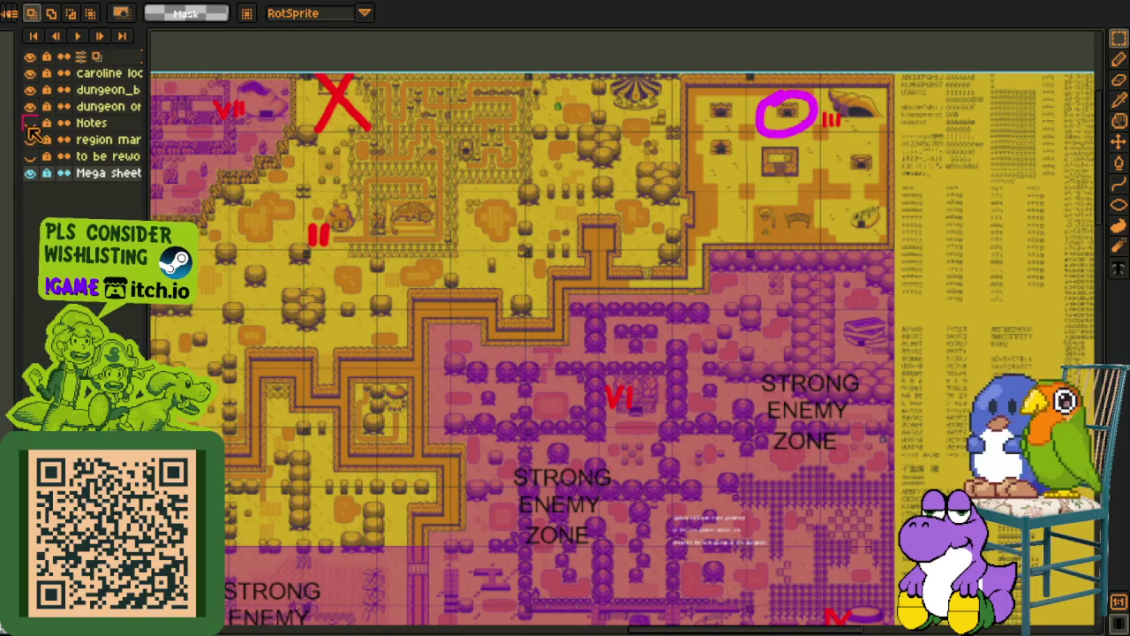
Show the Notes, region numeral and rework layers, then inspect the Mini Map note and map's top edge
left_click(30, 124)
left_click_drag(353, 371, 634, 244)
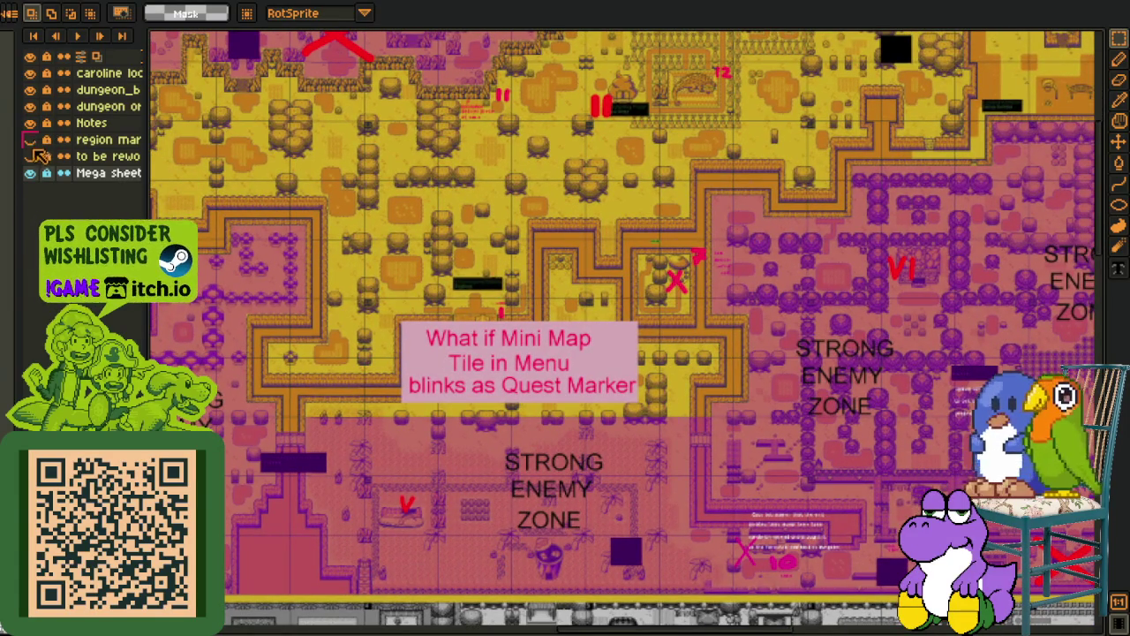
left_click(30, 139)
left_click(30, 155)
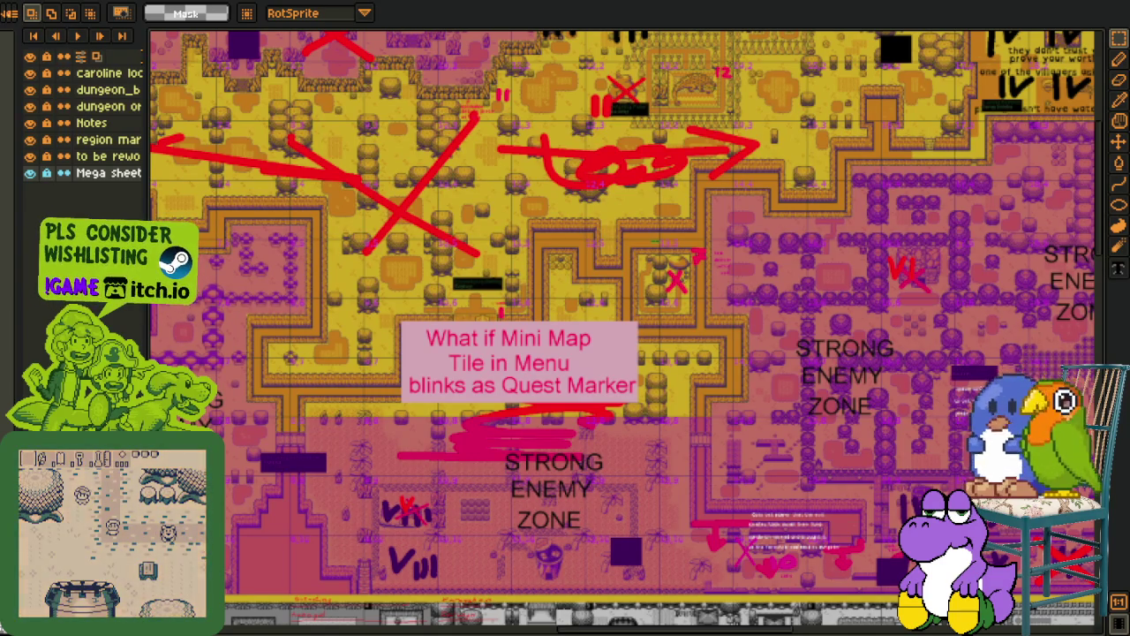
left_click_drag(482, 438, 446, 478)
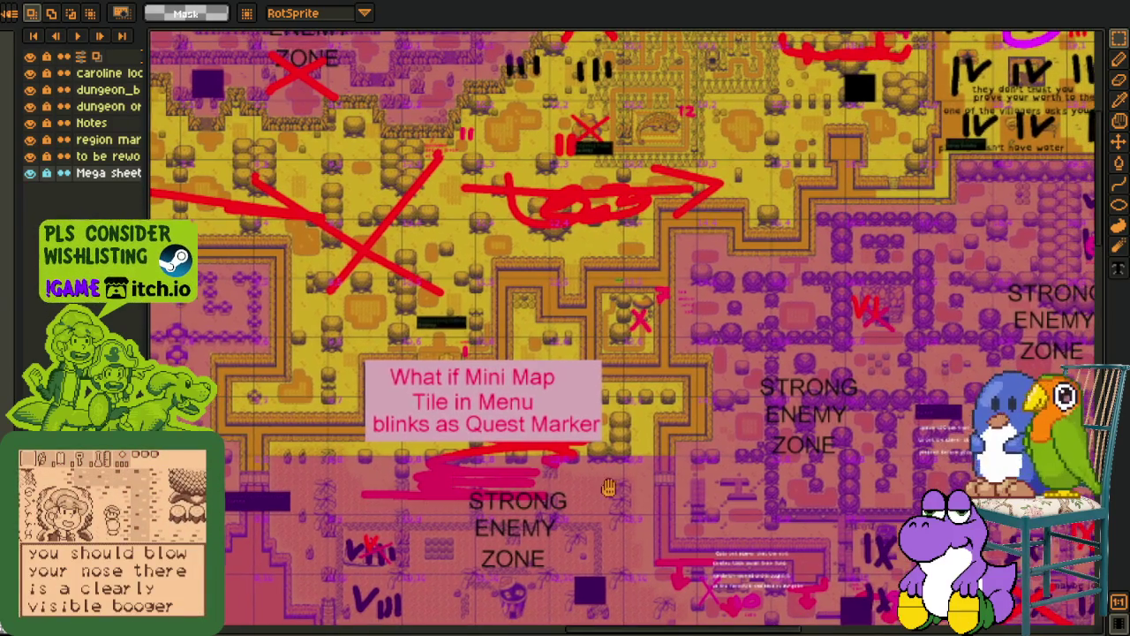
left_click_drag(309, 380, 485, 379)
mouse_move(406, 272)
left_mouse_down()
mouse_move(485, 378)
mouse_move(606, 436)
mouse_move(868, 435)
left_mouse_up()
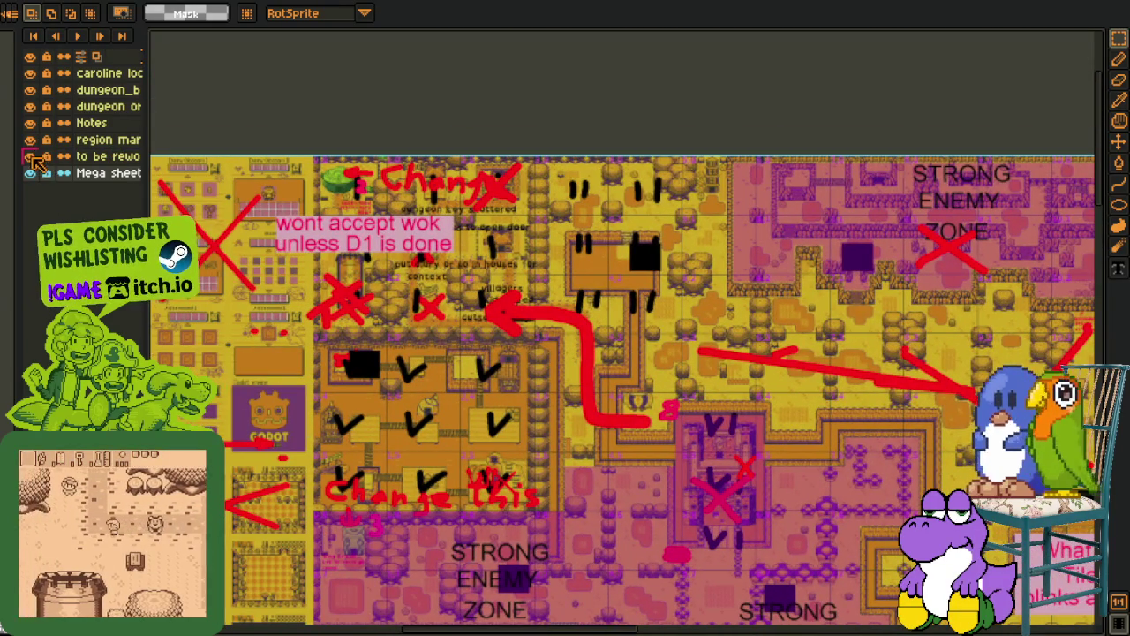
Hide the rework, notes, pink enemy-zone and red X marker layers again
left_click(30, 156)
left_click(30, 139)
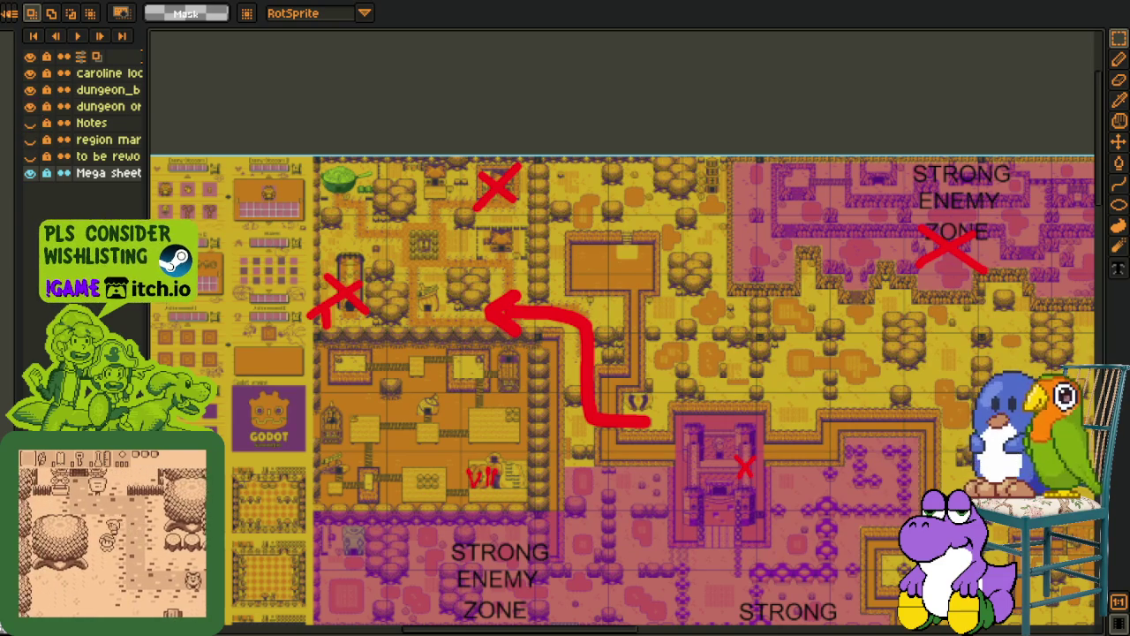
mouse_move(331, 361)
left_mouse_down()
mouse_move(510, 376)
mouse_move(659, 420)
left_mouse_up()
left_click(30, 106)
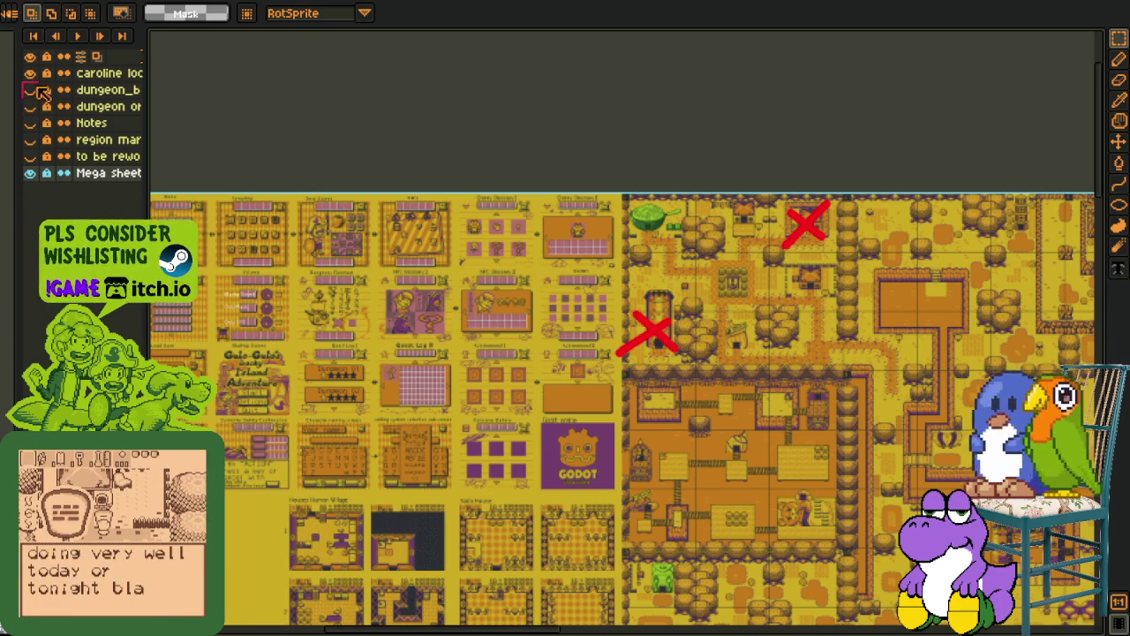
left_click(31, 75)
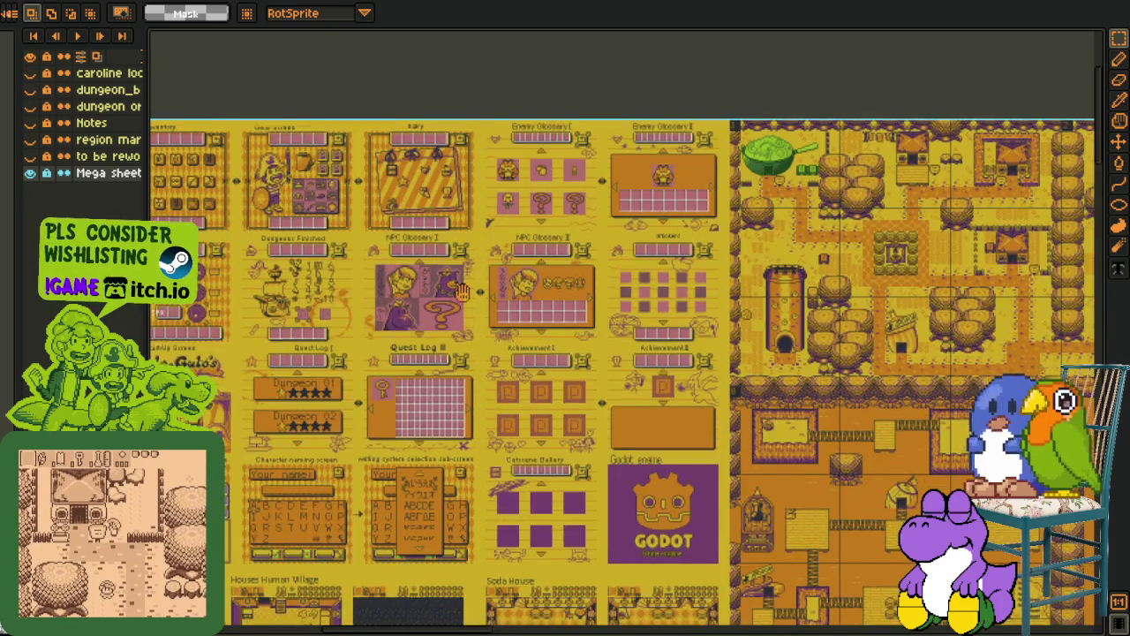
scroll(362, 260, "up", 3)
scroll(389, 318, "up", 3)
scroll(414, 377, "up", 1)
scroll(414, 378, "up", 1)
mouse_move(414, 378)
left_mouse_down()
mouse_move(354, 334)
mouse_move(258, 310)
left_mouse_up()
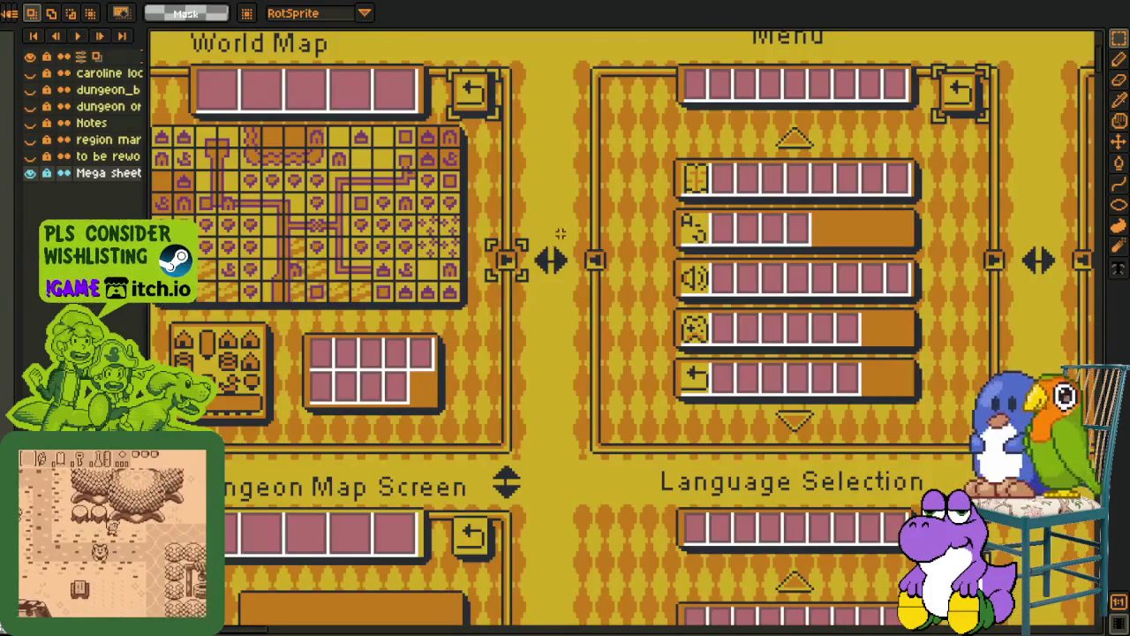
scroll(562, 282, "right", 5)
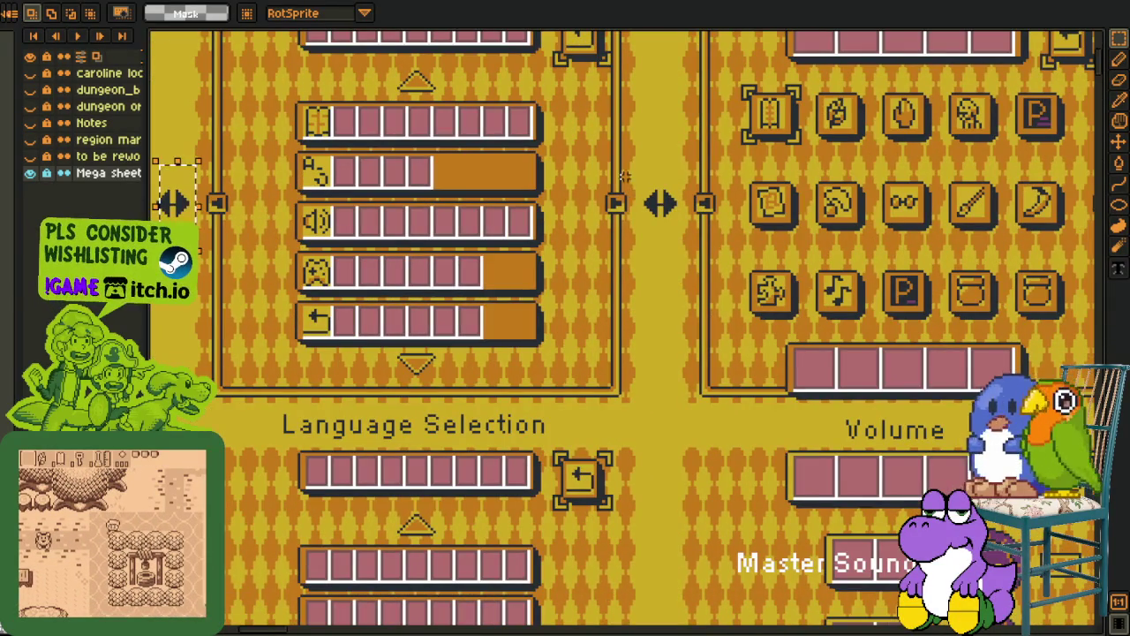
scroll(624, 177, "right", 5)
scroll(623, 177, "right", 5)
scroll(651, 256, "down", 2)
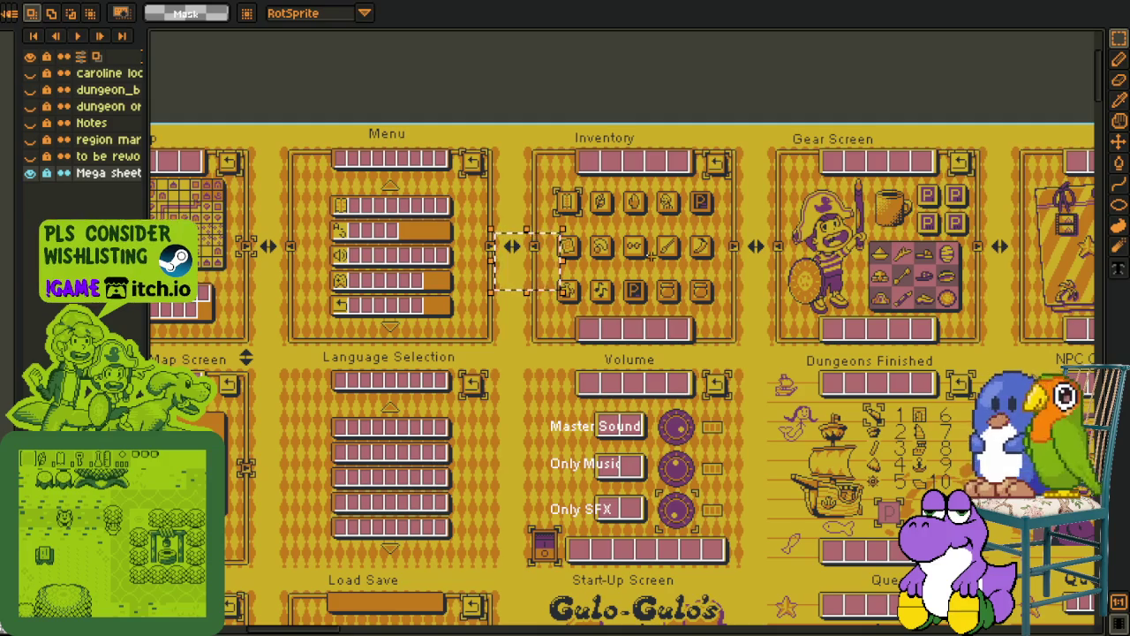
scroll(666, 251, "up", 1)
scroll(665, 252, "left", 2)
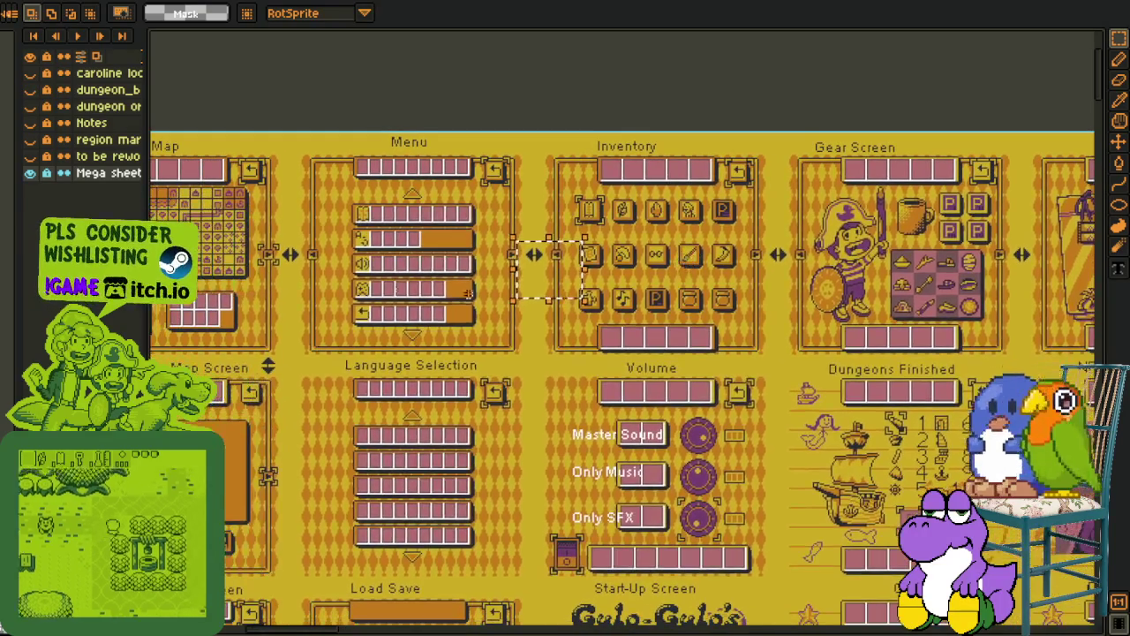
left_click_drag(378, 275, 327, 284)
scroll(337, 241, "left", 5)
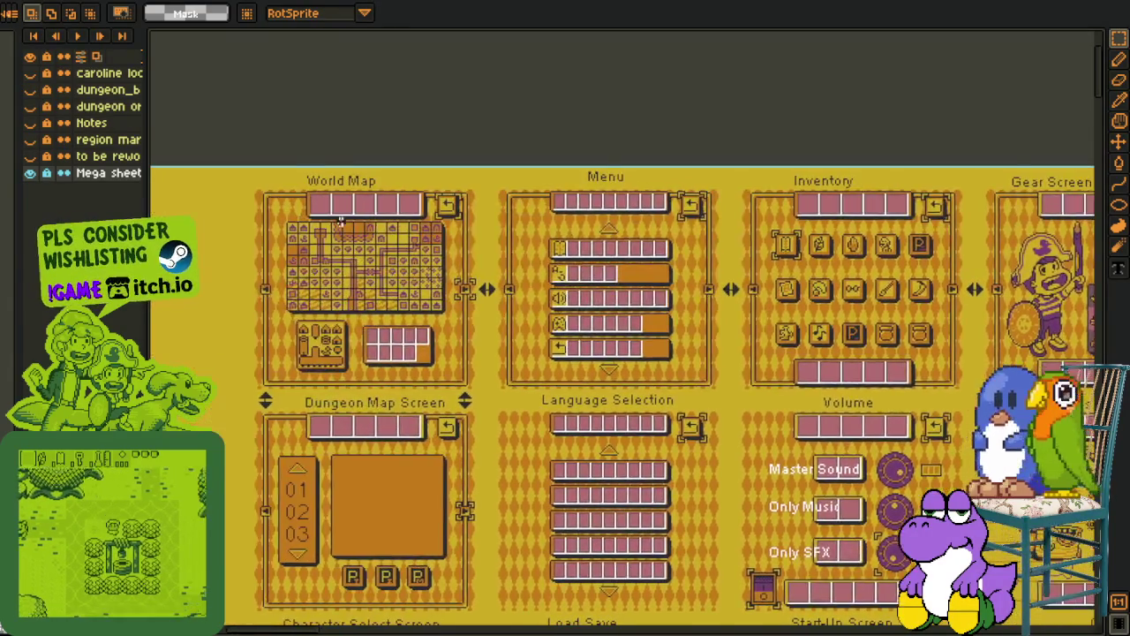
scroll(336, 231, "up", 2)
scroll(592, 342, "up", 2)
left_click_drag(533, 309, 650, 448)
scroll(504, 374, "down", 2)
scroll(546, 368, "up", 2)
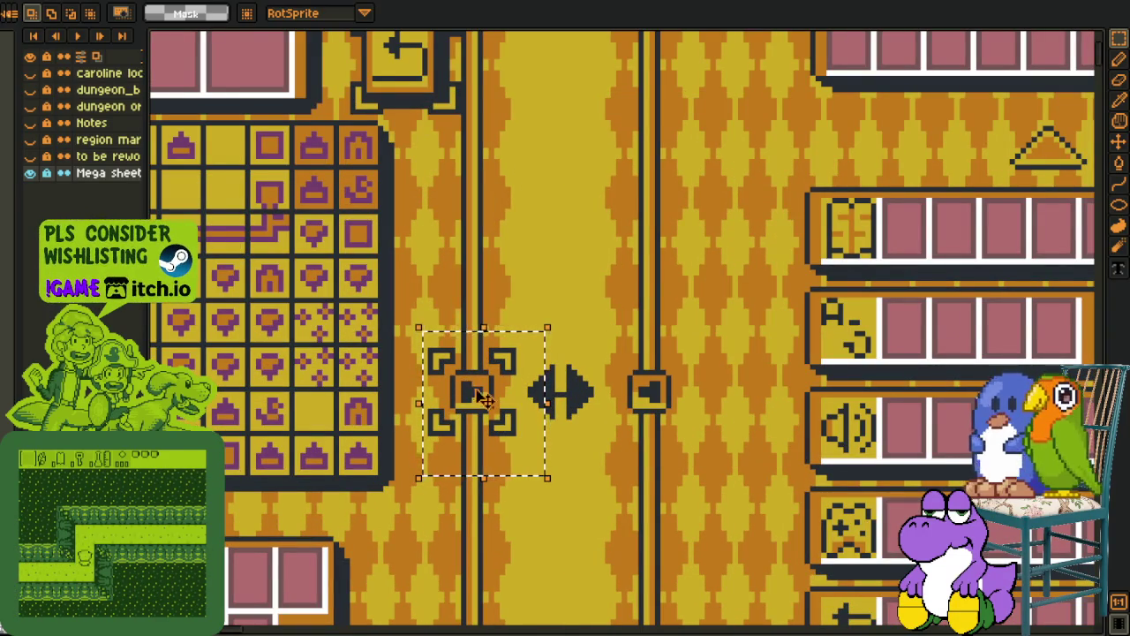
scroll(623, 422, "down", 3)
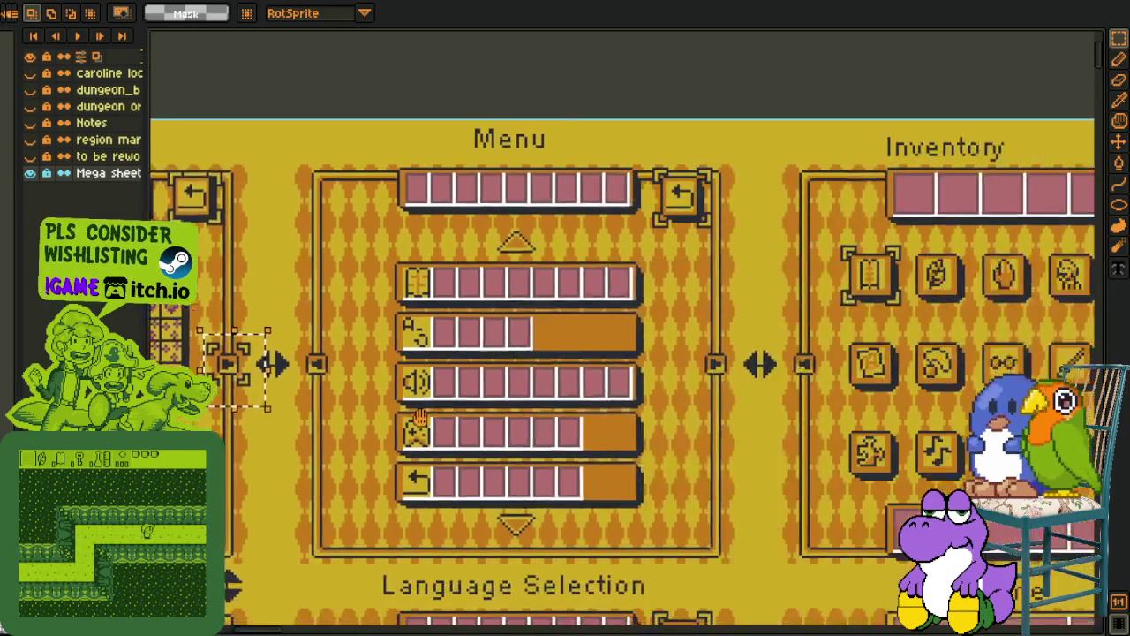
scroll(609, 392, "up", 2)
scroll(525, 371, "up", 2)
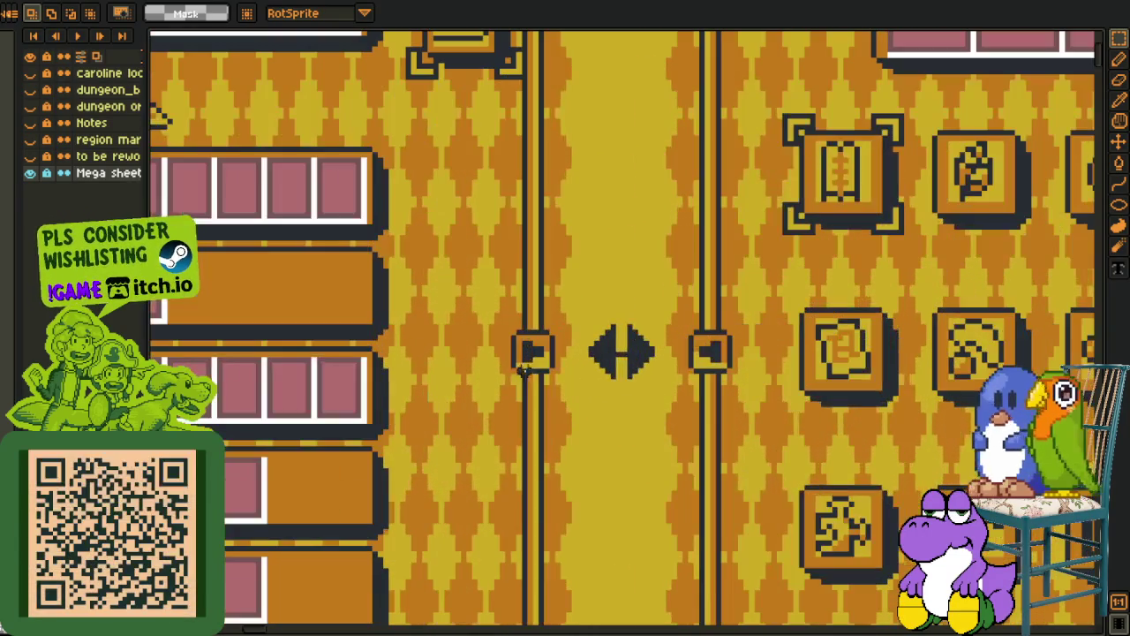
left_click_drag(491, 320, 580, 403)
scroll(618, 397, "down", 1)
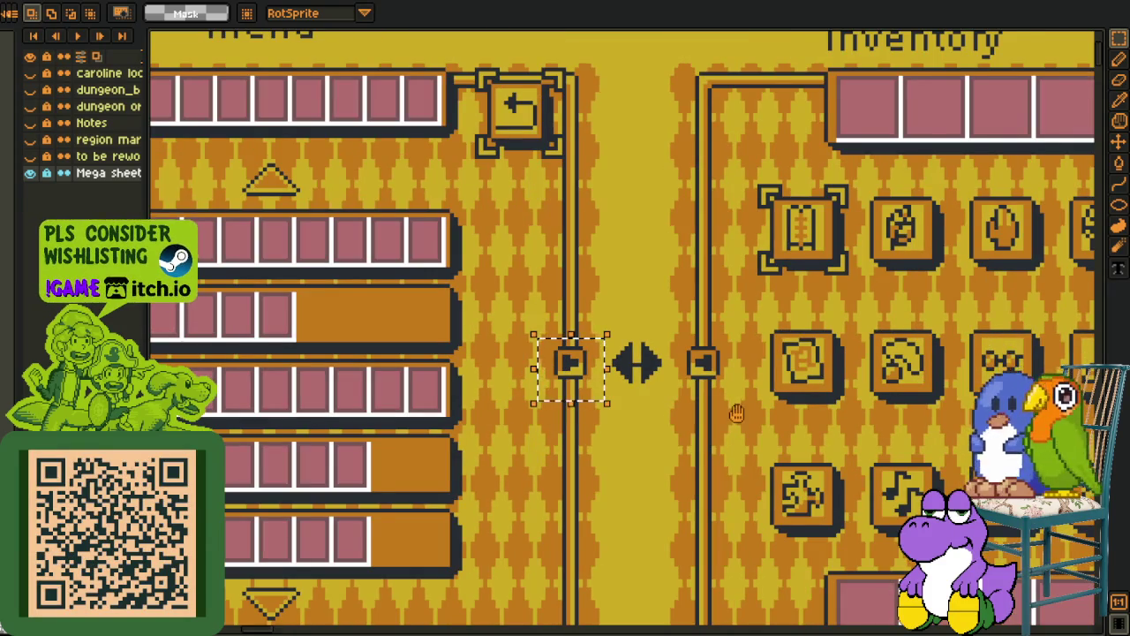
scroll(736, 413, "right", 2)
scroll(651, 397, "right", 5)
scroll(574, 391, "right", 1)
scroll(669, 420, "right", 5)
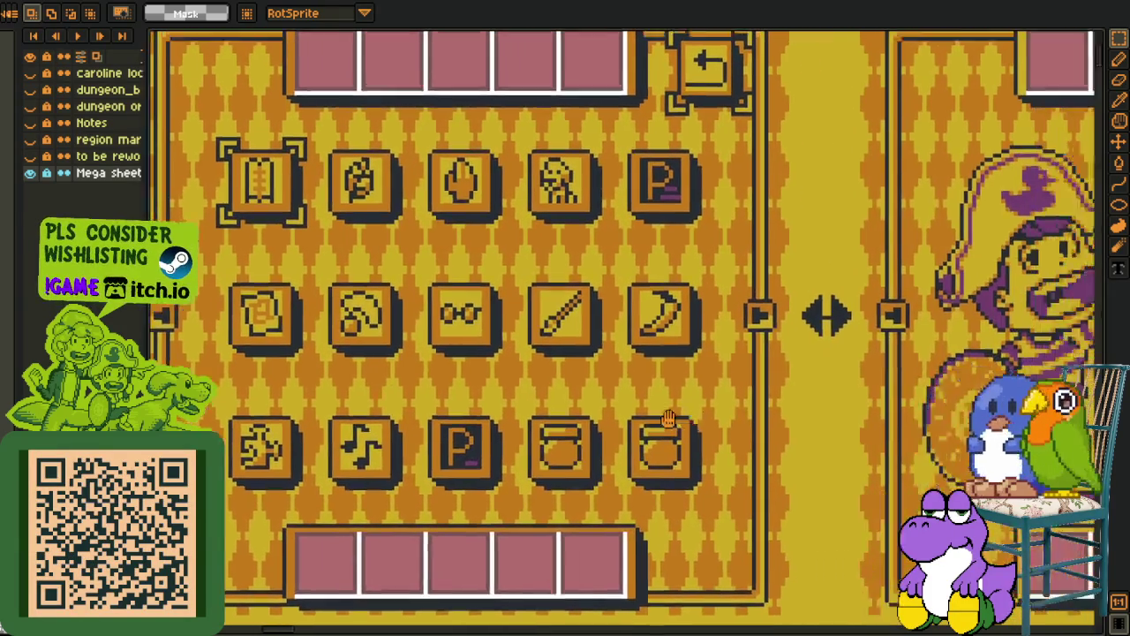
scroll(669, 419, "down", 2)
scroll(668, 420, "right", 5)
scroll(668, 420, "right", 5)
scroll(671, 494, "right", 3)
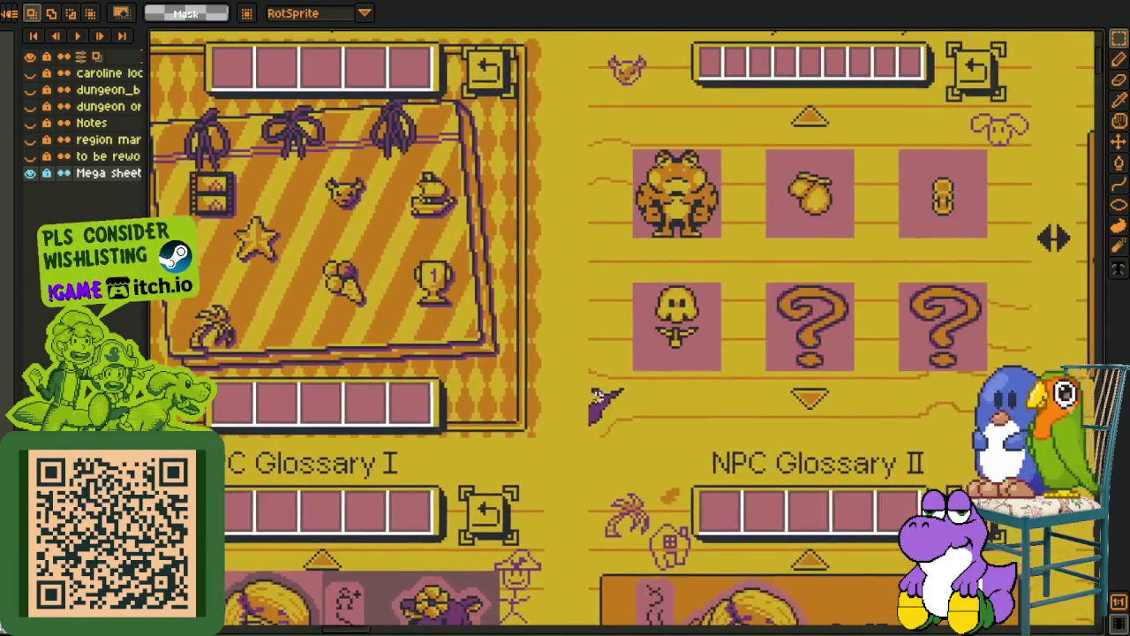
scroll(596, 397, "down", 3)
scroll(597, 397, "left", 5)
scroll(574, 415, "left", 4)
scroll(558, 430, "left", 2)
scroll(558, 430, "up", 1)
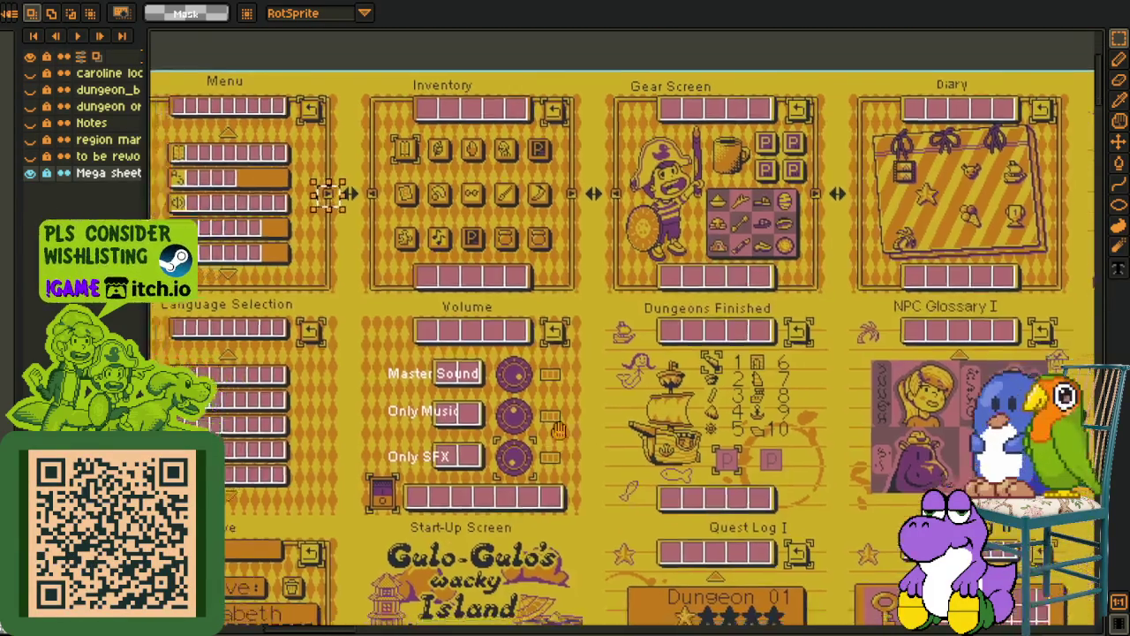
scroll(431, 365, "up", 2)
left_click_drag(263, 146, 632, 455)
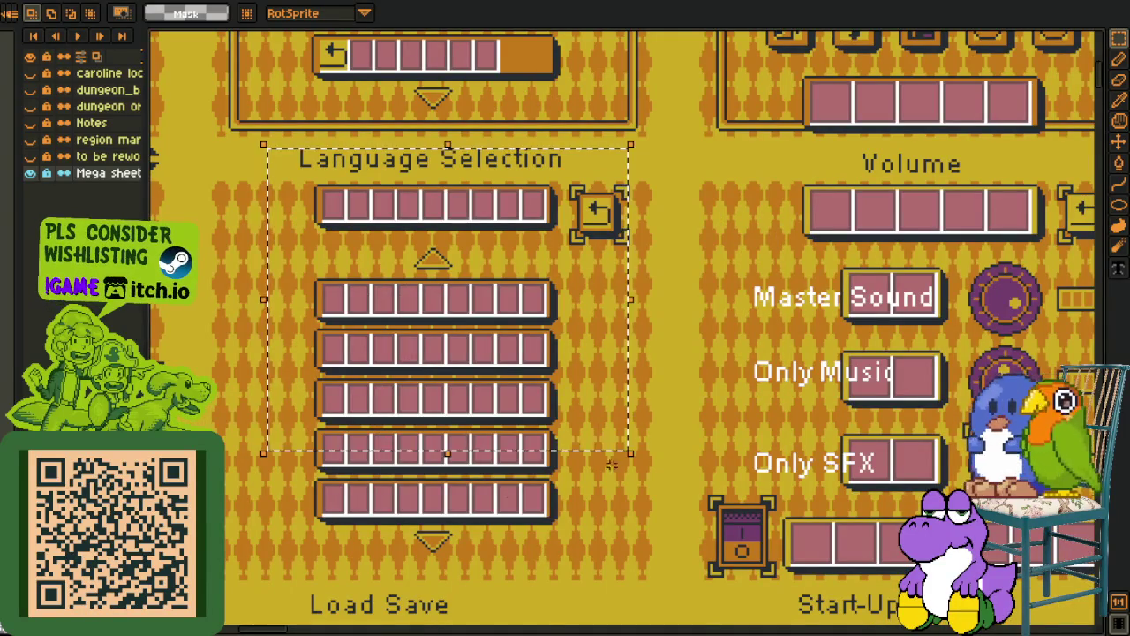
scroll(430, 417, "left", 3)
scroll(431, 416, "down", 2)
scroll(430, 416, "up", 1)
scroll(430, 416, "right", 3)
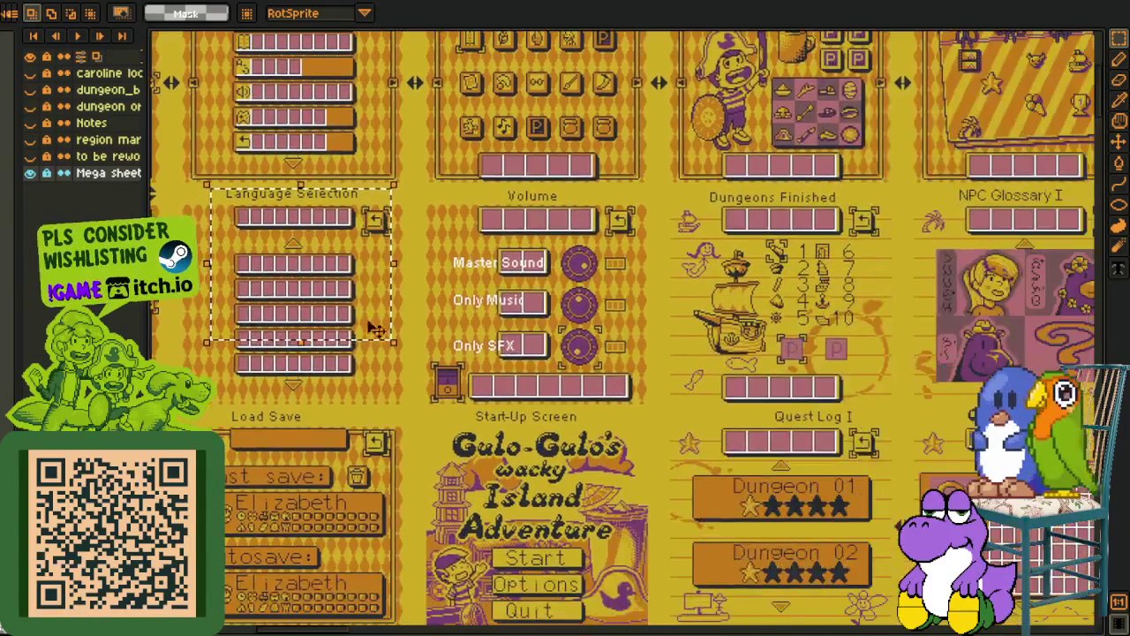
scroll(592, 262, "up", 2)
left_click_drag(278, 159, 685, 534)
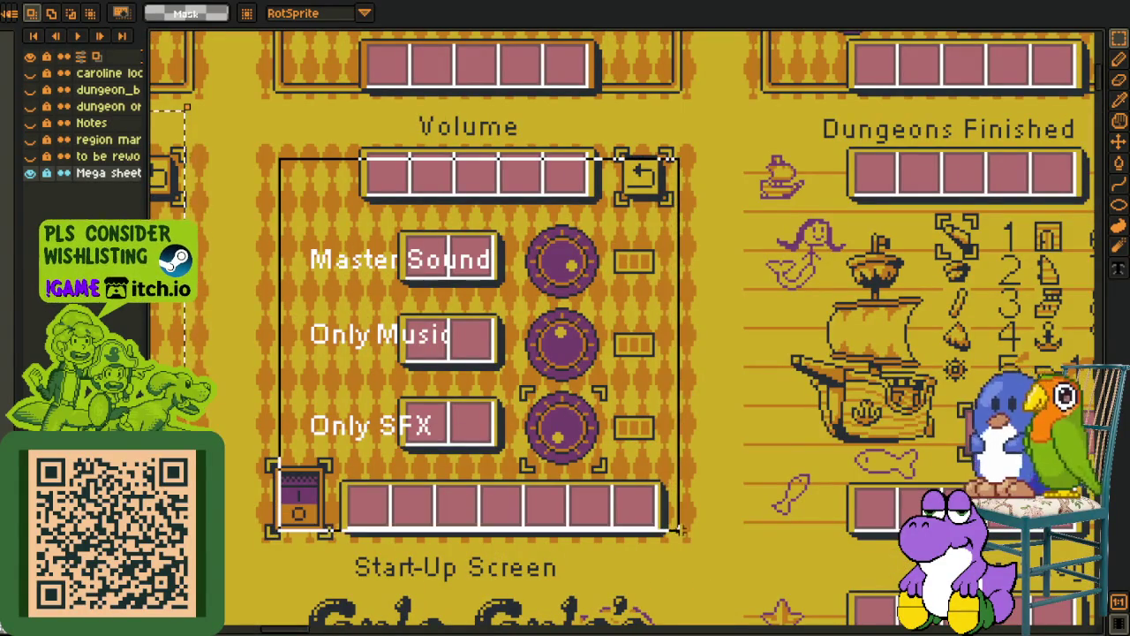
scroll(415, 320, "up", 1)
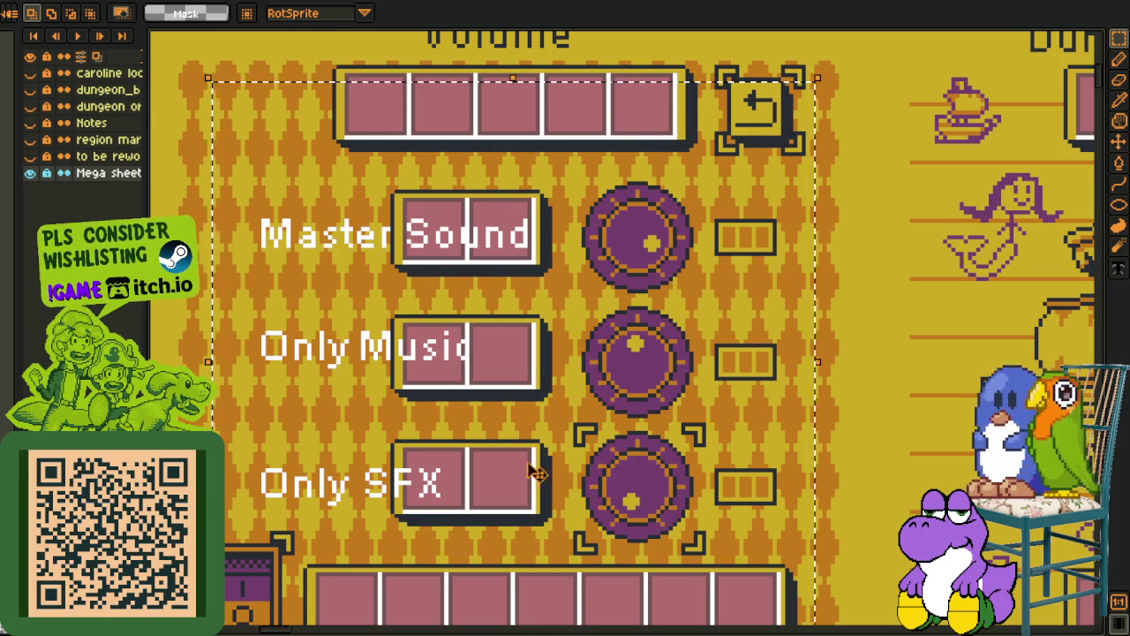
scroll(529, 466, "down", 2)
scroll(512, 432, "left", 1)
key("ctrl+d")
left_click_drag(229, 455, 821, 590)
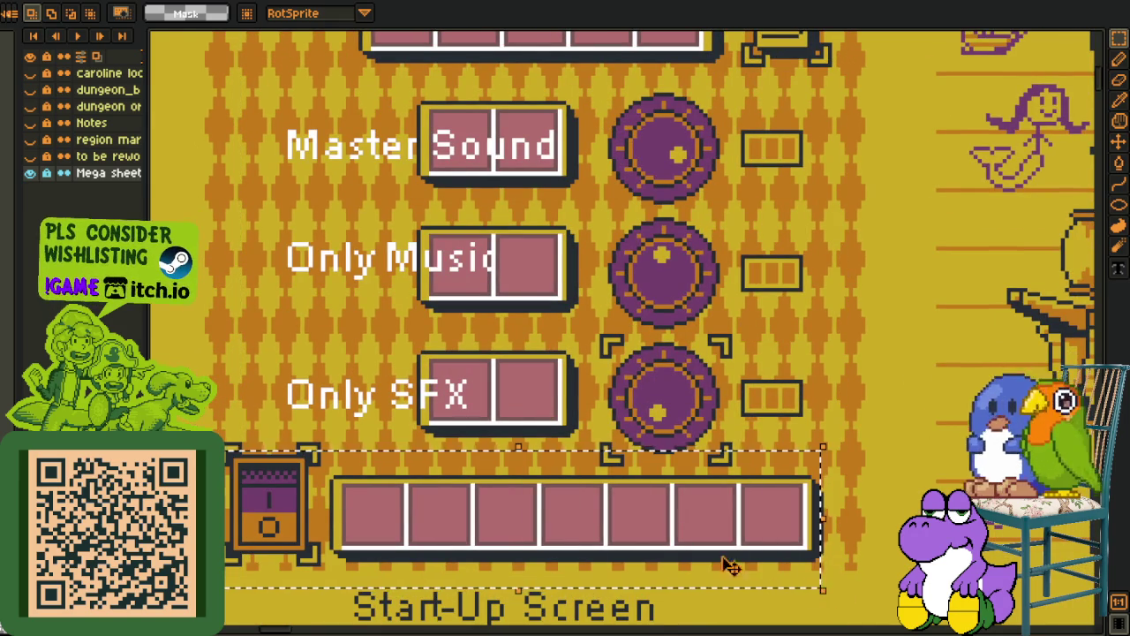
key("ctrl+d")
left_click_drag(224, 442, 856, 578)
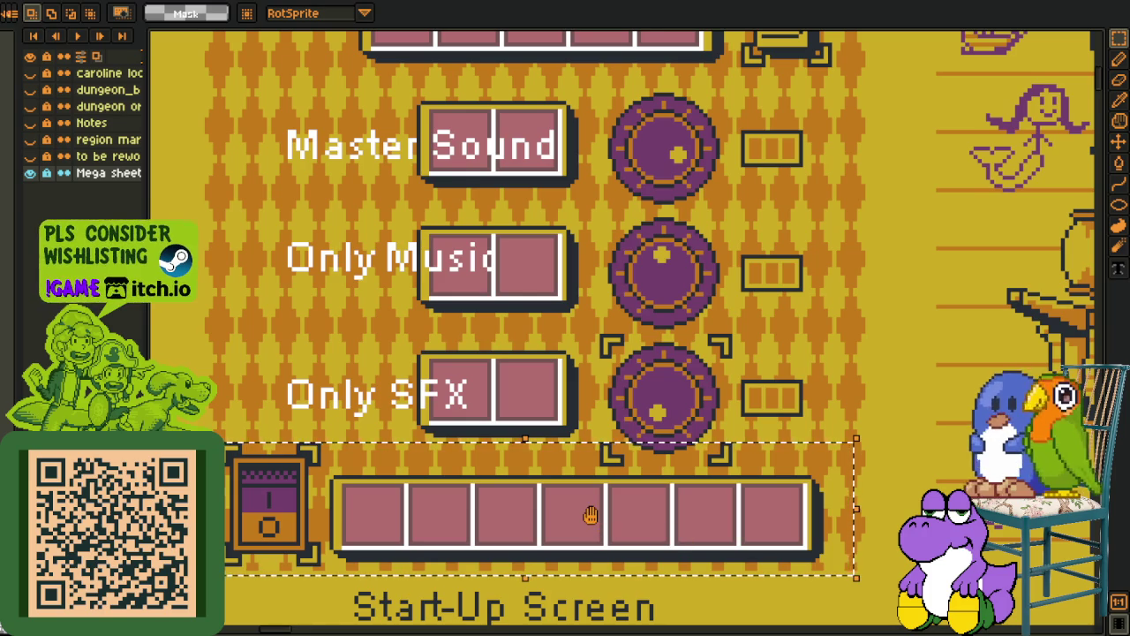
key("ctrl+d")
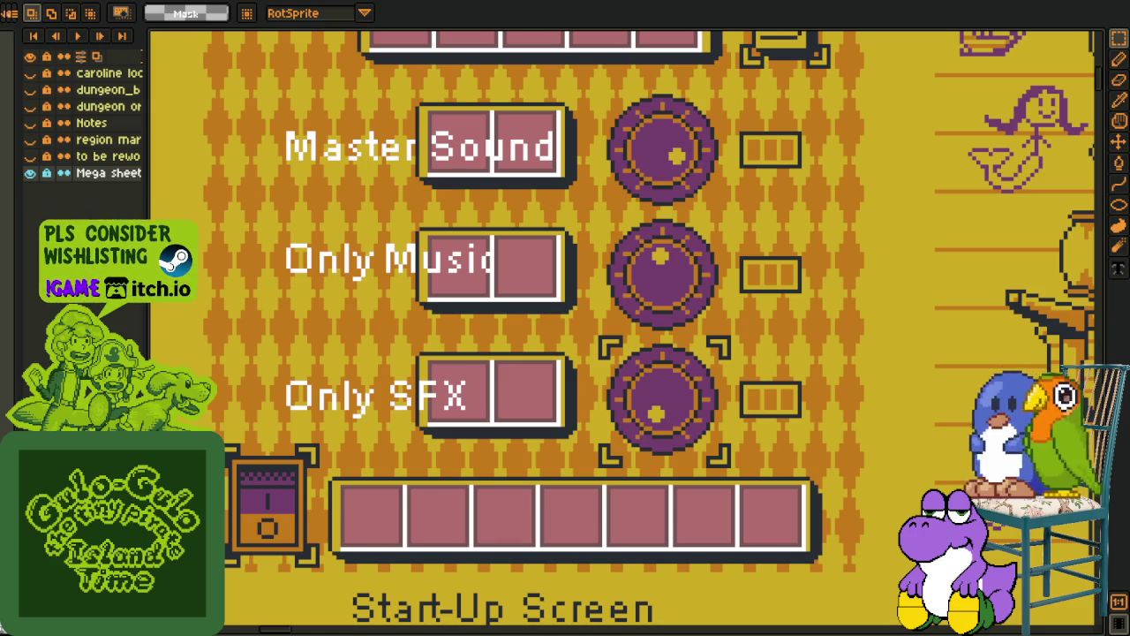
left_click_drag(226, 430, 803, 581)
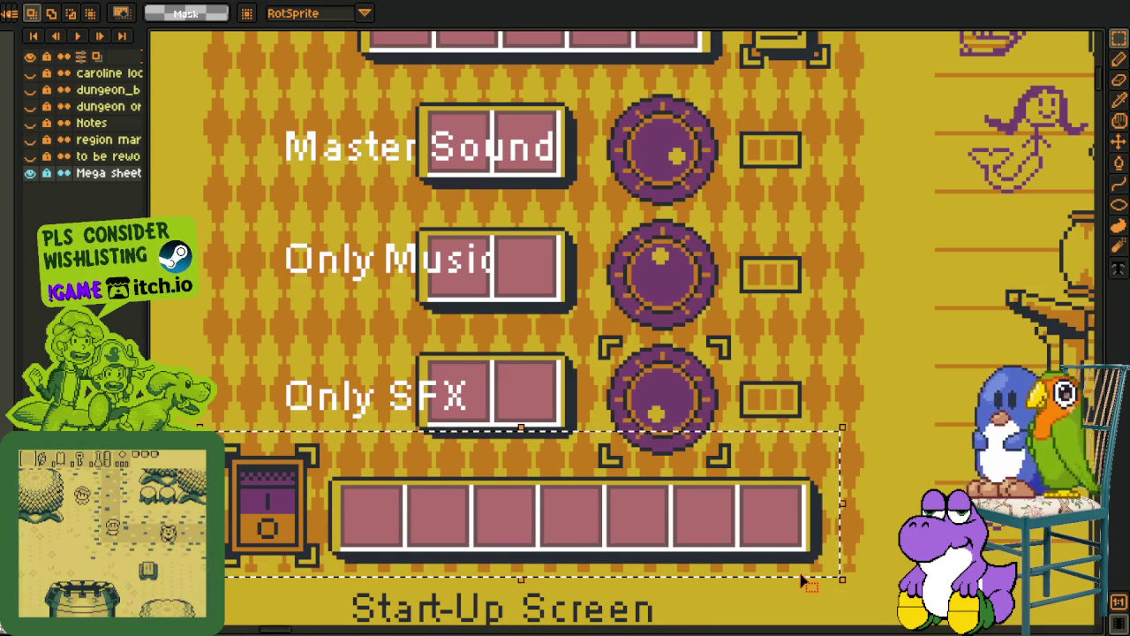
left_click(492, 430)
scroll(484, 430, "down", 3)
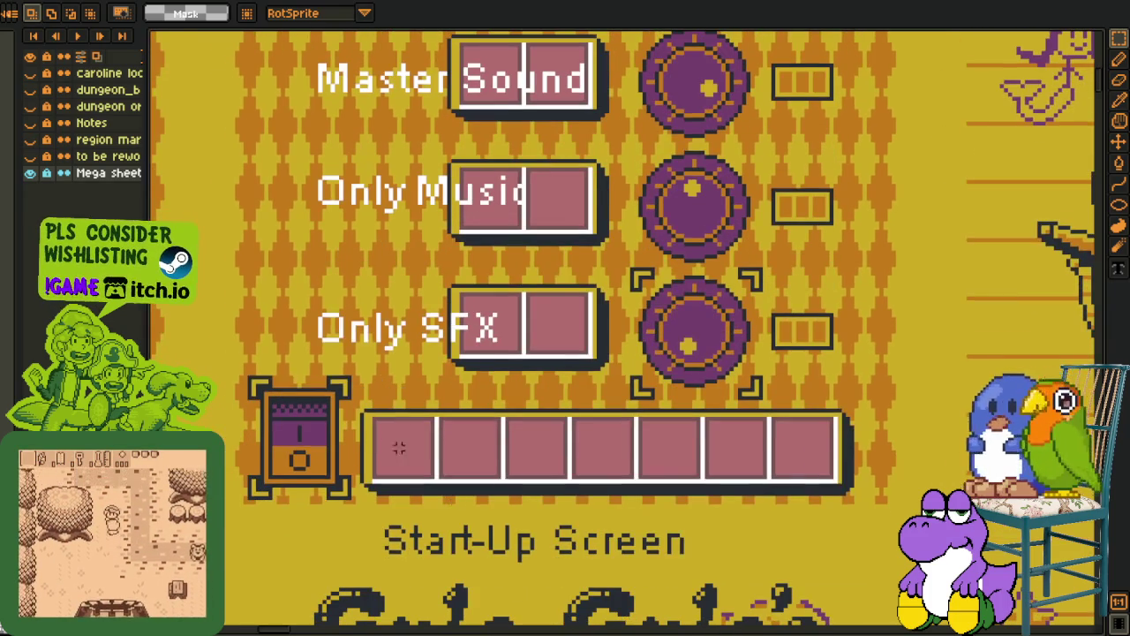
mouse_move(227, 375)
left_mouse_down()
mouse_move(744, 519)
mouse_move(885, 510)
left_mouse_up()
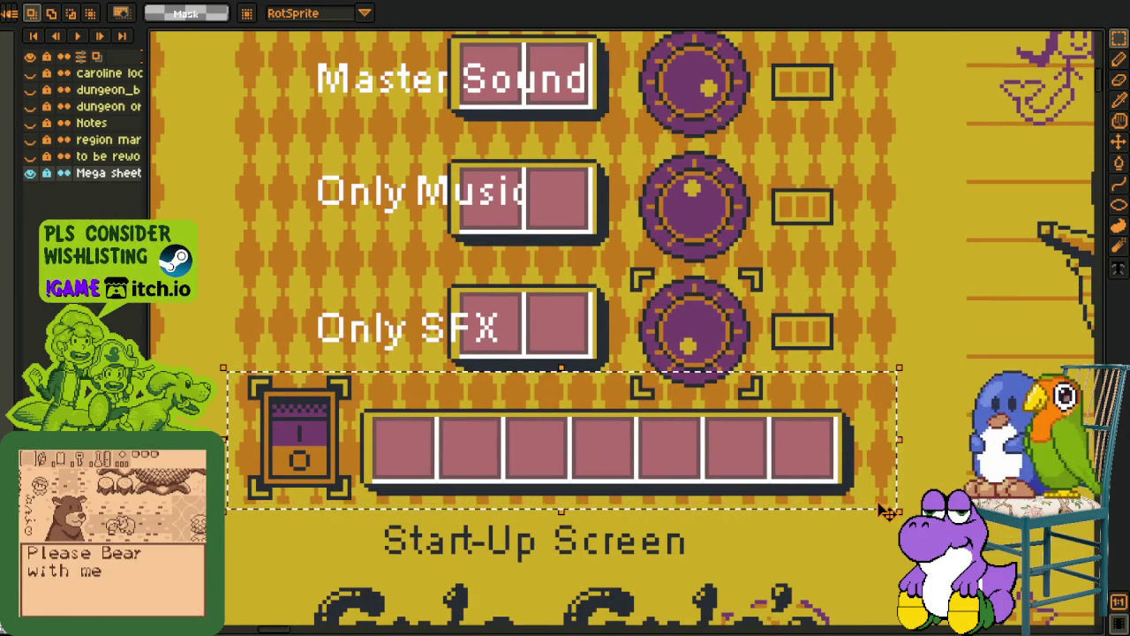
left_click_drag(231, 369, 893, 499)
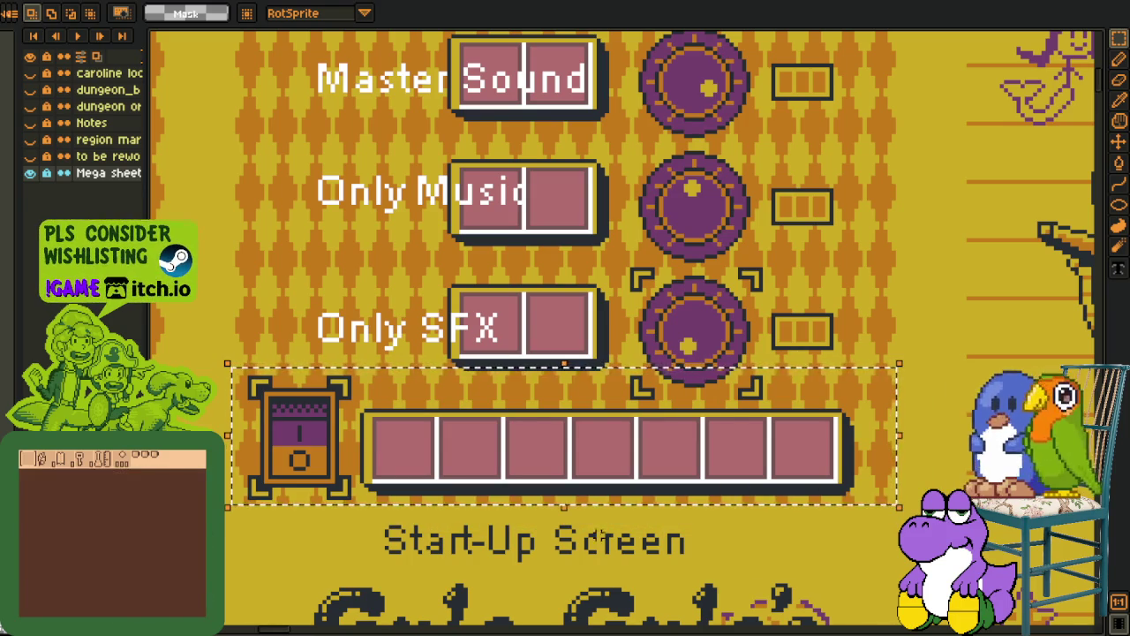
left_click(494, 375)
left_click_drag(263, 335, 934, 482)
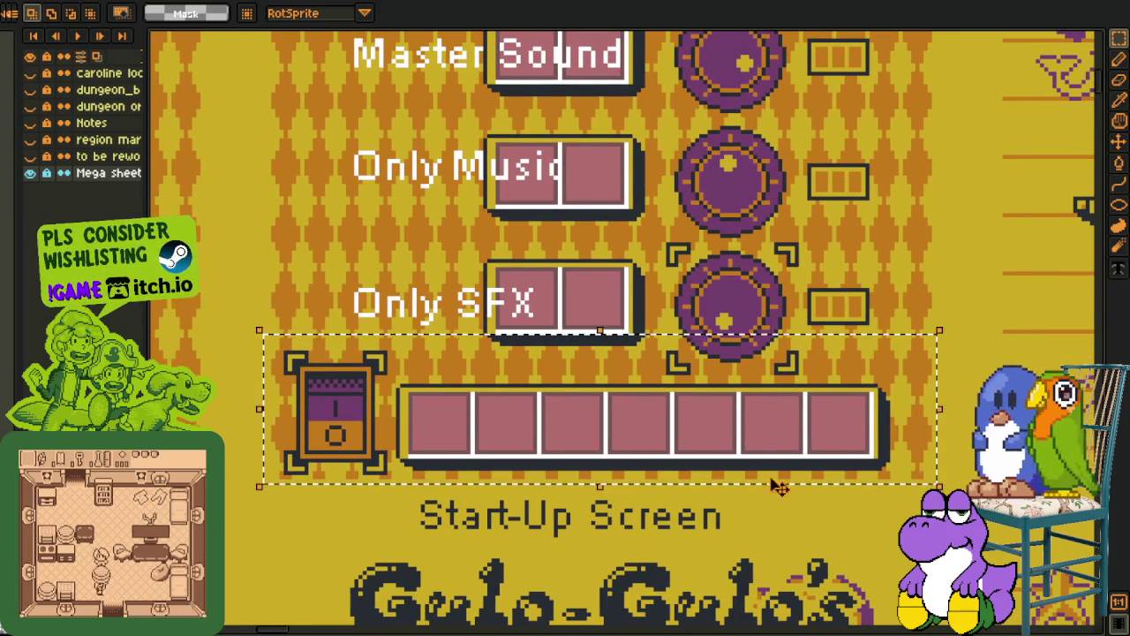
left_click(298, 431)
left_click_drag(273, 327, 931, 479)
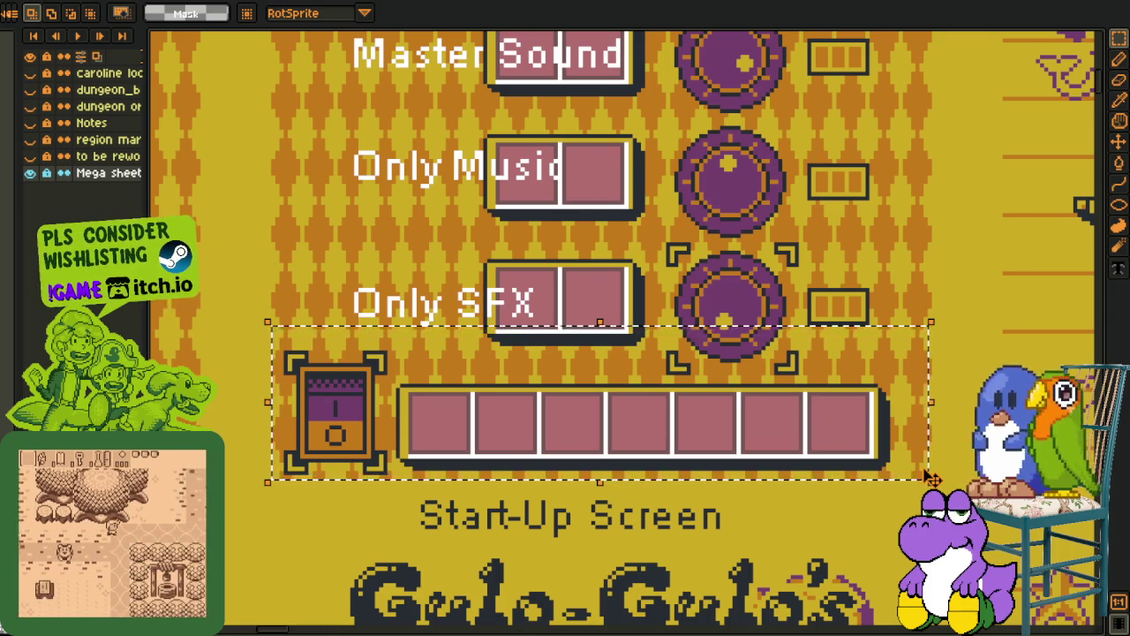
mouse_move(276, 286)
left_mouse_down()
mouse_move(944, 476)
mouse_move(929, 474)
left_mouse_up()
left_click(772, 529)
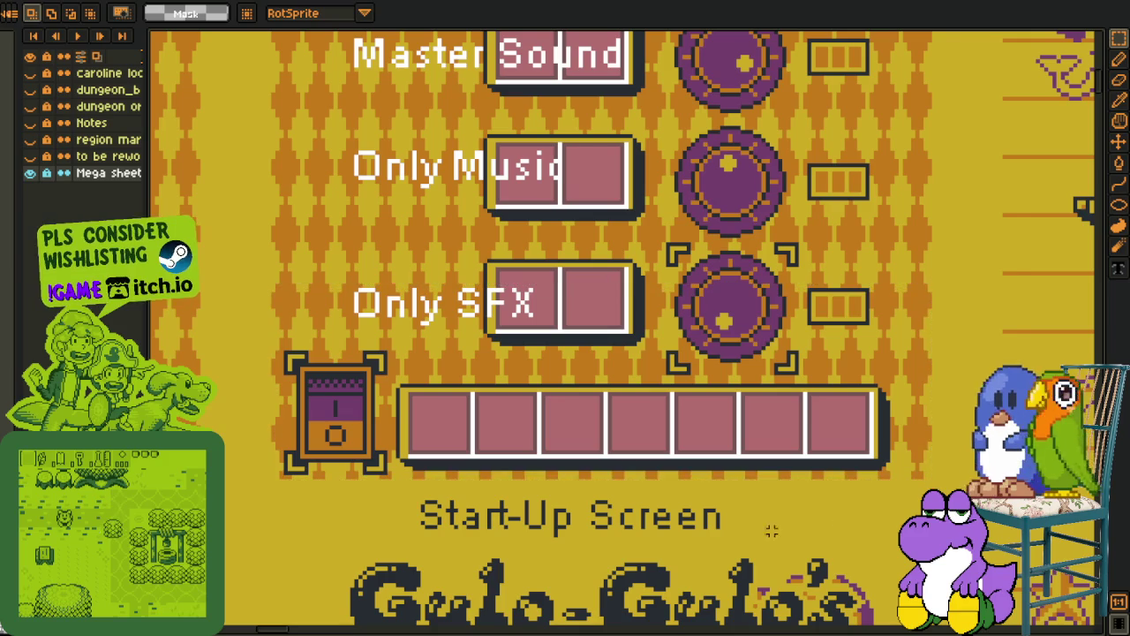
left_click_drag(256, 314, 897, 506)
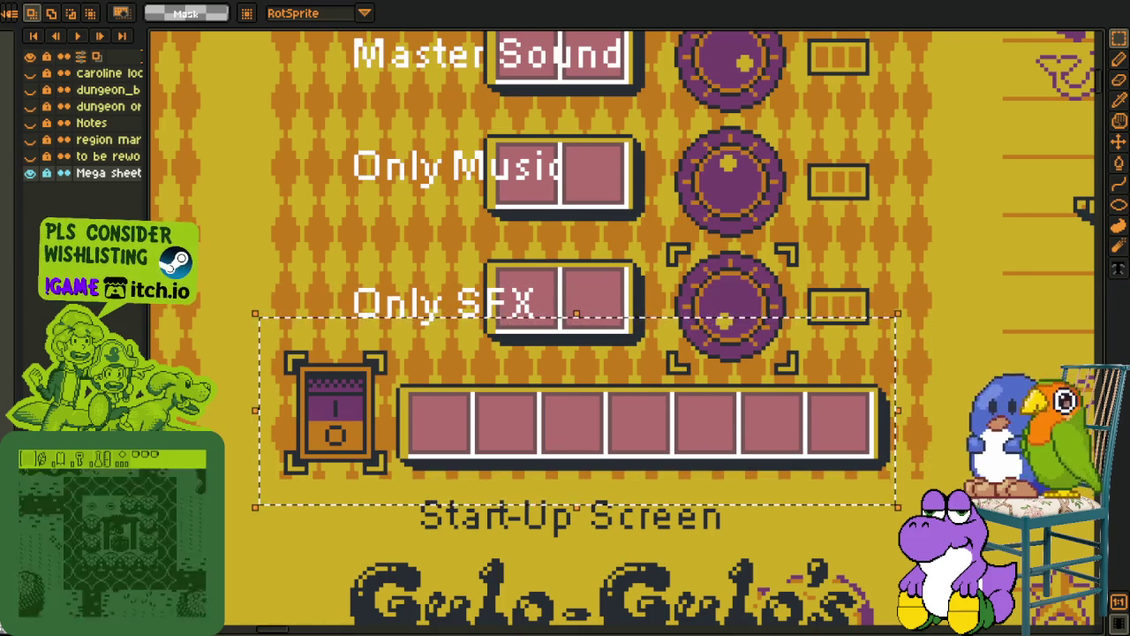
left_click(285, 261)
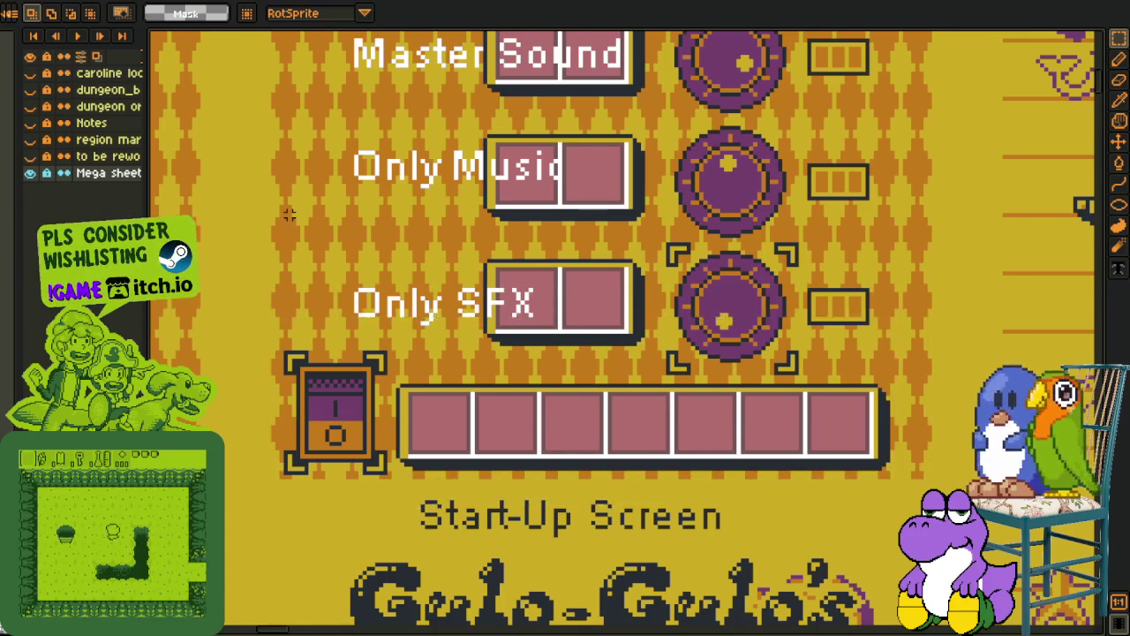
scroll(321, 281, "down", 1)
left_click_drag(321, 280, 483, 312)
left_click_drag(291, 318, 485, 291)
left_click_drag(265, 388, 490, 359)
scroll(490, 359, "down", 2)
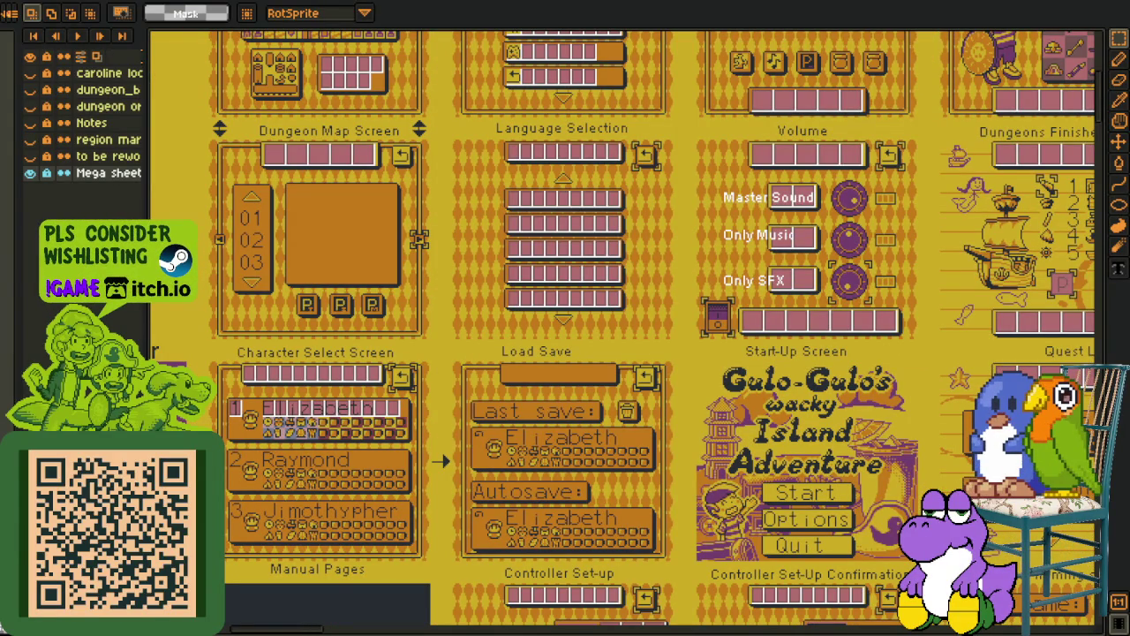
left_click_drag(500, 432, 435, 399)
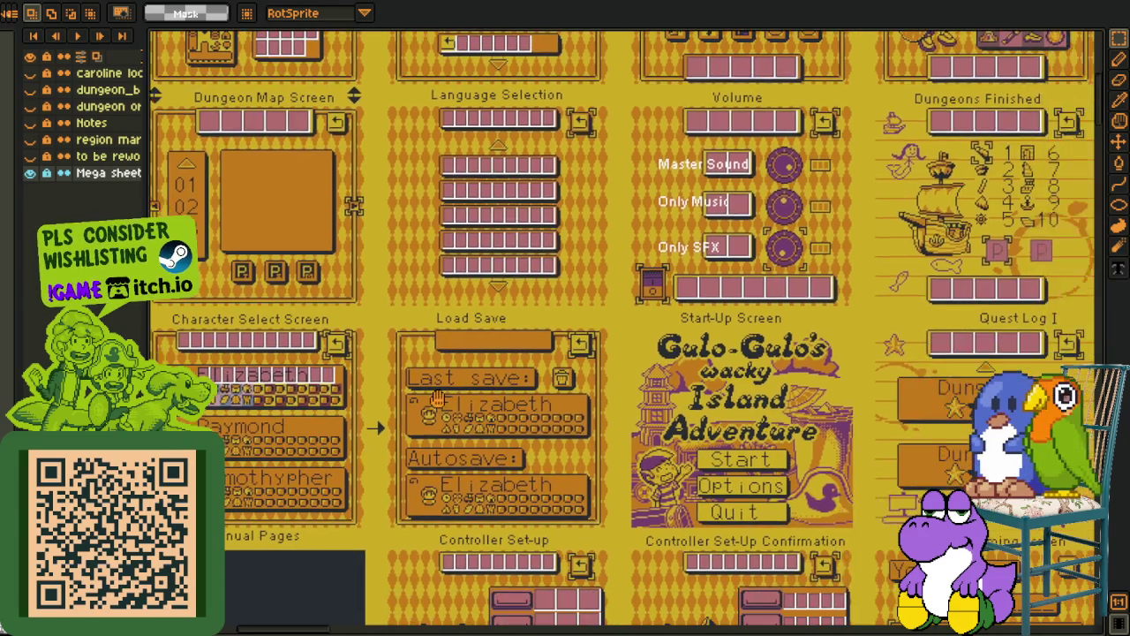
mouse_move(1007, 421)
left_mouse_down()
mouse_move(536, 388)
mouse_move(395, 534)
mouse_move(446, 584)
left_mouse_up()
scroll(441, 353, "up", 3)
mouse_move(289, 273)
left_mouse_down()
mouse_move(962, 351)
mouse_move(943, 399)
mouse_move(957, 415)
left_mouse_up()
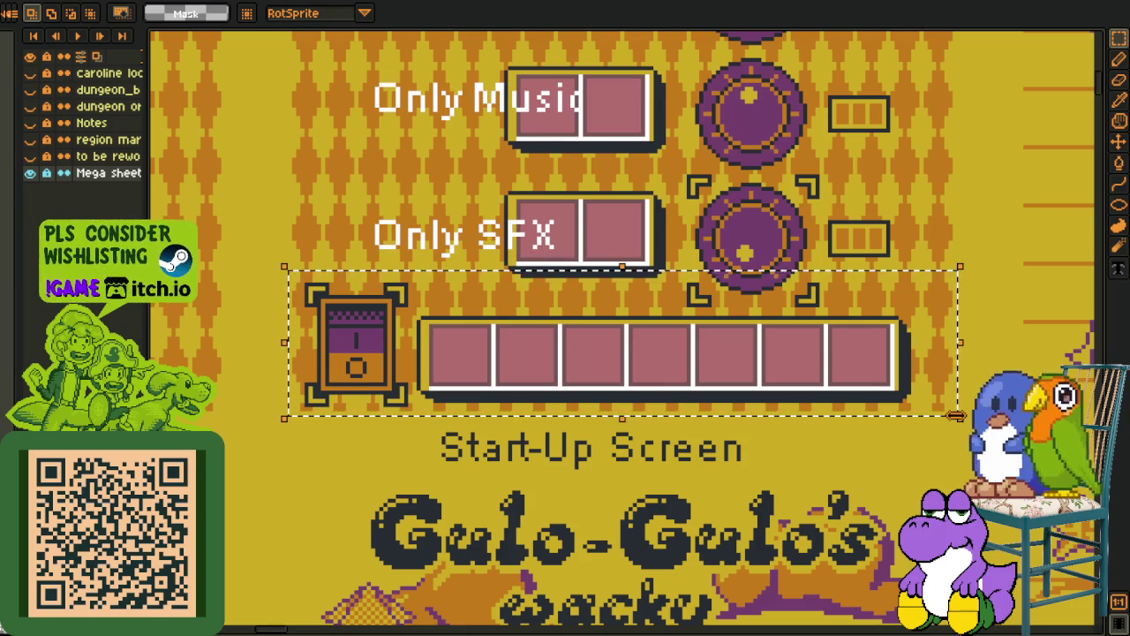
key("ctrl+d")
scroll(323, 331, "down", 1)
left_click_drag(323, 331, 794, 433)
key("ctrl+d")
scroll(722, 452, "down", 1)
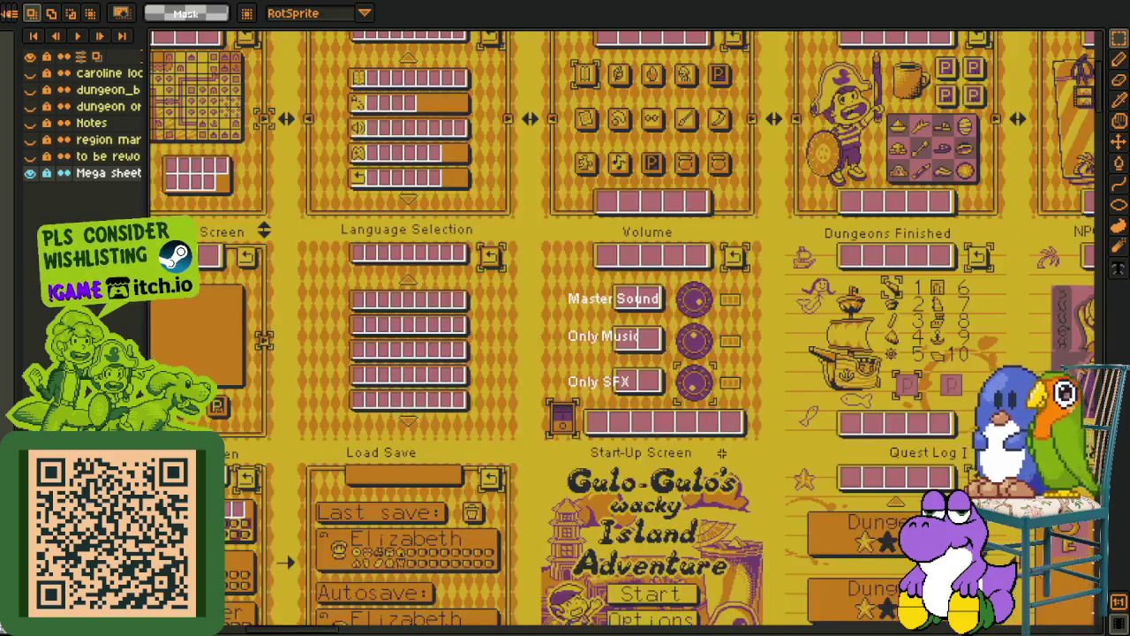
scroll(528, 494, "up", 2)
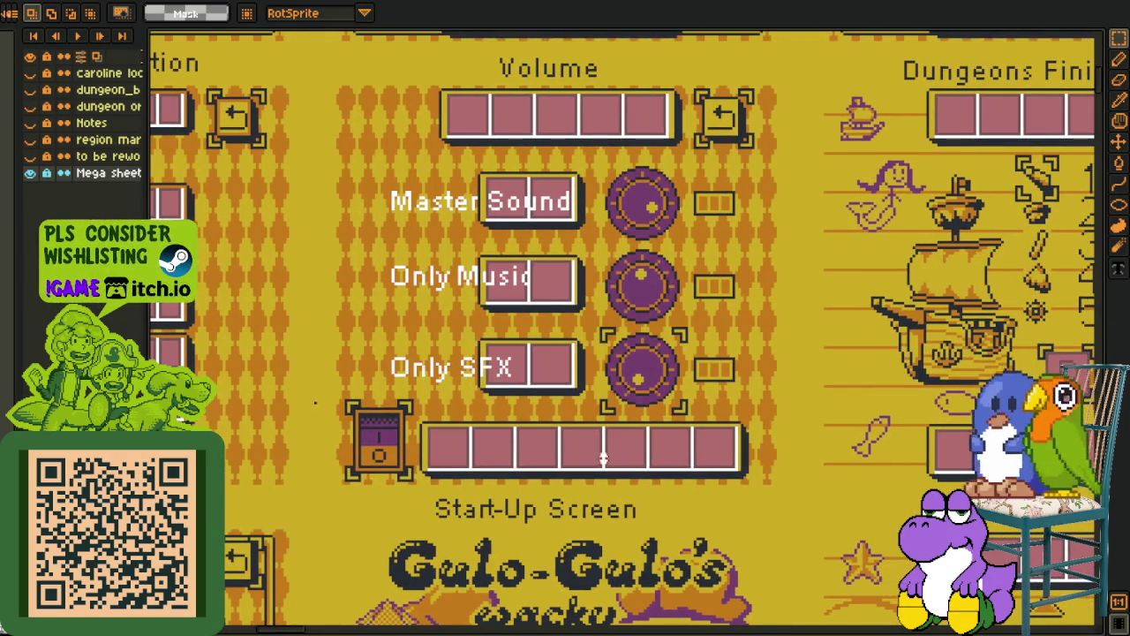
left_click_drag(604, 456, 215, 429)
scroll(605, 353, "down", 3)
left_click_drag(641, 406, 526, 422)
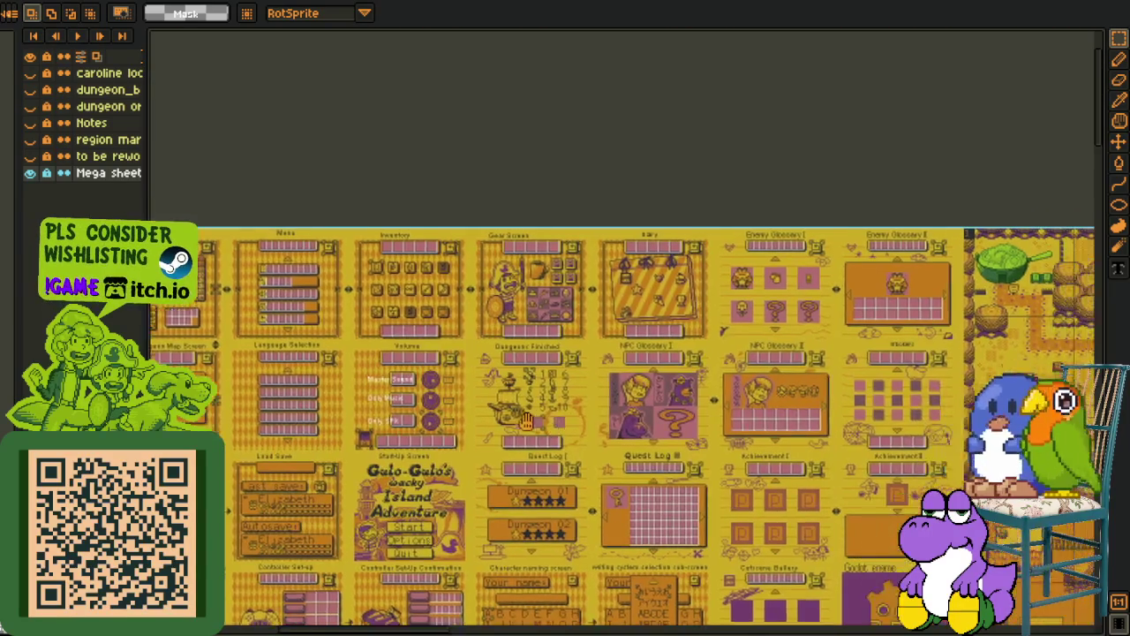
scroll(421, 300, "up", 1)
scroll(421, 301, "up", 1)
scroll(421, 293, "up", 1)
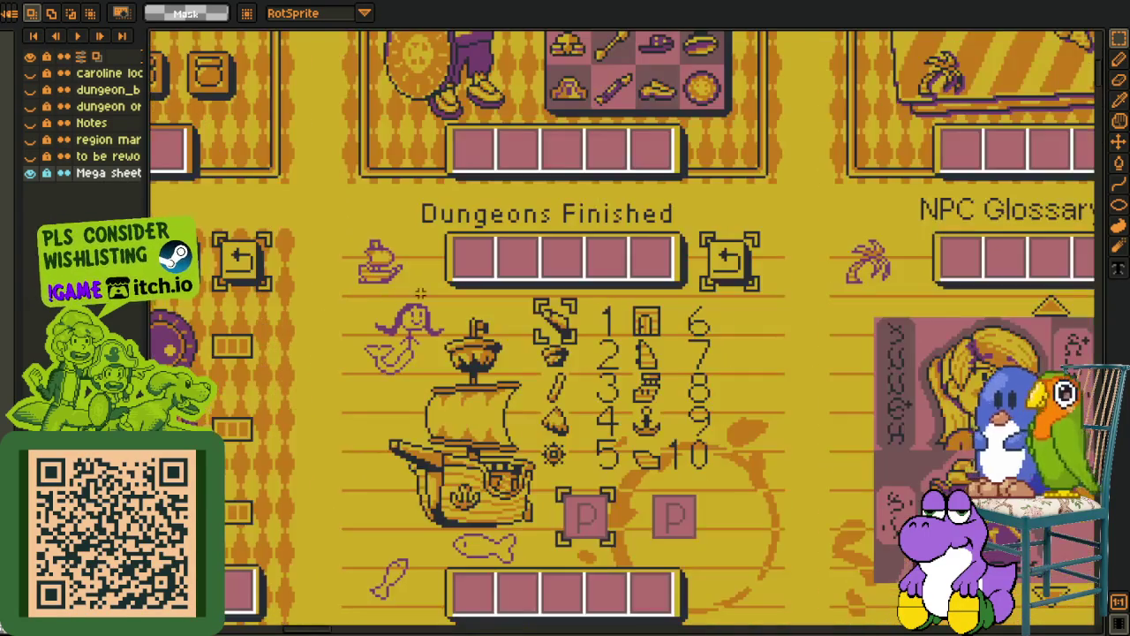
left_click_drag(421, 293, 354, 268)
scroll(363, 271, "up", 1)
left_click_drag(242, 167, 398, 424)
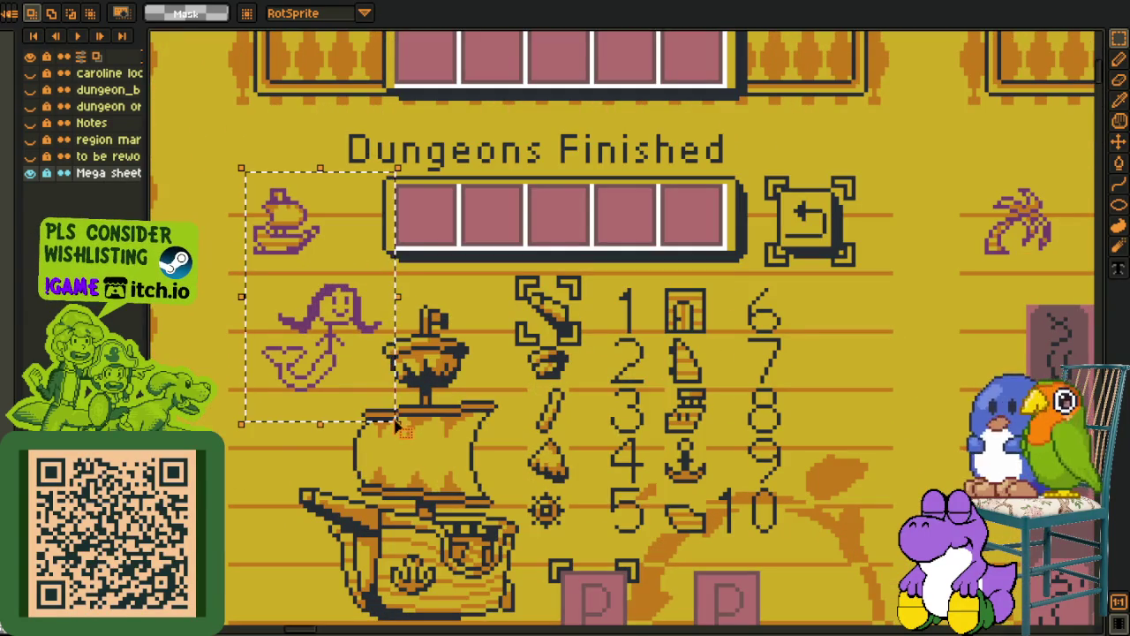
scroll(485, 287, "down", 1)
left_click_drag(752, 324, 677, 354)
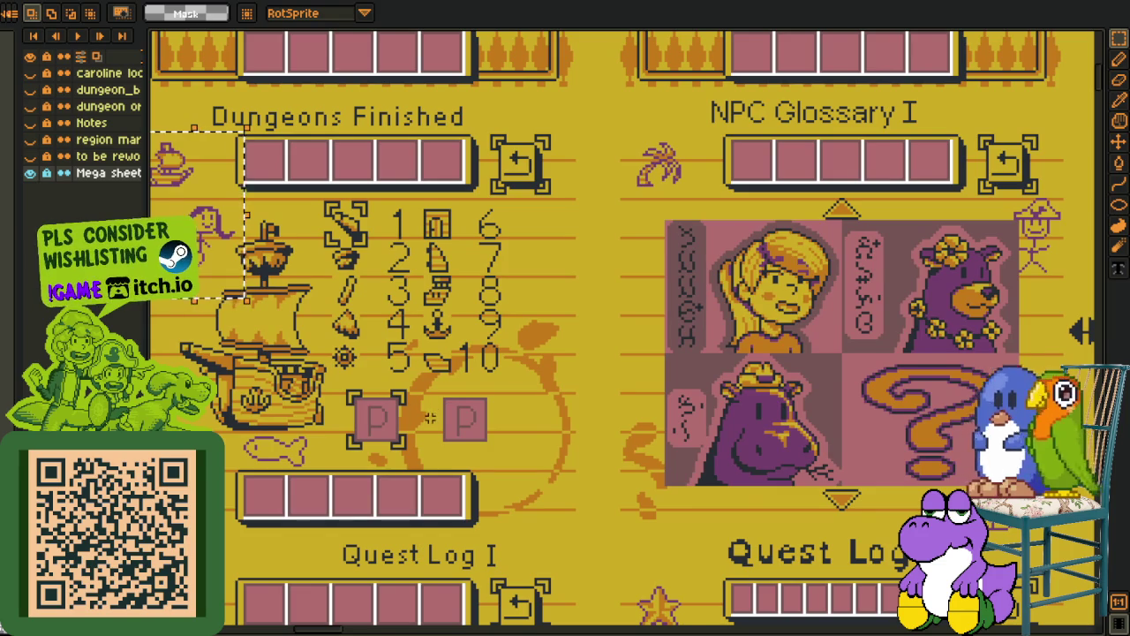
left_click_drag(429, 417, 538, 404)
left_click_drag(257, 123, 710, 505)
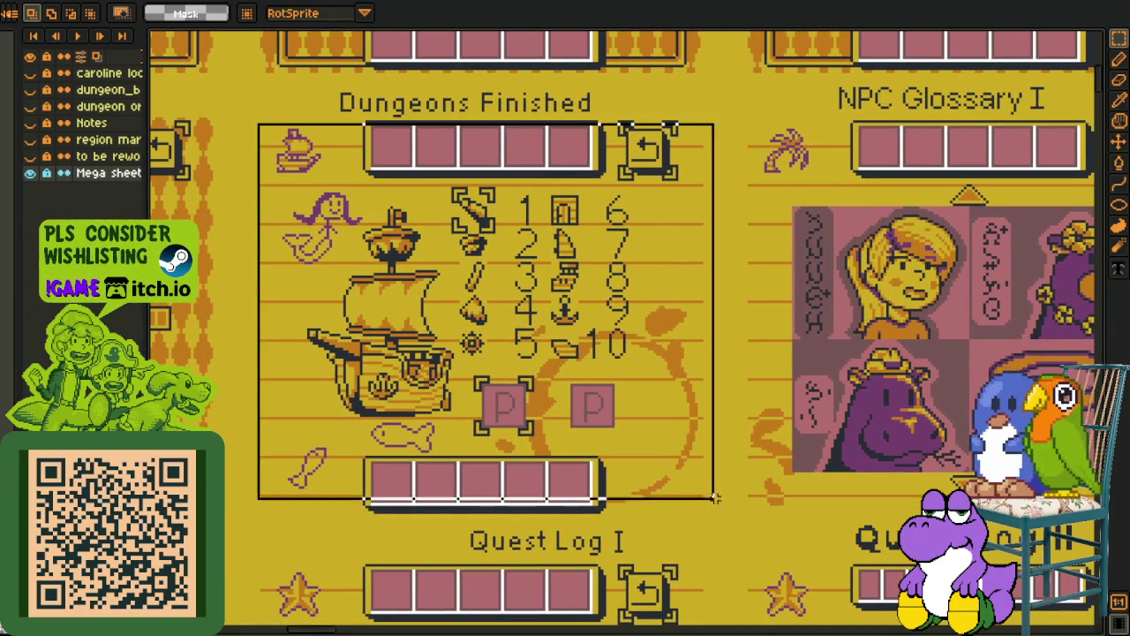
mouse_move(791, 429)
left_mouse_down()
mouse_move(602, 438)
mouse_move(867, 486)
left_mouse_up()
left_click_drag(263, 202, 516, 362)
mouse_move(583, 329)
left_mouse_down()
mouse_move(782, 555)
mouse_move(639, 516)
left_mouse_up()
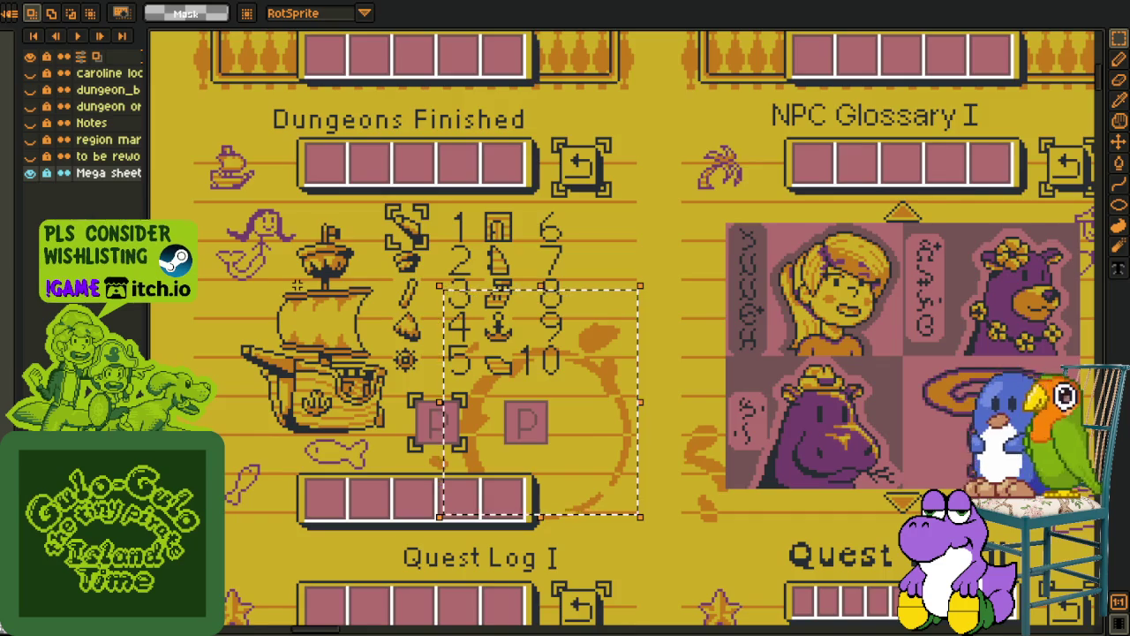
scroll(299, 284, "down", 3)
scroll(663, 341, "up", 3)
scroll(687, 371, "down", 2)
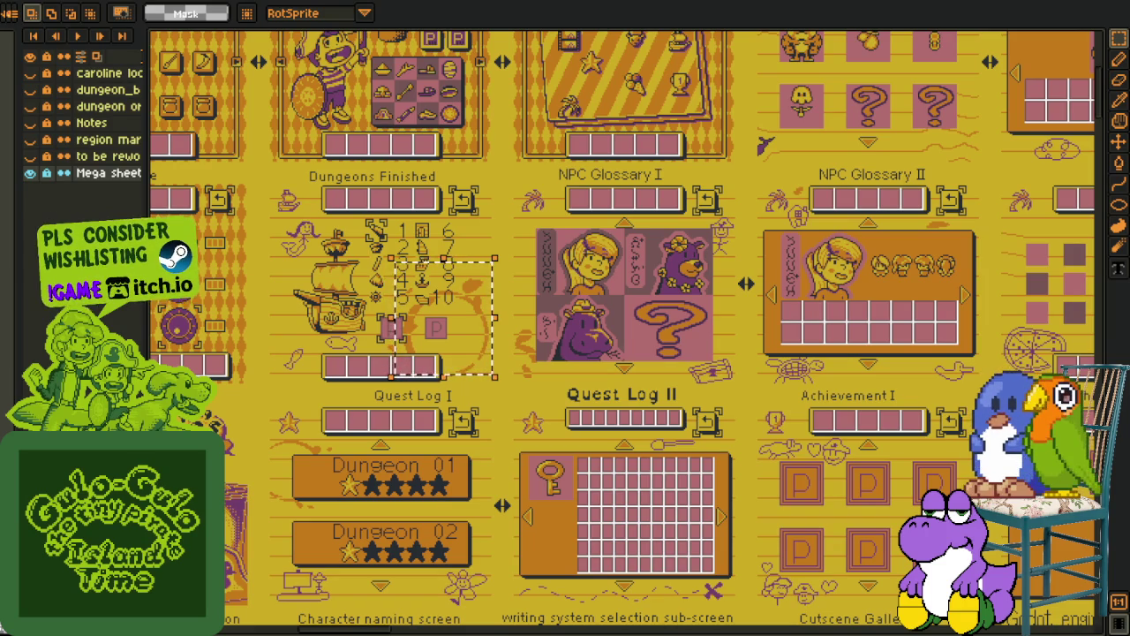
left_click_drag(409, 499, 516, 366)
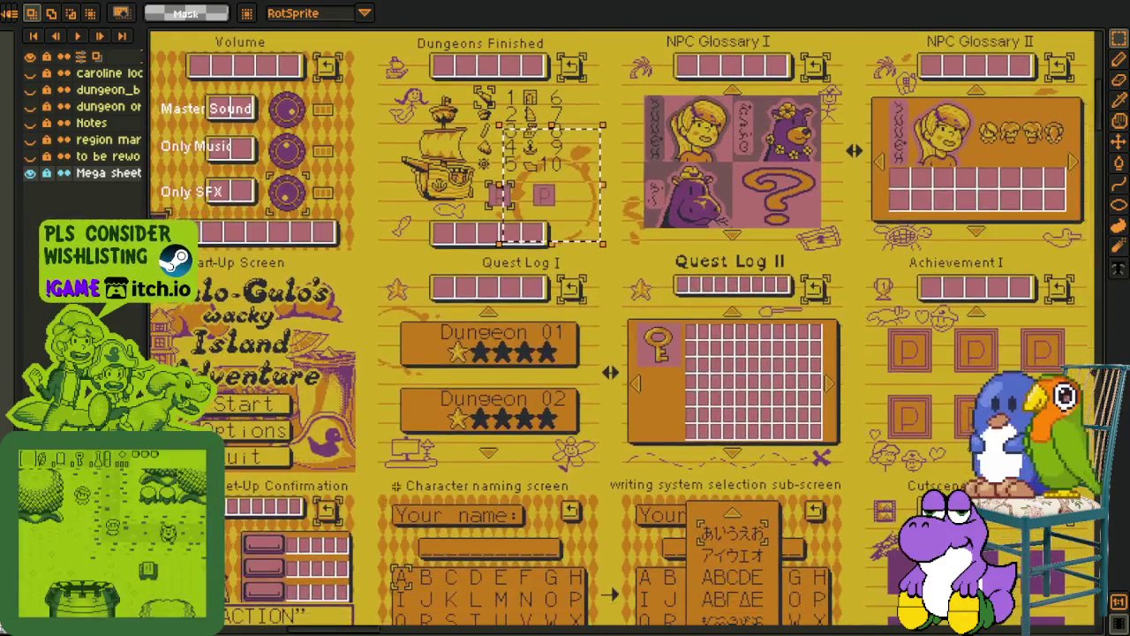
scroll(386, 458, "down", 3)
scroll(353, 441, "up", 3)
mouse_move(340, 512)
left_mouse_down()
mouse_move(358, 402)
mouse_move(539, 300)
left_mouse_up()
left_click_drag(291, 300, 438, 401)
mouse_move(352, 271)
left_mouse_down()
mouse_move(437, 404)
mouse_move(509, 453)
left_mouse_up()
mouse_move(423, 265)
left_mouse_down()
mouse_move(441, 462)
mouse_move(479, 456)
mouse_move(469, 364)
left_mouse_up()
scroll(419, 336, "up", 2)
left_click_drag(326, 274, 594, 506)
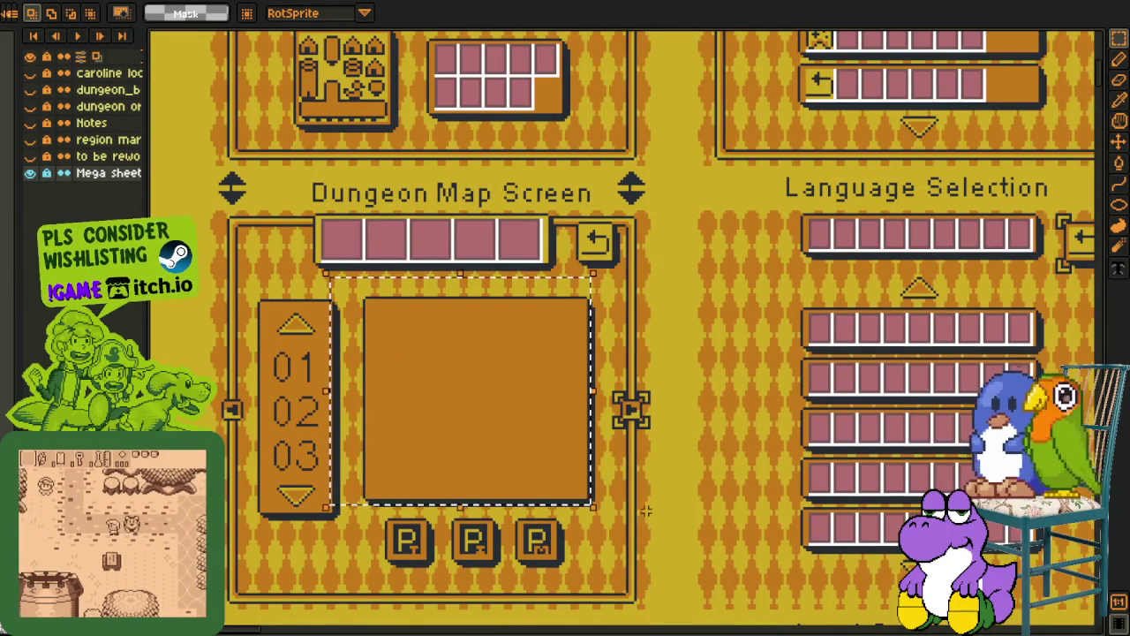
scroll(573, 426, "down", 3)
scroll(574, 425, "up", 2)
mouse_move(241, 314)
left_mouse_down()
mouse_move(691, 479)
mouse_move(682, 483)
left_mouse_up()
left_click_drag(411, 429, 456, 456)
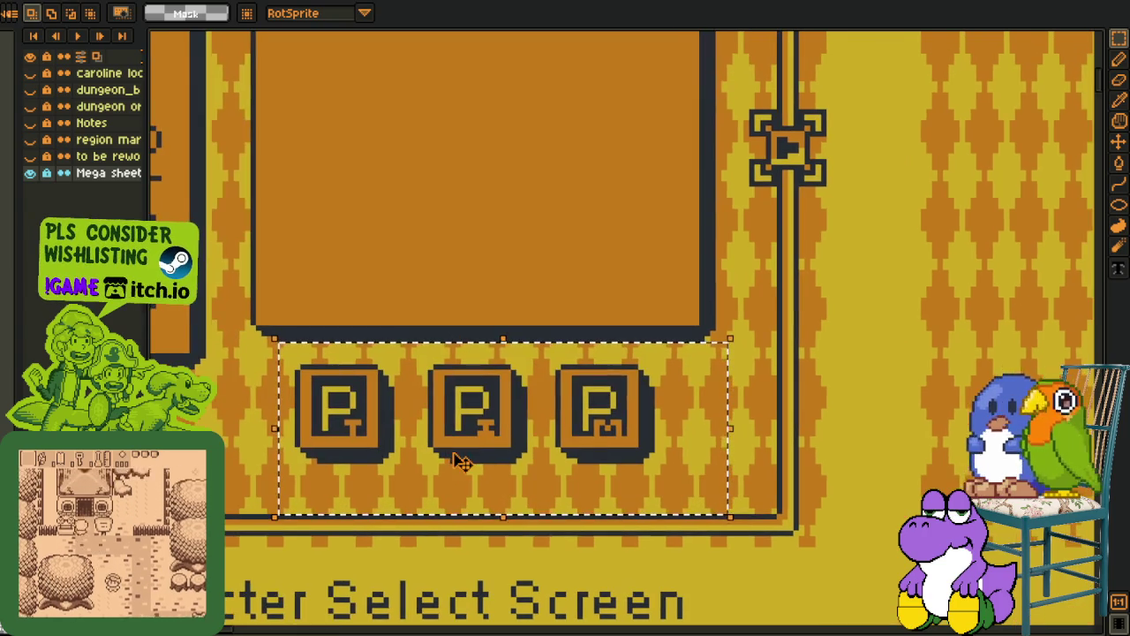
scroll(319, 401, "up", 1)
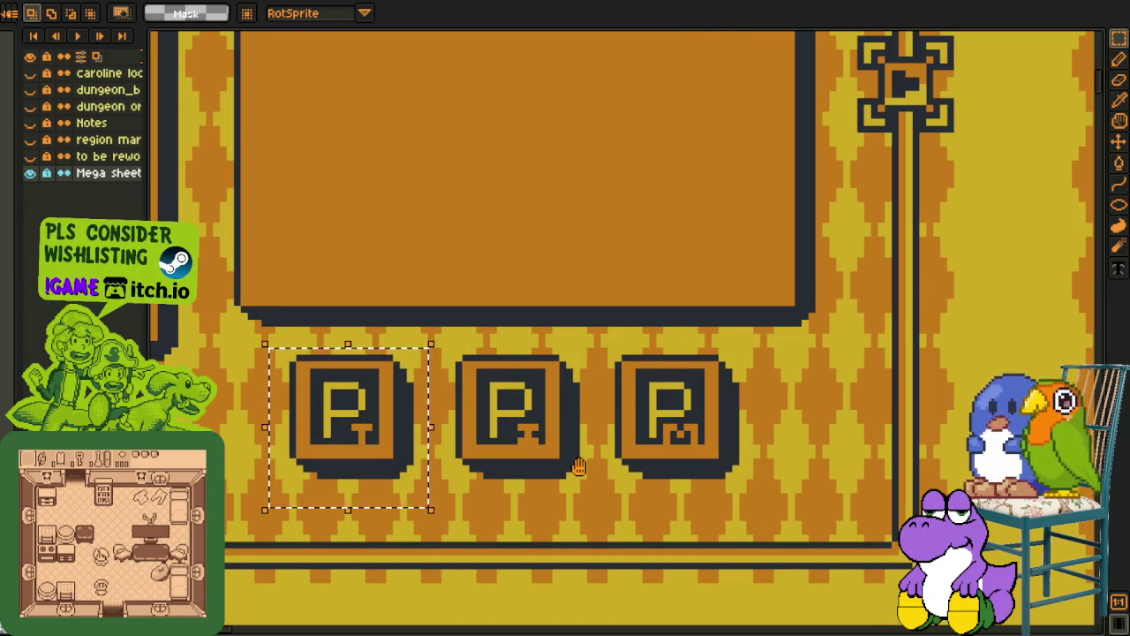
left_click_drag(597, 351, 459, 517)
mouse_move(278, 320)
left_mouse_down()
mouse_move(732, 474)
mouse_move(749, 508)
left_mouse_up()
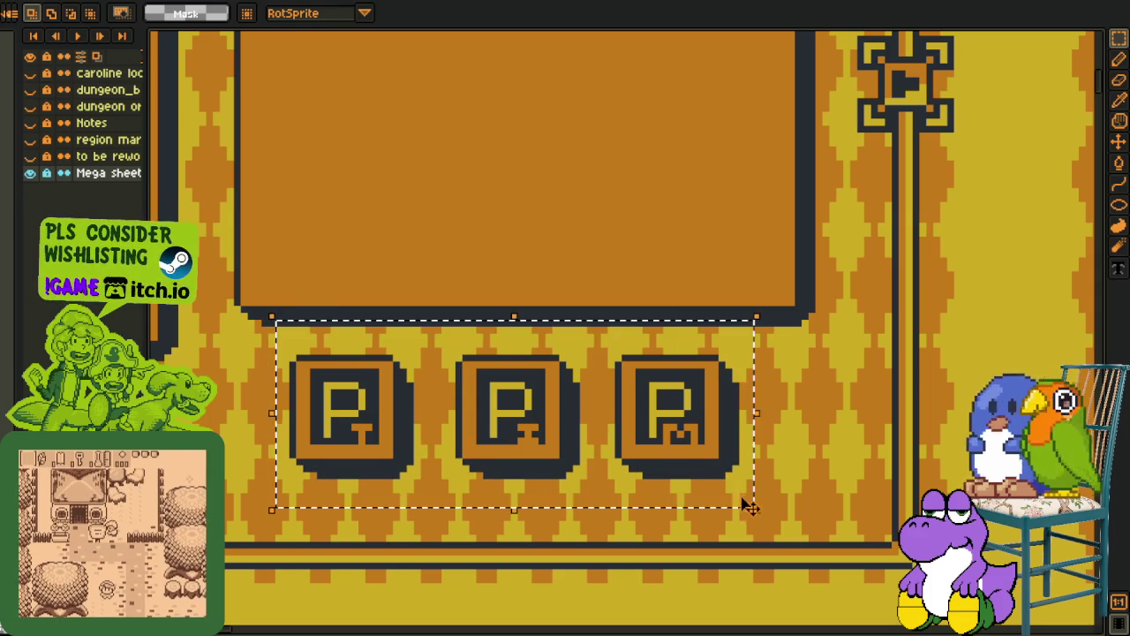
scroll(832, 449, "down", 2)
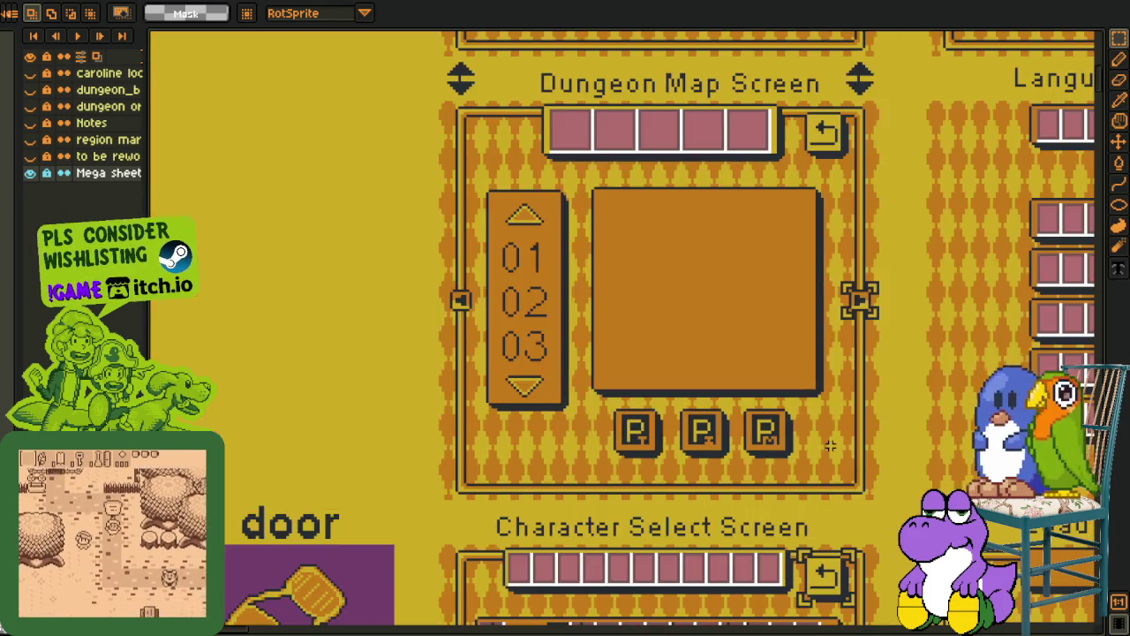
scroll(833, 448, "down", 1)
scroll(832, 448, "down", 2)
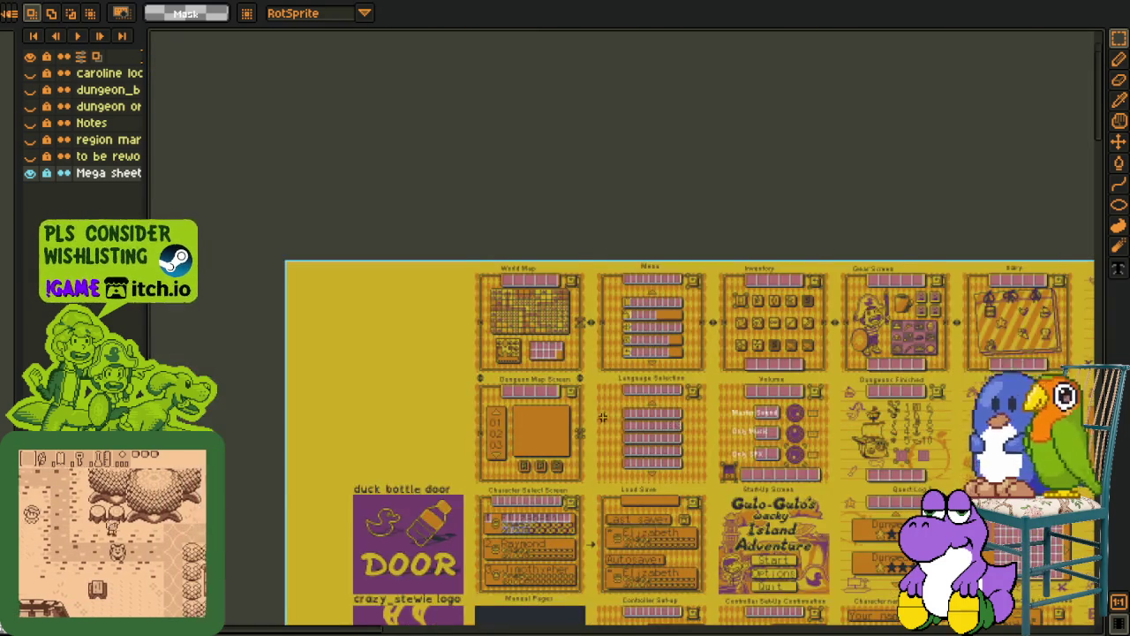
scroll(977, 472, "up", 2)
scroll(977, 472, "up", 1)
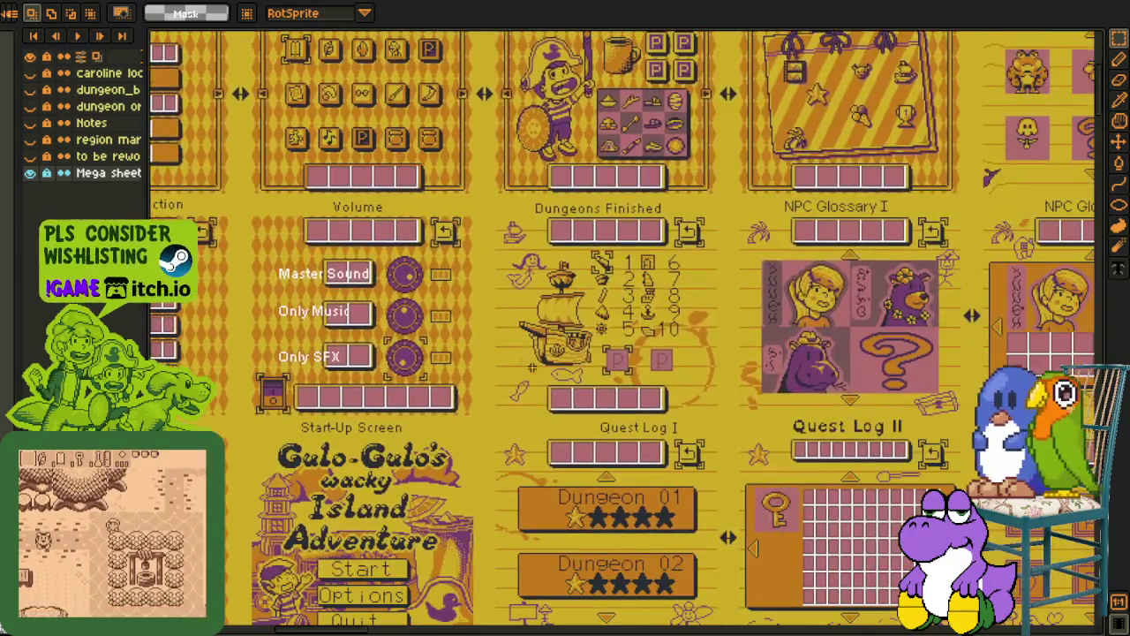
mouse_move(731, 439)
left_mouse_down()
mouse_move(587, 399)
mouse_move(374, 262)
left_mouse_up()
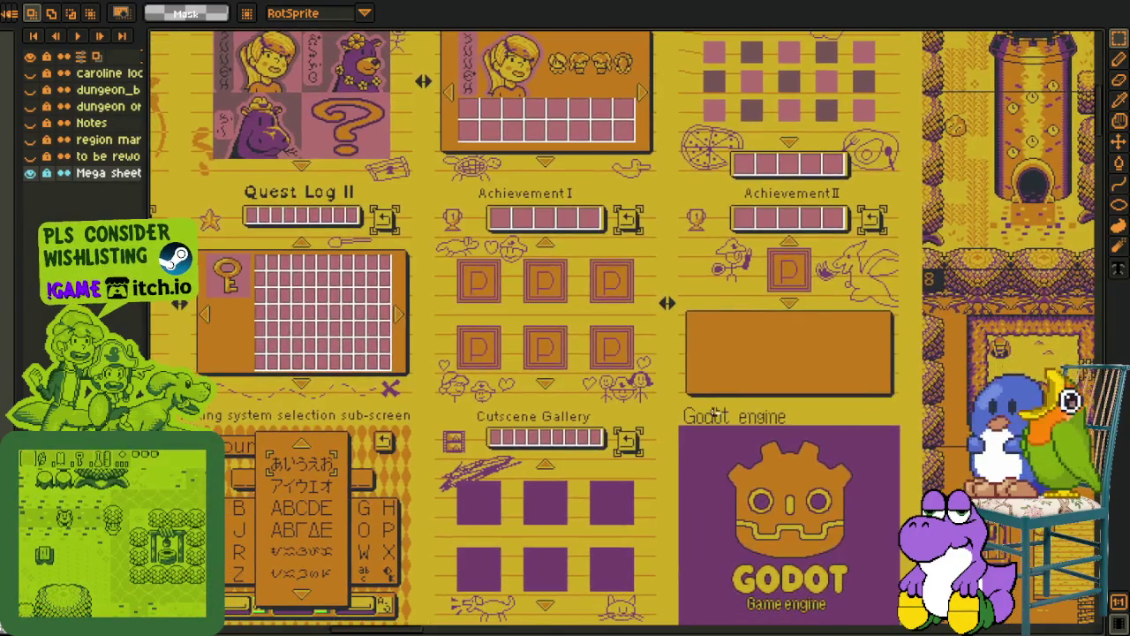
scroll(576, 505, "down", 2)
mouse_move(576, 505)
left_mouse_down()
mouse_move(541, 428)
mouse_move(451, 535)
left_mouse_up()
scroll(541, 428, "up", 2)
scroll(452, 535, "up", 2)
mouse_move(189, 50)
left_mouse_down()
mouse_move(330, 211)
mouse_move(692, 398)
left_mouse_up()
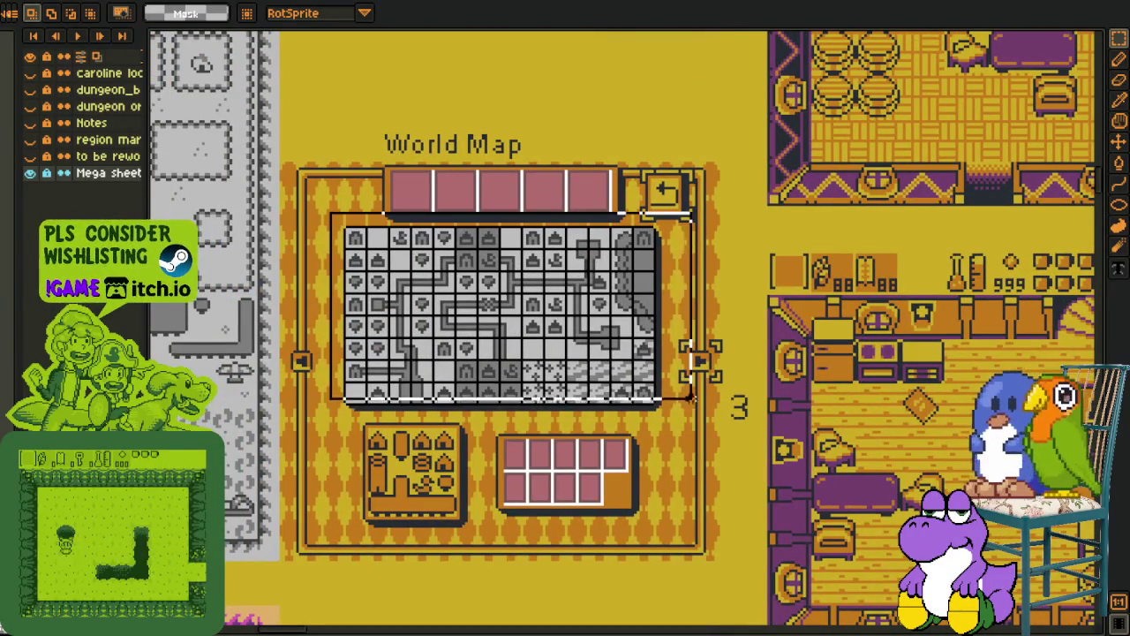
scroll(665, 406, "down", 2)
left_click_drag(377, 261, 625, 297)
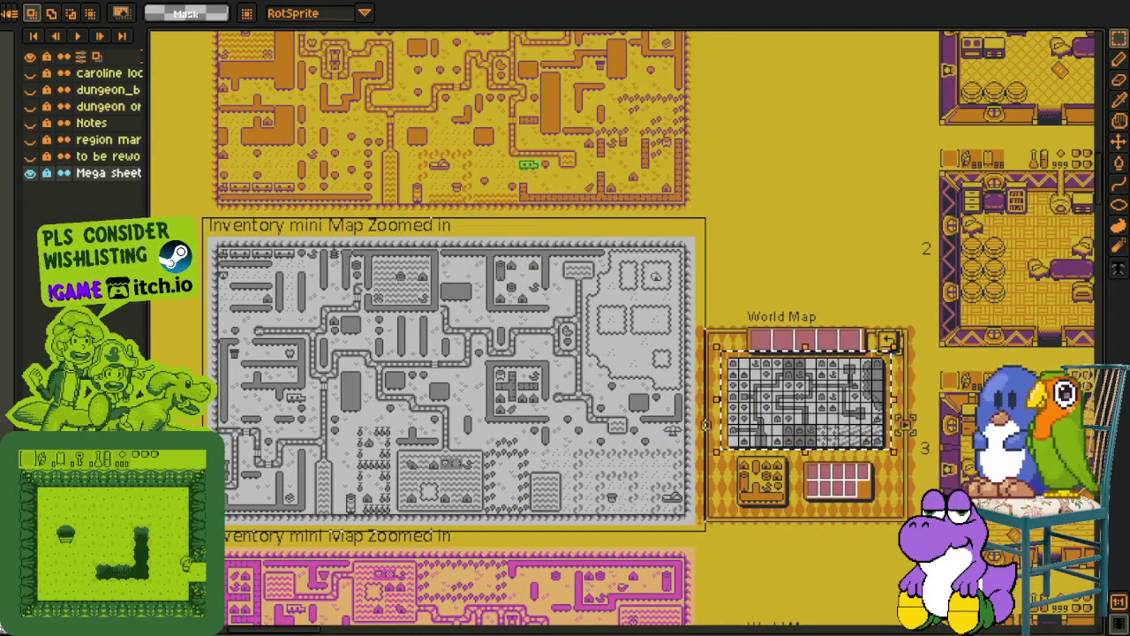
scroll(680, 457, "down", 1)
scroll(548, 483, "down", 1)
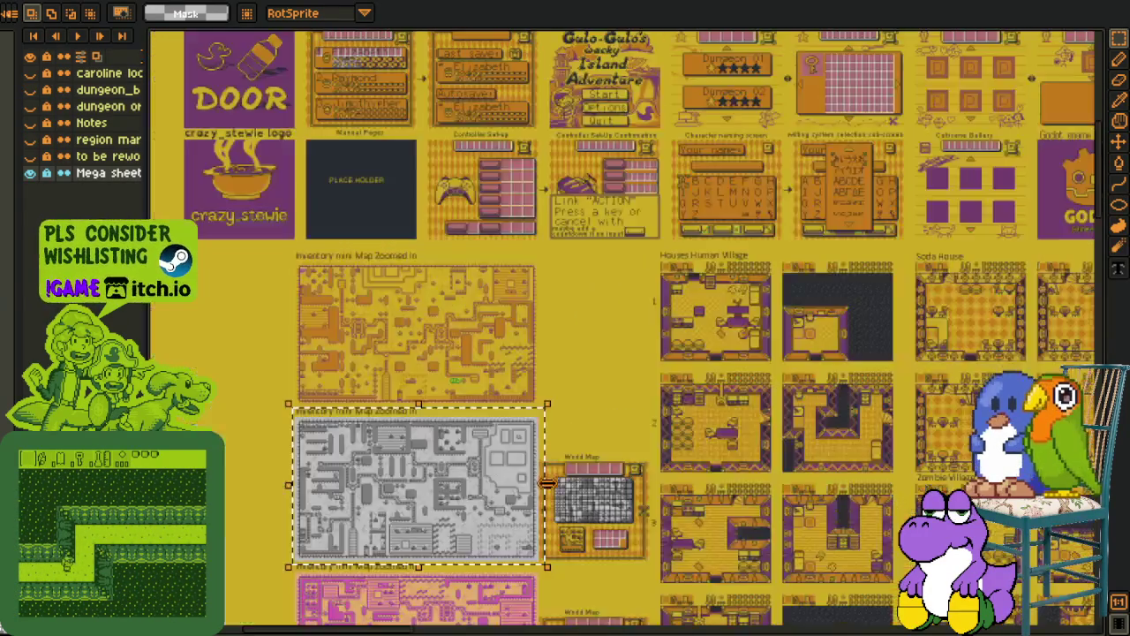
scroll(547, 483, "down", 1)
scroll(564, 530, "up", 3)
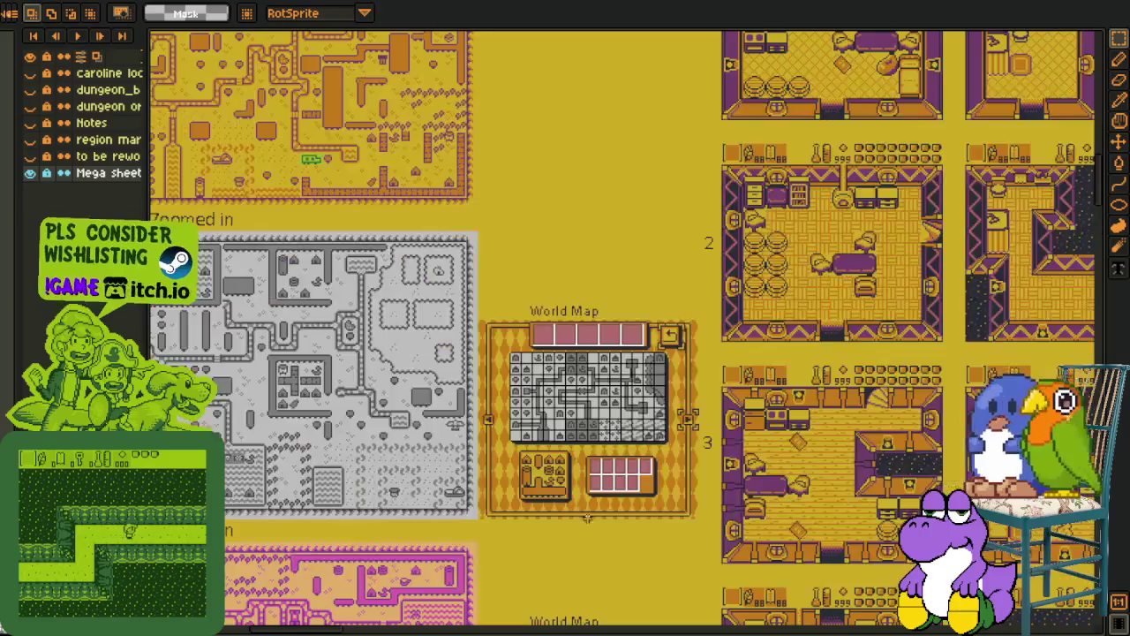
scroll(567, 507, "up", 2)
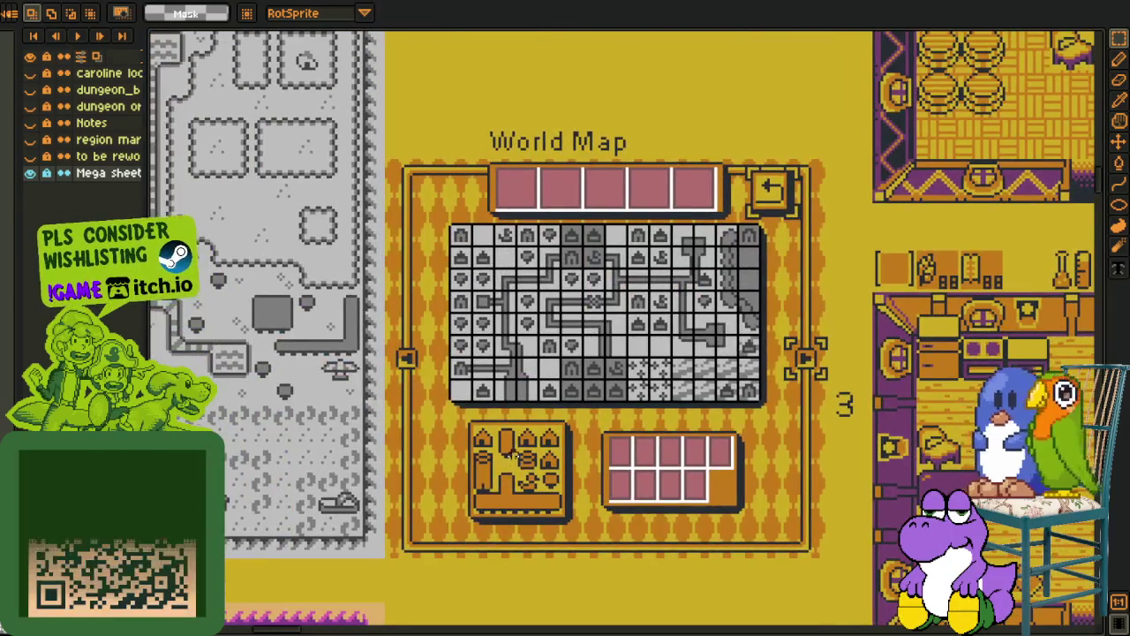
scroll(508, 450, "up", 1)
left_click_drag(578, 540, 634, 582)
mouse_move(265, 423)
left_mouse_down()
mouse_move(481, 409)
mouse_move(195, 193)
left_mouse_up()
scroll(481, 409, "down", 3)
scroll(482, 408, "up", 3)
scroll(195, 193, "down", 1)
scroll(542, 361, "up", 2)
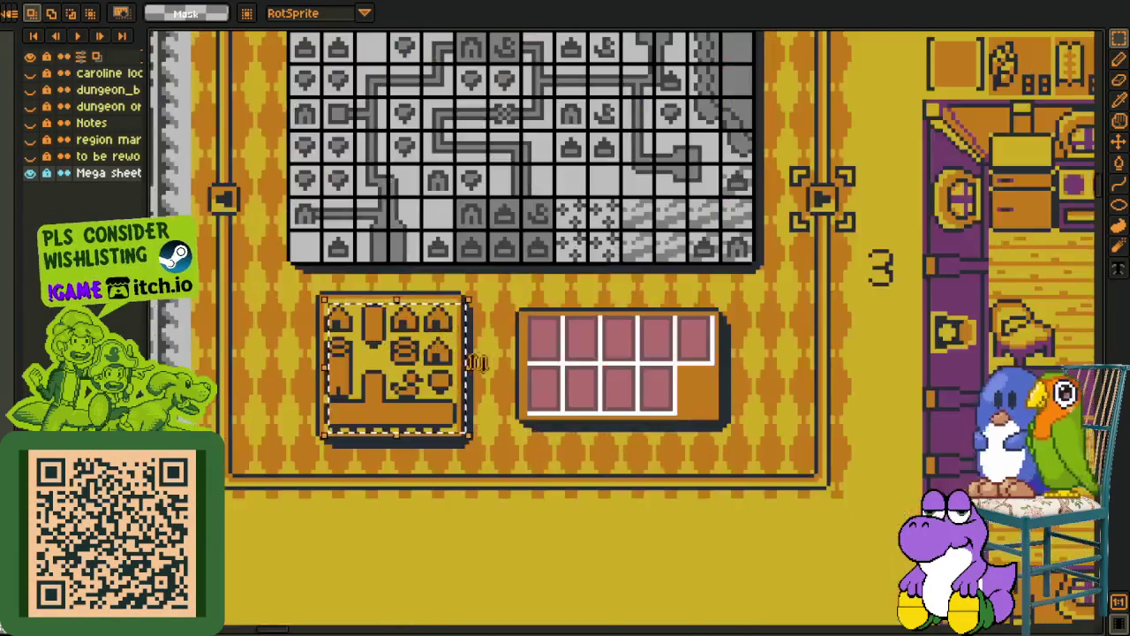
scroll(477, 356, "down", 3)
scroll(476, 357, "up", 2)
scroll(420, 333, "up", 2)
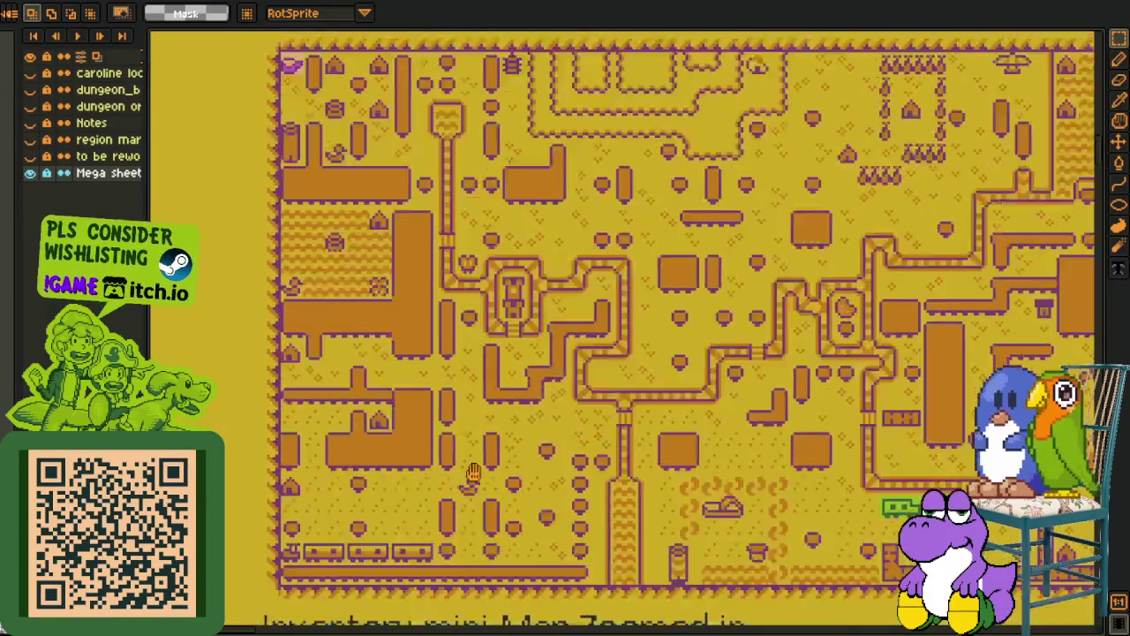
left_click_drag(499, 333, 324, 305)
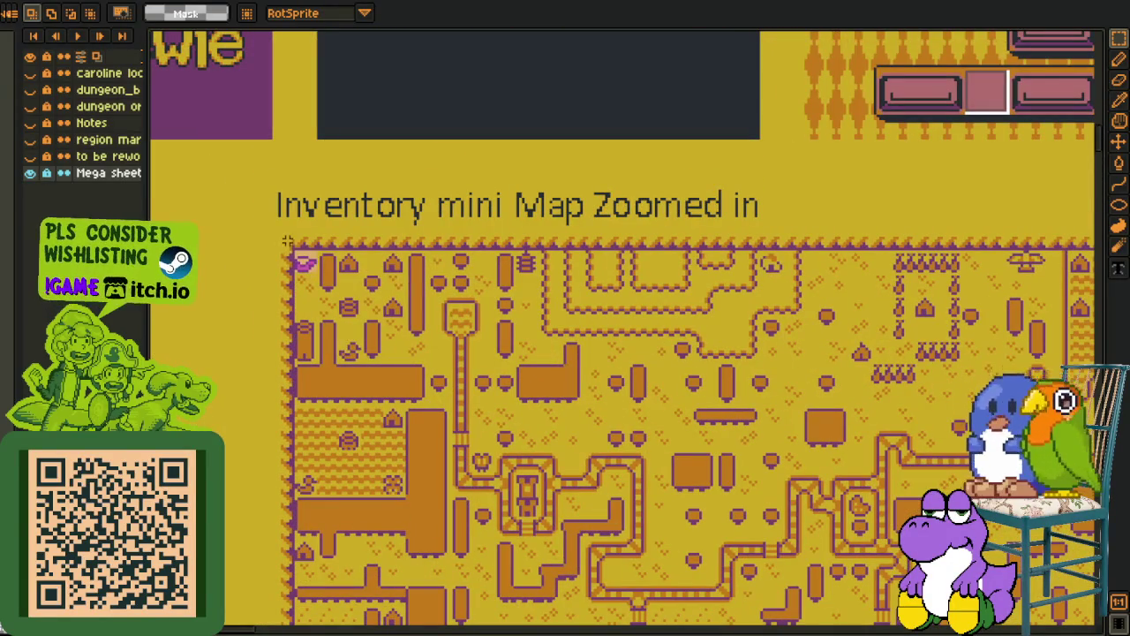
scroll(447, 403, "down", 3)
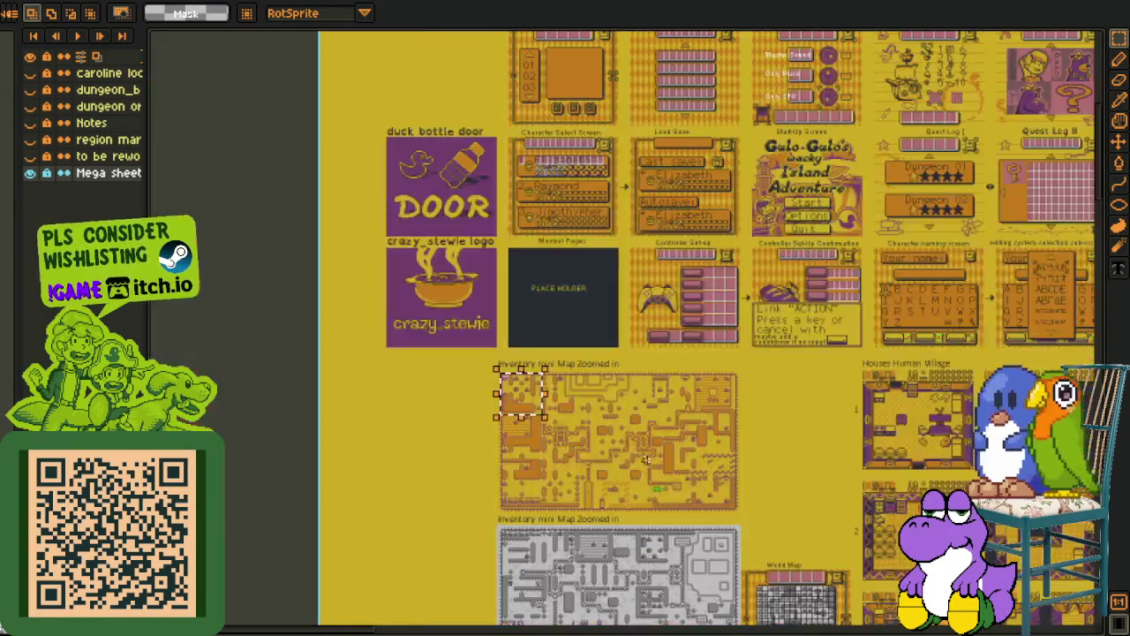
scroll(541, 483, "up", 4)
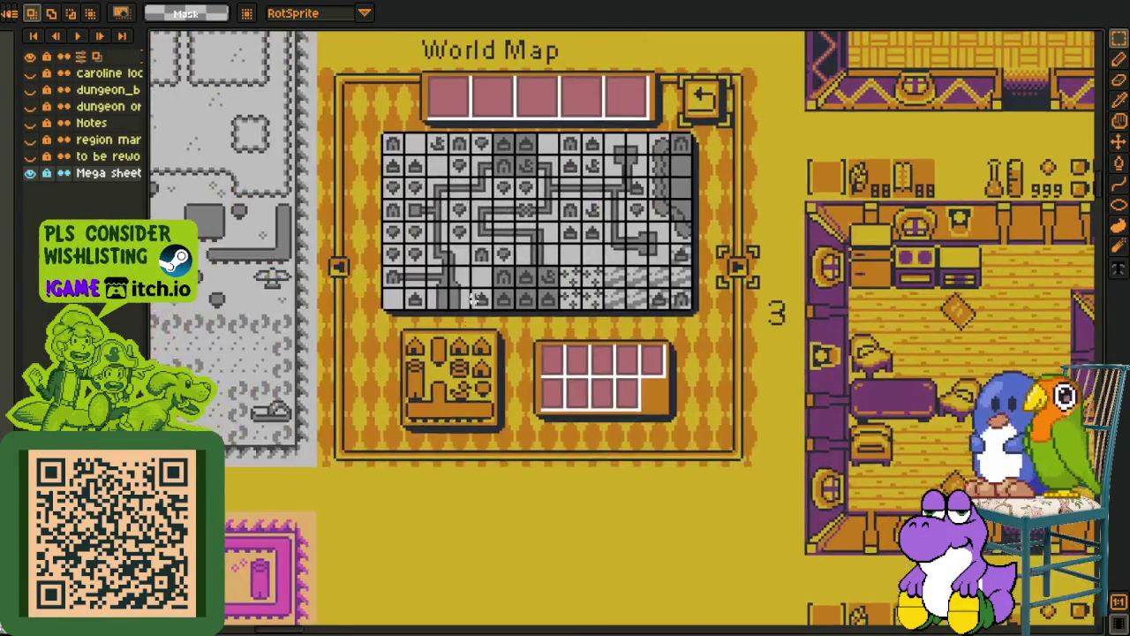
left_click_drag(542, 484, 834, 597)
scroll(377, 157, "up", 1)
scroll(378, 157, "up", 1)
mouse_move(284, 97)
left_mouse_down()
mouse_move(399, 208)
mouse_move(410, 318)
left_mouse_up()
scroll(415, 192, "down", 1)
scroll(510, 280, "up", 2)
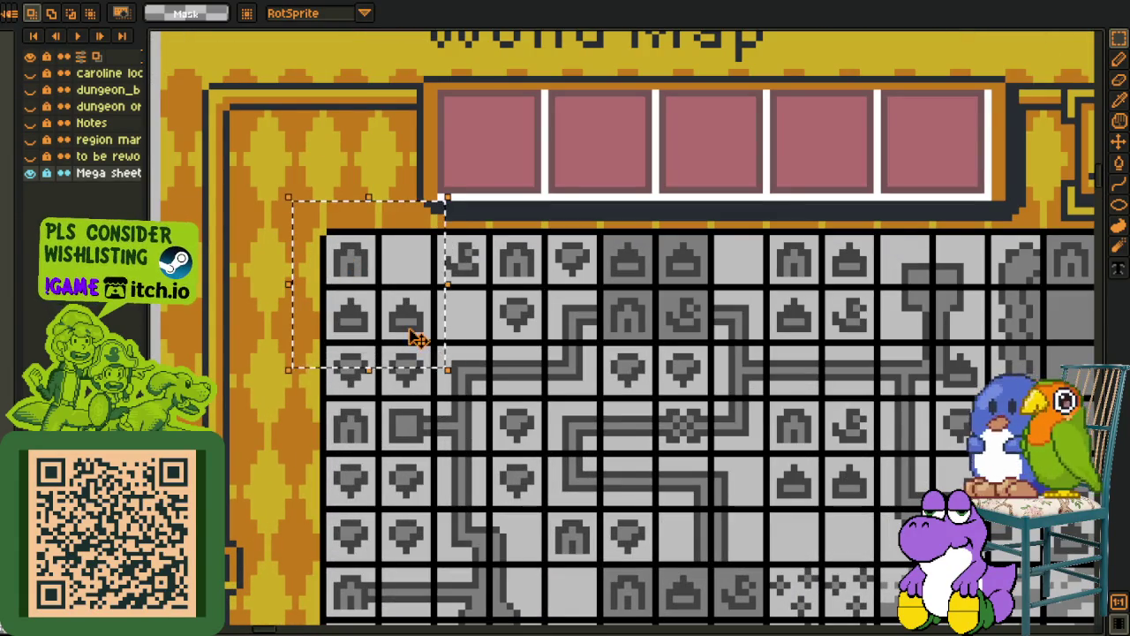
left_click_drag(418, 217, 563, 362)
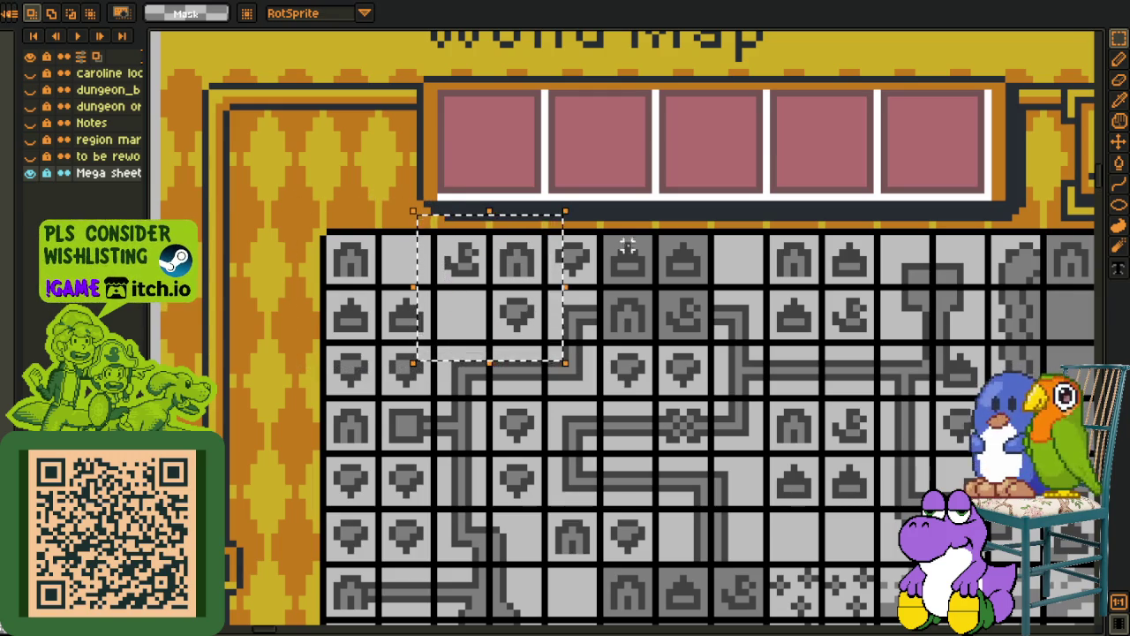
left_click_drag(523, 205, 668, 355)
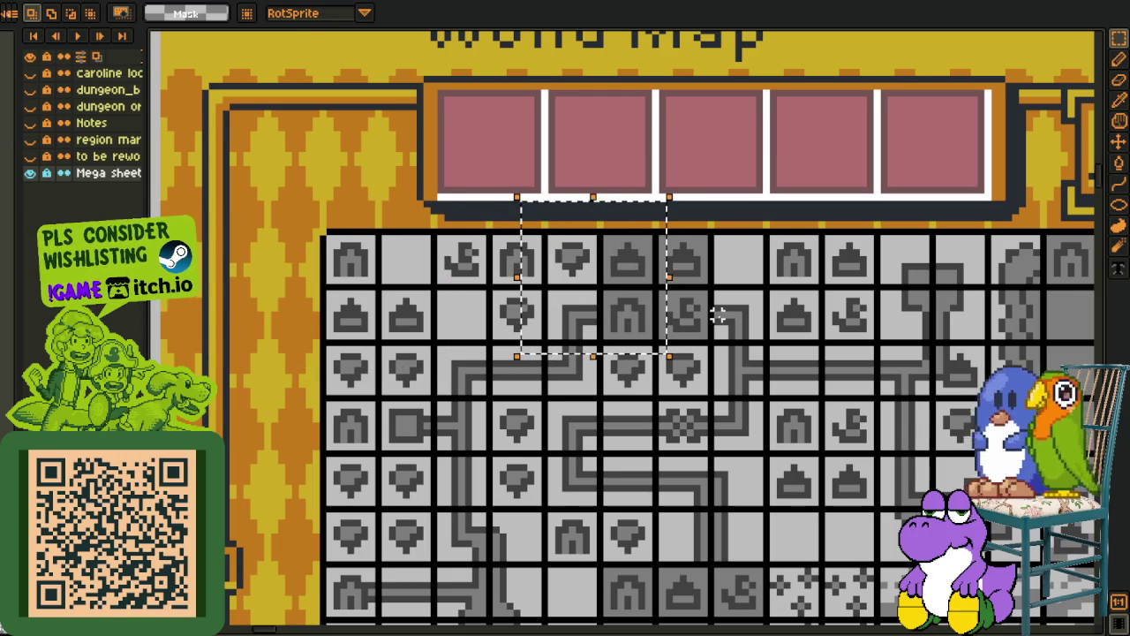
scroll(720, 315, "down", 1)
scroll(719, 315, "down", 1)
left_click_drag(654, 451, 572, 240)
scroll(465, 392, "up", 1)
mouse_move(345, 318)
left_mouse_down()
mouse_move(628, 590)
mouse_move(593, 585)
left_mouse_up()
scroll(746, 450, "down", 1)
scroll(741, 425, "up", 1)
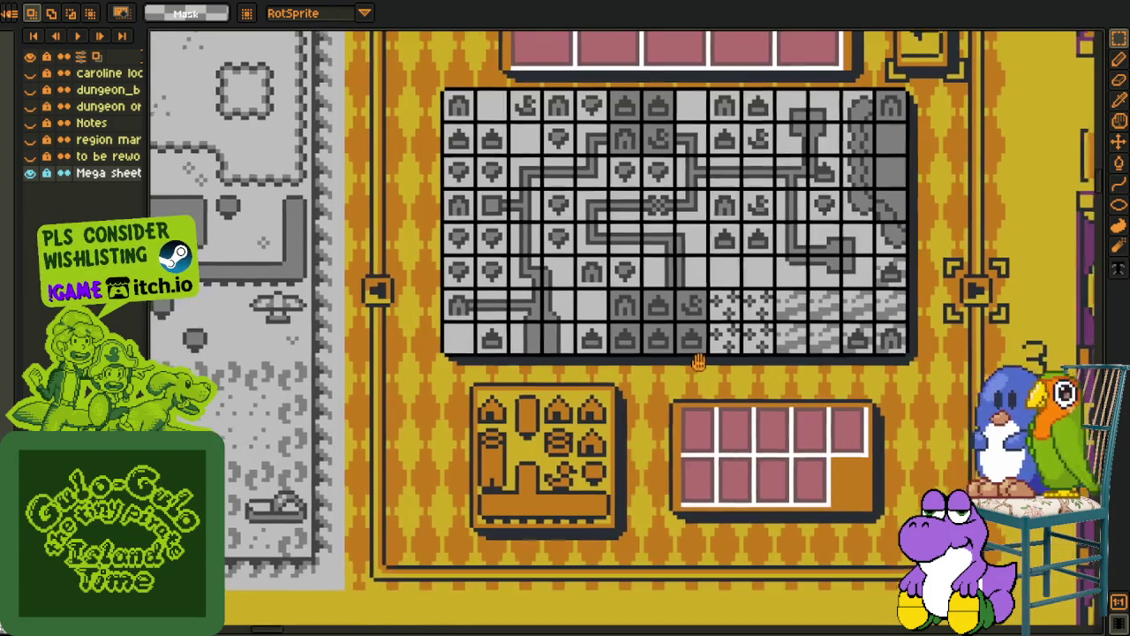
left_click_drag(692, 358, 667, 479)
scroll(546, 311, "up", 1)
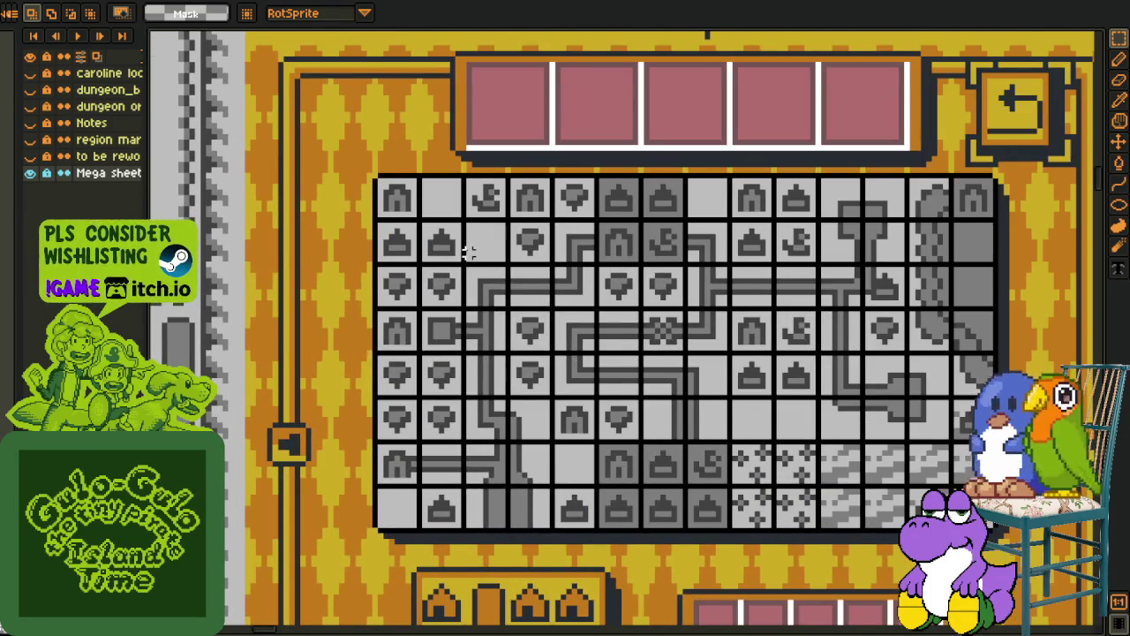
left_click_drag(468, 252, 514, 292)
left_click_drag(446, 237, 519, 320)
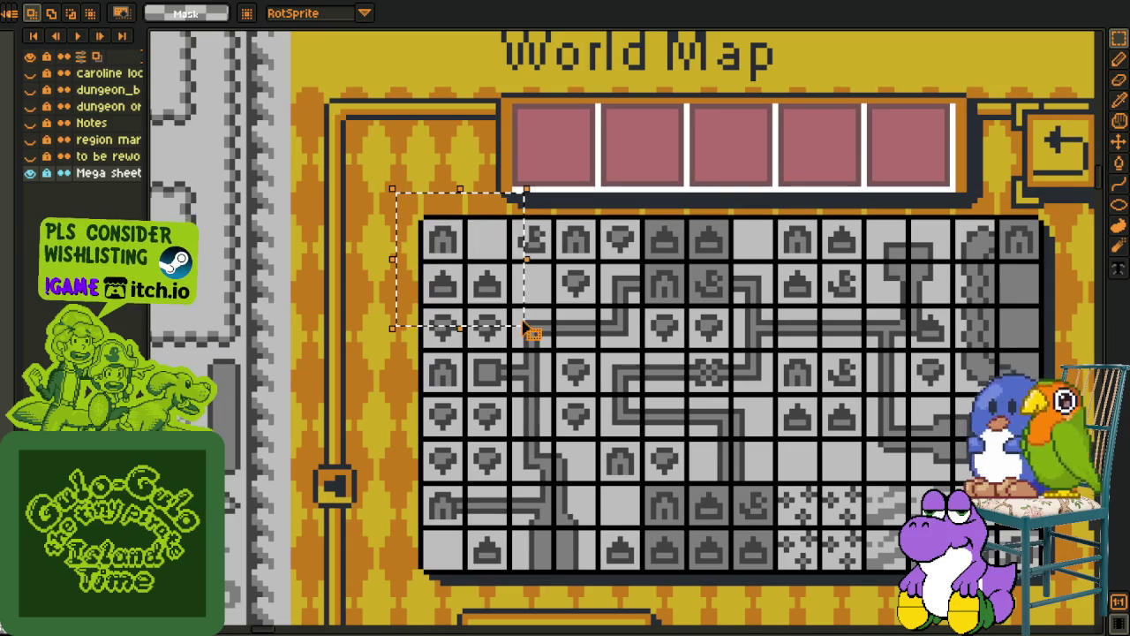
scroll(522, 325, "down", 1)
scroll(523, 325, "down", 1)
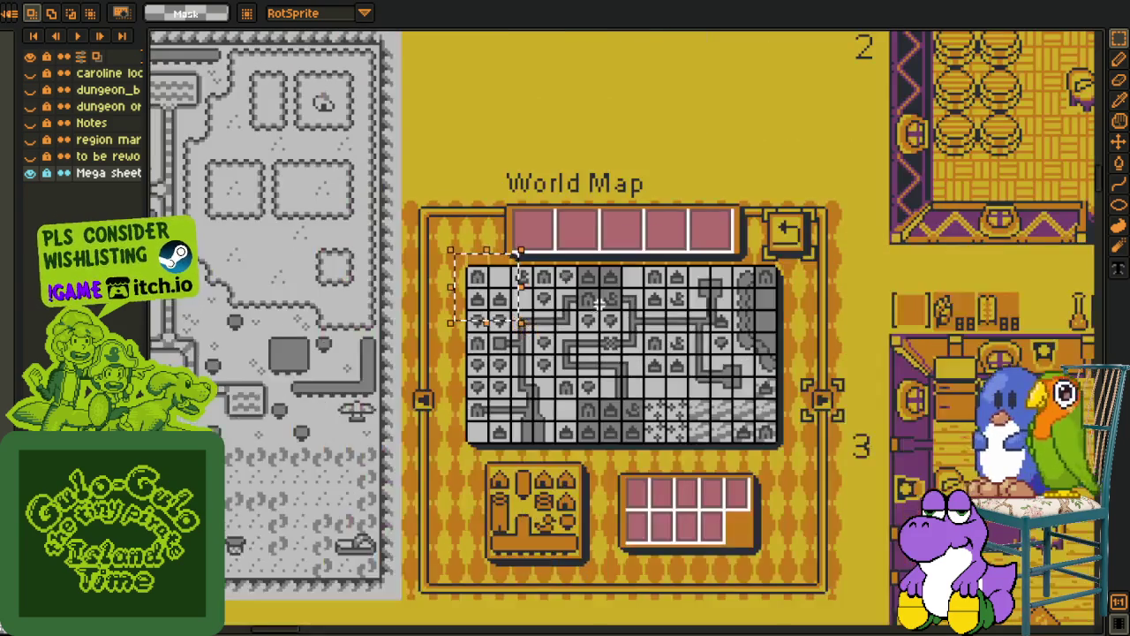
scroll(394, 358, "up", 2)
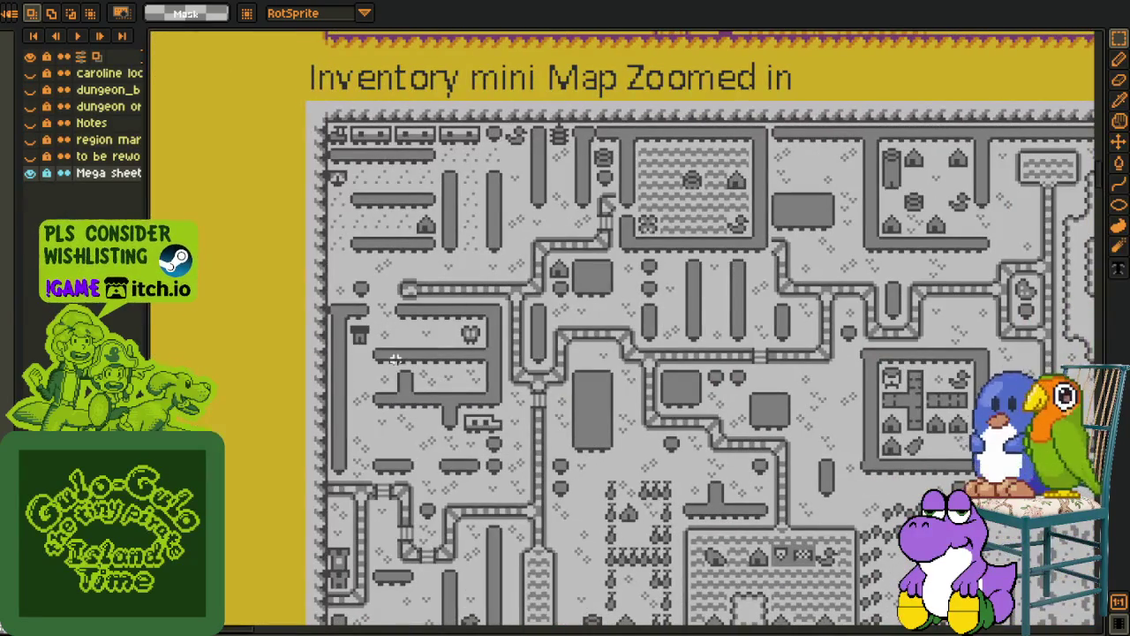
mouse_move(292, 63)
left_mouse_down()
mouse_move(631, 492)
mouse_move(1013, 307)
left_mouse_up()
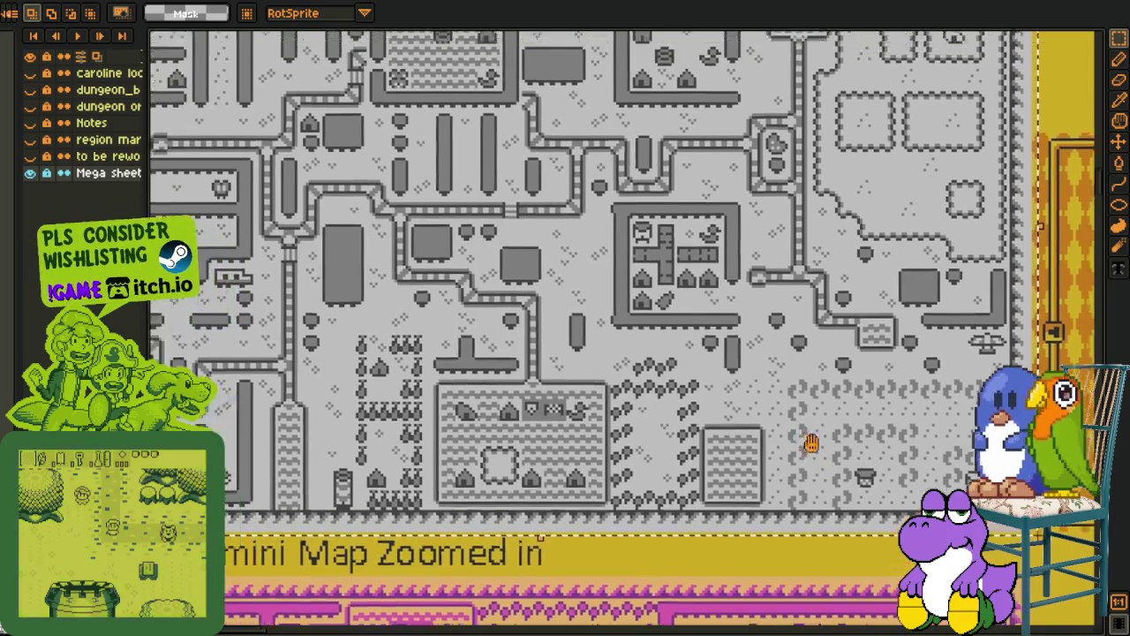
scroll(759, 468, "down", 2)
scroll(759, 467, "up", 2)
mouse_move(588, 391)
left_mouse_down()
mouse_move(570, 376)
mouse_move(532, 388)
mouse_move(422, 326)
left_mouse_up()
scroll(646, 321, "down", 2)
scroll(683, 399, "up", 2)
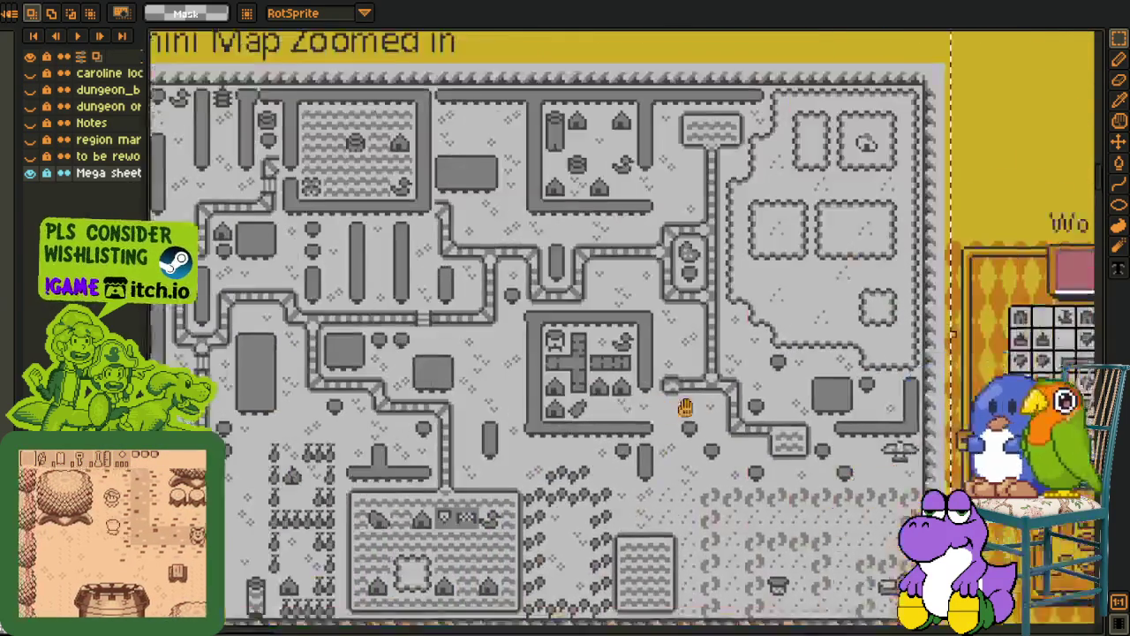
left_click_drag(683, 398, 612, 397)
scroll(403, 253, "up", 1)
scroll(404, 252, "up", 1)
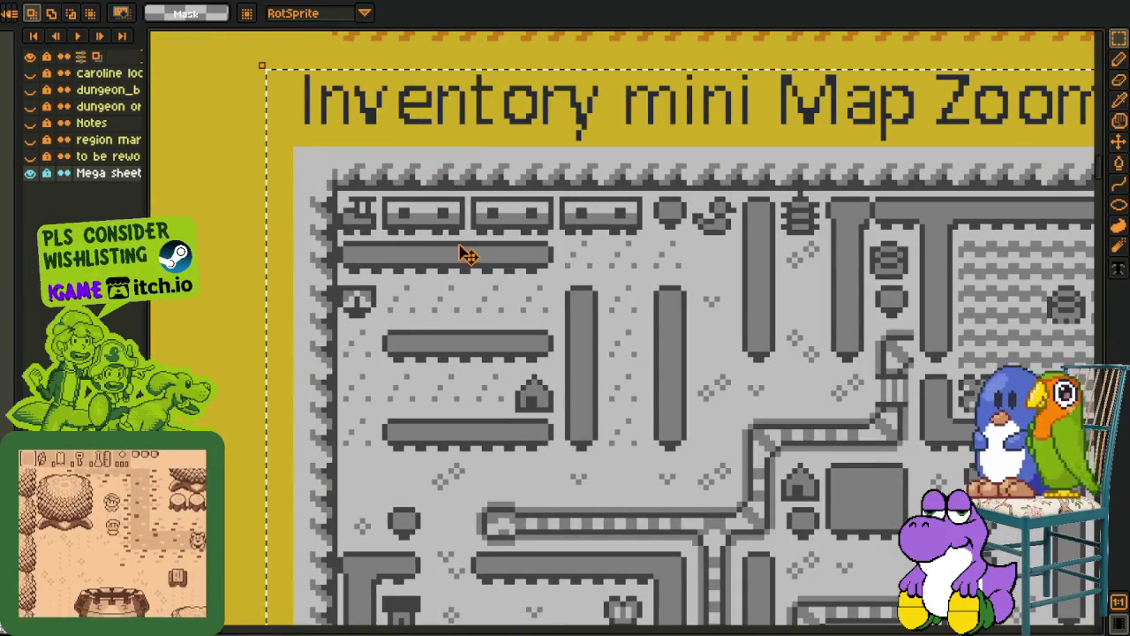
scroll(468, 255, "down", 1)
mouse_move(477, 260)
left_mouse_down()
mouse_move(397, 228)
mouse_move(382, 292)
left_mouse_up()
scroll(524, 333, "down", 1)
left_click_drag(677, 404, 634, 358)
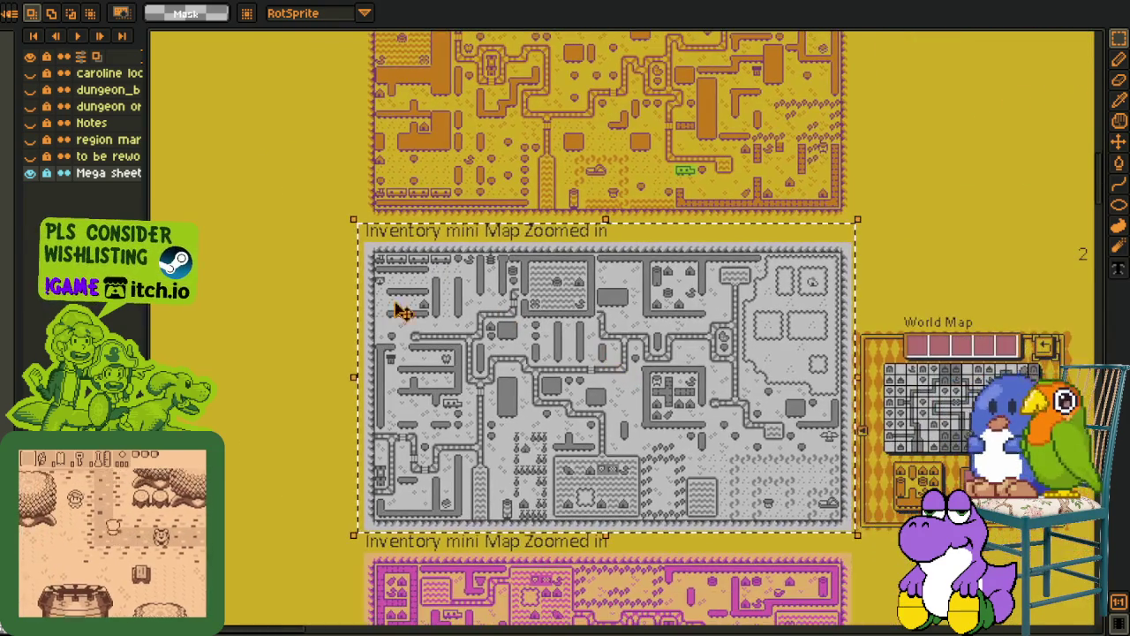
mouse_move(706, 432)
left_mouse_down()
mouse_move(663, 391)
mouse_move(525, 320)
mouse_move(380, 285)
left_mouse_up()
scroll(706, 468, "up", 2)
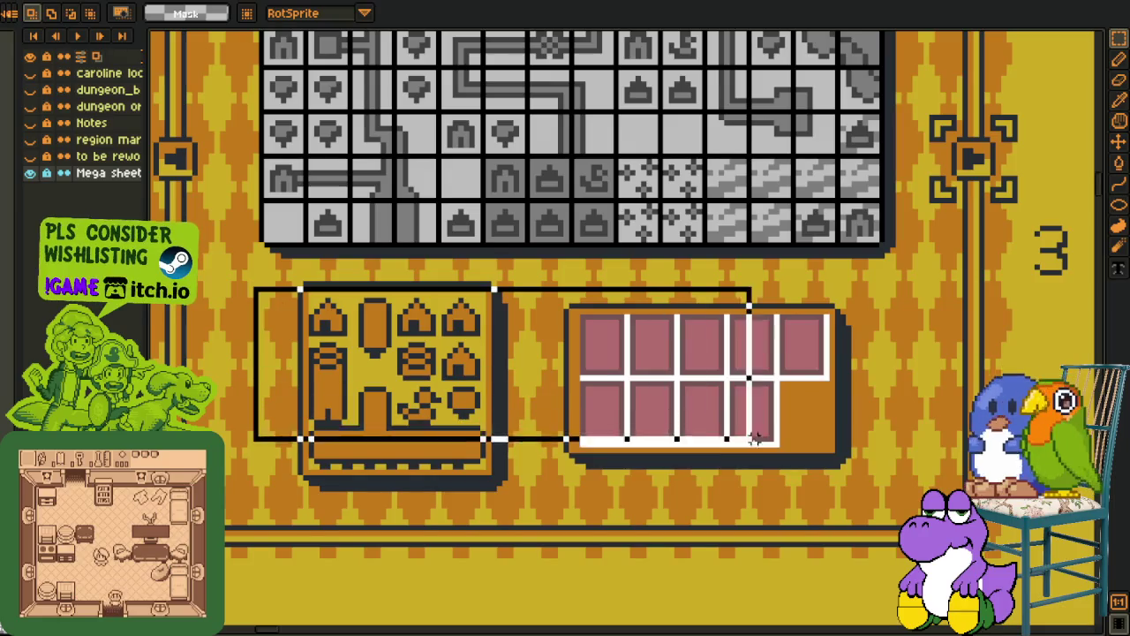
left_click_drag(881, 472, 883, 477)
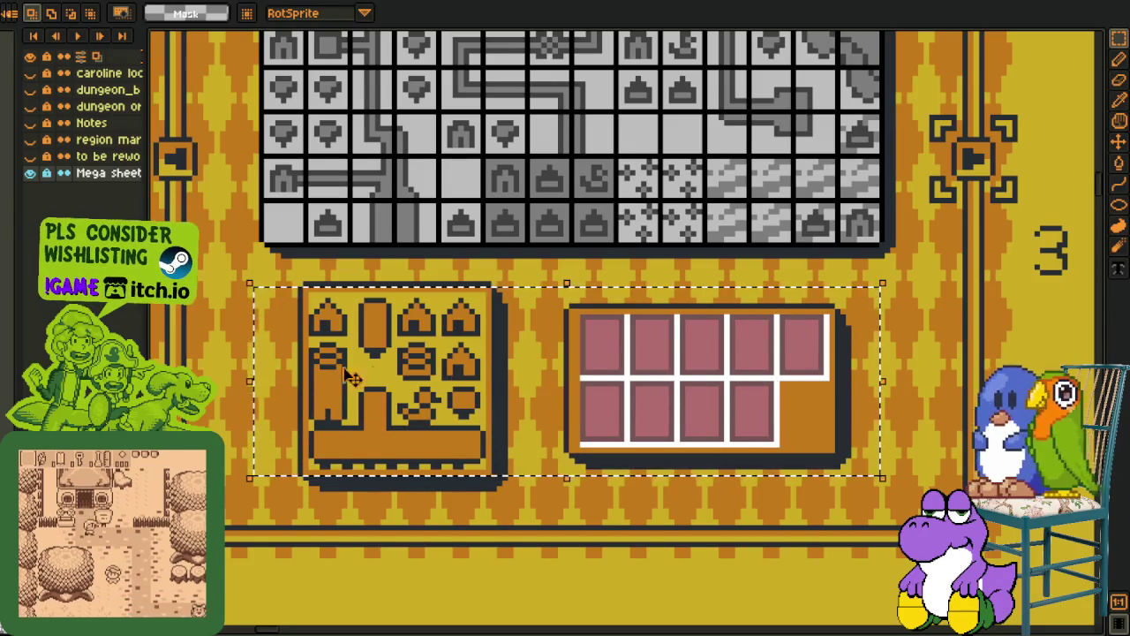
key("ctrl+d")
mouse_move(261, 317)
left_mouse_down()
mouse_move(841, 452)
mouse_move(890, 479)
left_mouse_up()
key("ctrl+d")
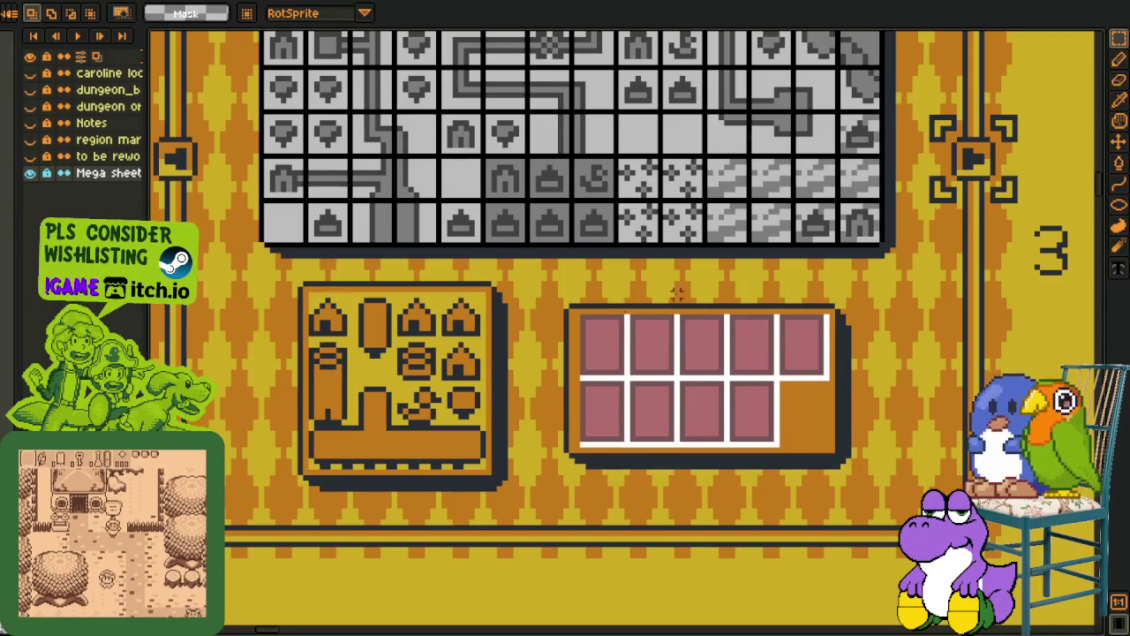
left_click_drag(216, 322, 848, 468)
scroll(686, 378, "down", 2)
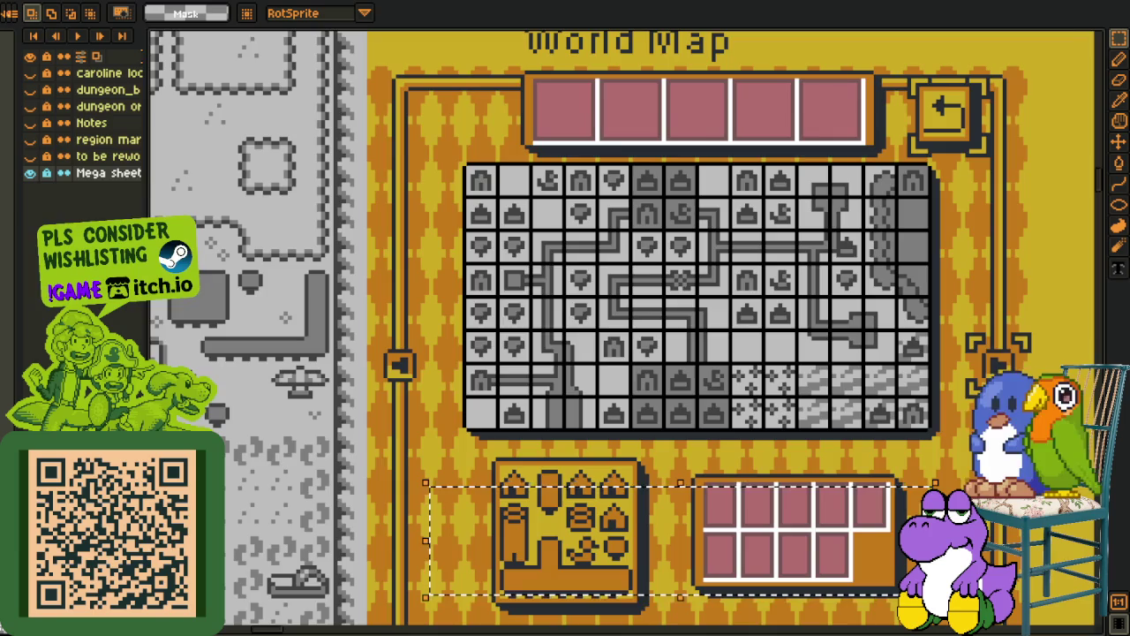
On the hiragana font sheet, zoom in and marquee-select the left columns of the top glyph rows
key("ctrl+Tab")
scroll(646, 307, "up", 3)
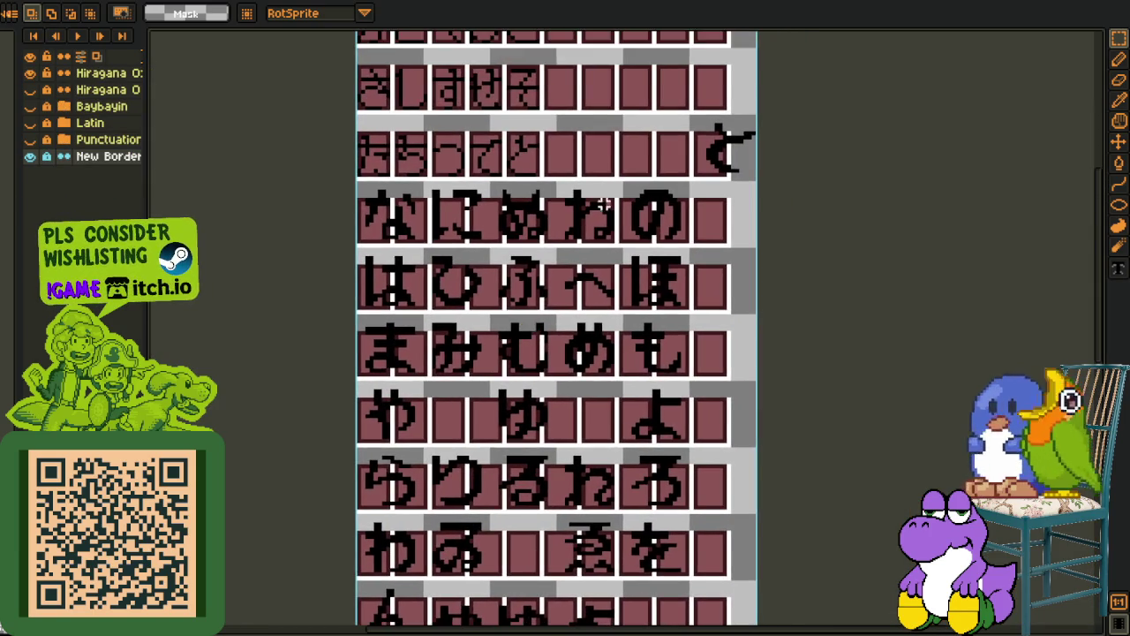
scroll(603, 204, "up", 1)
left_click_drag(647, 186, 608, 242)
scroll(603, 239, "down", 1)
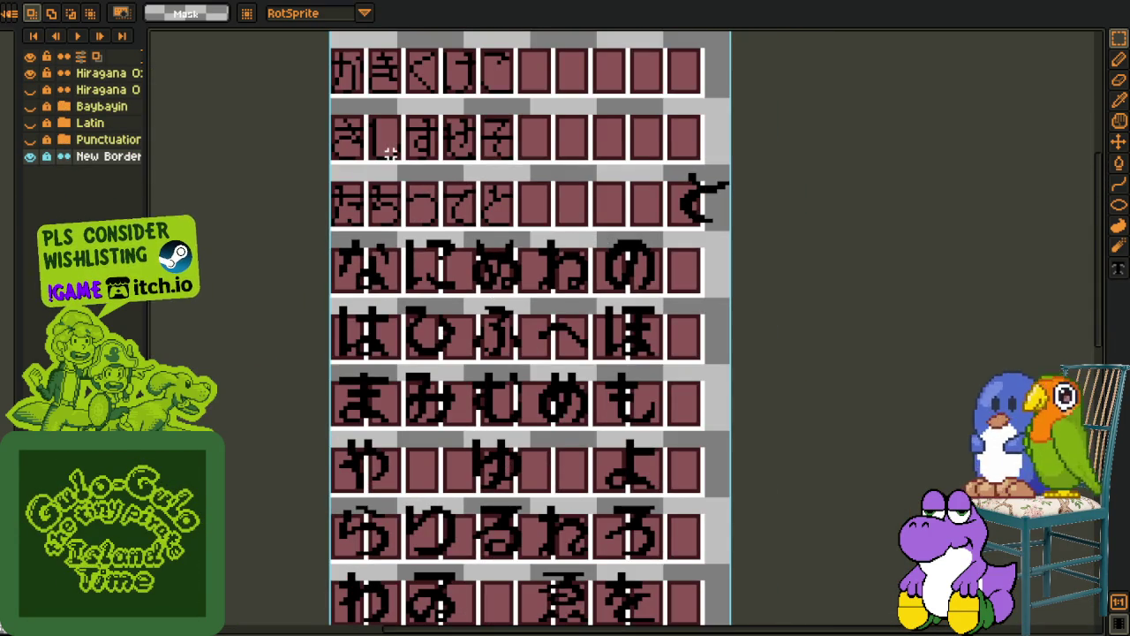
scroll(353, 132, "up", 1)
left_click_drag(322, 265, 454, 80)
scroll(454, 70, "up", 1)
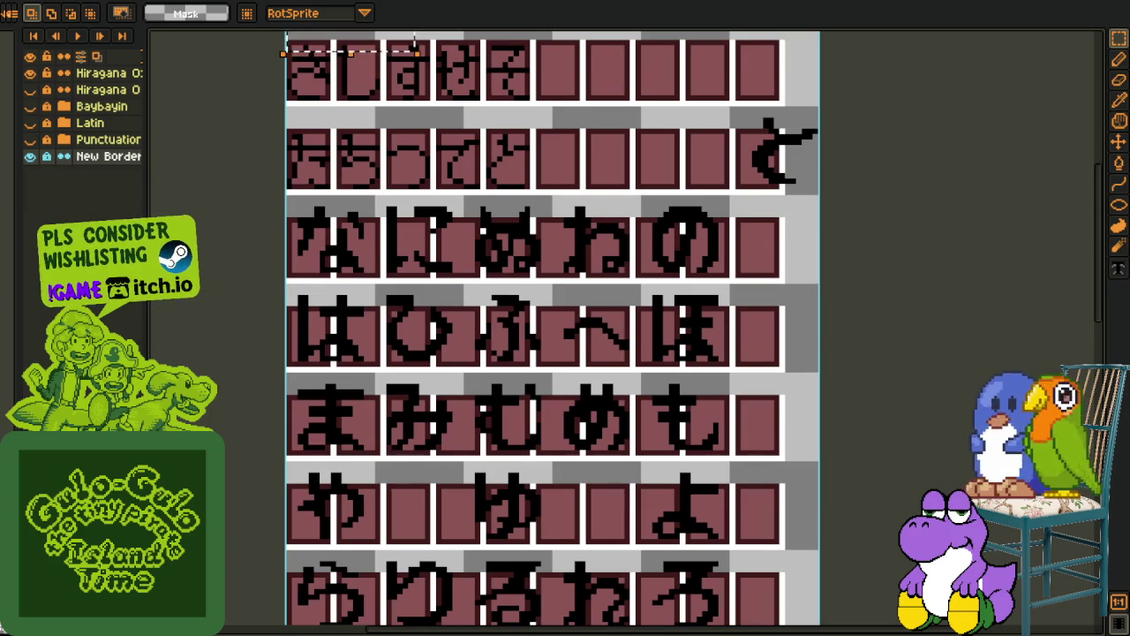
left_click_drag(1129, 210, 677, 210)
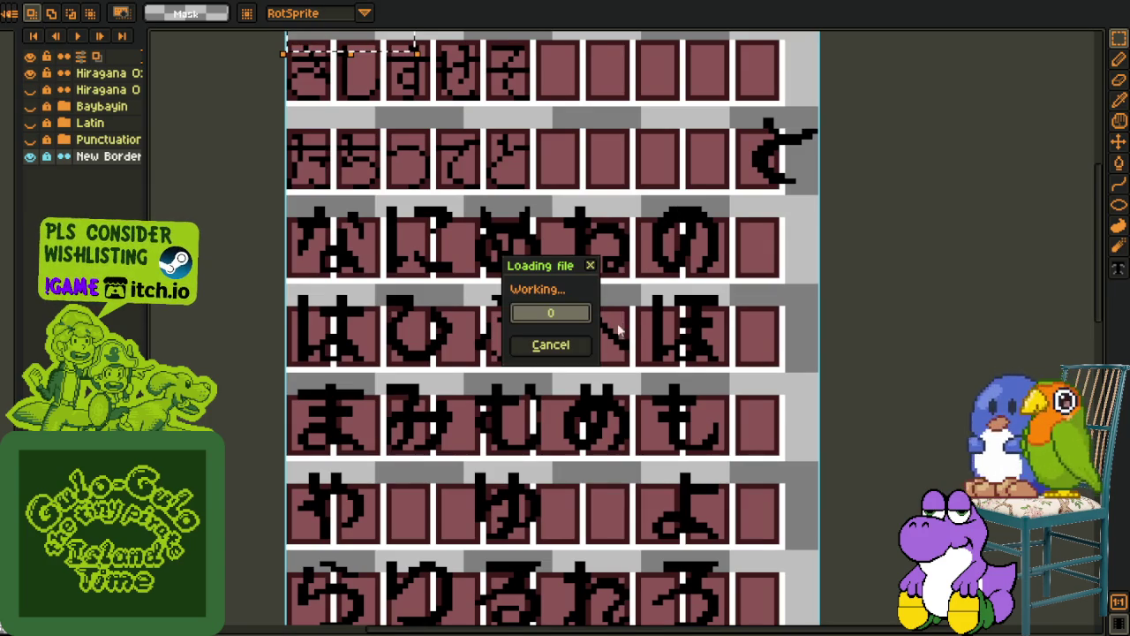
Switch to the eyedropper and move to the dialog mockup document, zooming in
key("i")
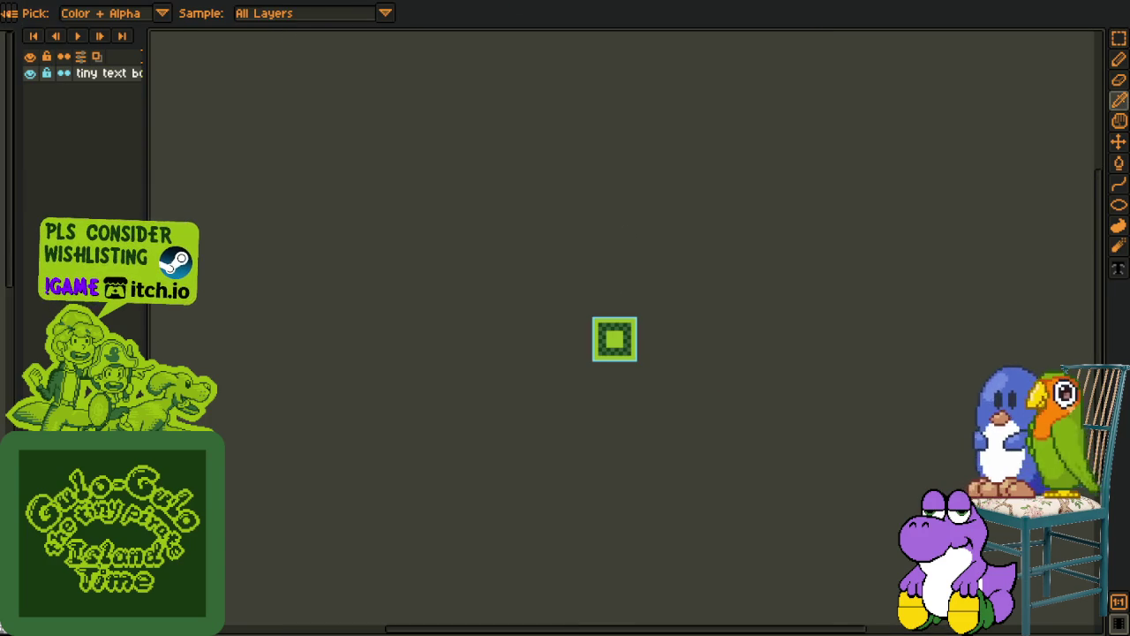
key("ctrl+w")
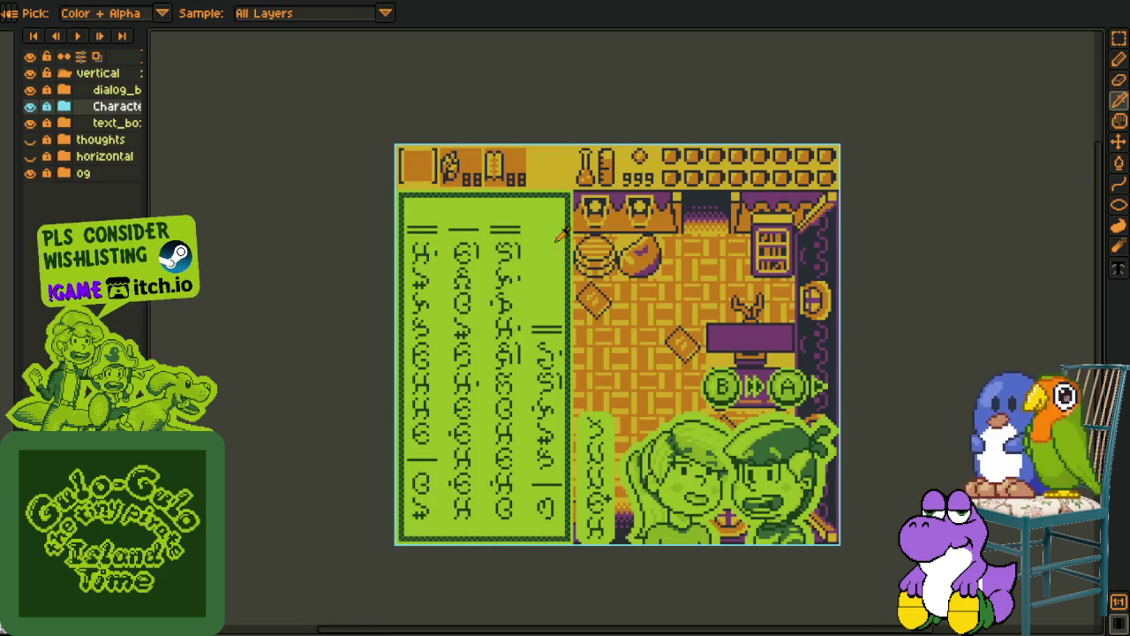
key("ctrl+w")
scroll(539, 212, "up", 1)
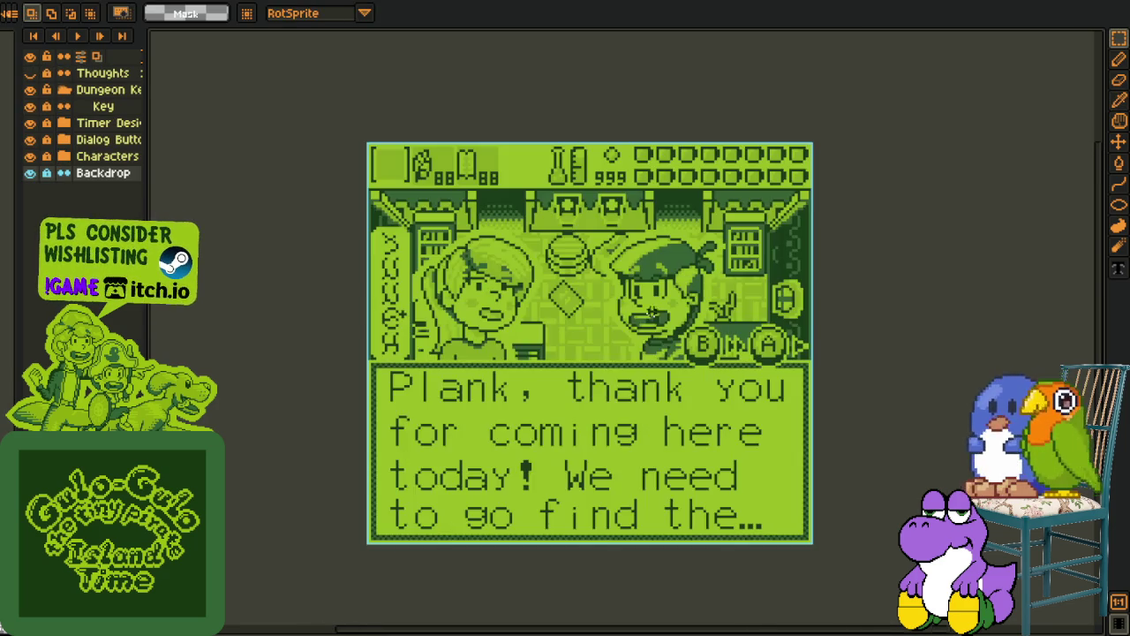
scroll(539, 212, "up", 1)
scroll(326, 221, "up", 1)
Toggle the Timer Design, Characters, Backdrop and Dialog Buttons layers off and back on
left_click(30, 122)
left_click(30, 140)
left_click(30, 156)
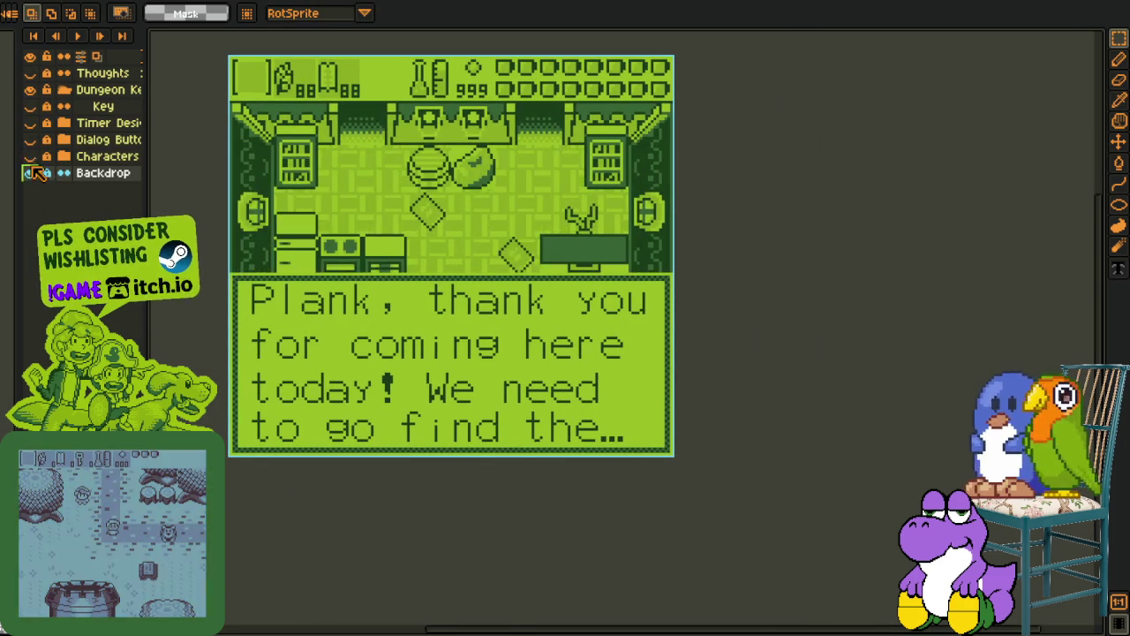
left_click(30, 172)
left_click(30, 139)
left_click(30, 155)
left_click(30, 139)
left_click(30, 139)
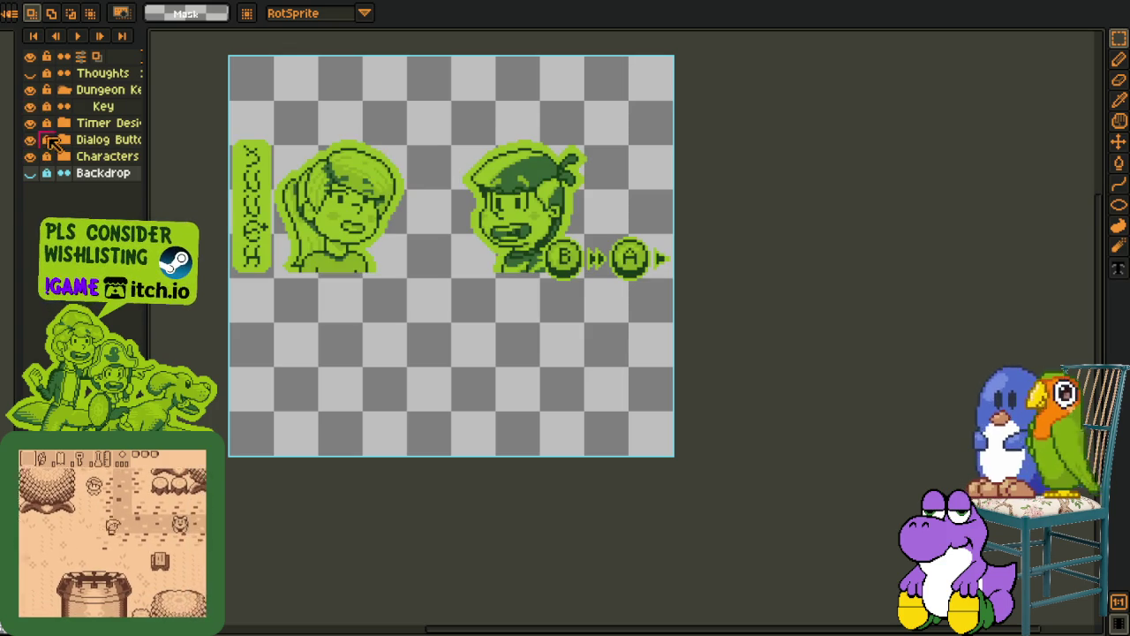
left_click(30, 122)
left_click(30, 172)
Duplicate the Backdrop layer and clear its upper room area to transparency
right_click(88, 172)
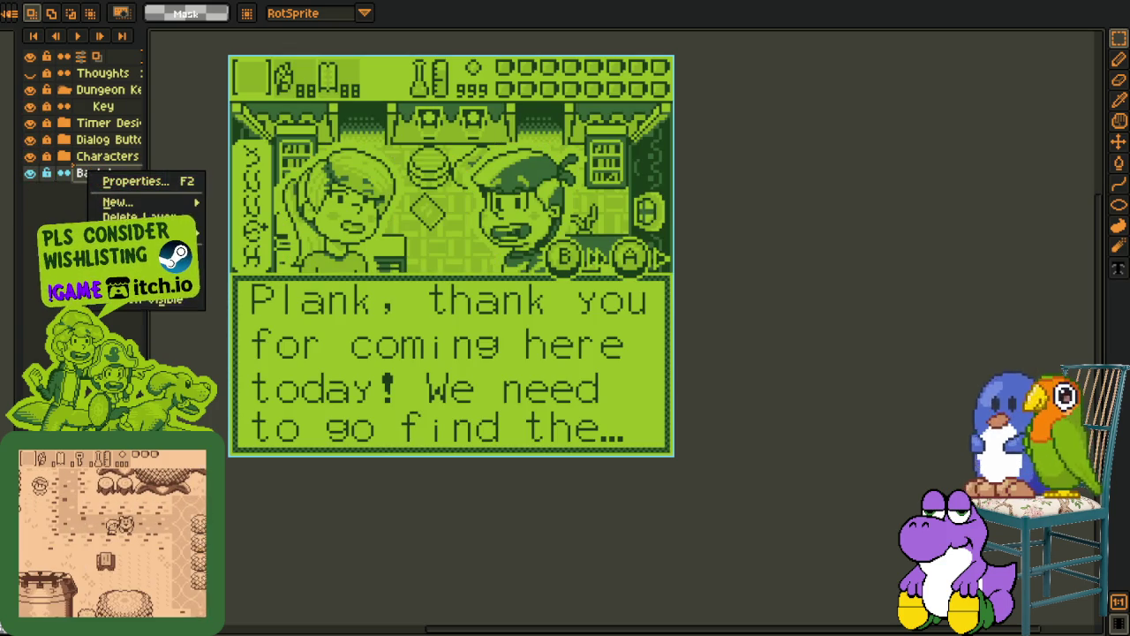
left_click(114, 283)
left_click_drag(30, 189, 32, 89)
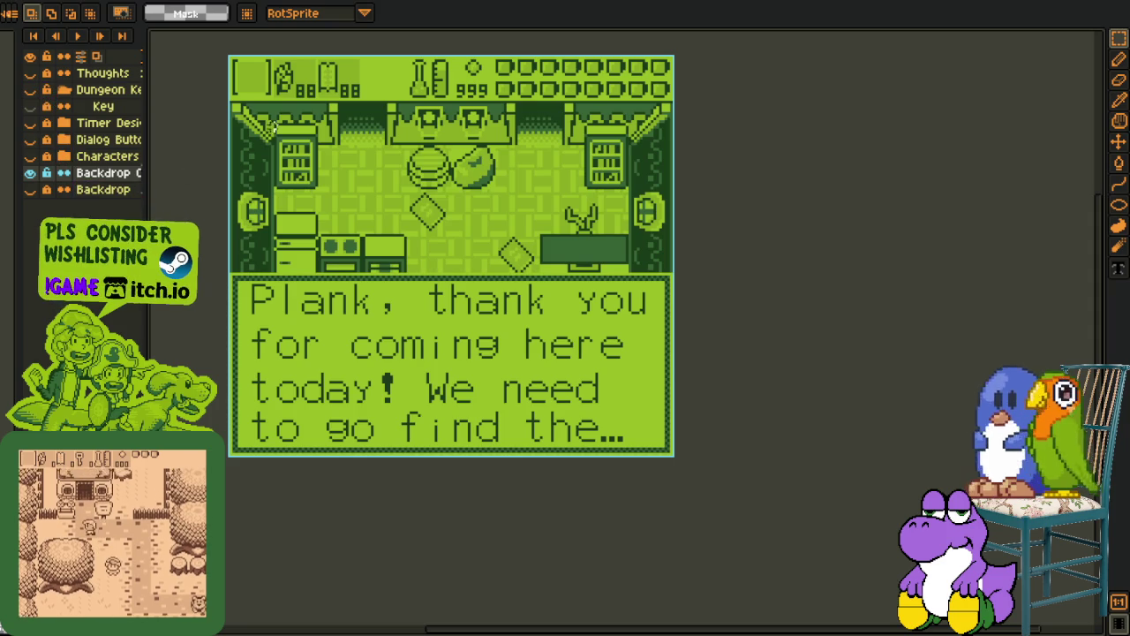
left_click_drag(228, 102, 739, 271)
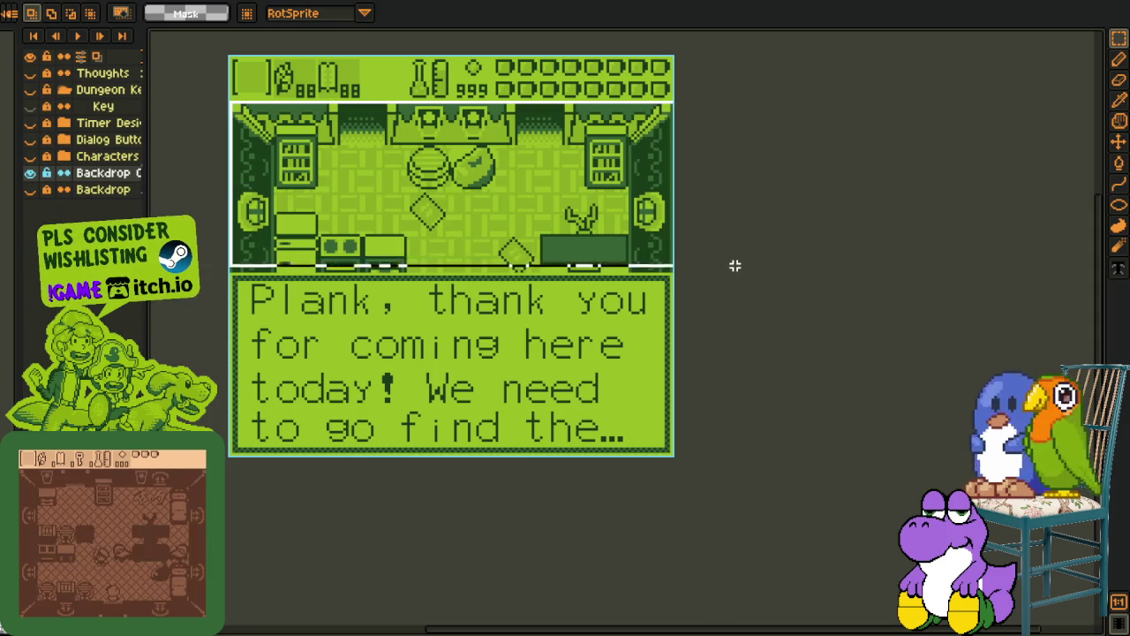
scroll(592, 130, "up", 2)
scroll(591, 130, "down", 2)
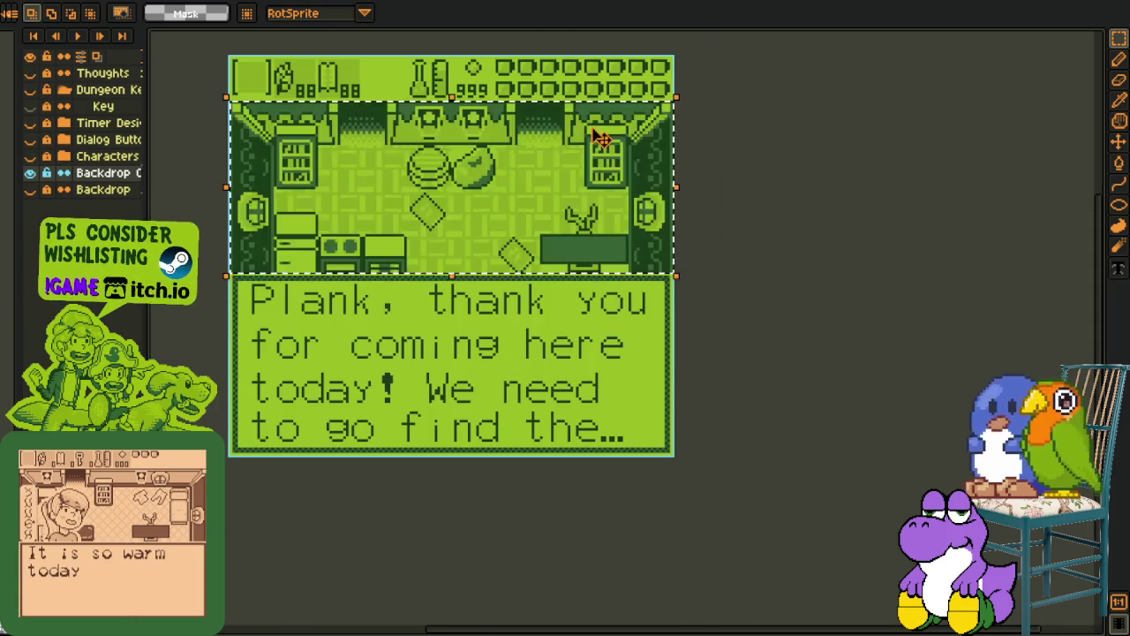
key("Delete")
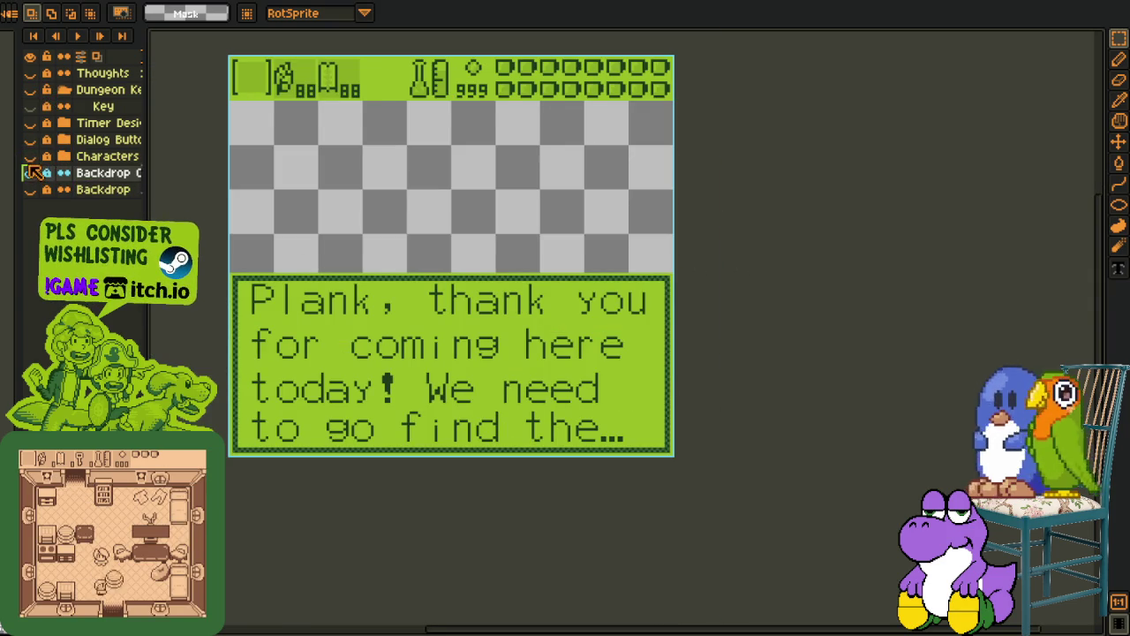
Show the B/A prompts, dialog box, Characters, Timer, Key, Dungeon Key and Thoughts layers again
left_click(29, 173)
left_click(29, 139)
left_click(29, 173)
left_click_drag(30, 159, 28, 78)
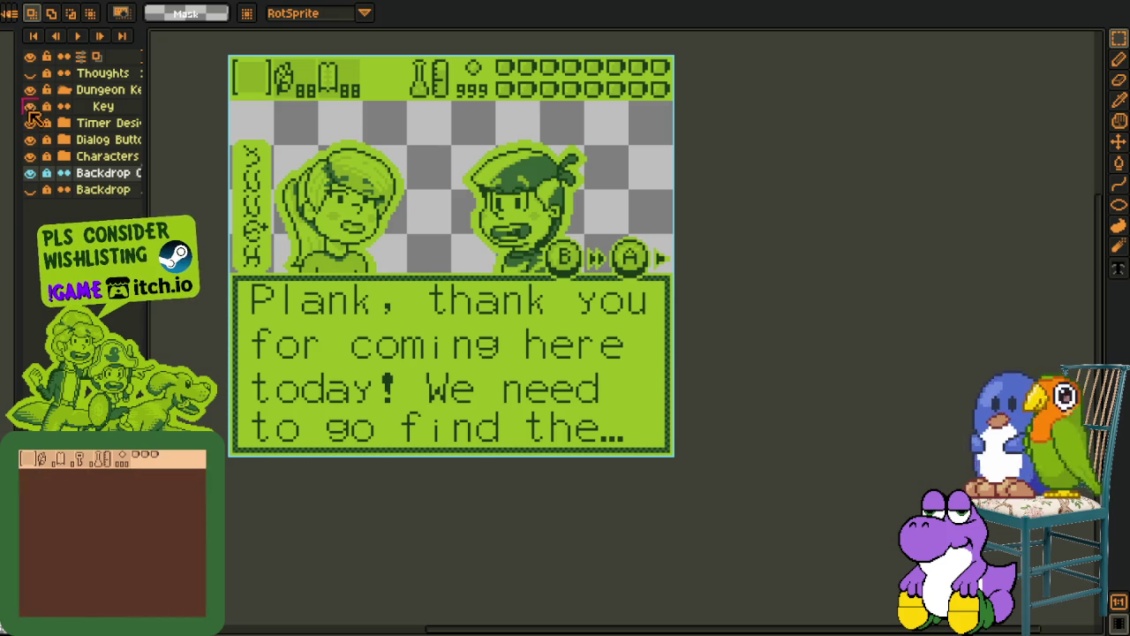
left_click(30, 72)
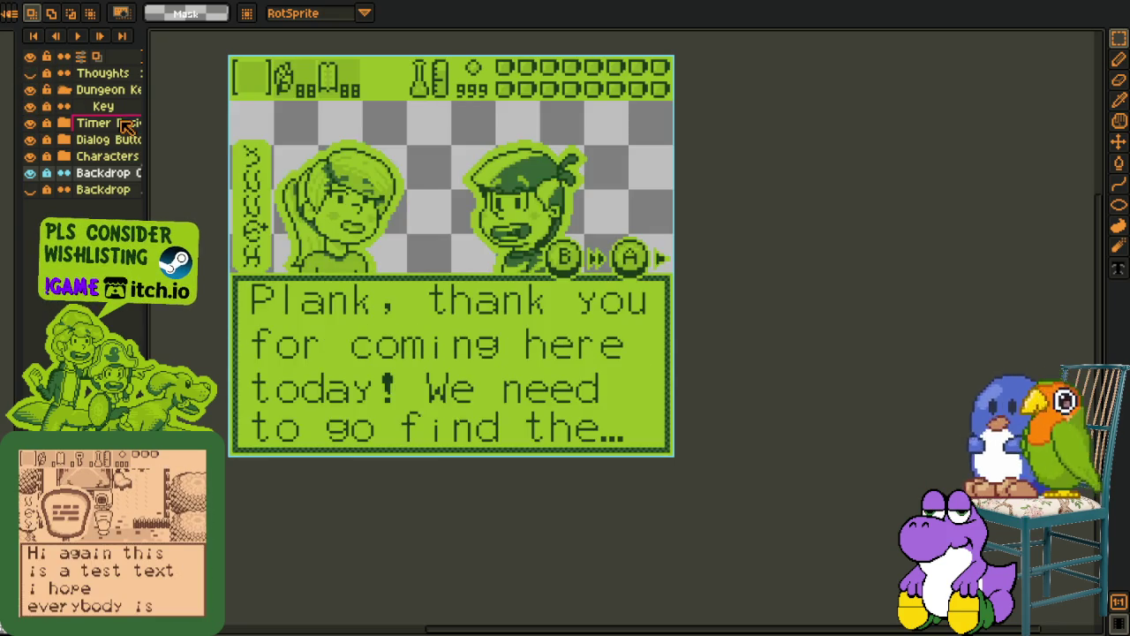
left_click(29, 72)
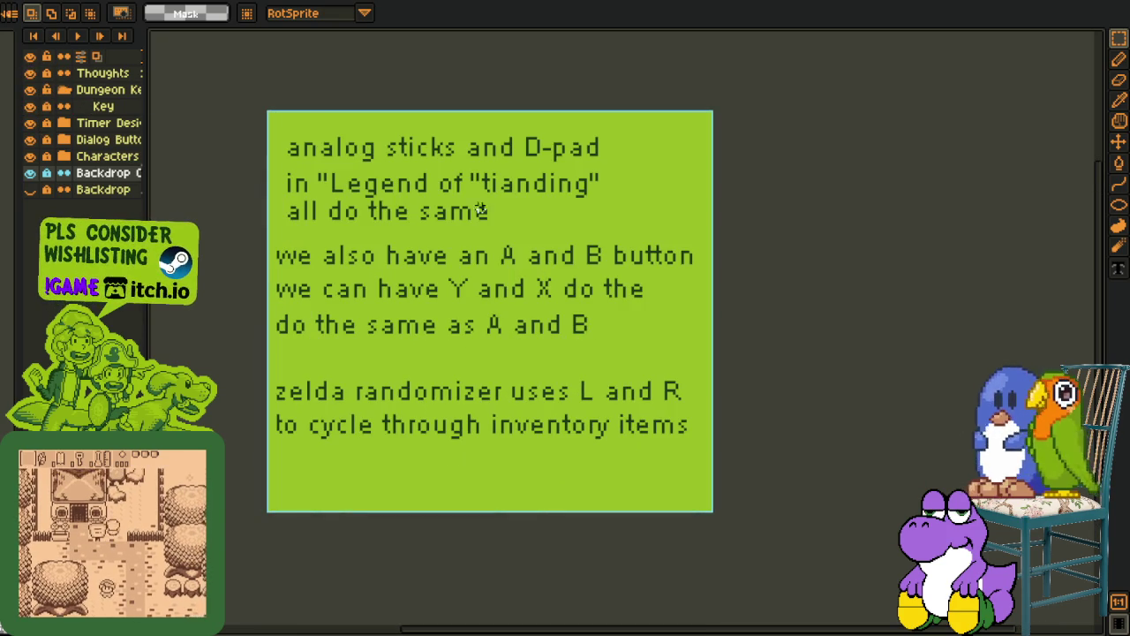
Select all, deselect, then hide the Thoughts, Dungeon Key, B/A prompt and character portrait layers
key("ctrl+a")
scroll(226, 394, "down", 1)
scroll(226, 394, "up", 1)
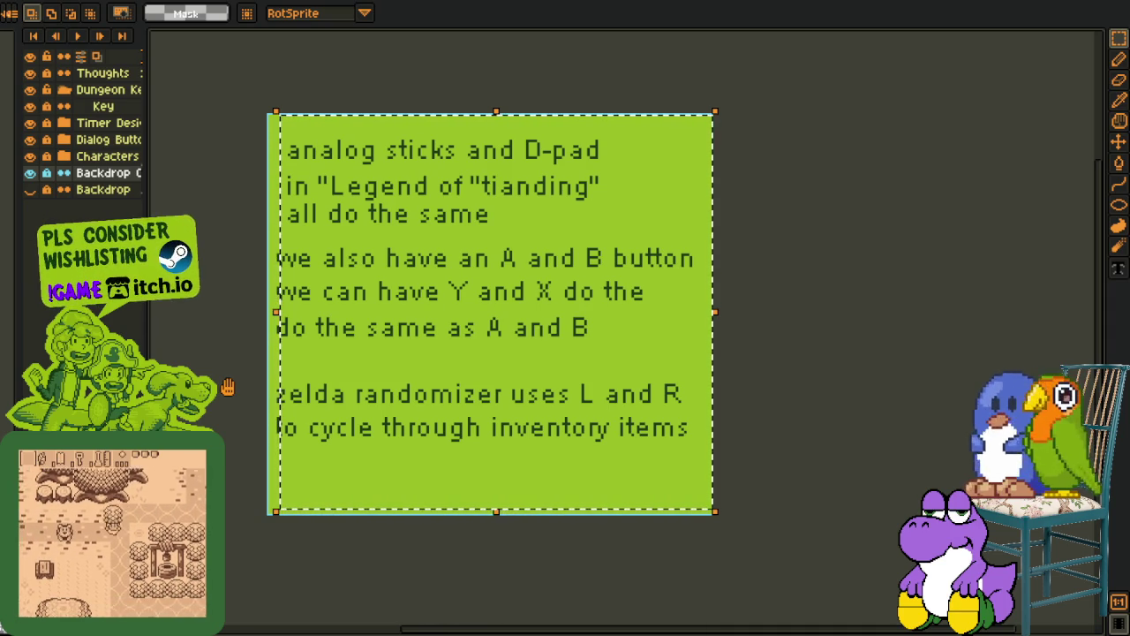
key("ctrl+d")
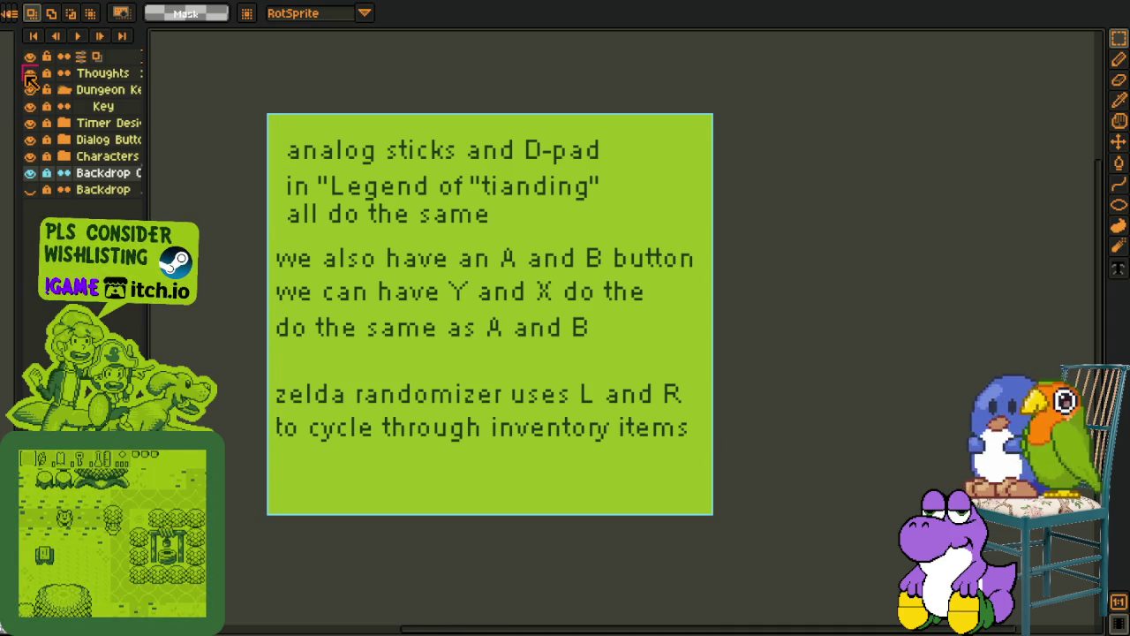
left_click(29, 73)
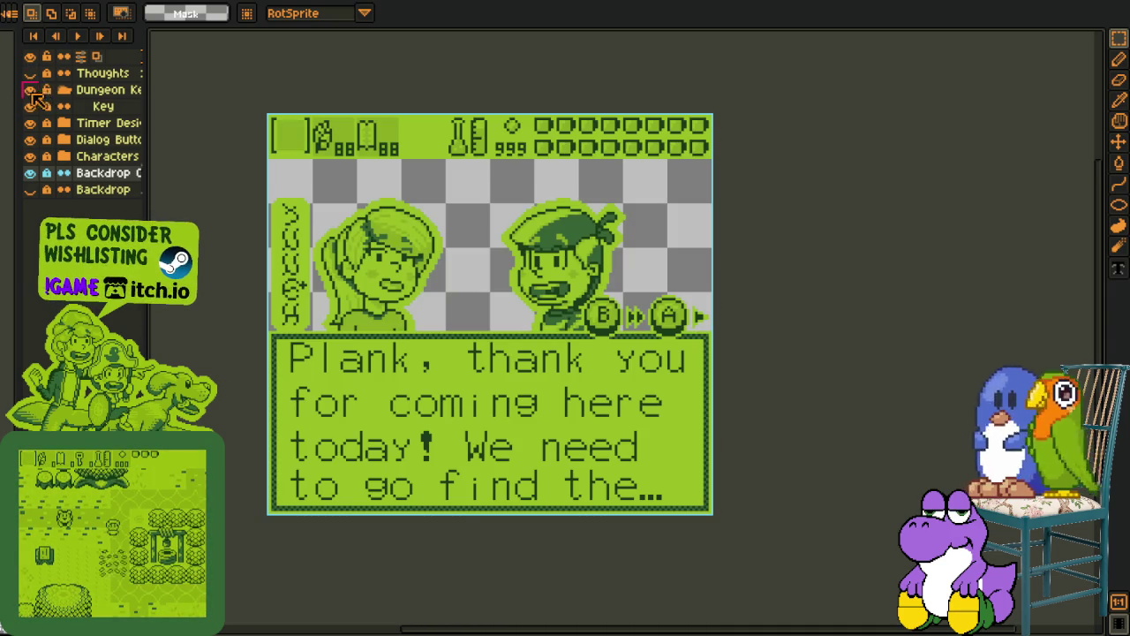
left_click(29, 89)
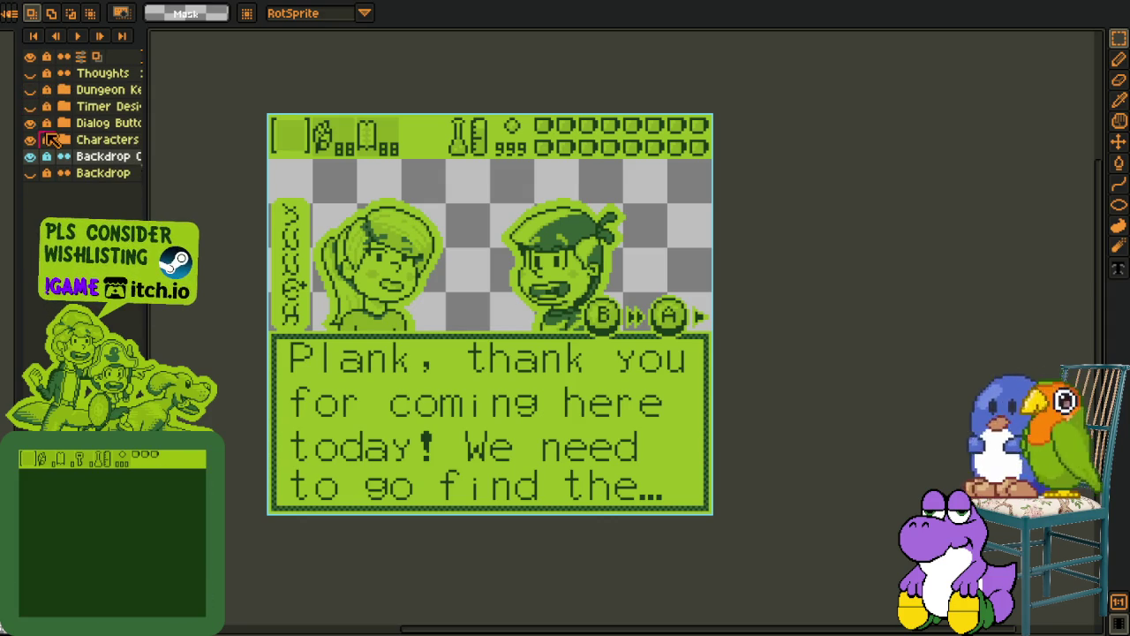
left_click(30, 123)
left_click(29, 140)
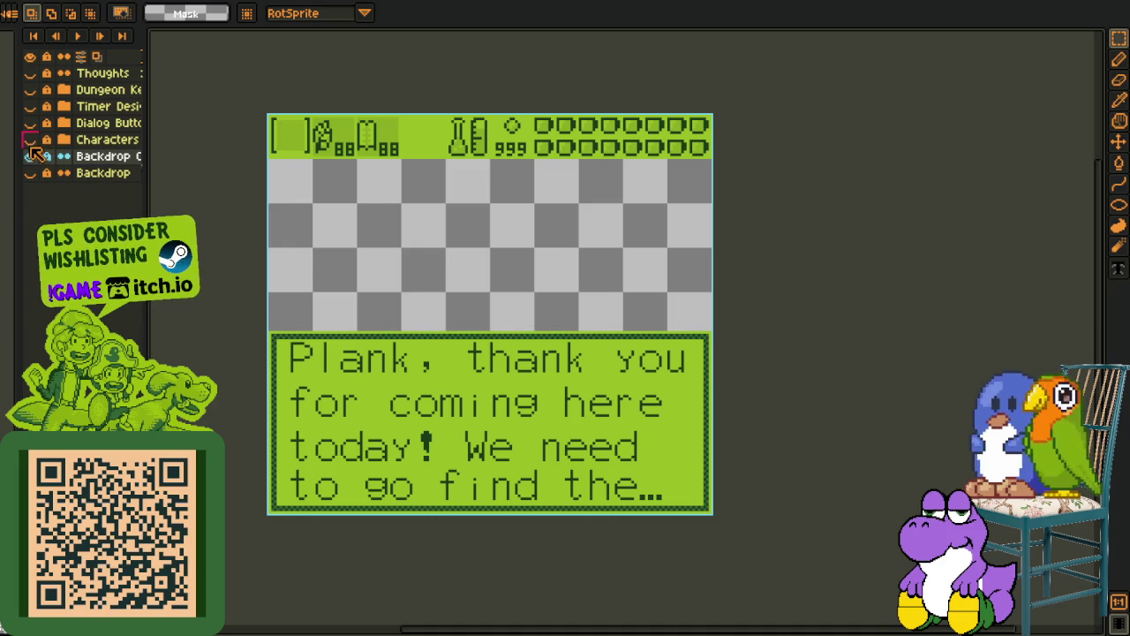
left_click(30, 139)
scroll(297, 212, "up", 1)
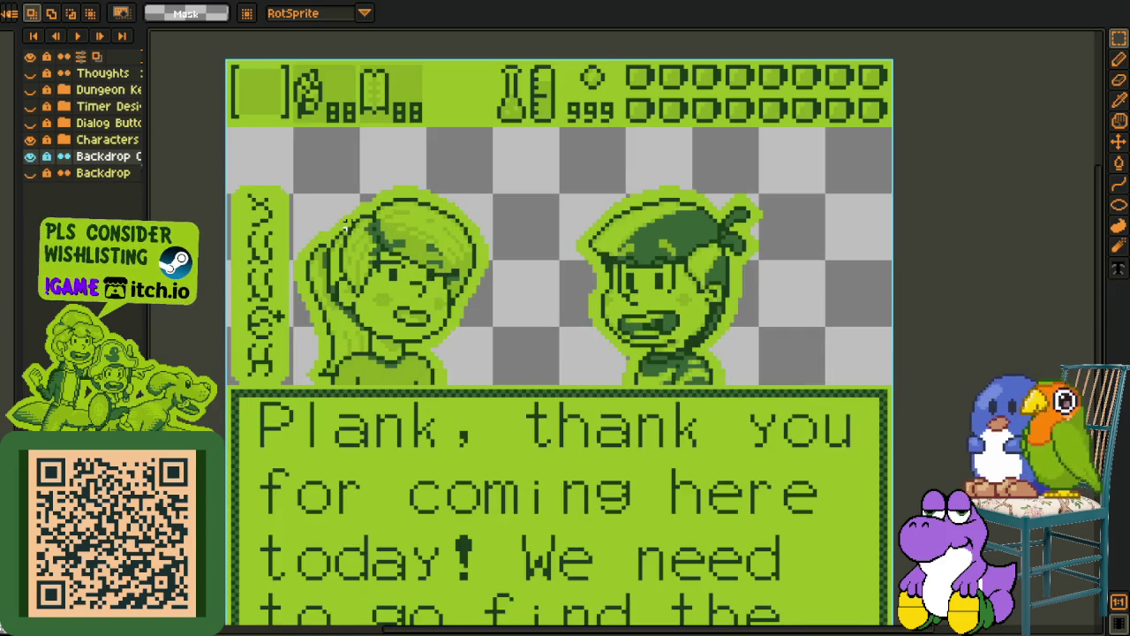
mouse_move(262, 158)
left_mouse_down()
mouse_move(346, 263)
mouse_move(547, 449)
left_mouse_up()
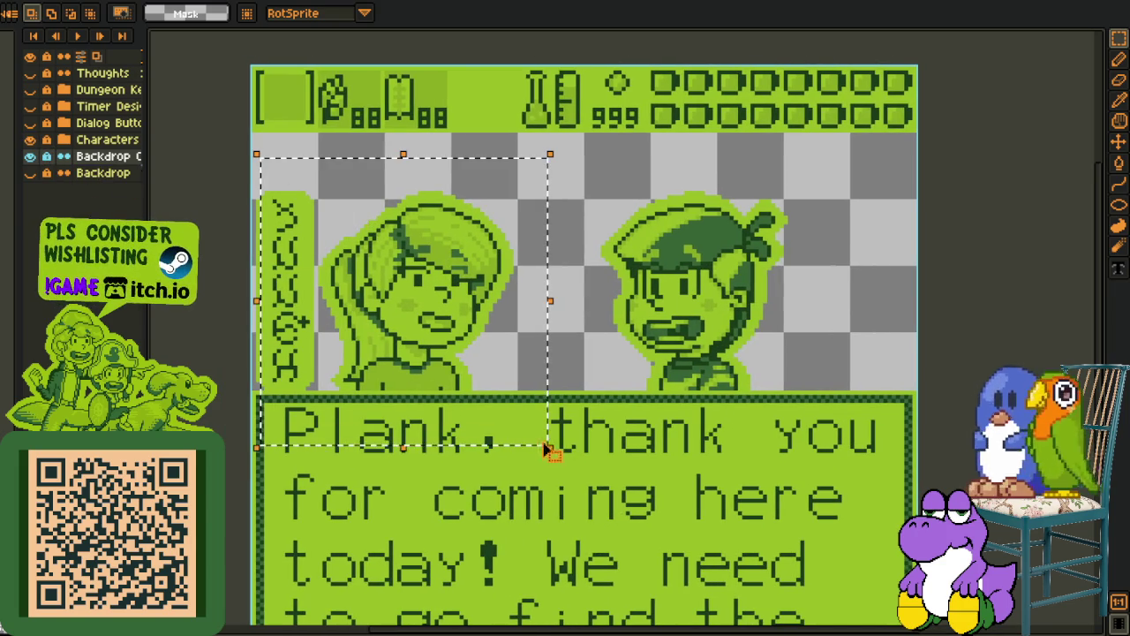
mouse_move(491, 382)
left_mouse_down()
mouse_move(521, 347)
mouse_move(344, 382)
left_mouse_up()
left_click_drag(452, 169, 696, 436)
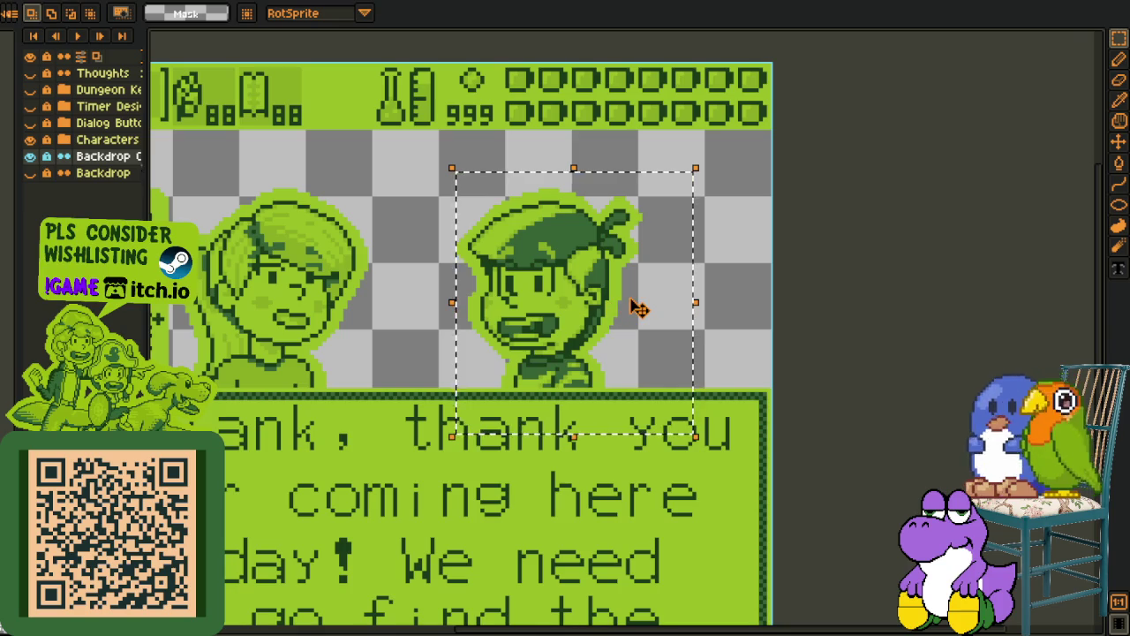
left_click(438, 339)
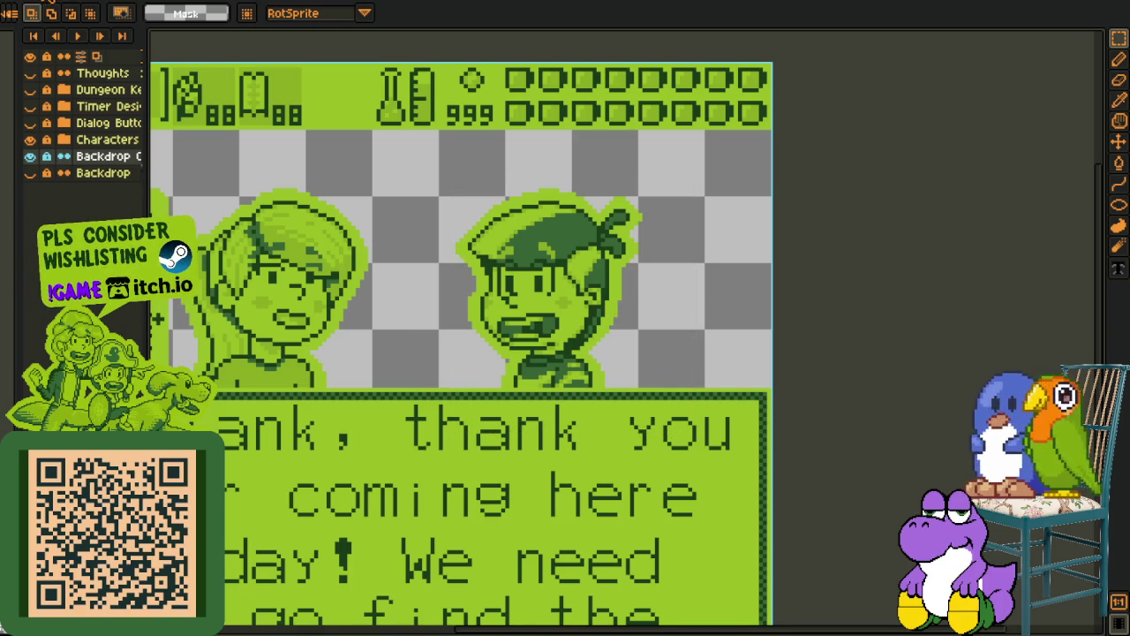
left_click(47, 2)
key("ctrl+Tab")
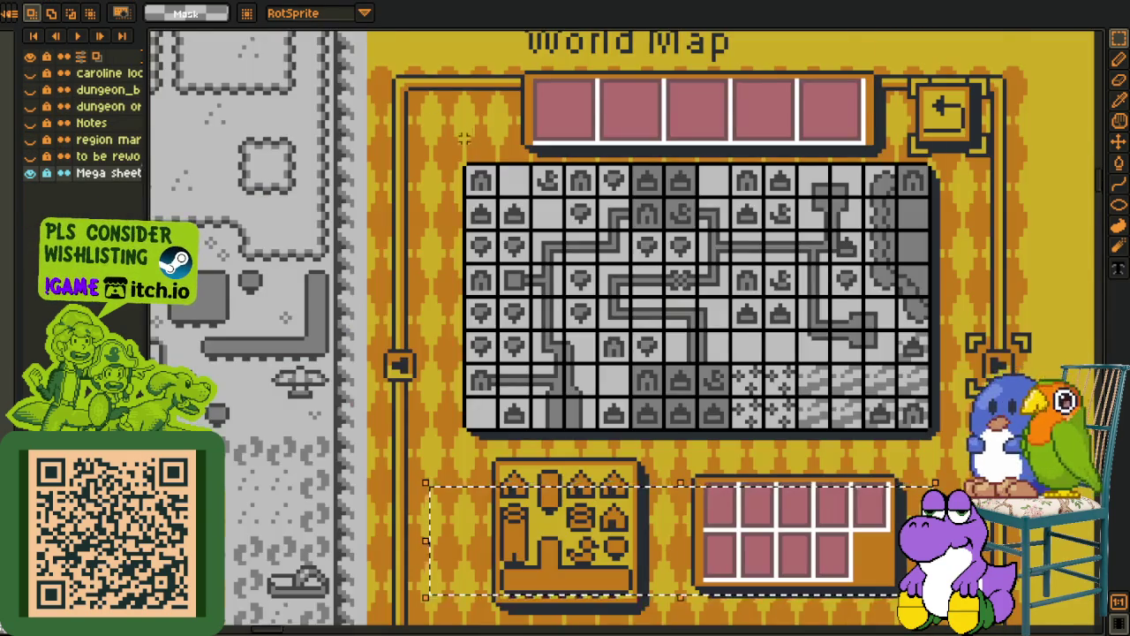
key("ctrl+Tab")
scroll(640, 336, "up", 2)
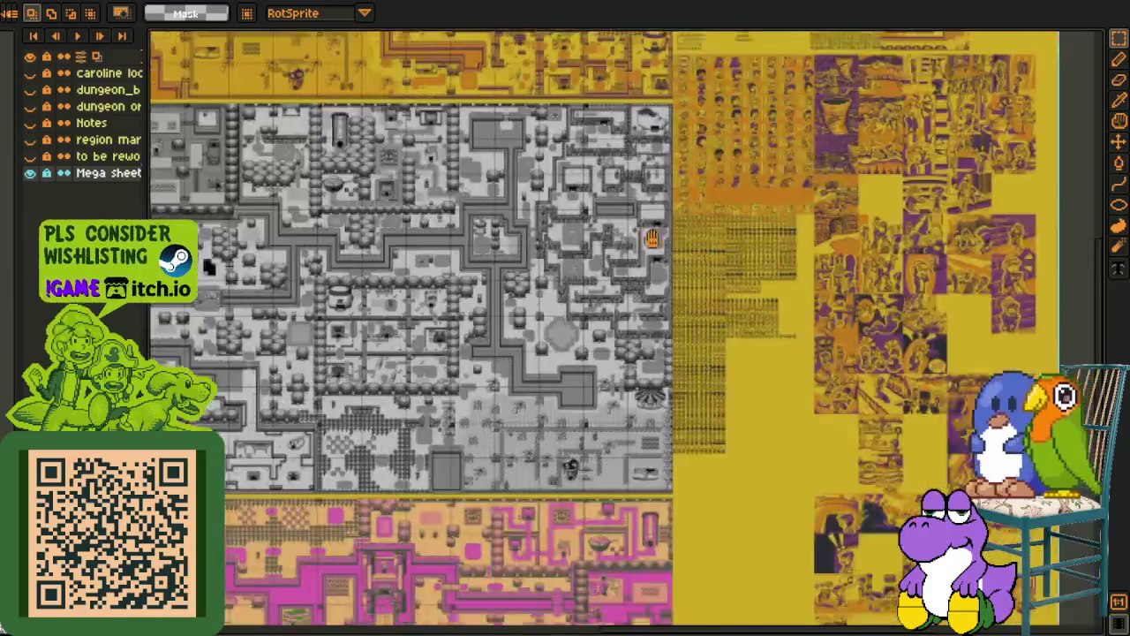
left_click_drag(640, 337, 412, 236)
scroll(395, 229, "up", 1)
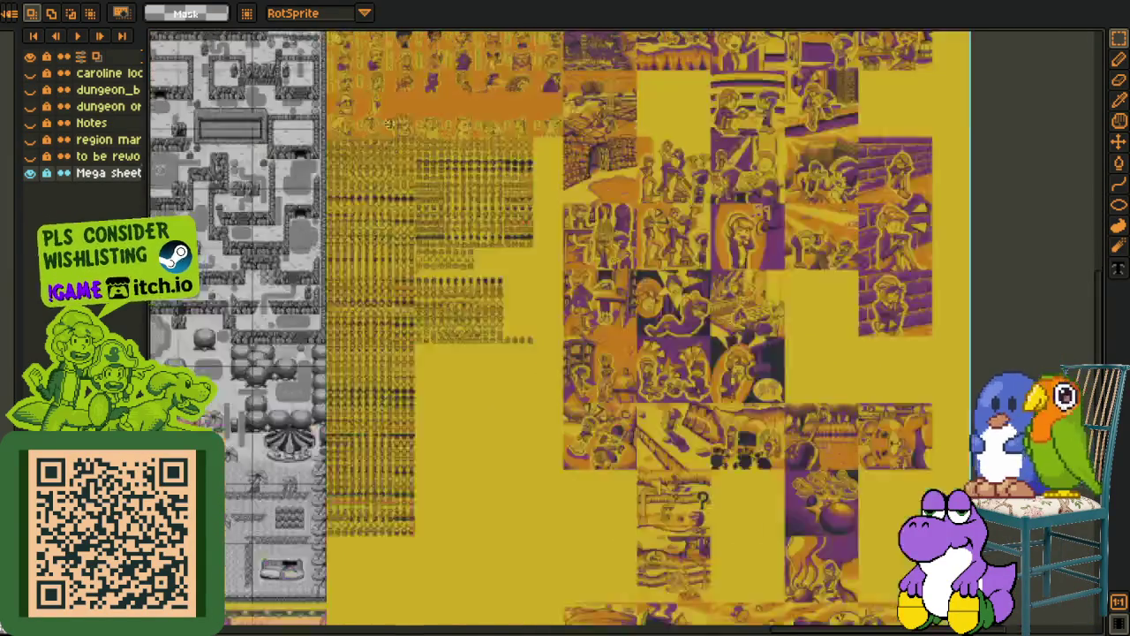
scroll(396, 229, "up", 1)
scroll(393, 309, "up", 1)
scroll(388, 430, "up", 1)
left_click_drag(388, 430, 495, 174)
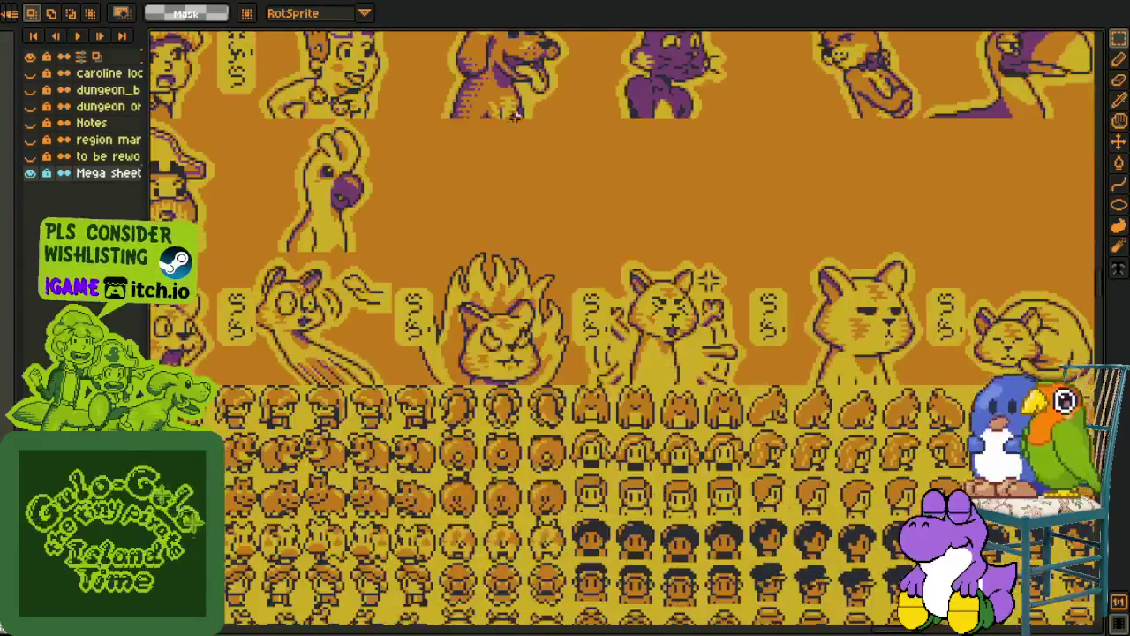
mouse_move(124, 331)
left_mouse_down()
mouse_move(300, 296)
mouse_move(326, 260)
left_mouse_up()
scroll(327, 261, "up", 1)
mouse_move(215, 202)
left_mouse_down()
mouse_move(265, 237)
mouse_move(724, 398)
mouse_move(1008, 422)
mouse_move(853, 402)
left_mouse_up()
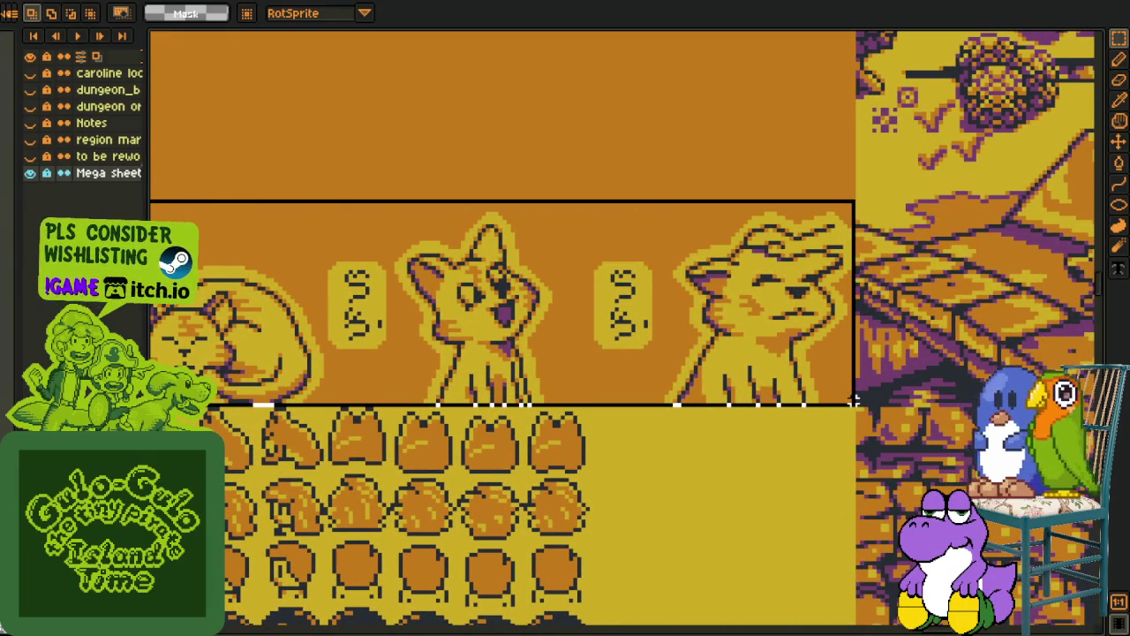
scroll(853, 402, "down", 1)
left_click_drag(349, 386, 437, 379)
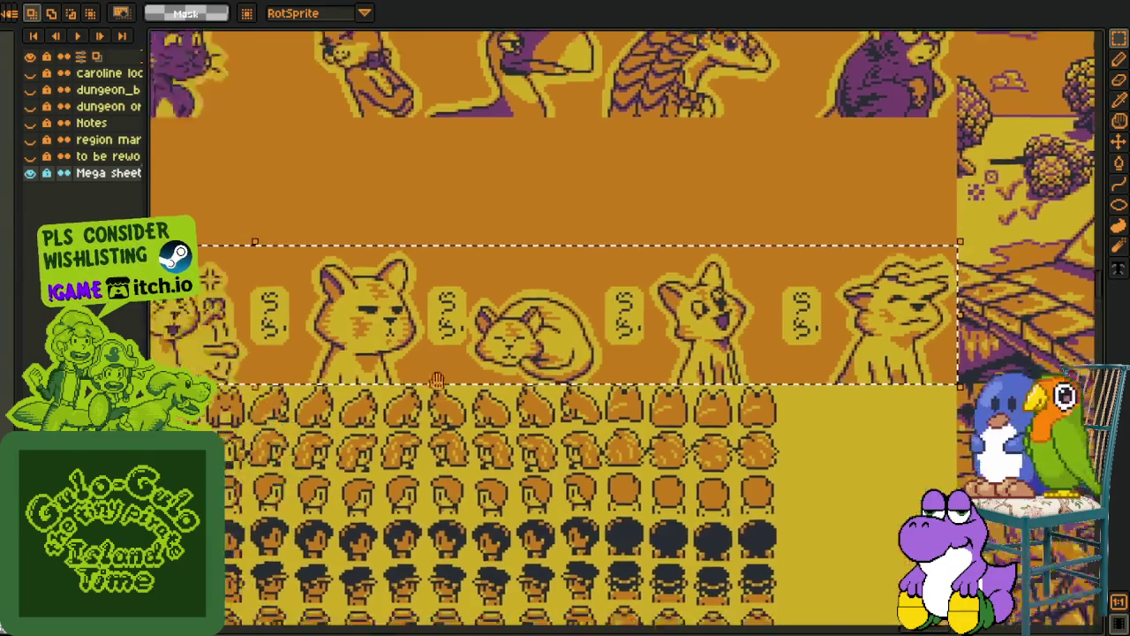
scroll(437, 380, "down", 1)
scroll(450, 415, "down", 2)
scroll(473, 478, "up", 1)
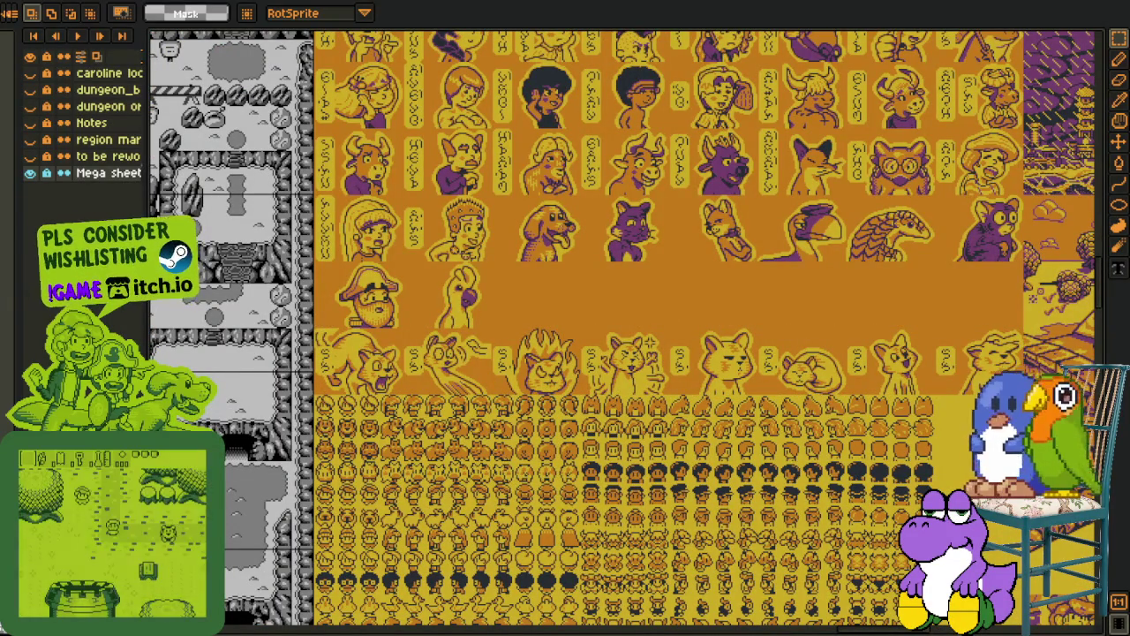
scroll(362, 353, "up", 1)
scroll(249, 289, "up", 1)
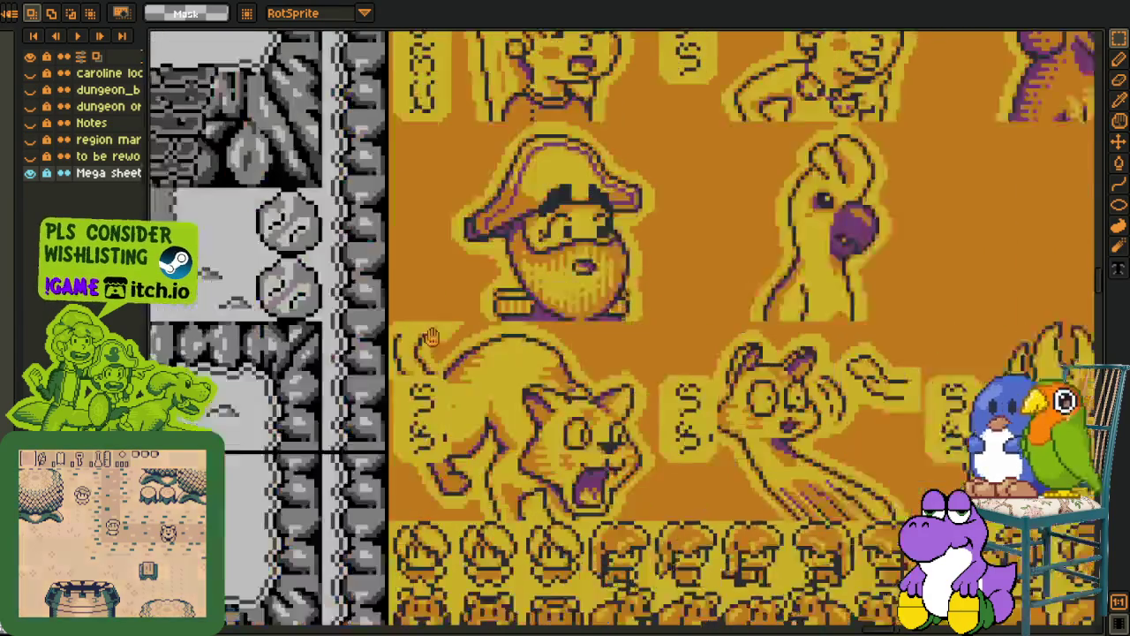
scroll(265, 295, "up", 1)
scroll(273, 300, "up", 1)
scroll(273, 300, "down", 3)
mouse_move(217, 266)
left_mouse_down()
mouse_move(943, 356)
mouse_move(944, 339)
left_mouse_up()
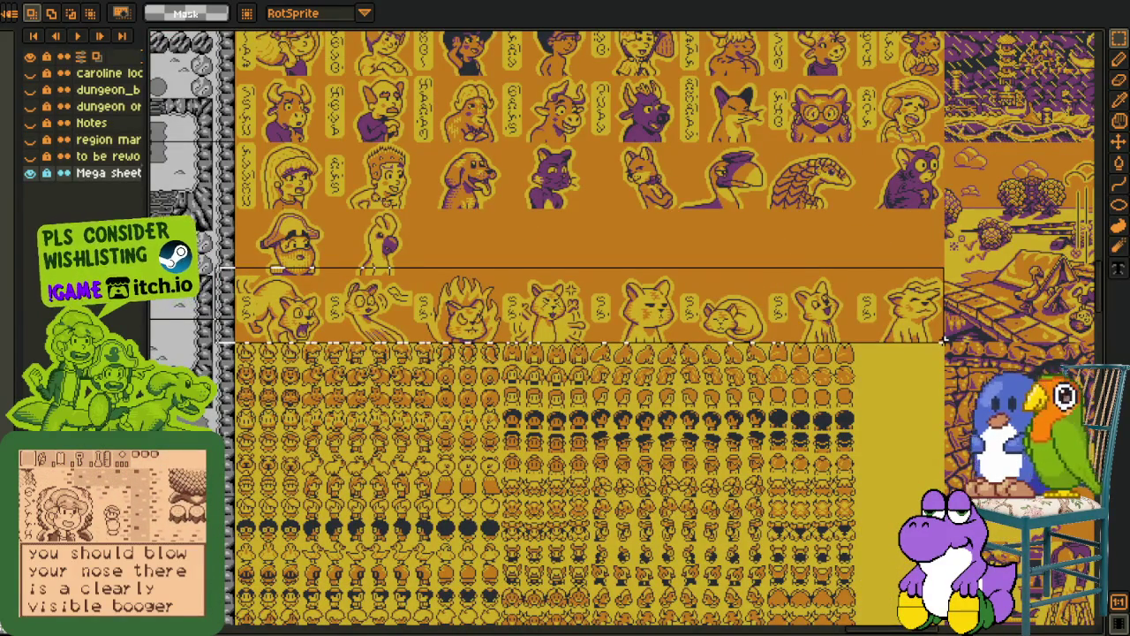
key("ctrl+d")
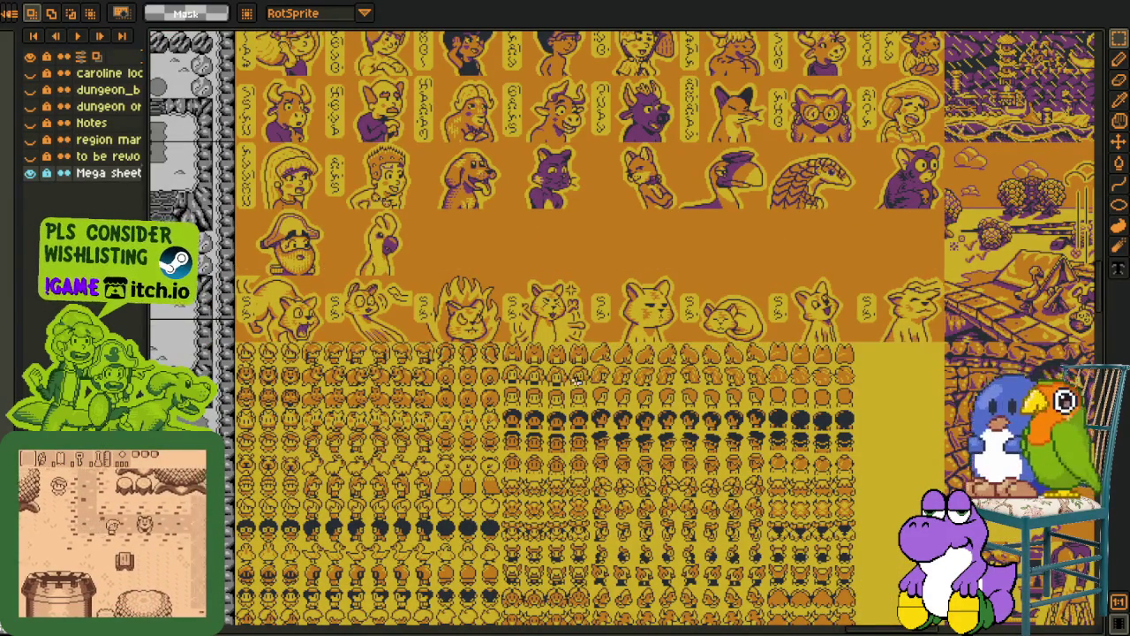
scroll(576, 382, "down", 3)
scroll(618, 371, "up", 3)
scroll(618, 371, "up", 1)
scroll(639, 519, "up", 3)
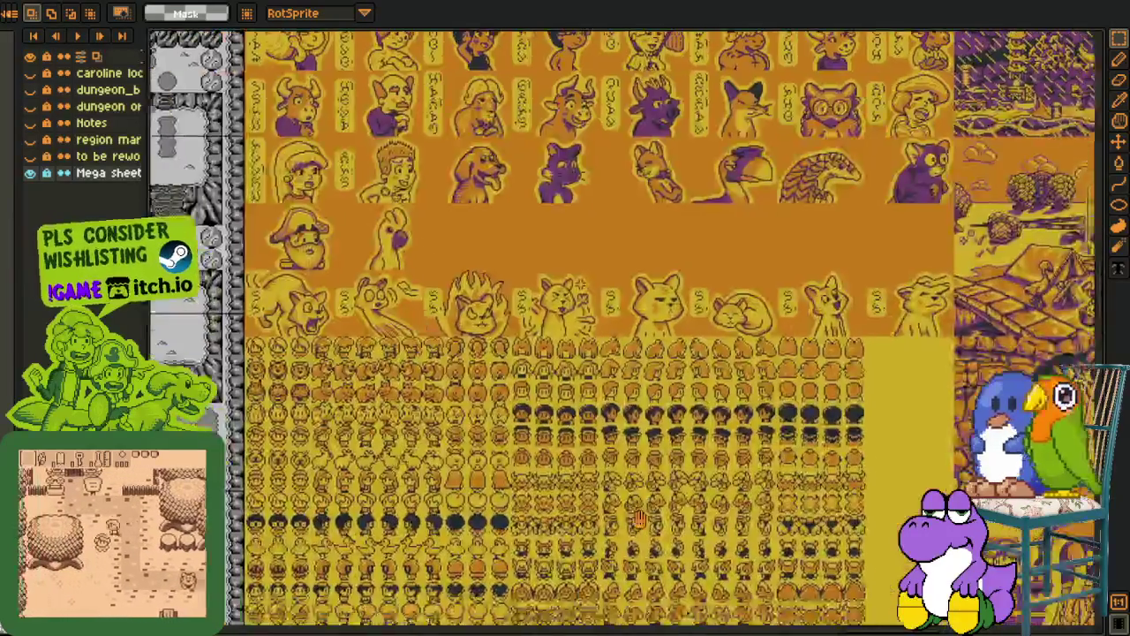
scroll(639, 519, "up", 1)
scroll(524, 407, "down", 3)
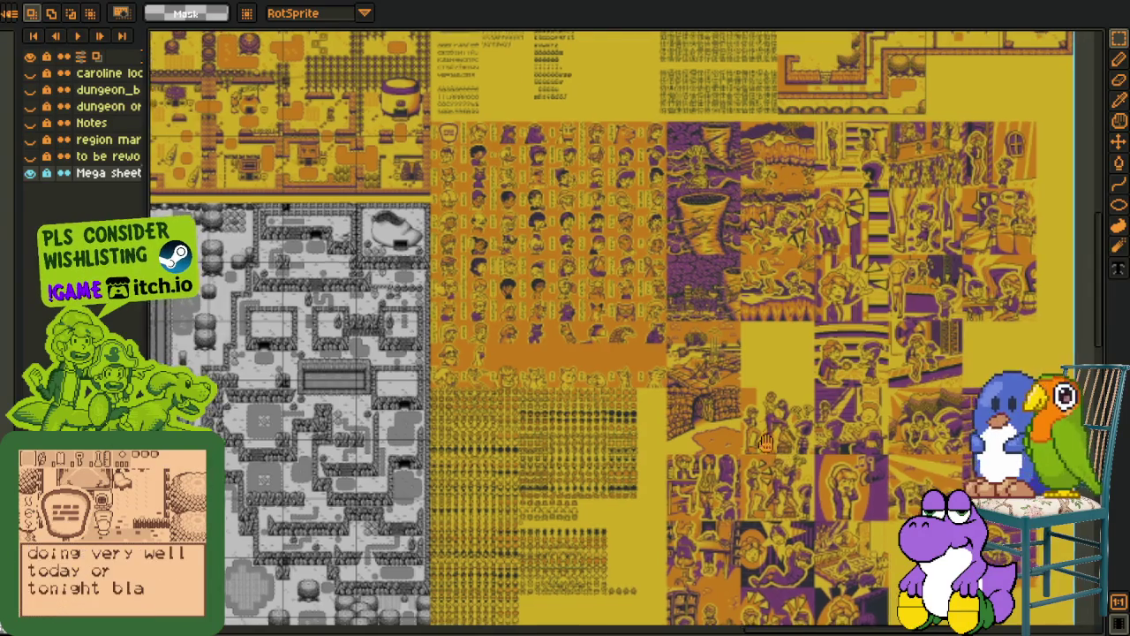
Marquee-select the crouching cat sprite, then the squirrel sprite instead
scroll(600, 406, "down", 5)
scroll(655, 421, "up", 2)
scroll(655, 421, "up", 5)
scroll(655, 421, "left", 4)
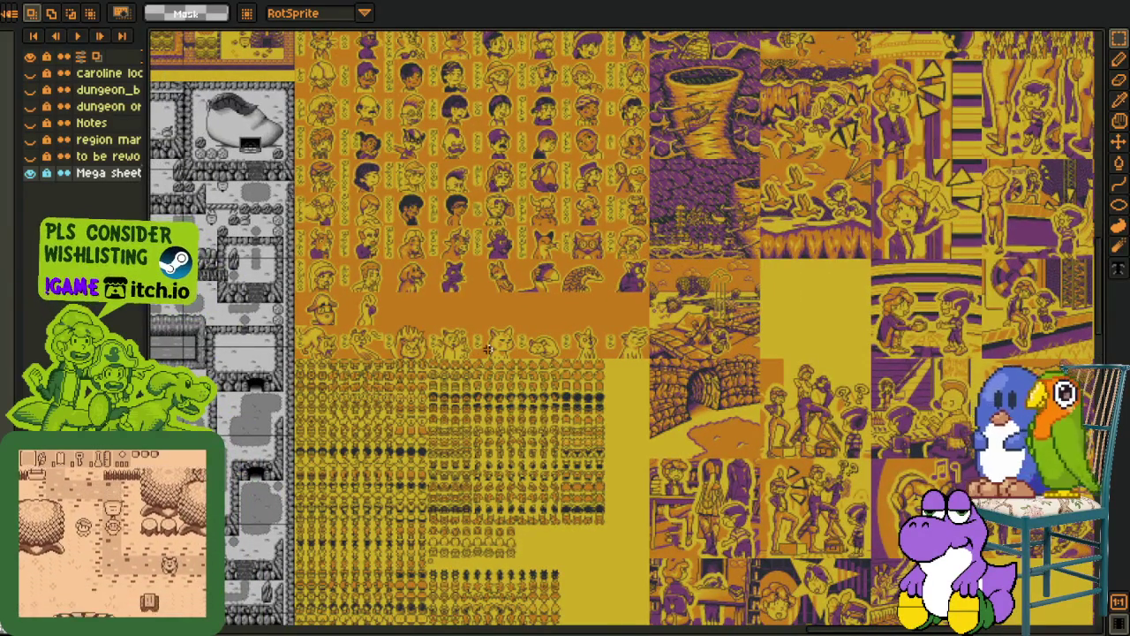
scroll(517, 354, "up", 2)
scroll(517, 354, "down", 1)
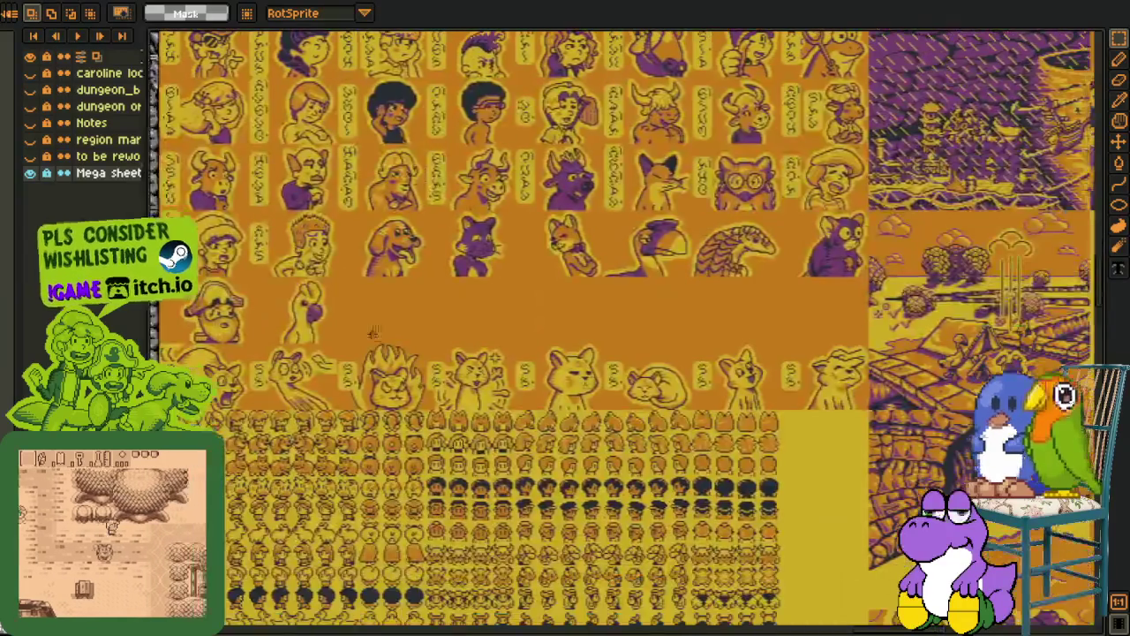
scroll(397, 397, "down", 1)
scroll(281, 338, "up", 4)
left_click_drag(456, 285, 206, 477)
left_click_drag(743, 289, 474, 464)
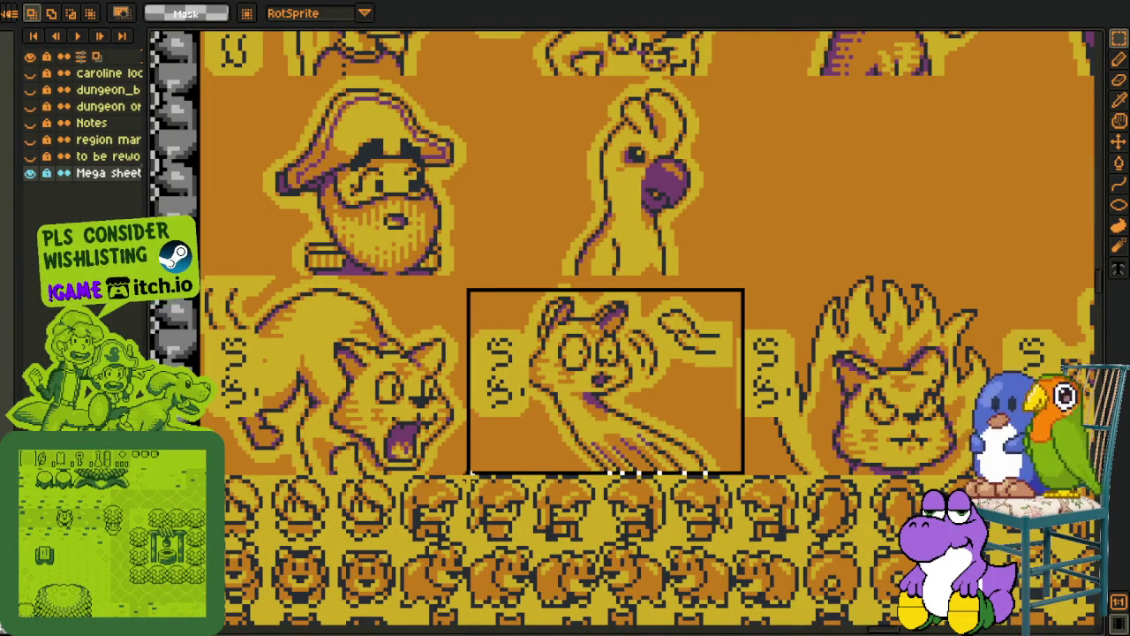
Pan across the sprite sheet and marquee-select the pirate portrait
scroll(847, 318, "down", 2)
scroll(847, 318, "down", 1)
left_click_drag(847, 353, 625, 311)
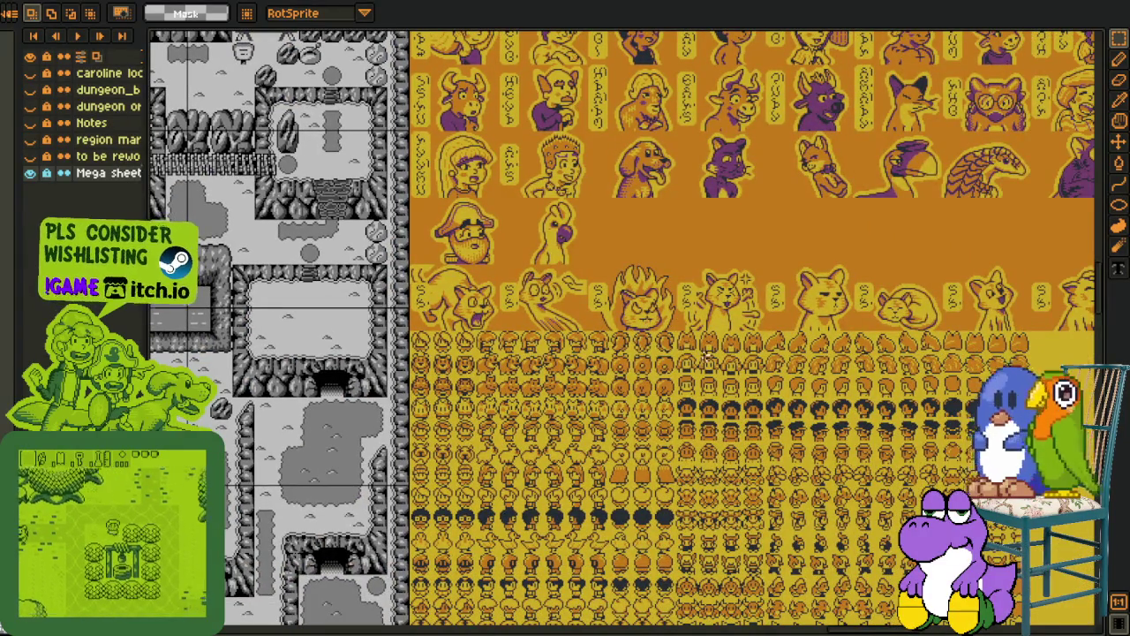
scroll(706, 356, "down", 1)
scroll(571, 320, "up", 2)
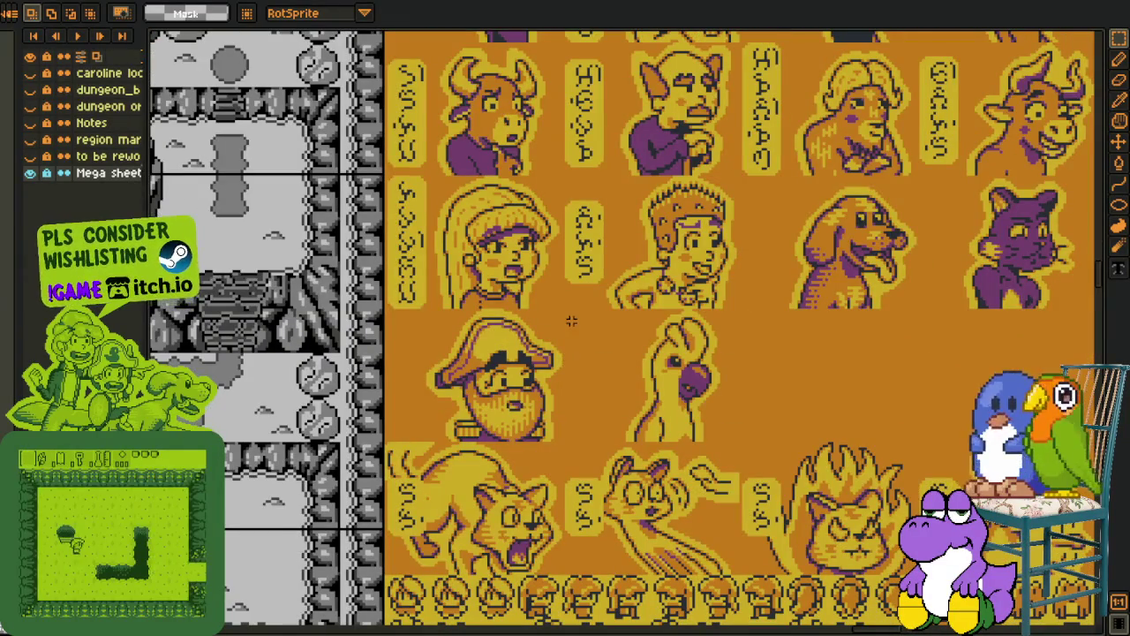
scroll(572, 320, "up", 1)
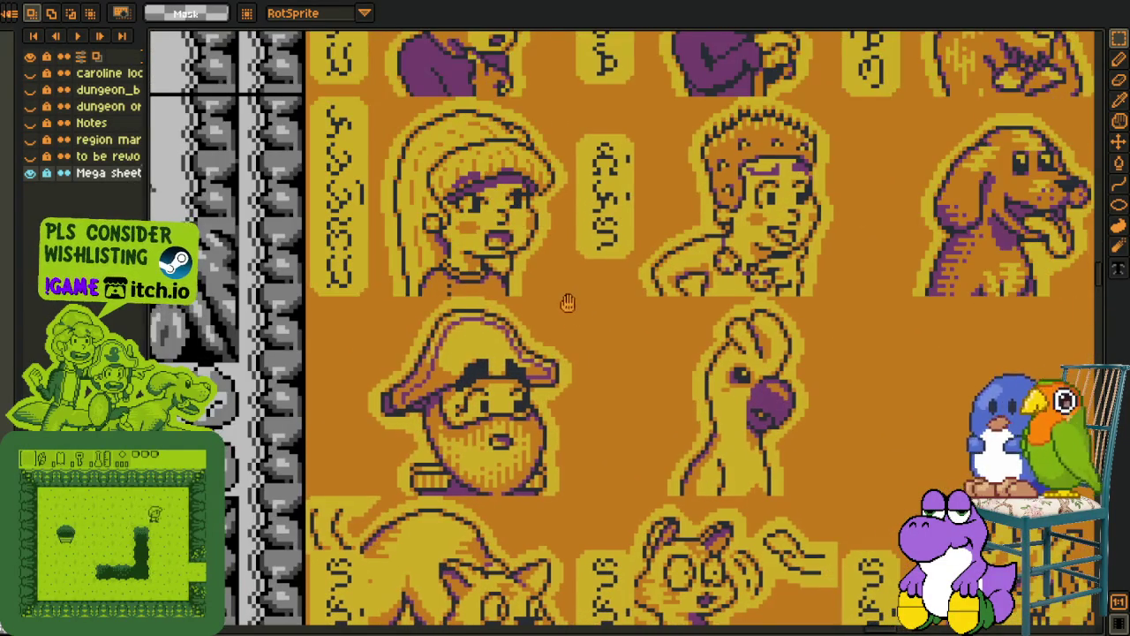
scroll(567, 303, "up", 1)
left_click_drag(602, 289, 459, 399)
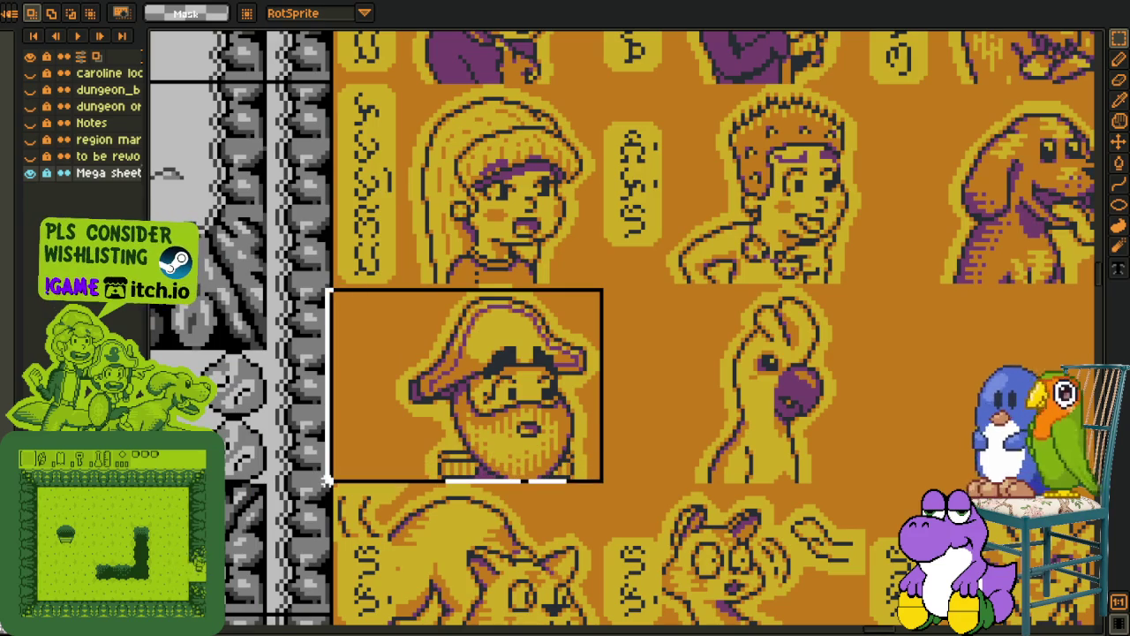
left_click_drag(341, 465, 323, 484)
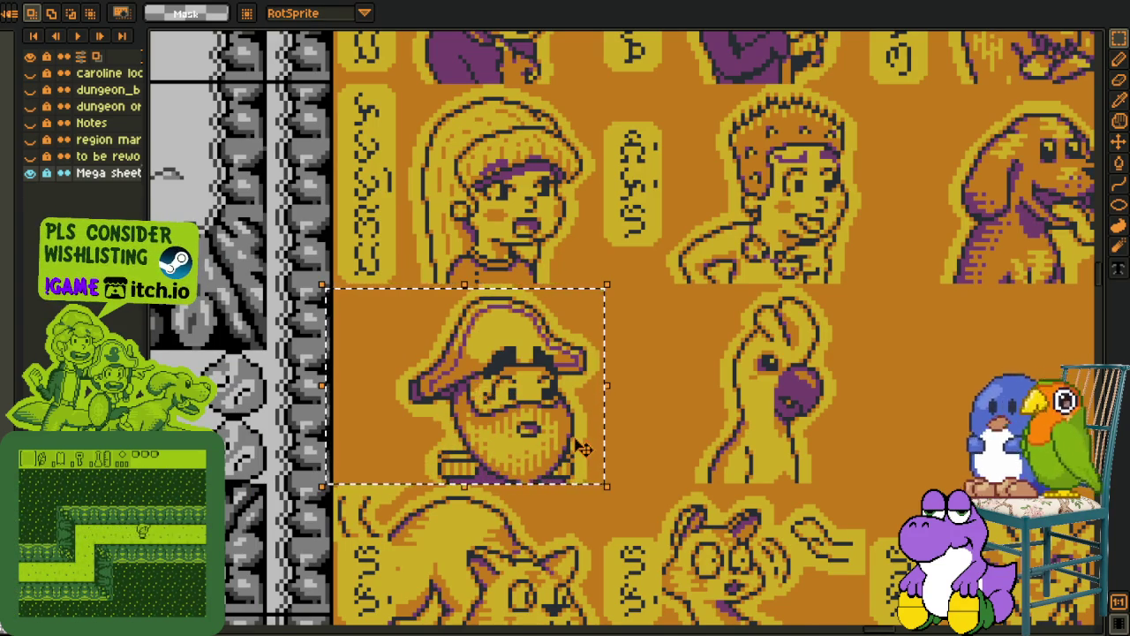
Scroll and zoom around the sprite sheet near the pirate portrait
scroll(582, 448, "up", 2)
scroll(588, 433, "up", 2)
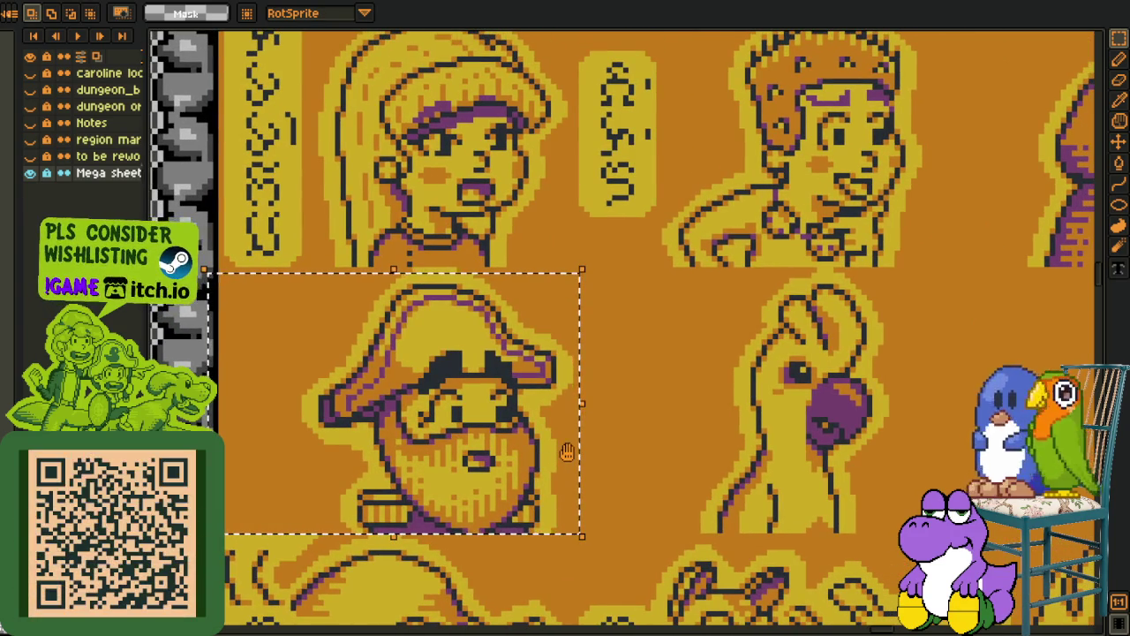
mouse_move(567, 452)
left_mouse_down()
mouse_move(509, 453)
mouse_move(588, 442)
left_mouse_up()
scroll(510, 453, "up", 1)
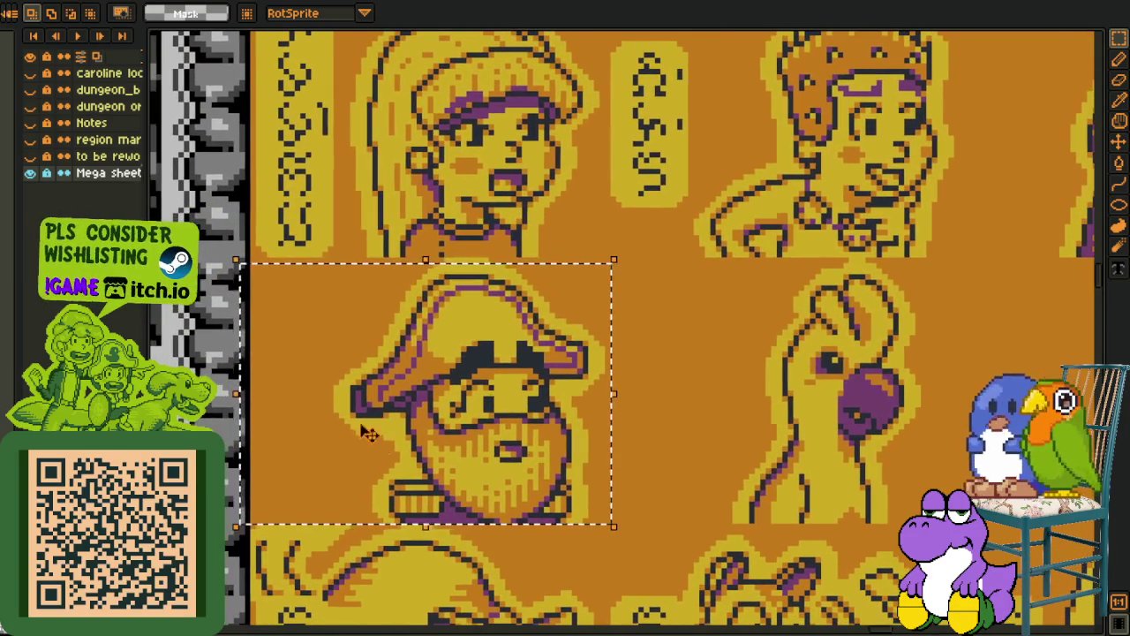
scroll(730, 421, "down", 2)
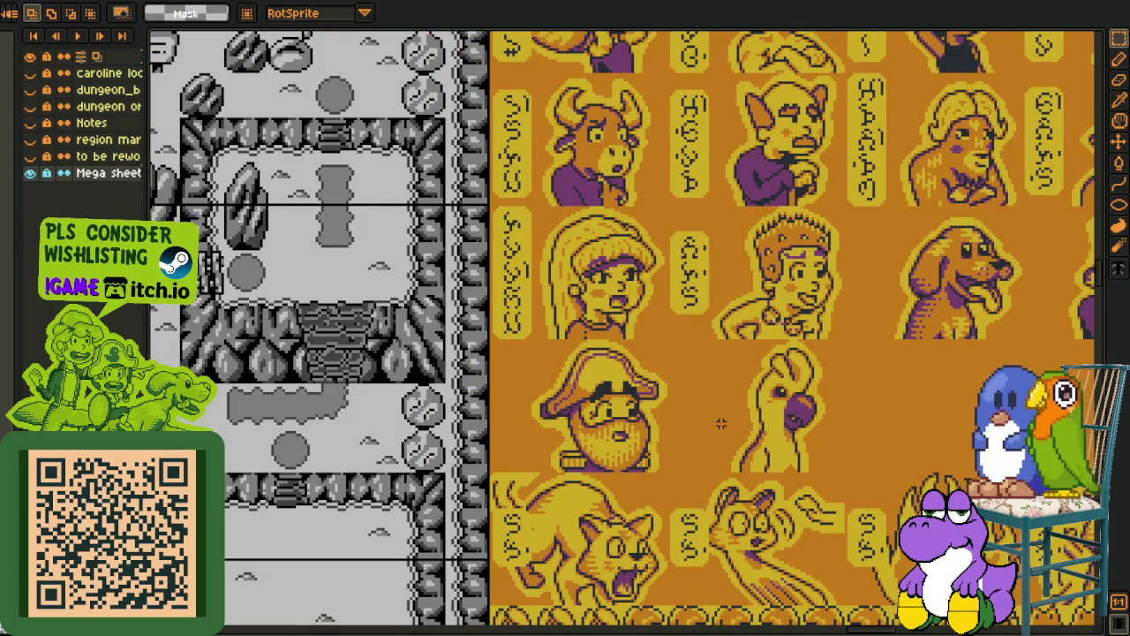
scroll(618, 415, "right", 2)
scroll(618, 433, "right", 2)
scroll(618, 433, "right", 2)
scroll(609, 432, "right", 2)
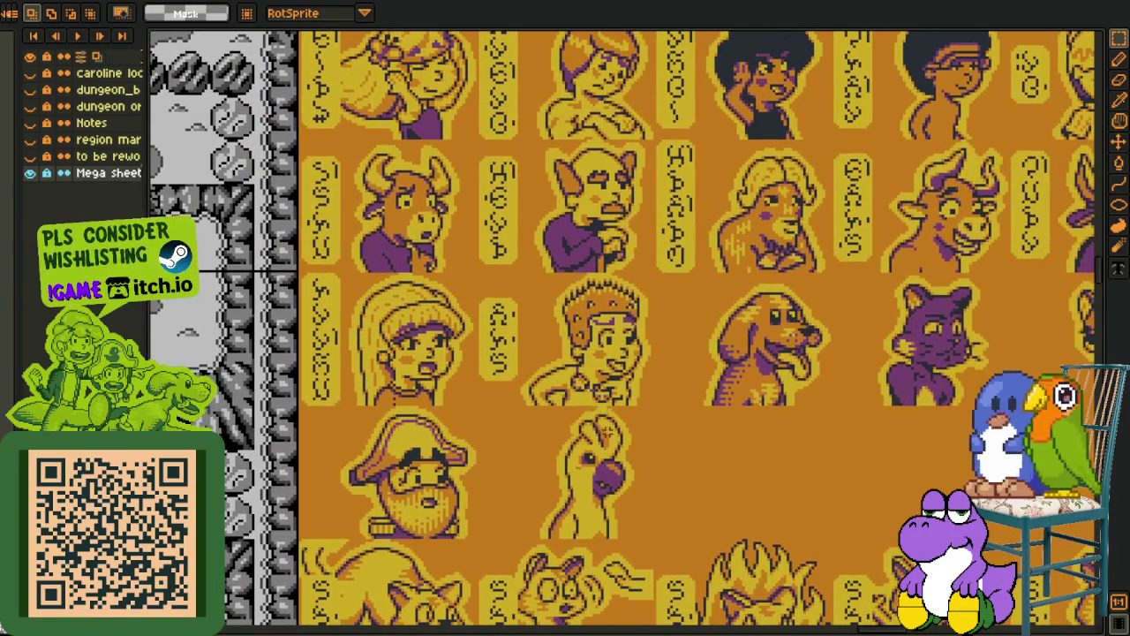
scroll(547, 424, "right", 1)
scroll(495, 468, "right", 2)
scroll(494, 468, "up", 1)
scroll(459, 486, "up", 2)
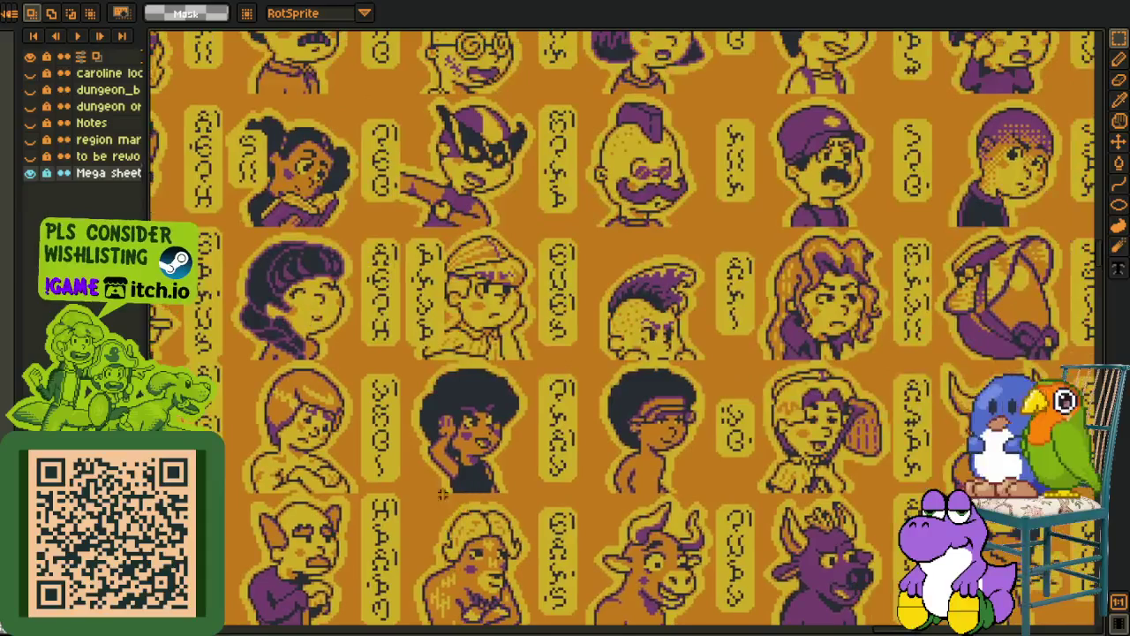
scroll(433, 340, "down", 1)
scroll(433, 340, "down", 1)
scroll(432, 340, "down", 1)
scroll(433, 340, "up", 1)
scroll(424, 371, "up", 1)
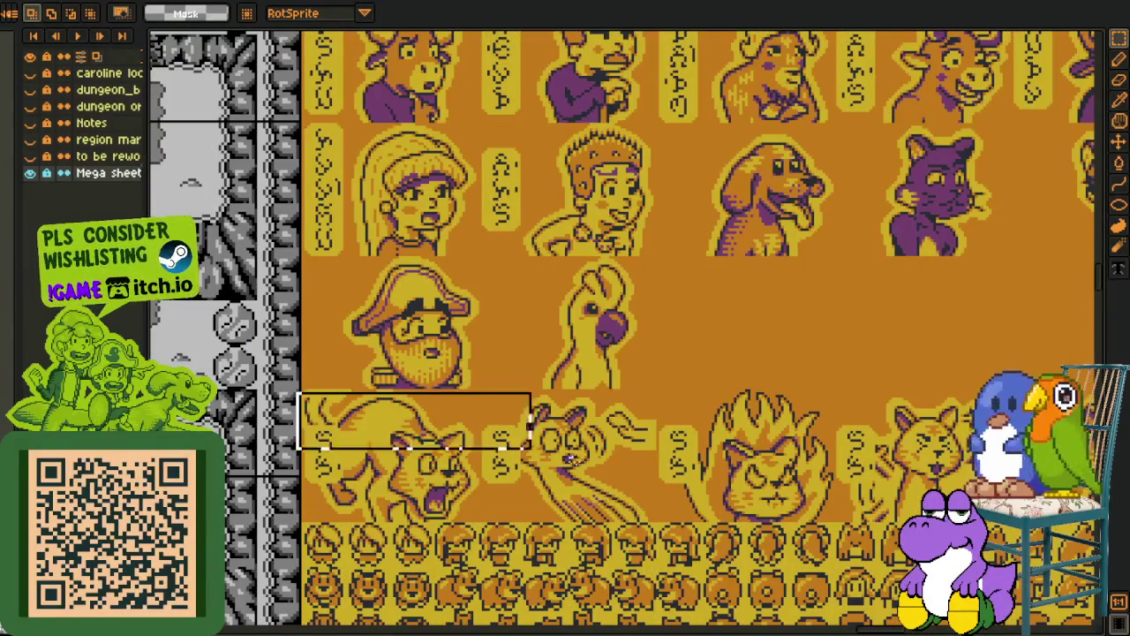
scroll(410, 395, "up", 1)
scroll(411, 395, "right", 2)
scroll(353, 335, "right", 1)
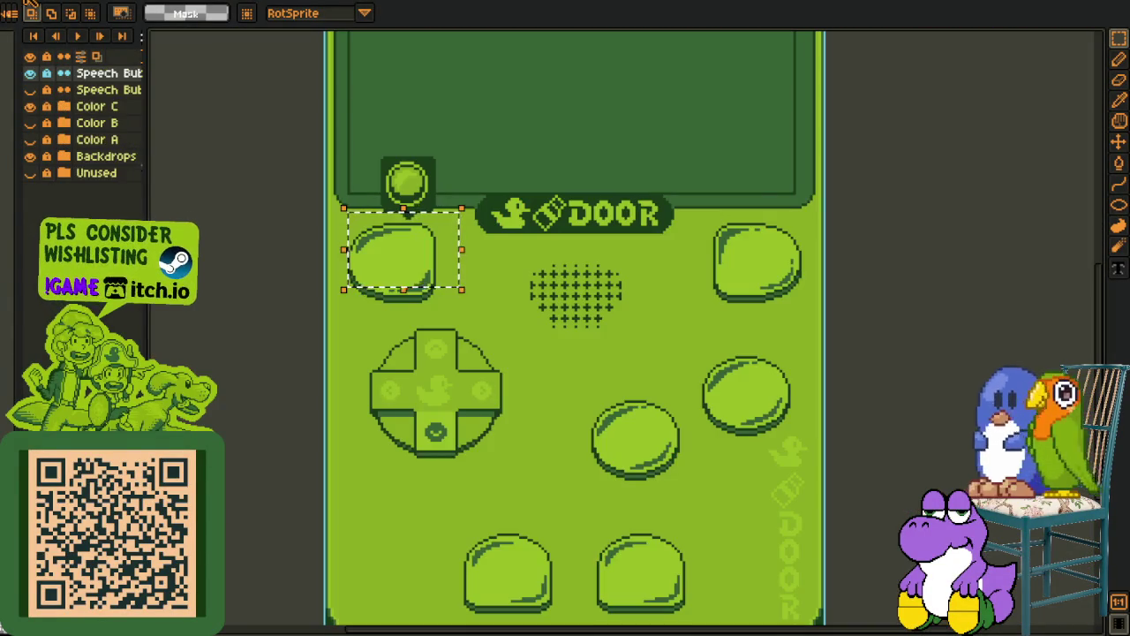
Cycle through the open sprites to the dialog cutscene document, undoing an accidental shift
key("ctrl+Tab")
key("ctrl+Tab")
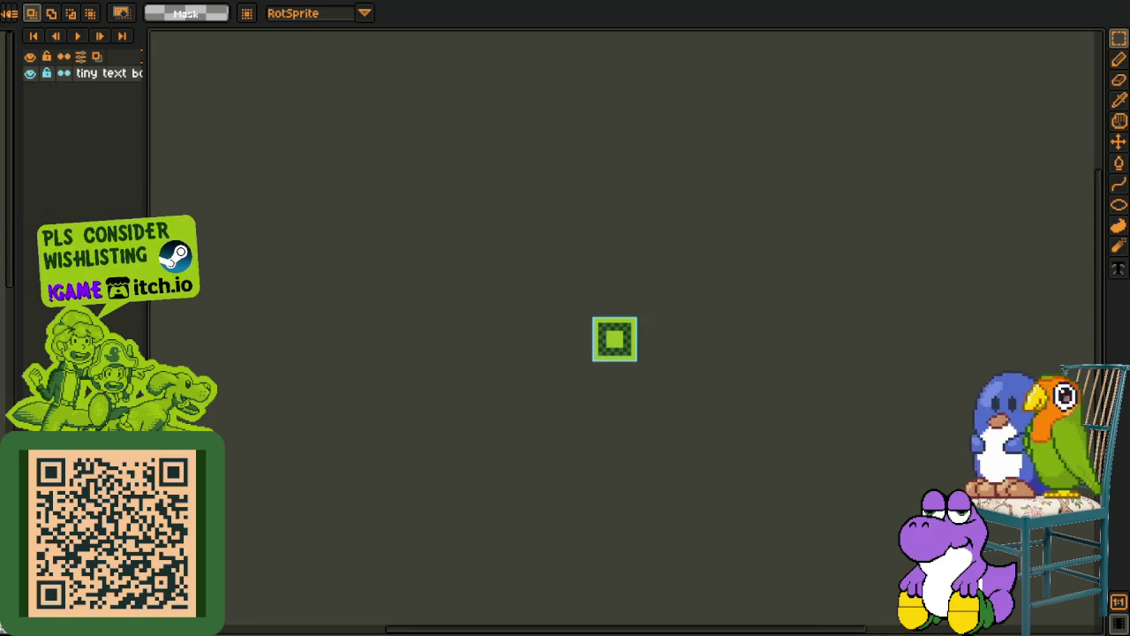
key("ctrl+Tab")
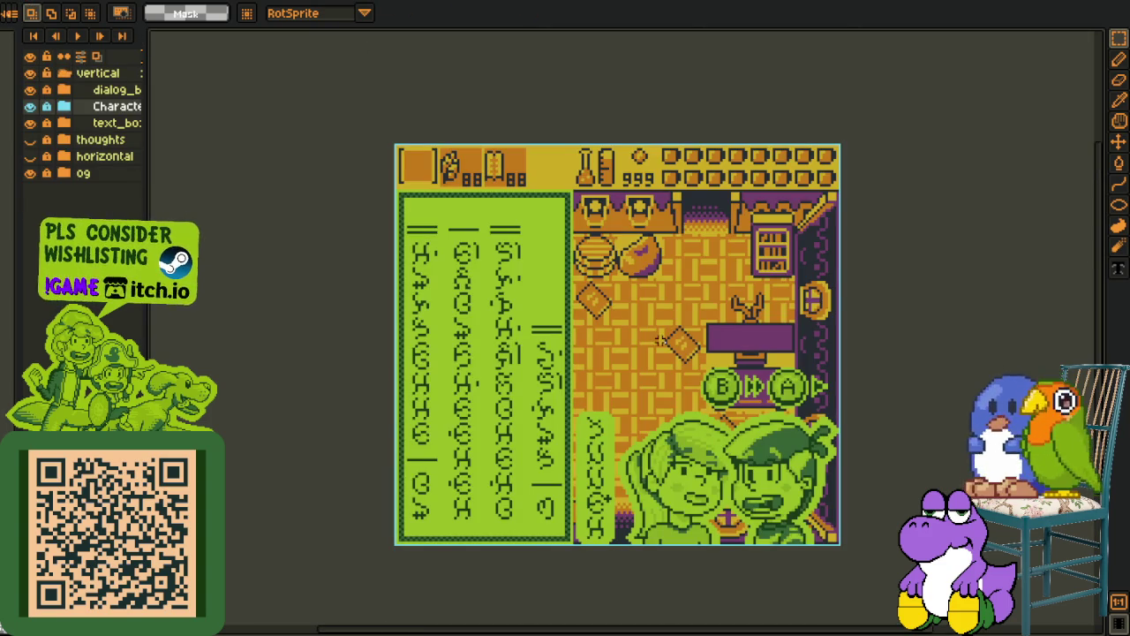
key("ctrl+Tab")
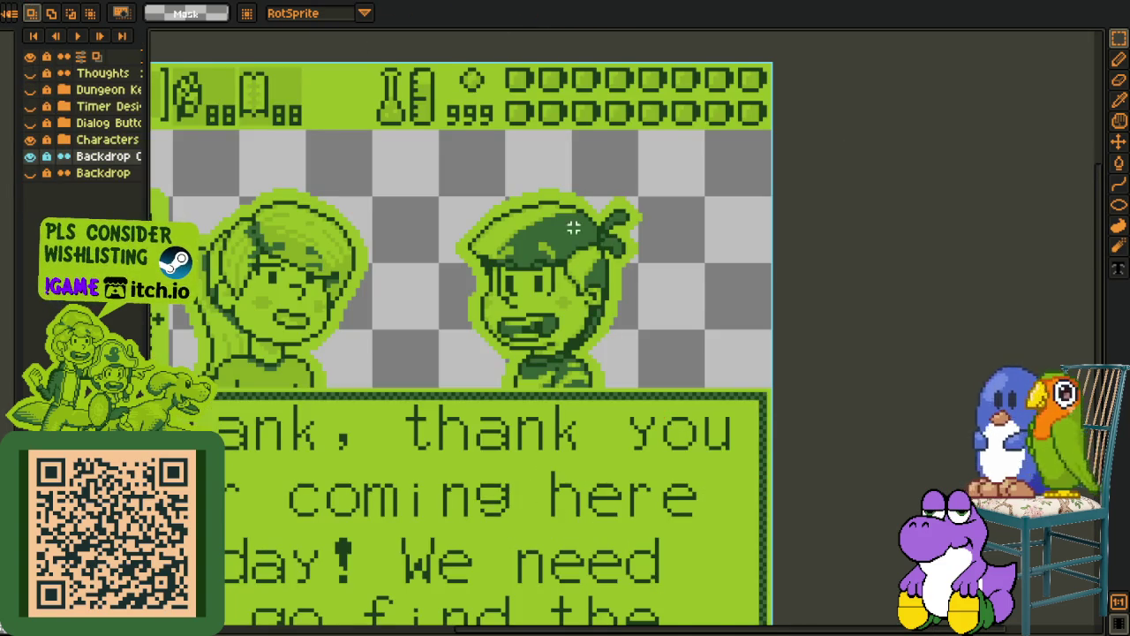
key("ctrl+Tab")
key("ctrl+Tab")
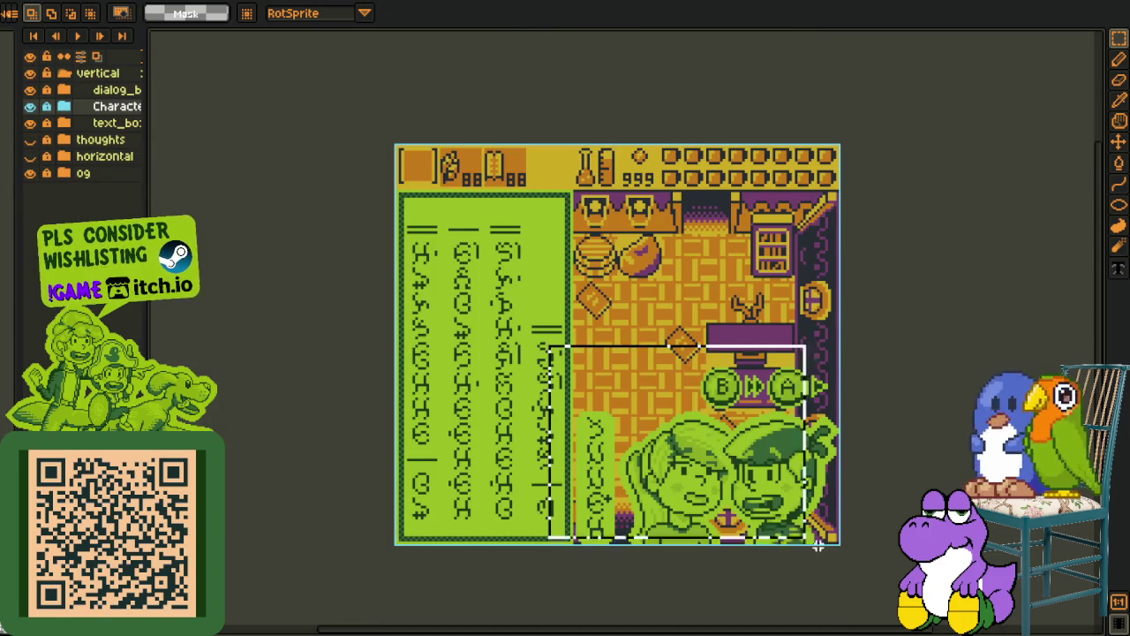
key("ctrl+z")
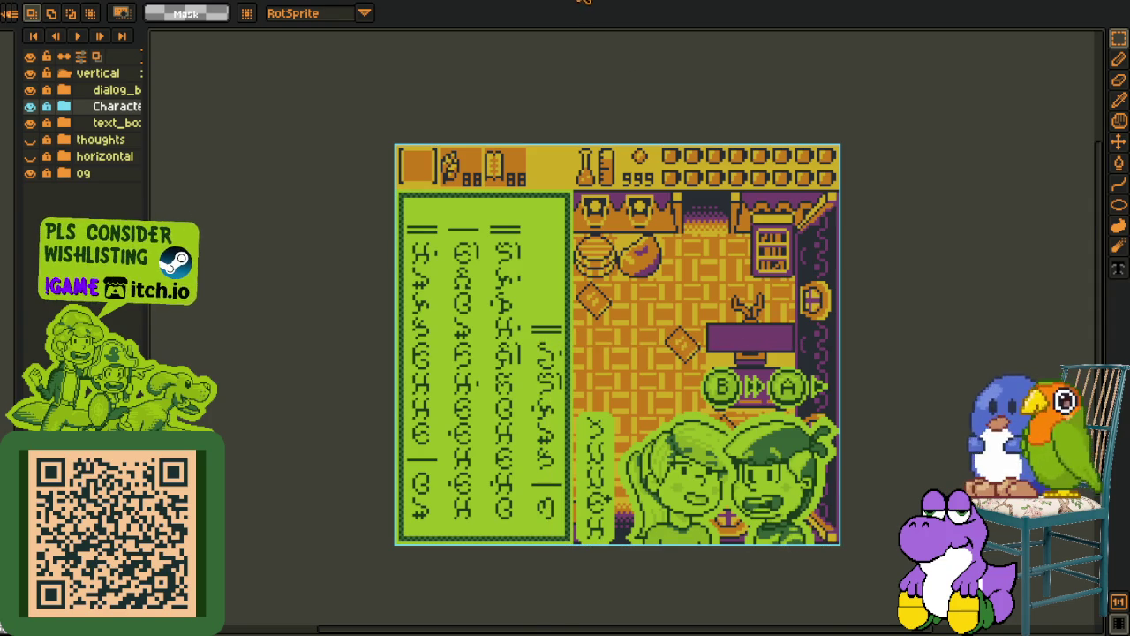
key("ctrl+Tab")
left_click_drag(453, 373, 487, 365)
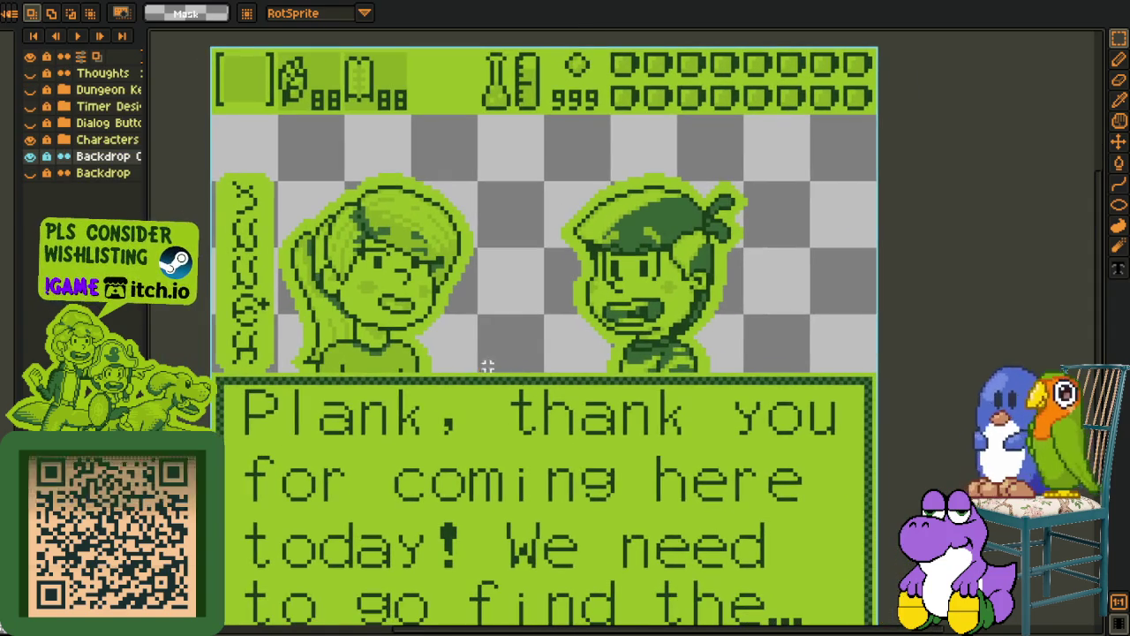
Marquee-select the left and right character portraits, ending on the girl's portrait
mouse_move(215, 141)
left_mouse_down()
mouse_move(461, 382)
mouse_move(475, 380)
left_mouse_up()
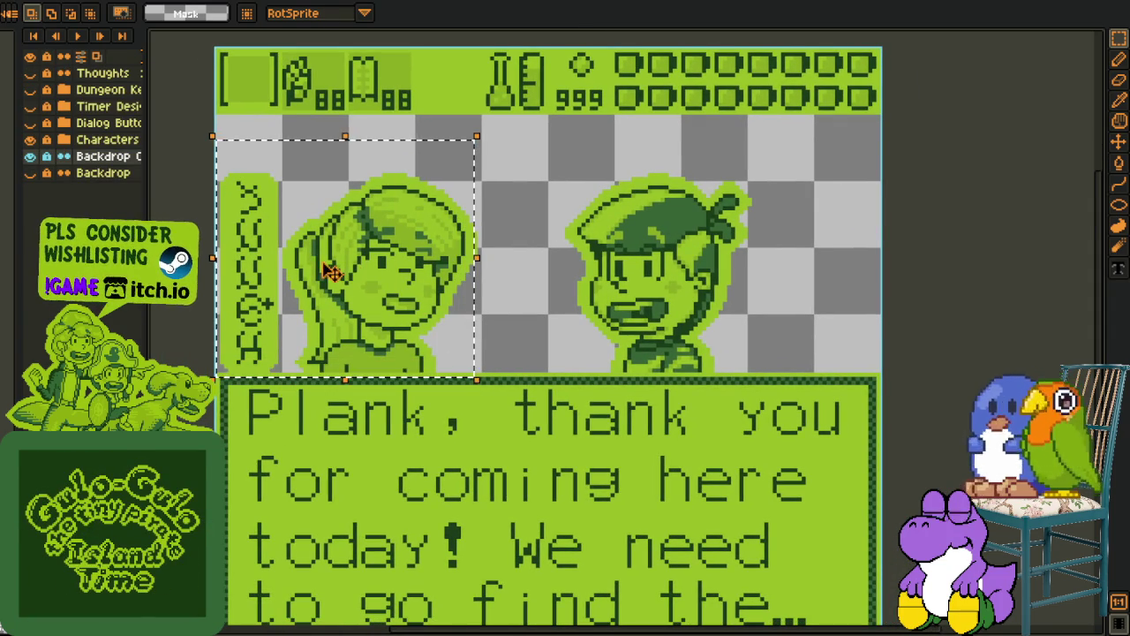
left_click_drag(316, 304, 350, 312)
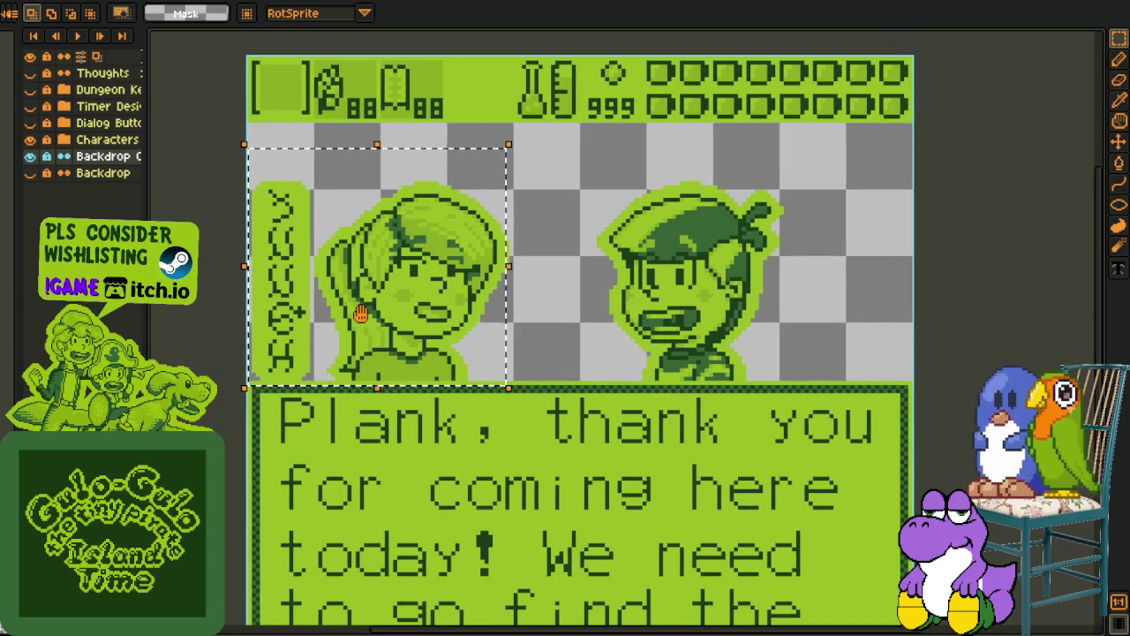
left_click(547, 414)
mouse_move(241, 175)
left_mouse_down()
mouse_move(504, 353)
mouse_move(515, 378)
left_mouse_up()
left_click_drag(680, 353, 617, 364)
mouse_move(520, 188)
left_mouse_down()
mouse_move(573, 222)
mouse_move(764, 397)
left_mouse_up()
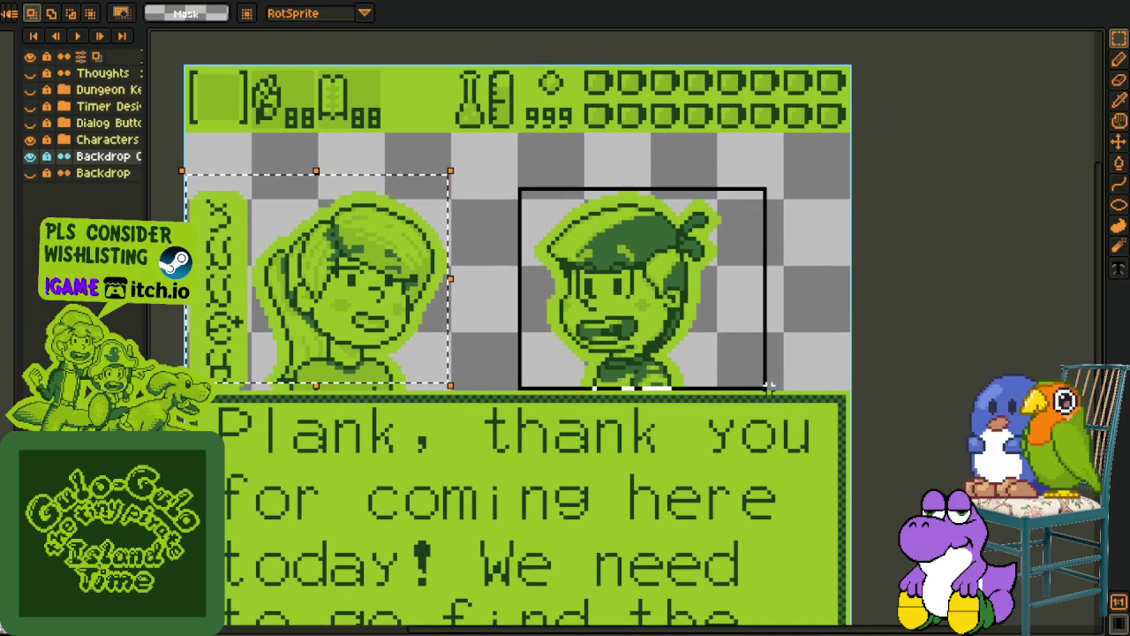
left_click(283, 424)
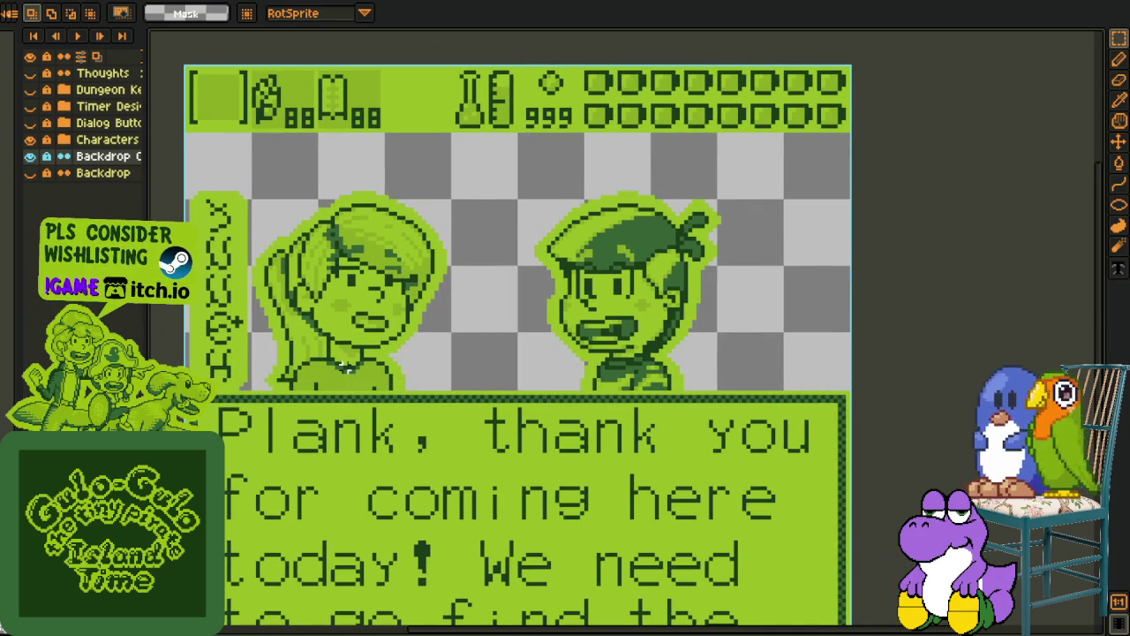
left_click_drag(485, 188, 742, 393)
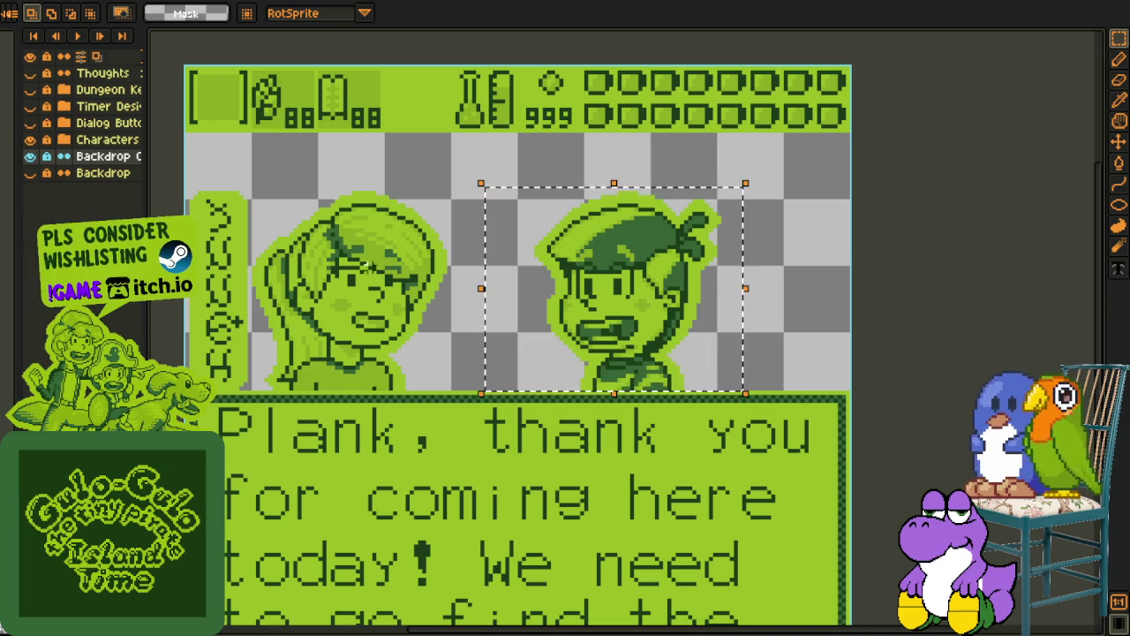
left_click_drag(265, 256, 409, 305)
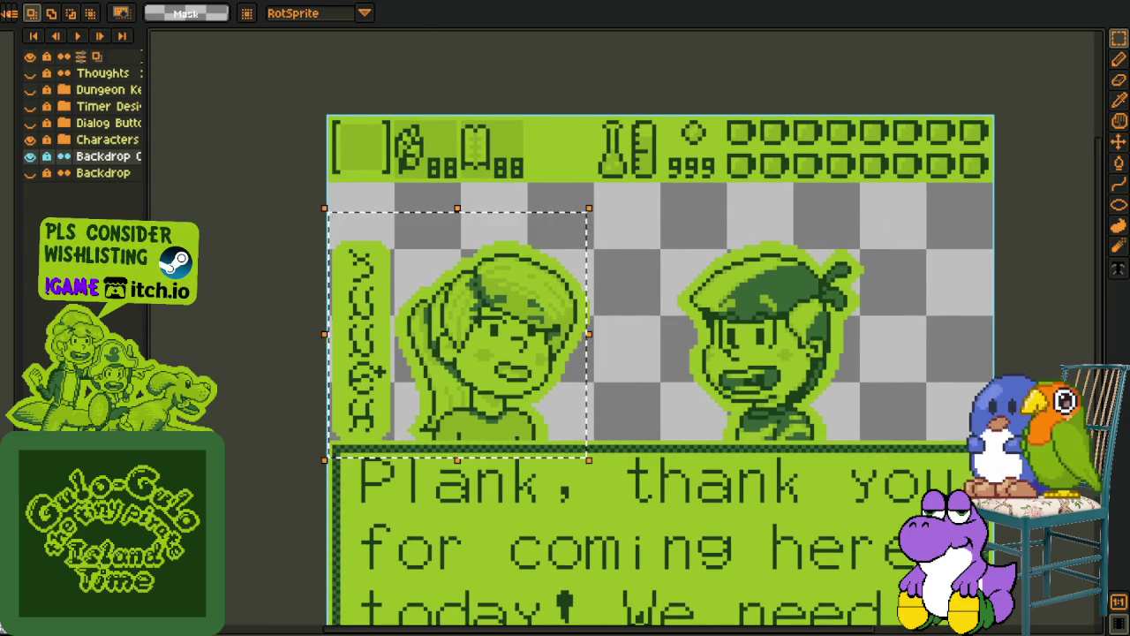
In the other mockup sprite, zoom in, select both characters, then deselect
key("ctrl+Tab")
scroll(594, 437, "up", 2)
scroll(411, 281, "up", 1)
left_click_drag(325, 179, 913, 494)
key("ctrl+d")
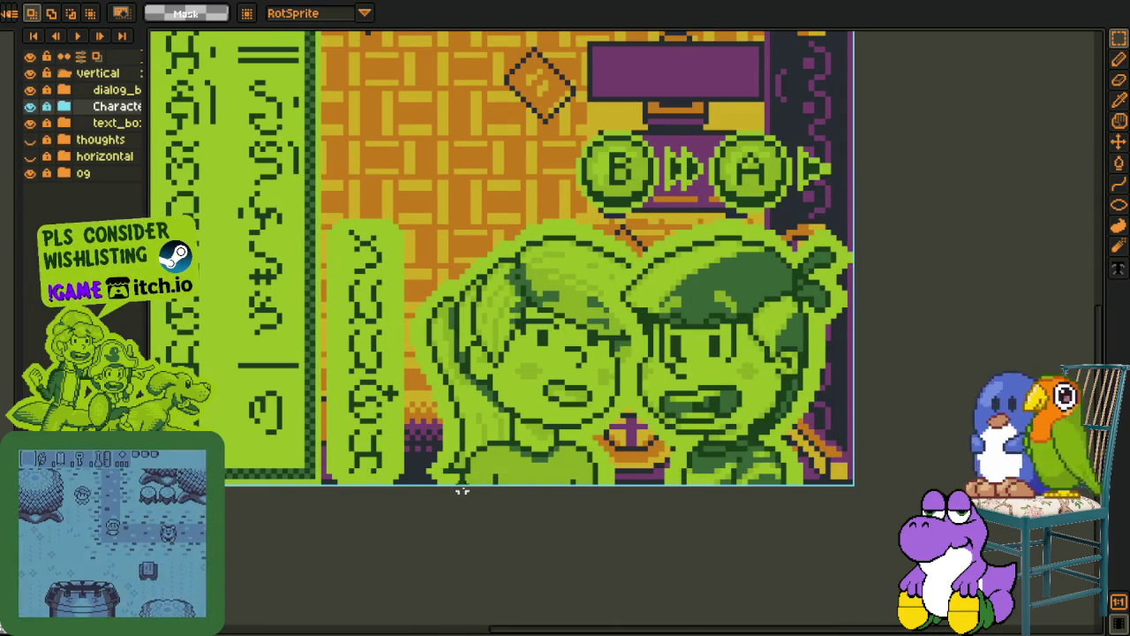
Trial-select the girl's and boy's portraits and the dialog text box, clearing each selection
mouse_move(327, 171)
left_mouse_down()
mouse_move(362, 245)
mouse_move(688, 520)
left_mouse_up()
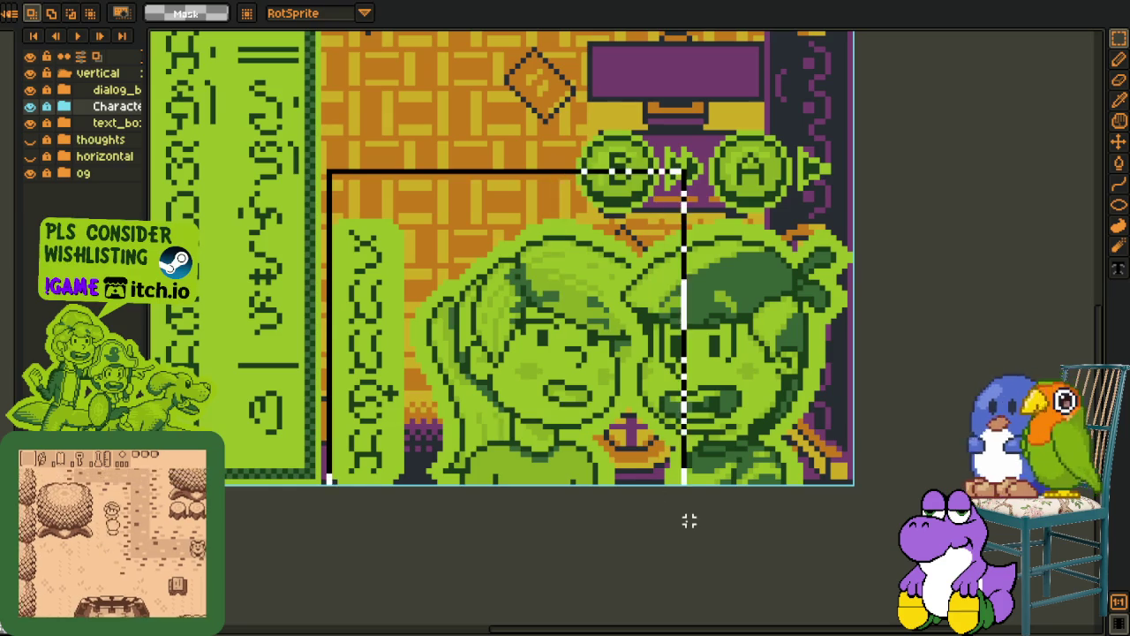
key("Escape")
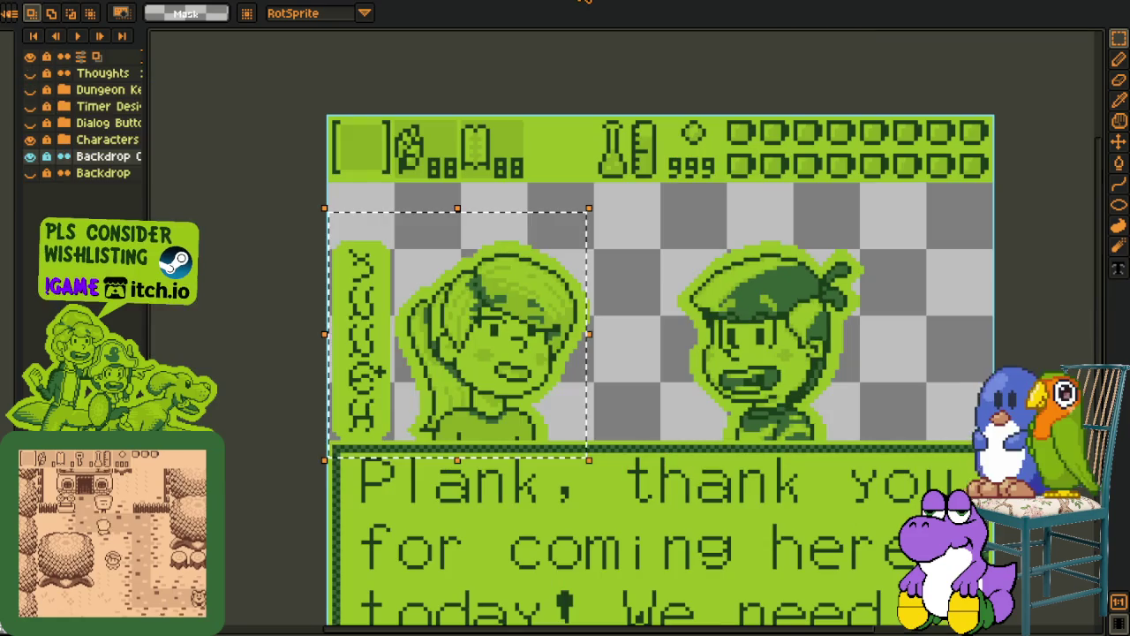
mouse_move(676, 233)
left_mouse_down()
mouse_move(616, 213)
mouse_move(423, 206)
left_mouse_up()
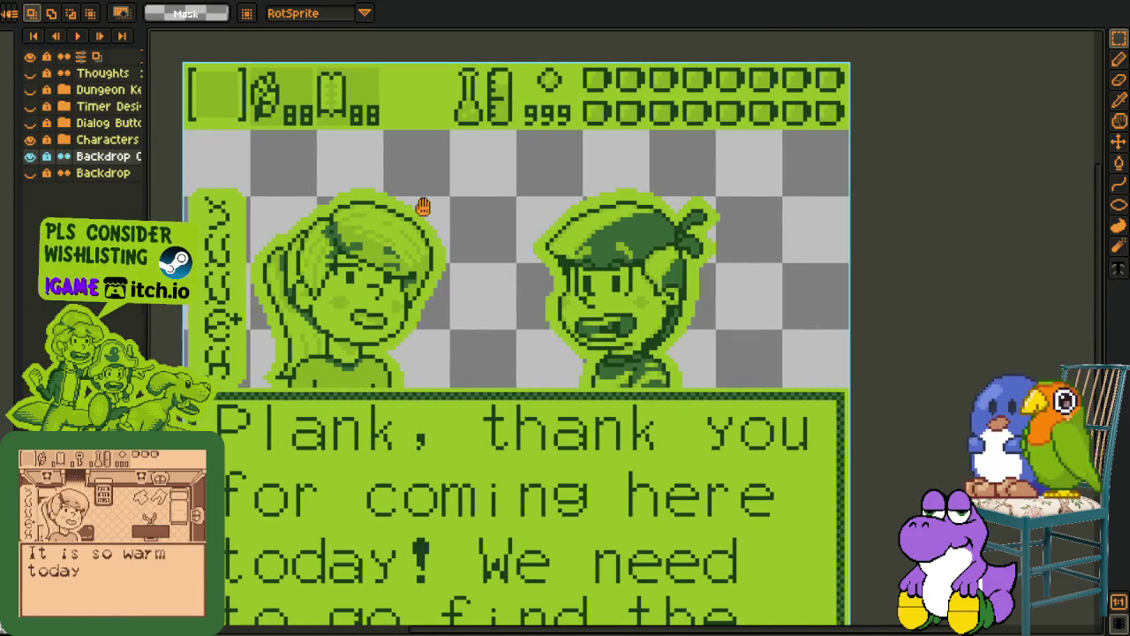
left_click_drag(186, 177, 434, 403)
left_click_drag(550, 185, 740, 369)
left_click_drag(205, 189, 442, 408)
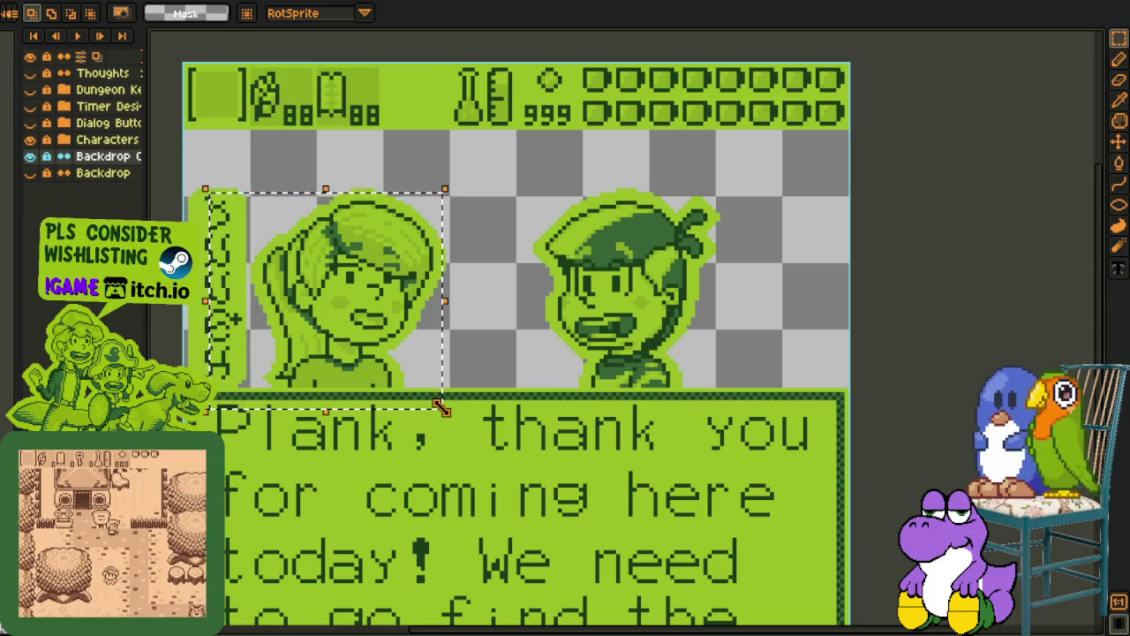
key("ctrl+d")
left_click_drag(436, 520, 436, 428)
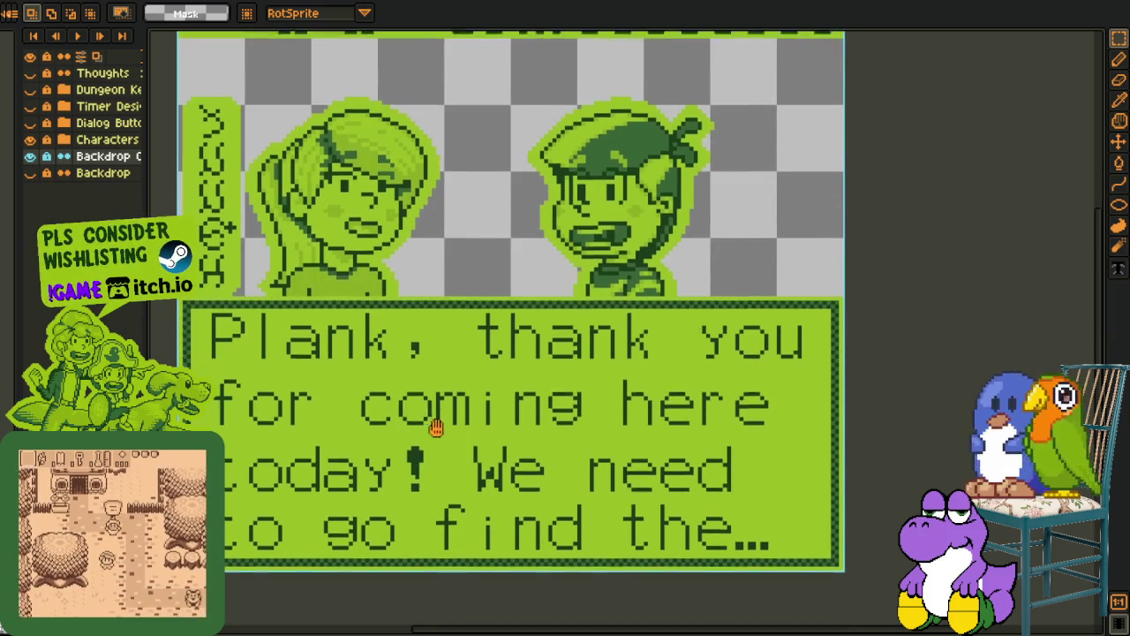
mouse_move(220, 271)
left_mouse_down()
mouse_move(846, 509)
mouse_move(846, 572)
left_mouse_up()
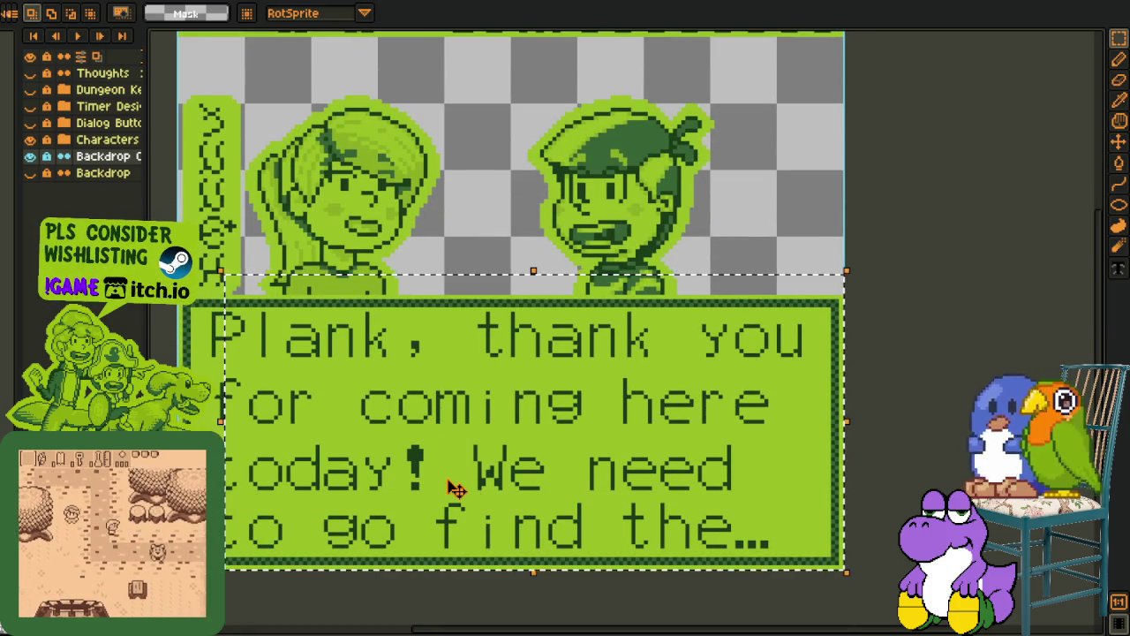
left_click_drag(454, 488, 485, 533)
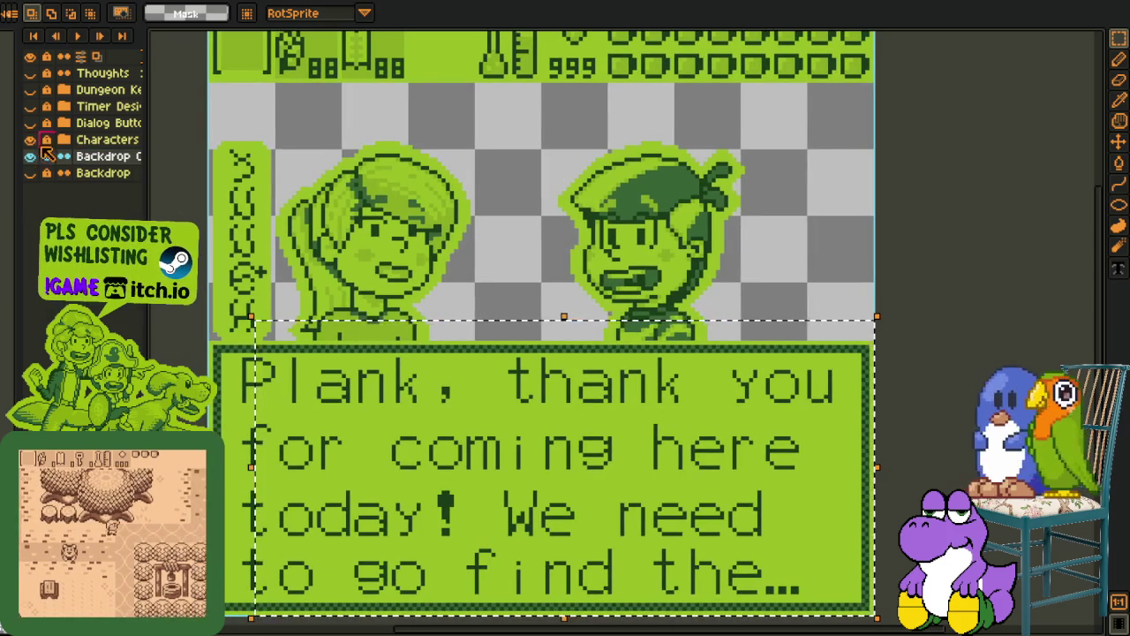
Hide the Characters and backdrop layers, show Dialog Buttons and the room backdrop, and play the animation
left_click_drag(29, 156, 29, 139)
left_click(29, 122)
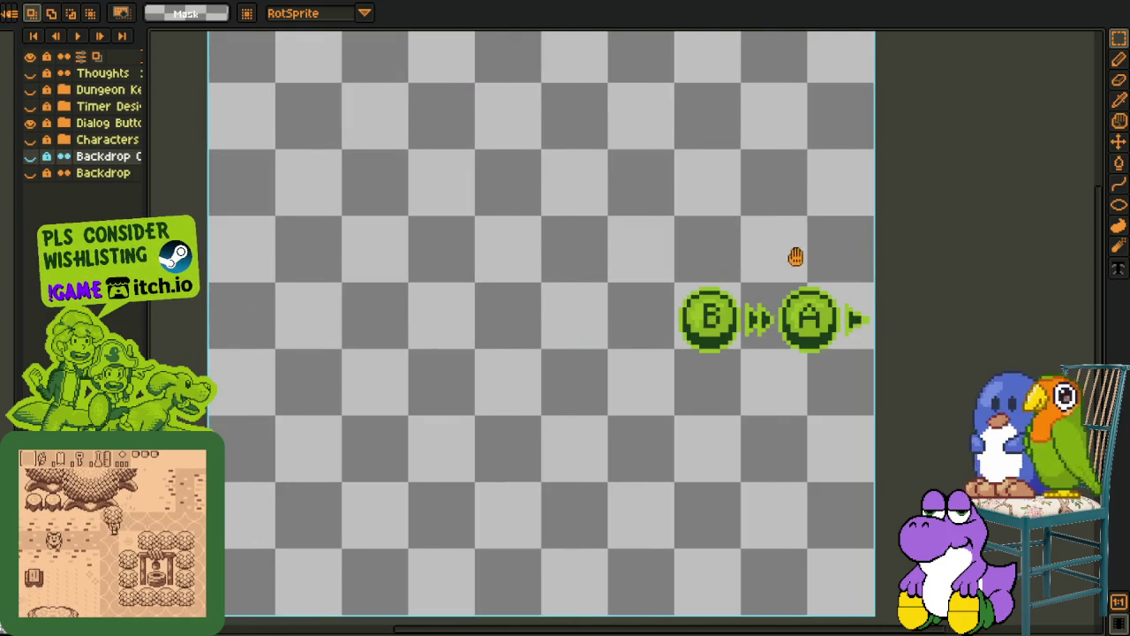
left_click_drag(795, 256, 722, 256)
left_click(30, 173)
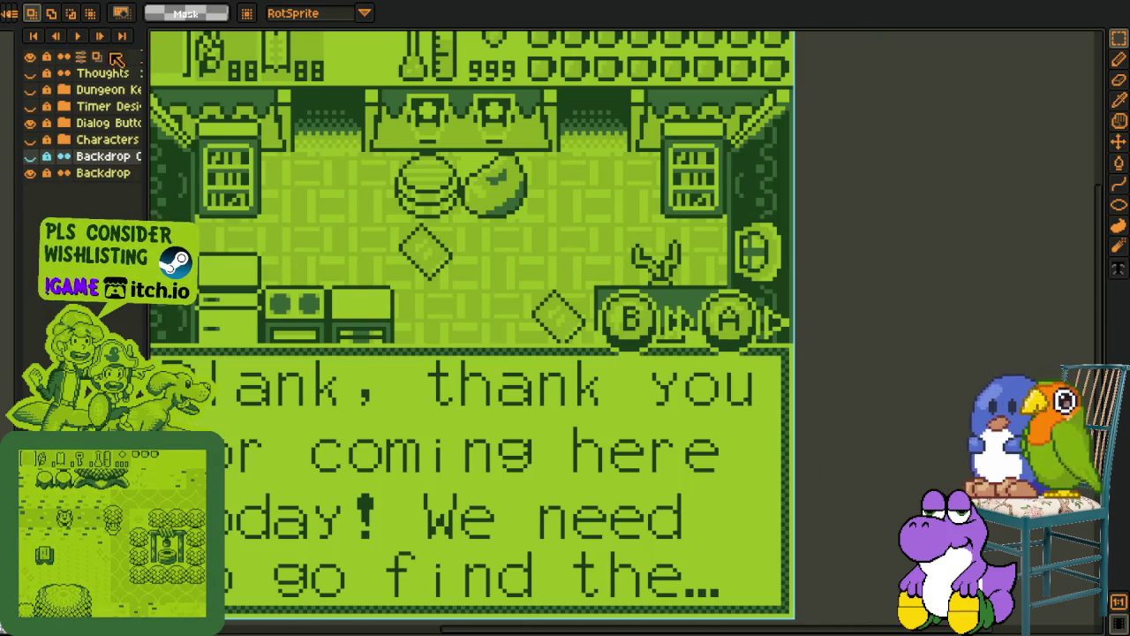
left_click(87, 36)
Hide the room backdrop, widen the layers panel, and leave the Backdrop Copy layer visible
left_click(29, 173)
left_click(29, 156)
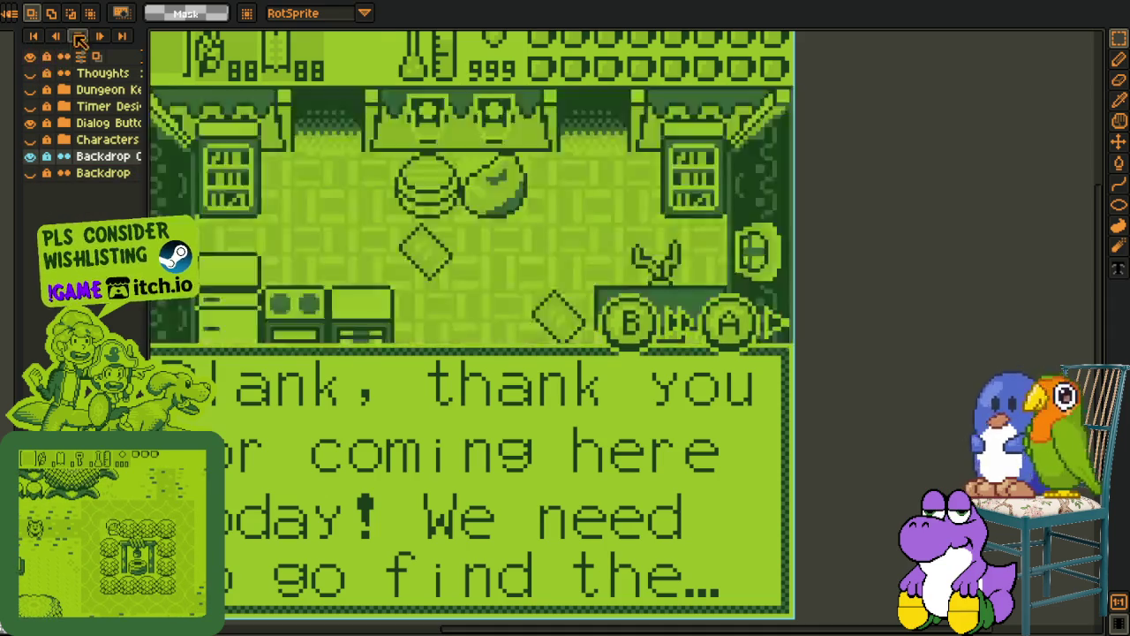
left_click(29, 156)
left_click(30, 156)
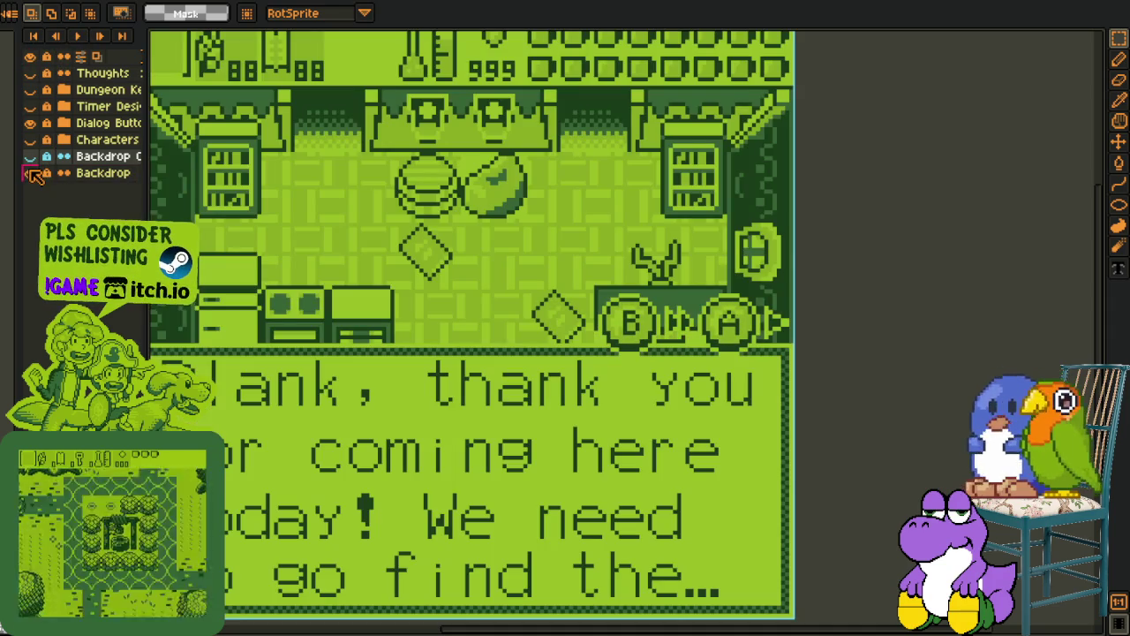
left_click(29, 156)
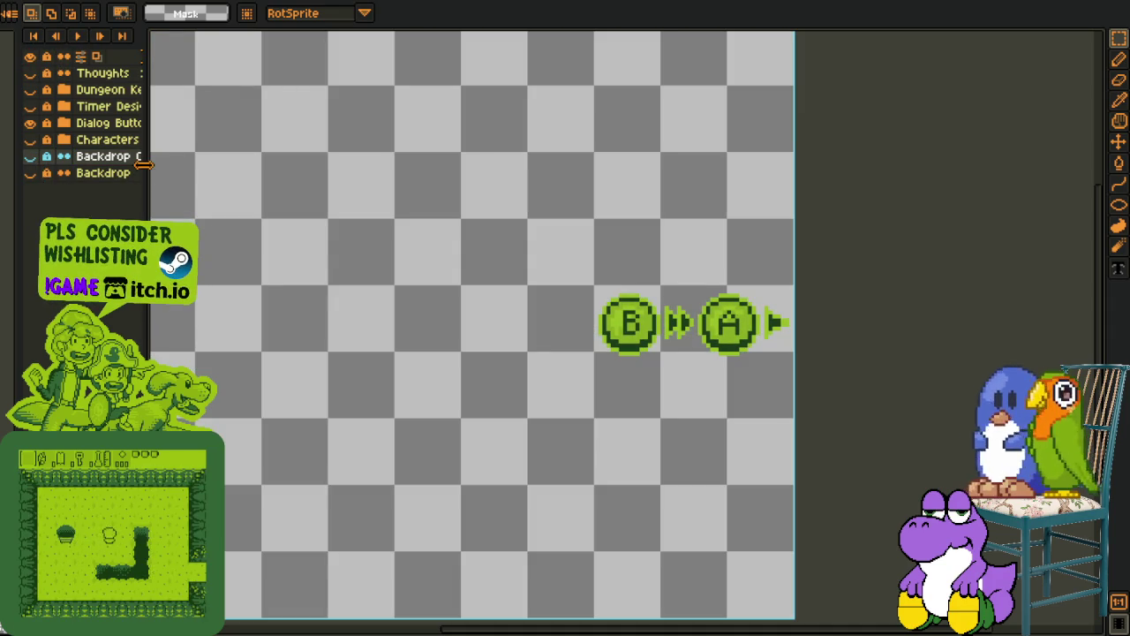
left_click_drag(143, 164, 533, 168)
left_click(31, 158)
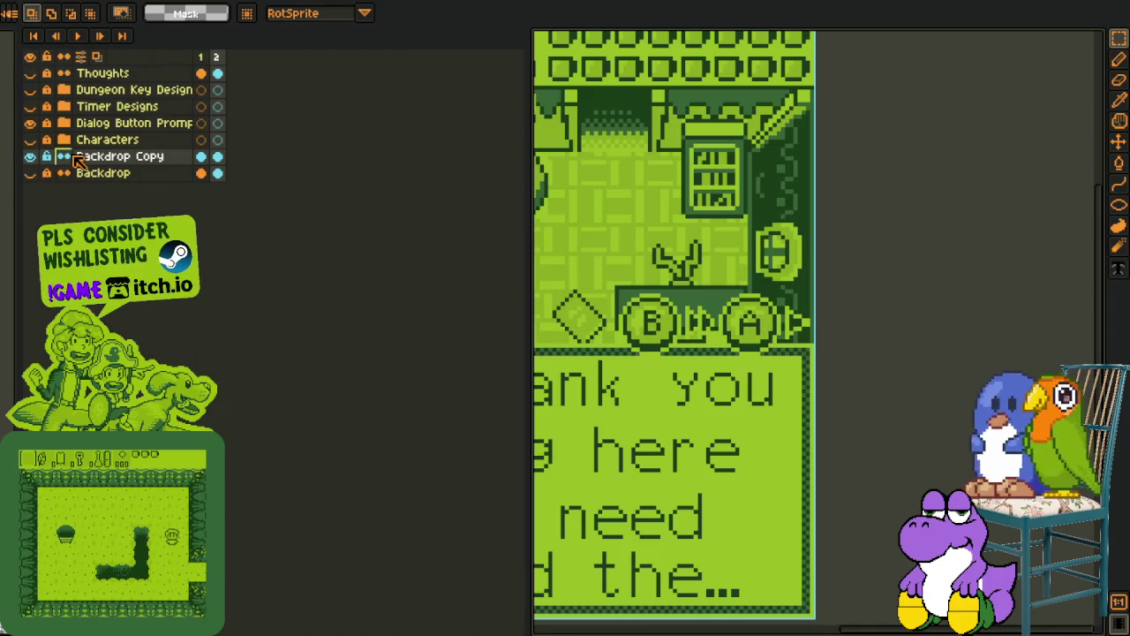
Drag frame 2's room-scene cel down onto the Backdrop layer, then go back to frame 1
left_click_drag(217, 156, 219, 172)
left_click(220, 171)
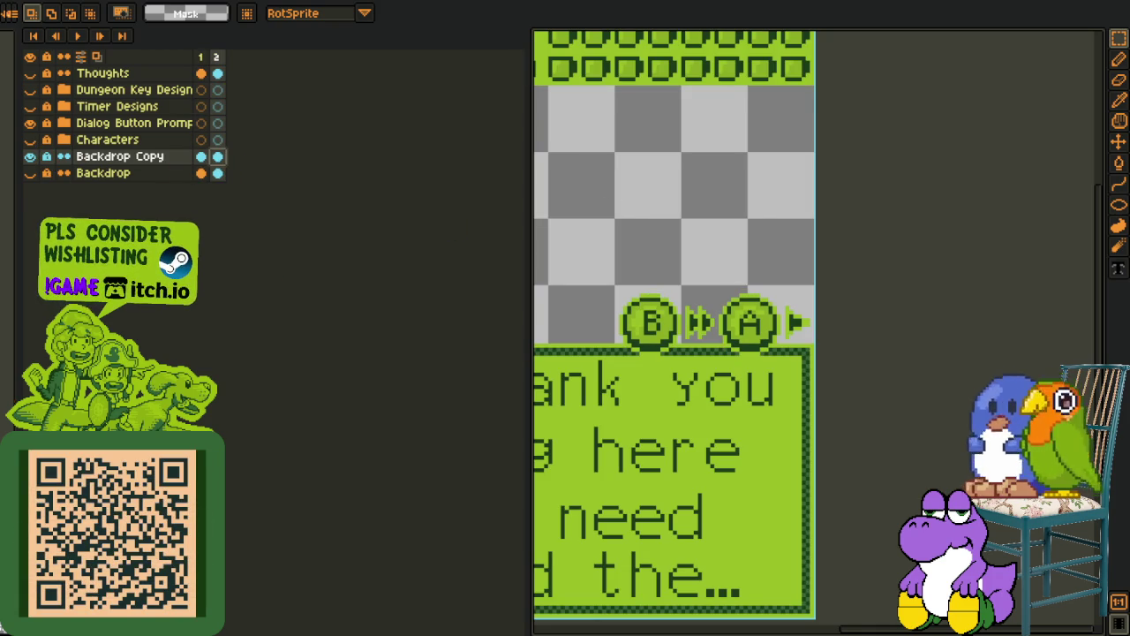
scroll(687, 230, "down", 1)
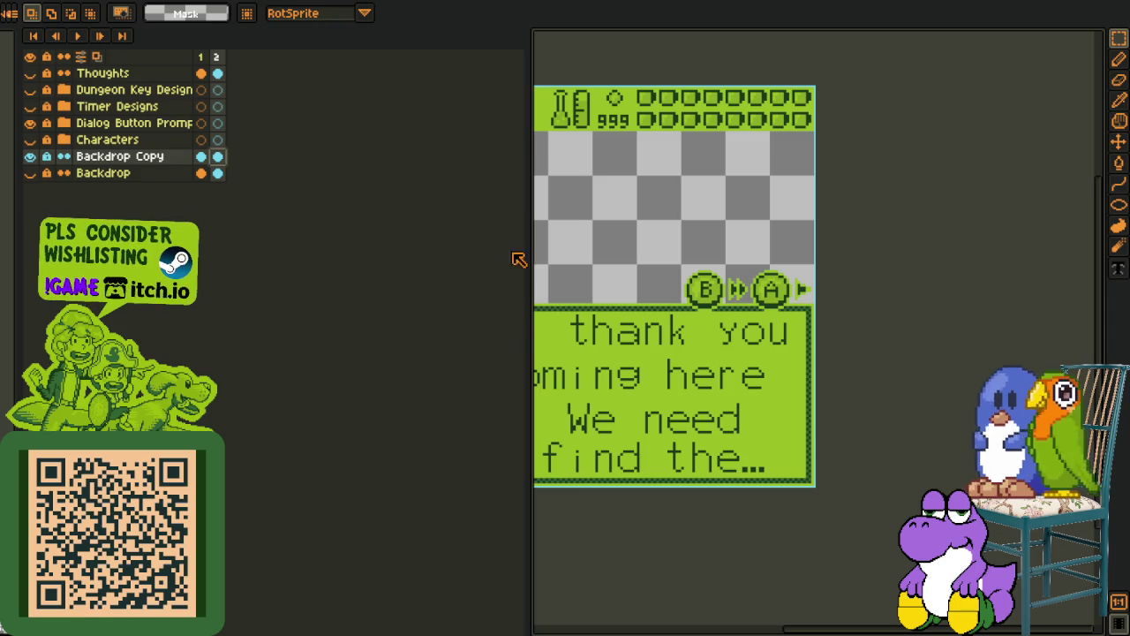
left_click_drag(525, 247, 358, 248)
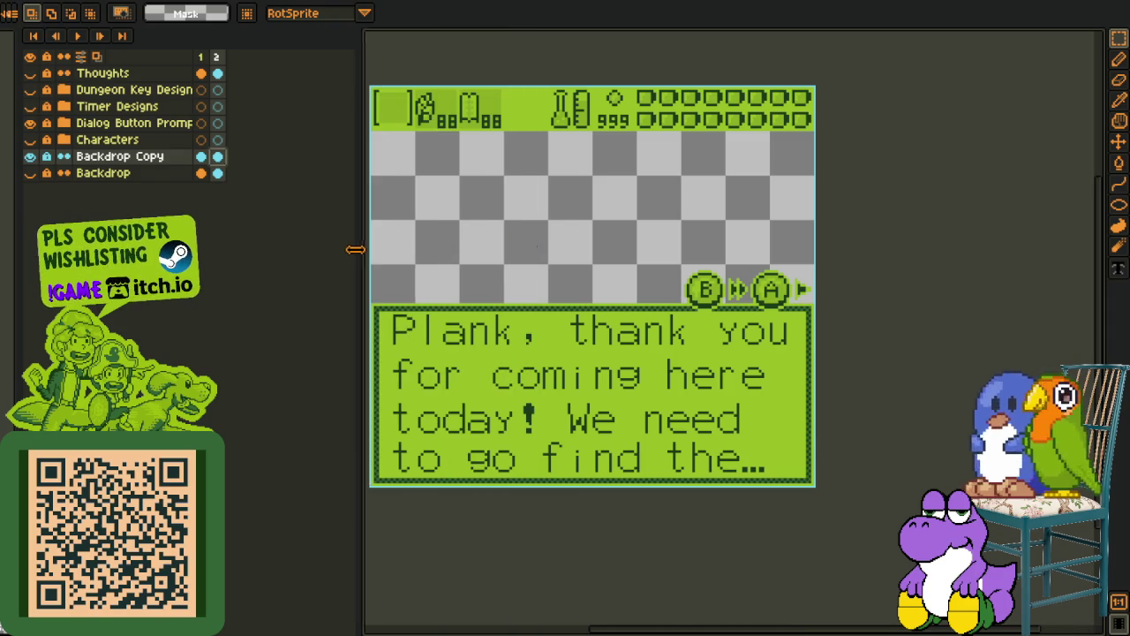
scroll(497, 253, "up", 1)
mouse_move(605, 292)
left_mouse_down()
mouse_move(665, 299)
mouse_move(647, 295)
left_mouse_up()
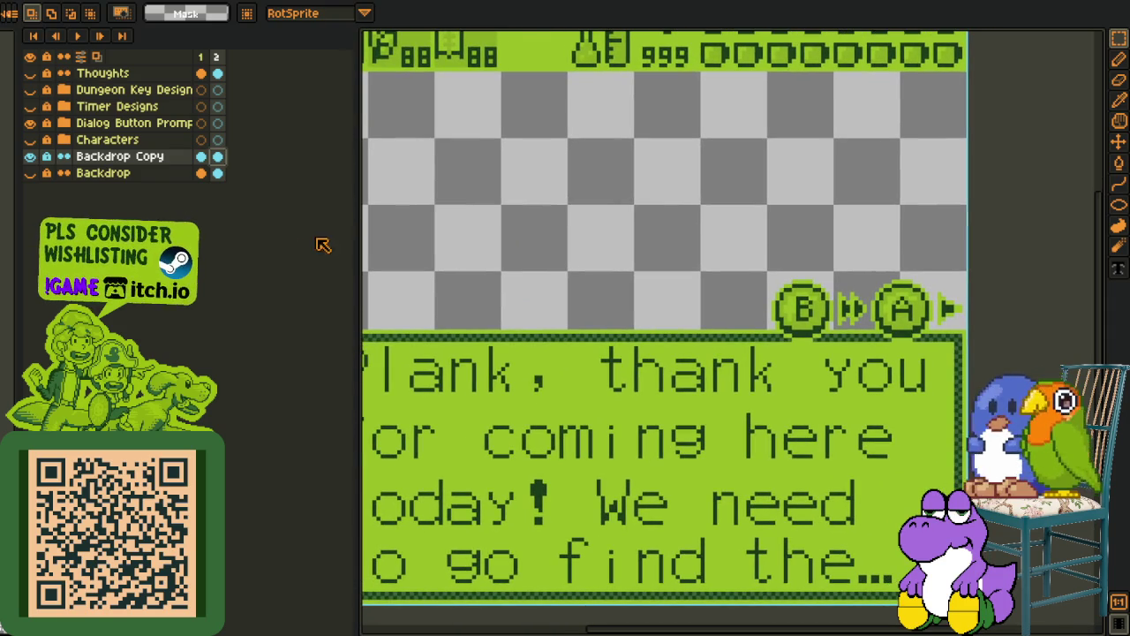
scroll(449, 235, "right", 2)
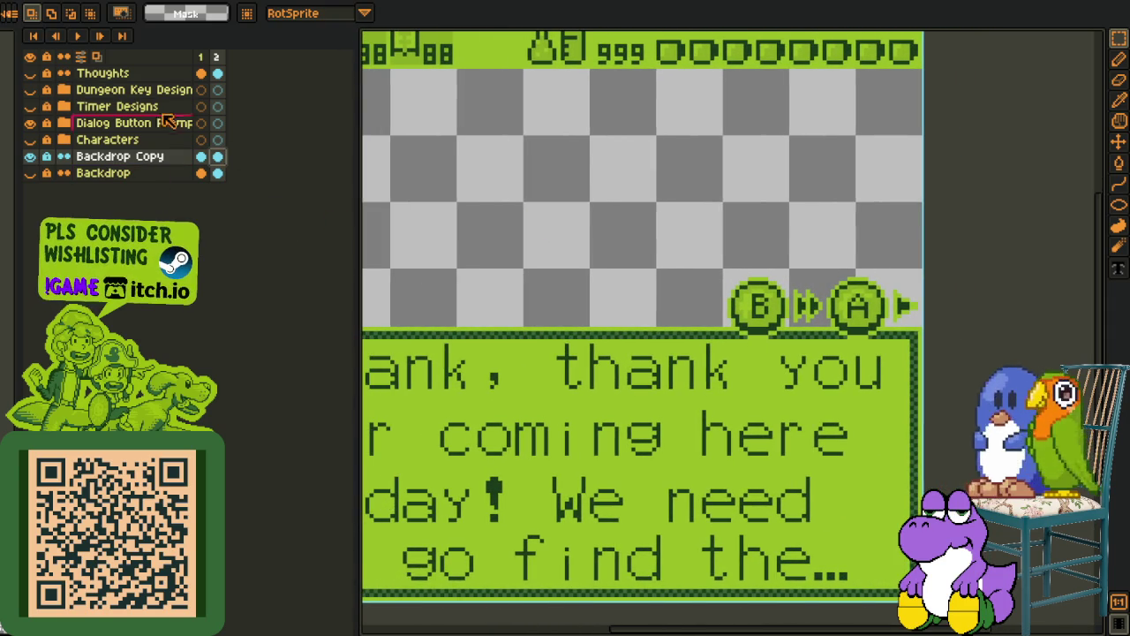
left_click(75, 36)
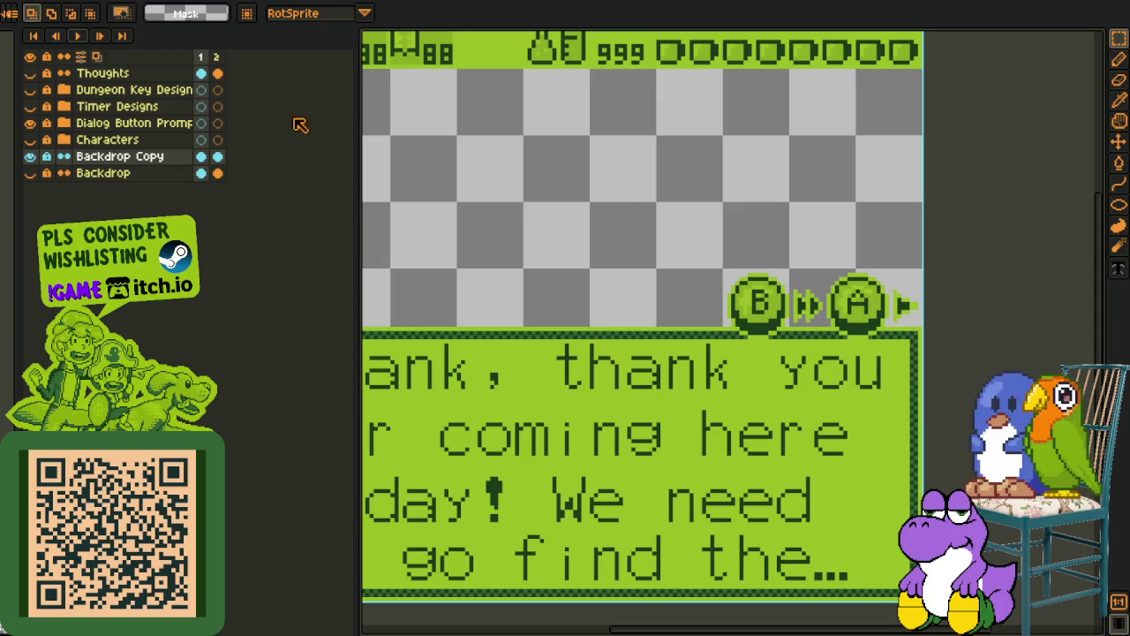
scroll(553, 194, "right", 3)
scroll(612, 238, "up", 1)
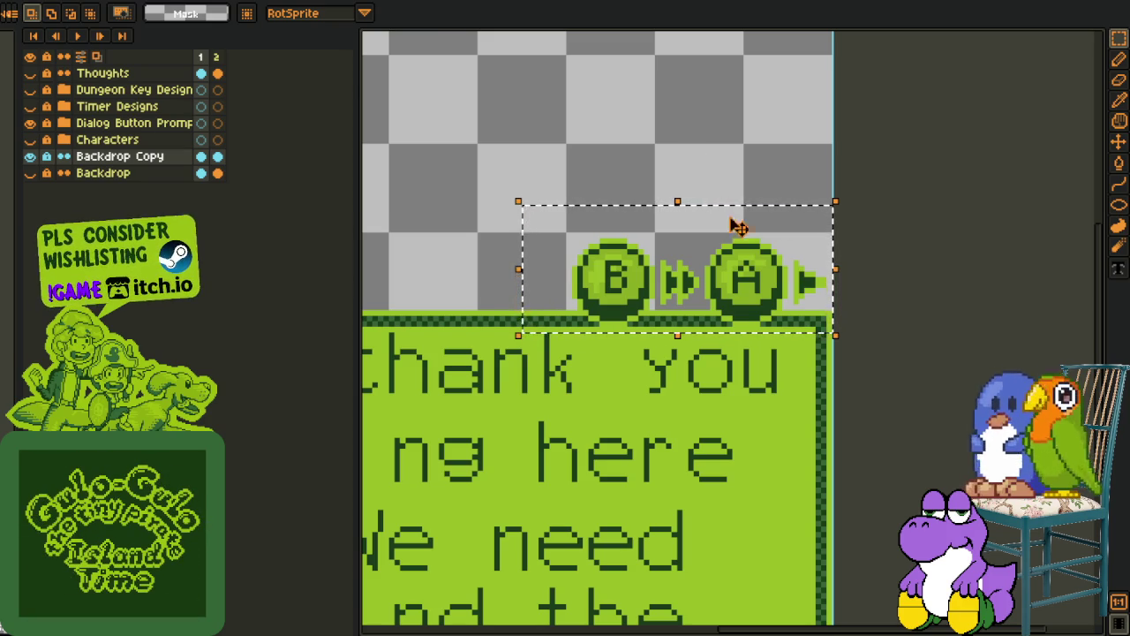
scroll(656, 202, "down", 1)
left_click_drag(610, 240, 691, 319)
scroll(693, 323, "up", 1)
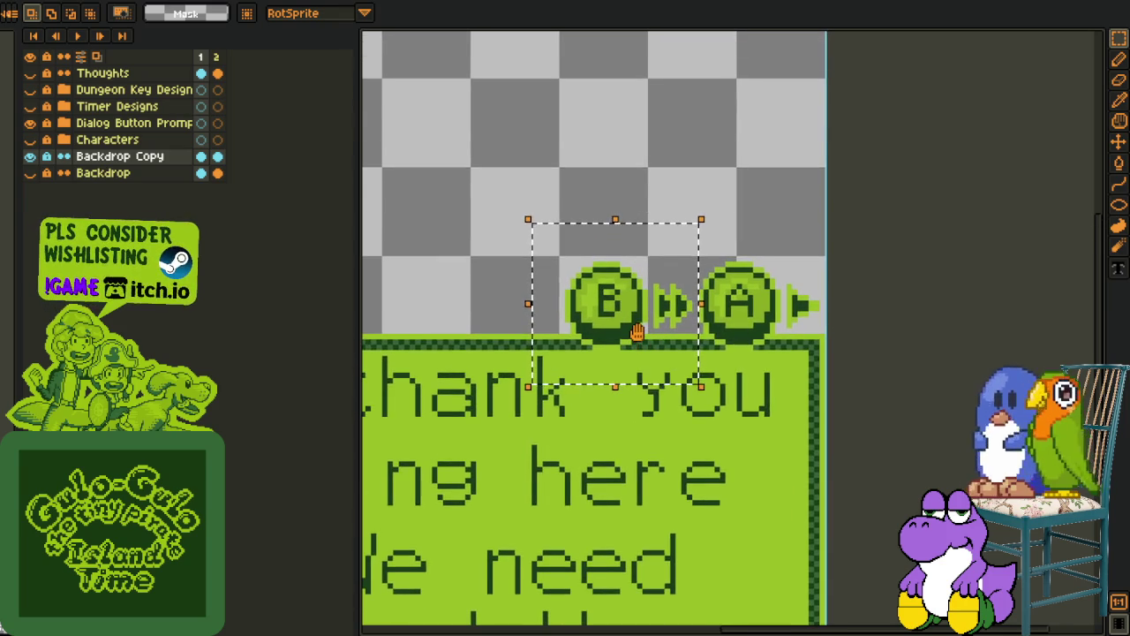
left_click(682, 278)
mouse_move(536, 241)
left_mouse_down()
mouse_move(631, 341)
mouse_move(668, 358)
mouse_move(673, 342)
left_mouse_up()
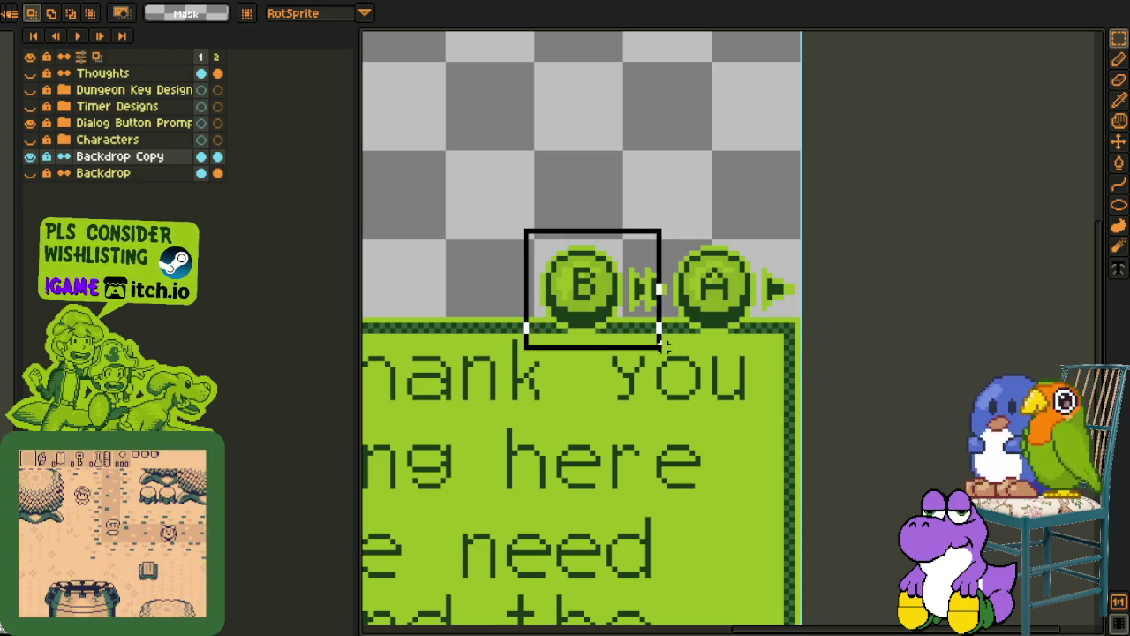
scroll(529, 238, "up", 1)
left_click_drag(514, 243, 721, 397)
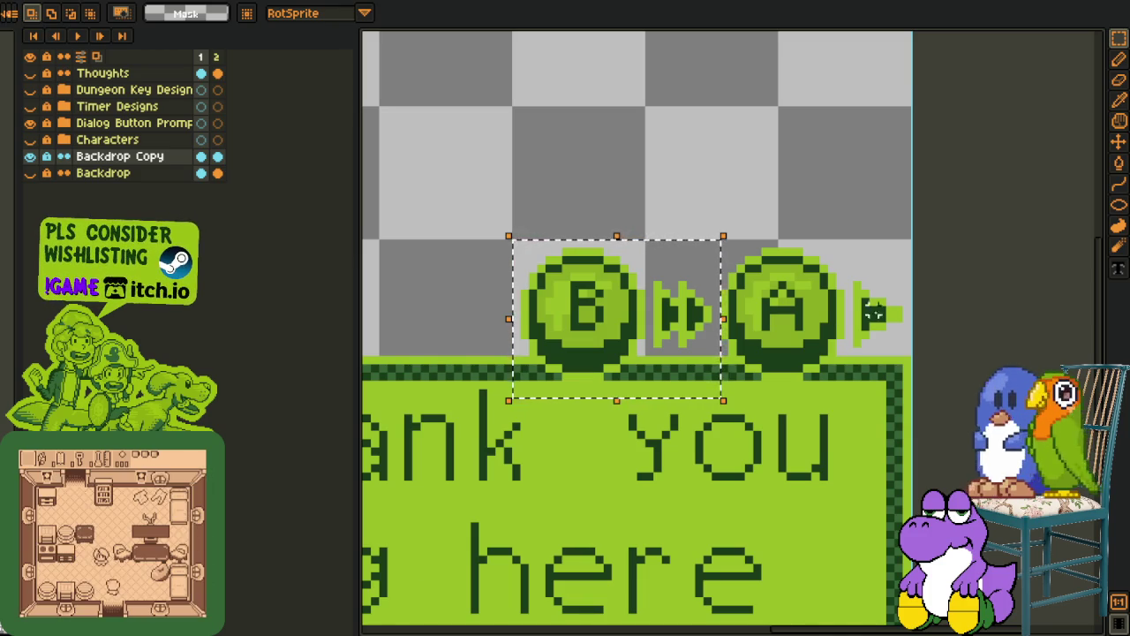
key("ctrl+d")
scroll(872, 310, "down", 1)
scroll(848, 318, "down", 1)
scroll(829, 327, "down", 1)
scroll(812, 334, "up", 1)
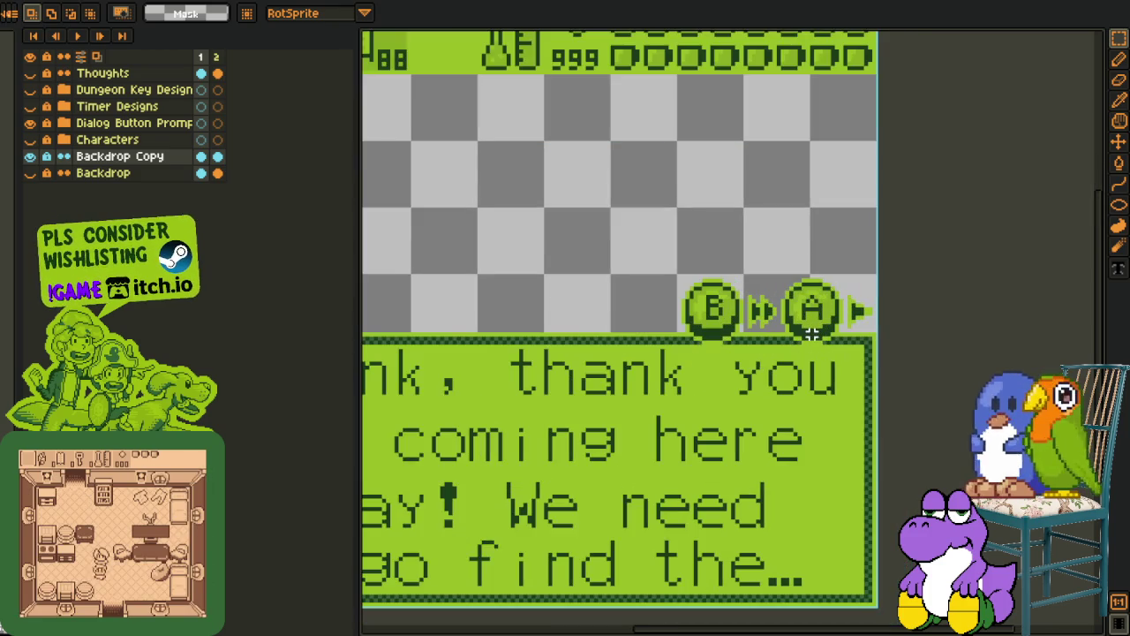
scroll(811, 334, "right", 2)
left_click_drag(591, 254, 826, 357)
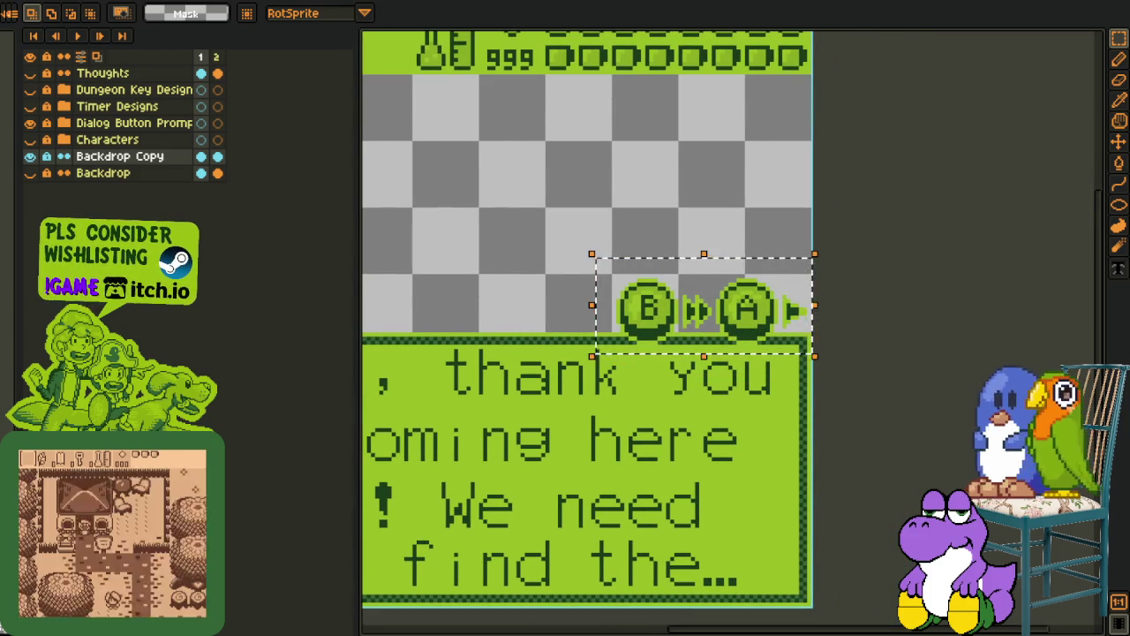
key("ctrl+d")
scroll(768, 364, "up", 1)
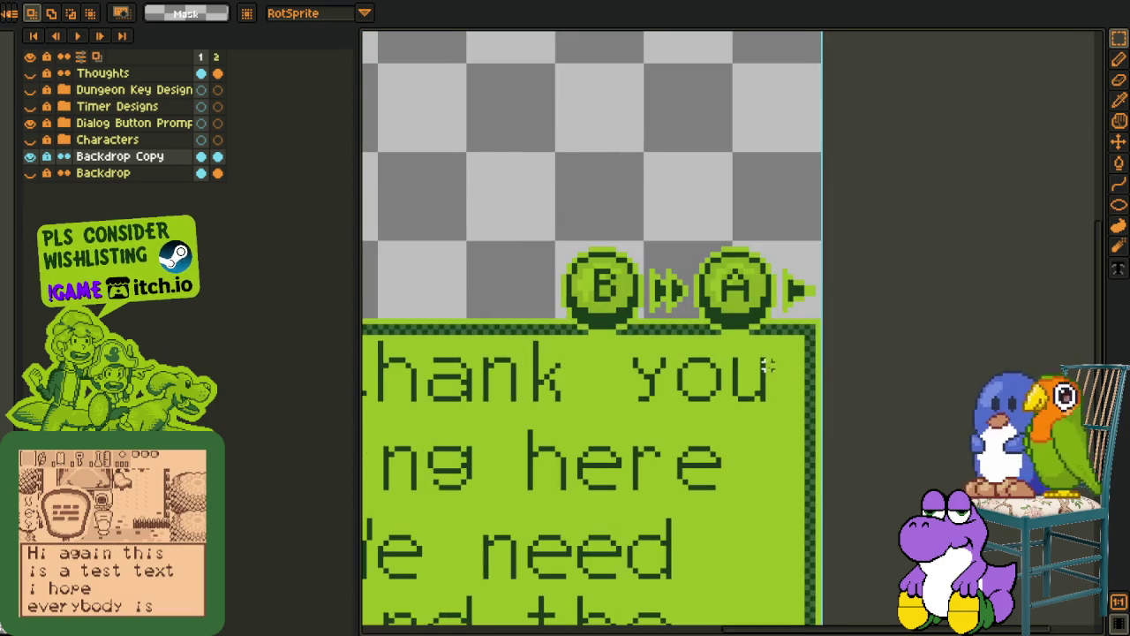
left_click_drag(551, 250, 696, 368)
scroll(833, 325, "down", 1)
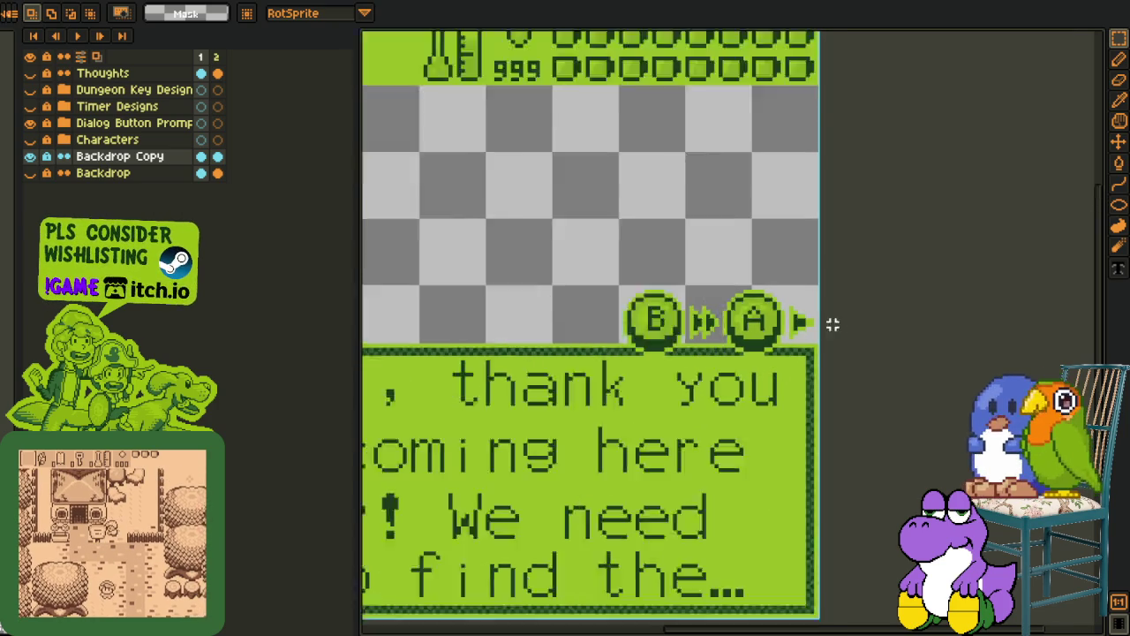
scroll(833, 325, "down", 1)
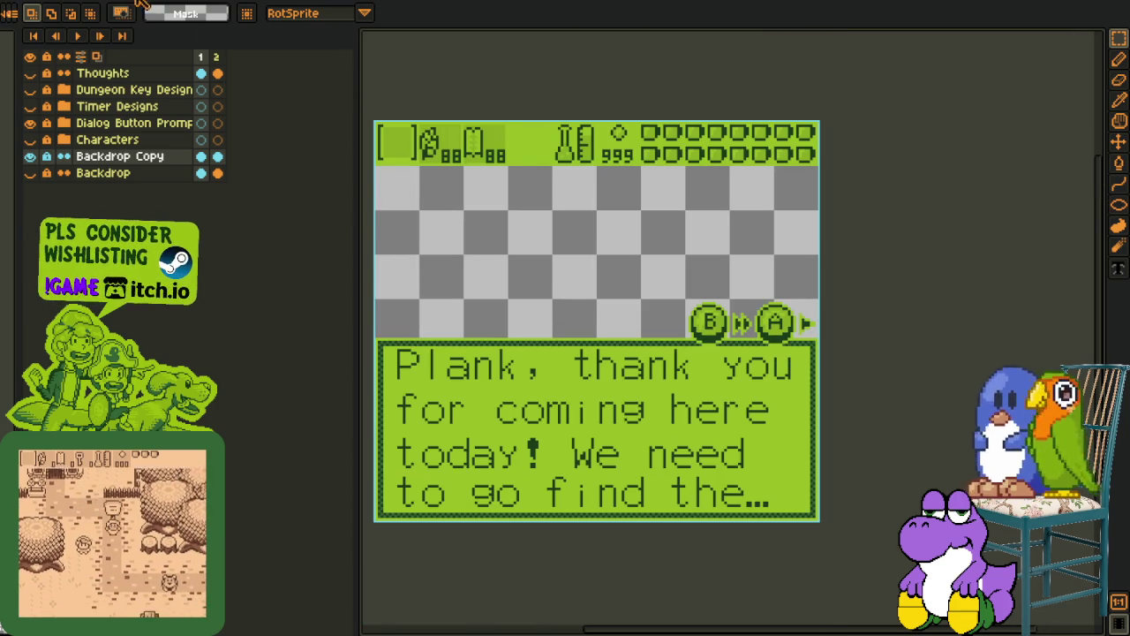
scroll(502, 297, "up", 1)
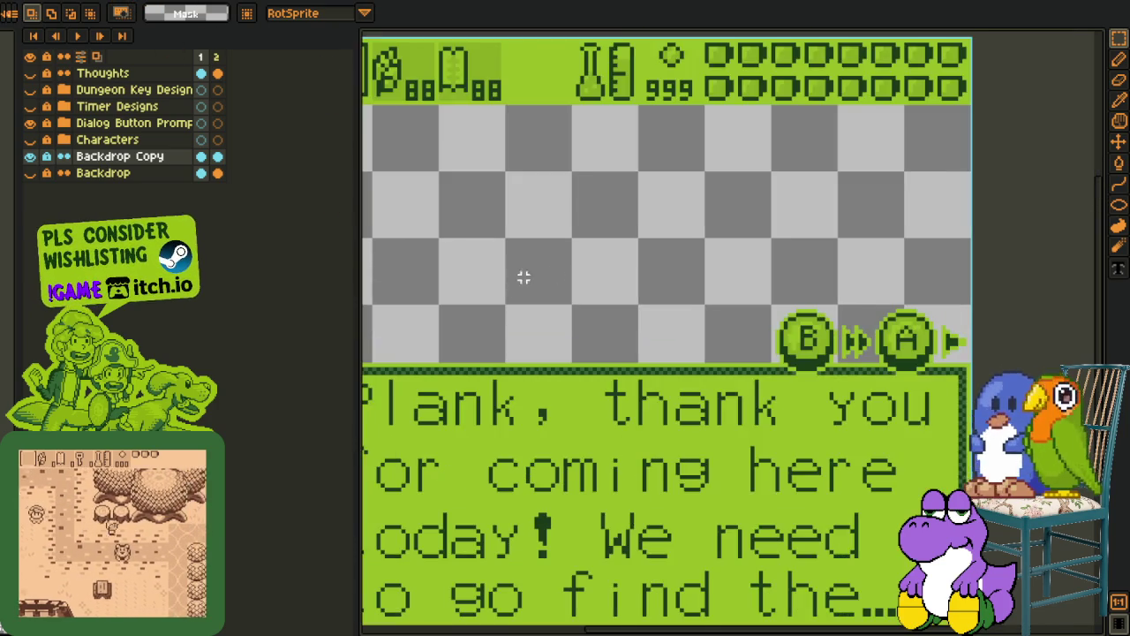
scroll(522, 275, "up", 1)
scroll(521, 250, "up", 1)
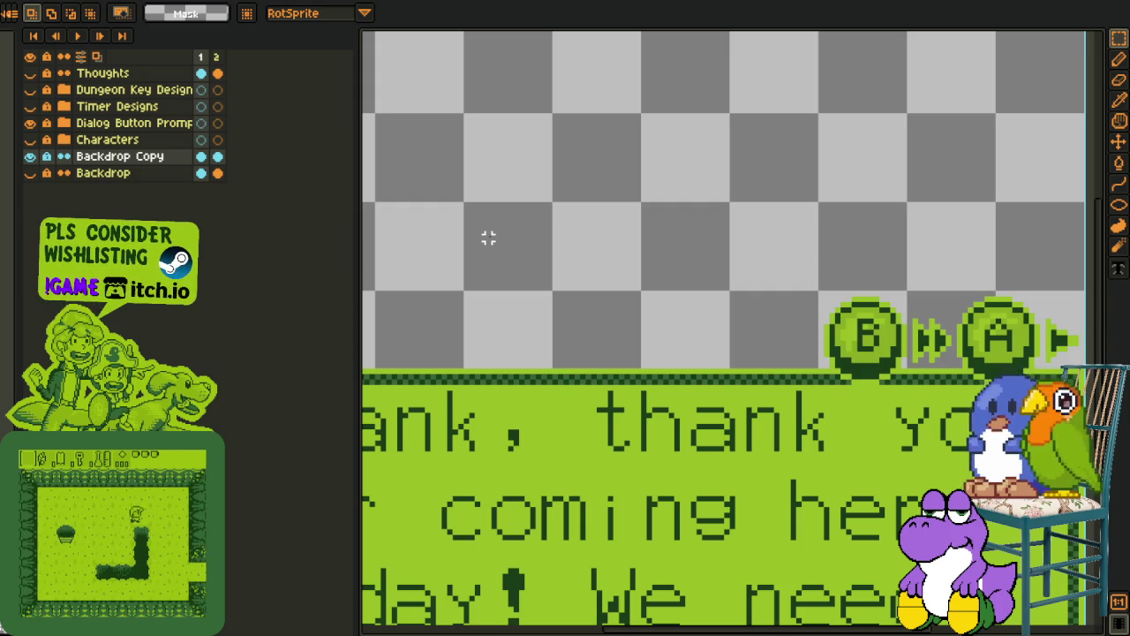
scroll(620, 166, "down", 1)
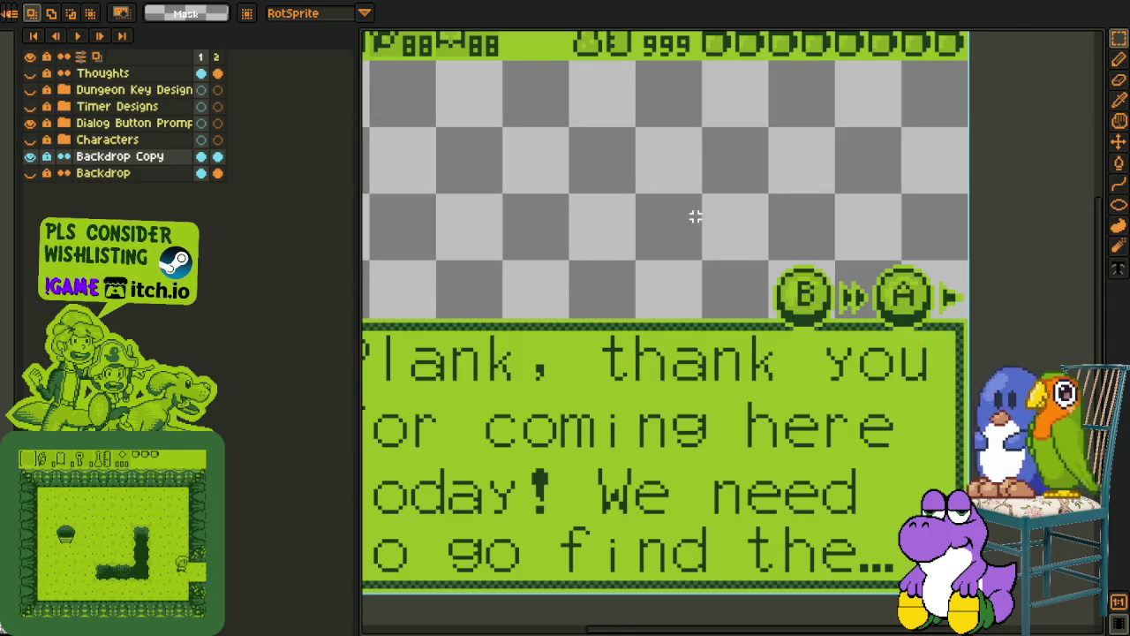
left_click_drag(695, 217, 582, 233)
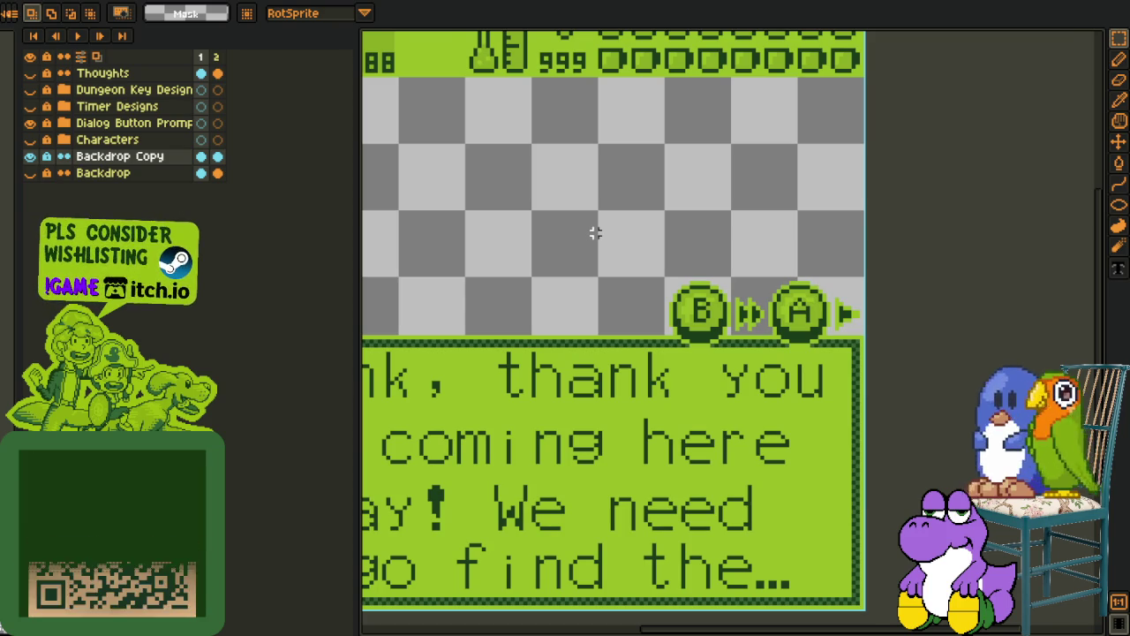
scroll(578, 362, "up", 2)
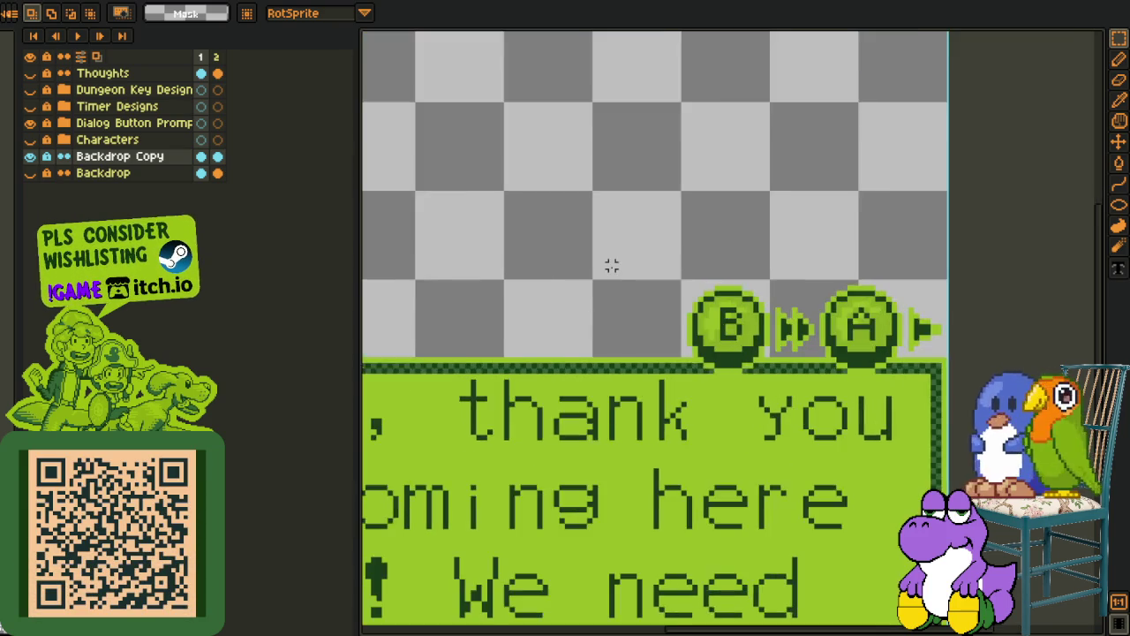
scroll(610, 265, "up", 1)
scroll(610, 265, "up", 1)
left_click_drag(465, 229, 648, 314)
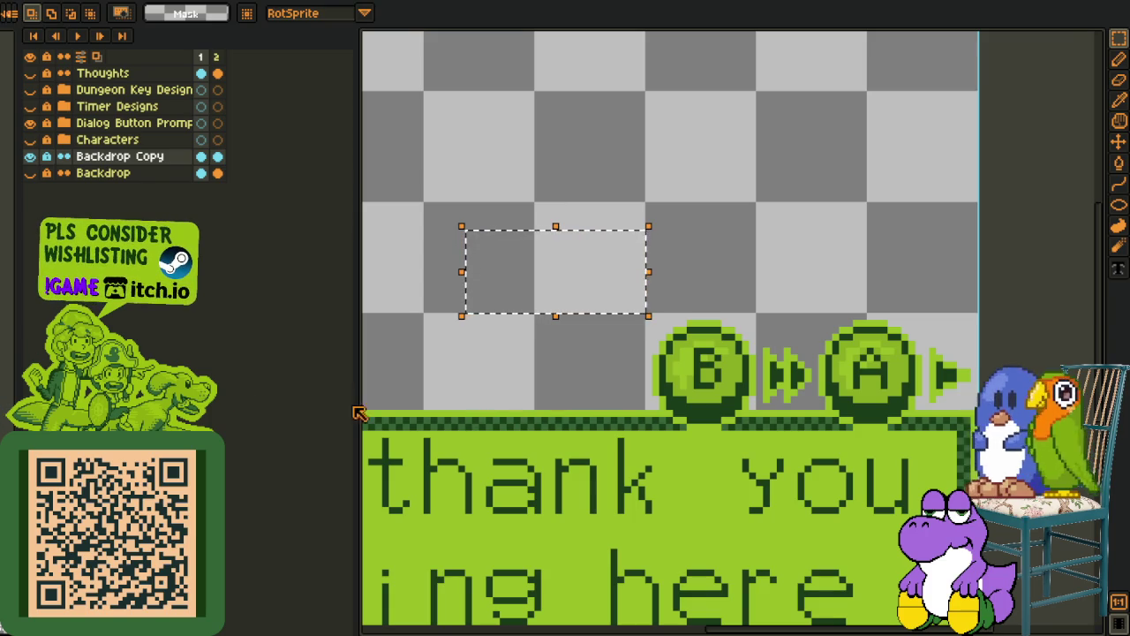
scroll(461, 353, "down", 3)
scroll(494, 328, "up", 1)
left_click_drag(377, 265, 645, 346)
left_click(439, 369)
scroll(475, 368, "up", 2)
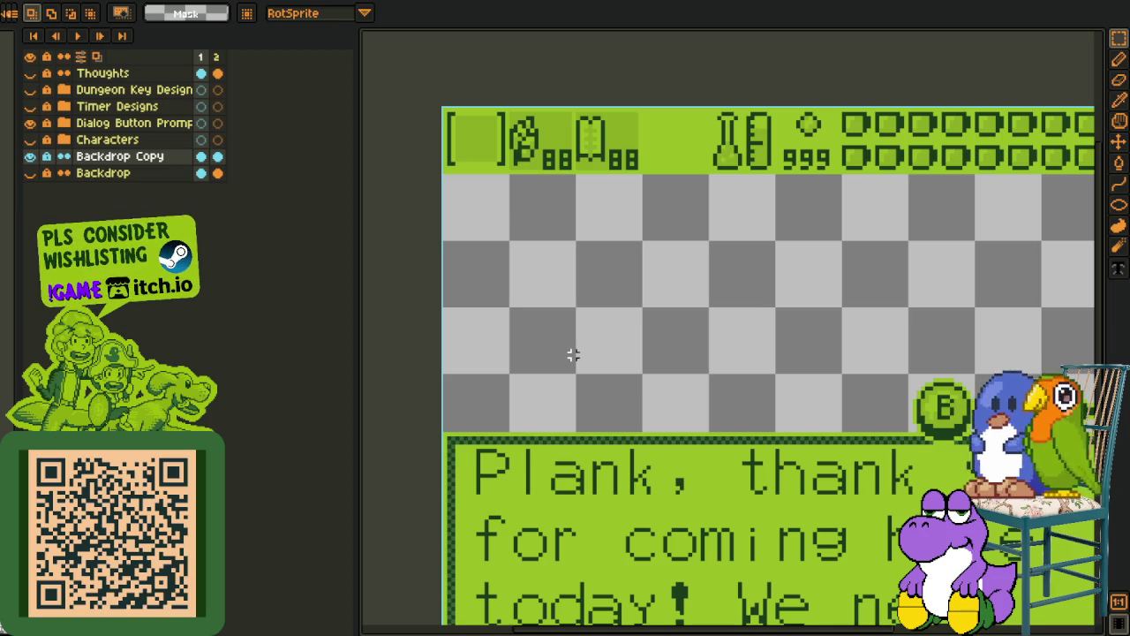
left_click_drag(535, 288, 704, 346)
left_click(615, 389)
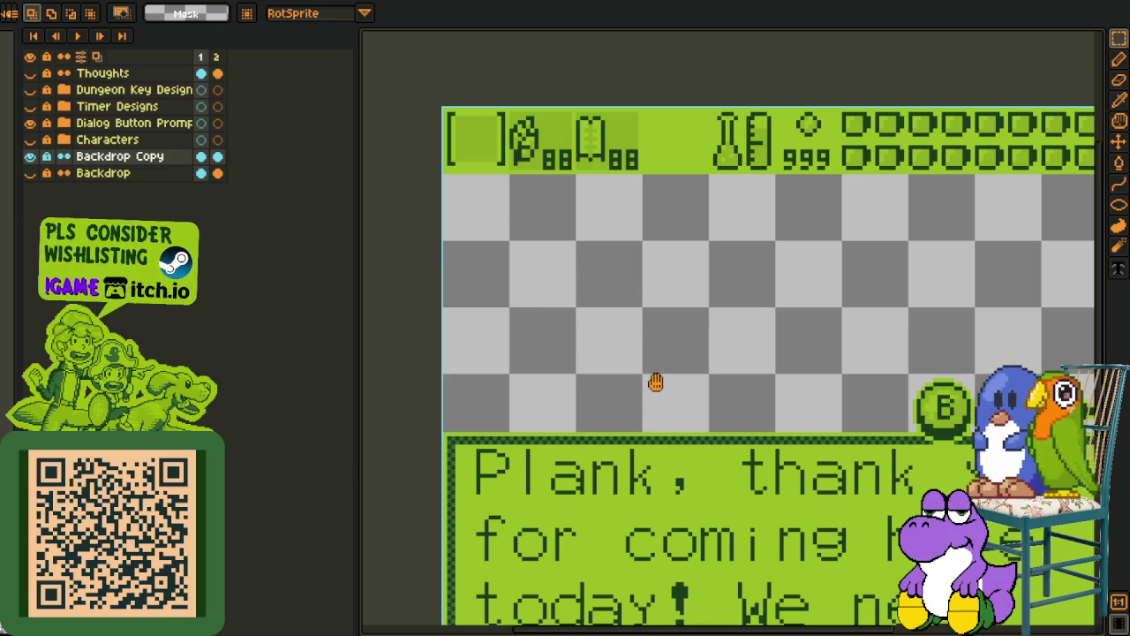
left_click_drag(655, 381, 633, 324)
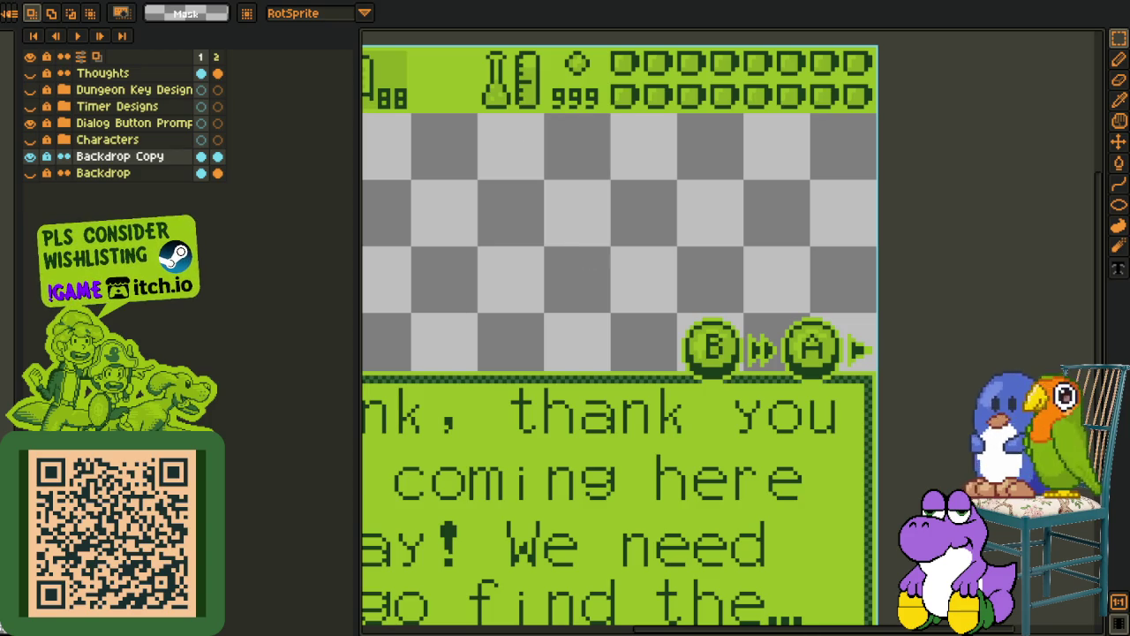
scroll(565, 265, "down", 2)
scroll(561, 259, "up", 1)
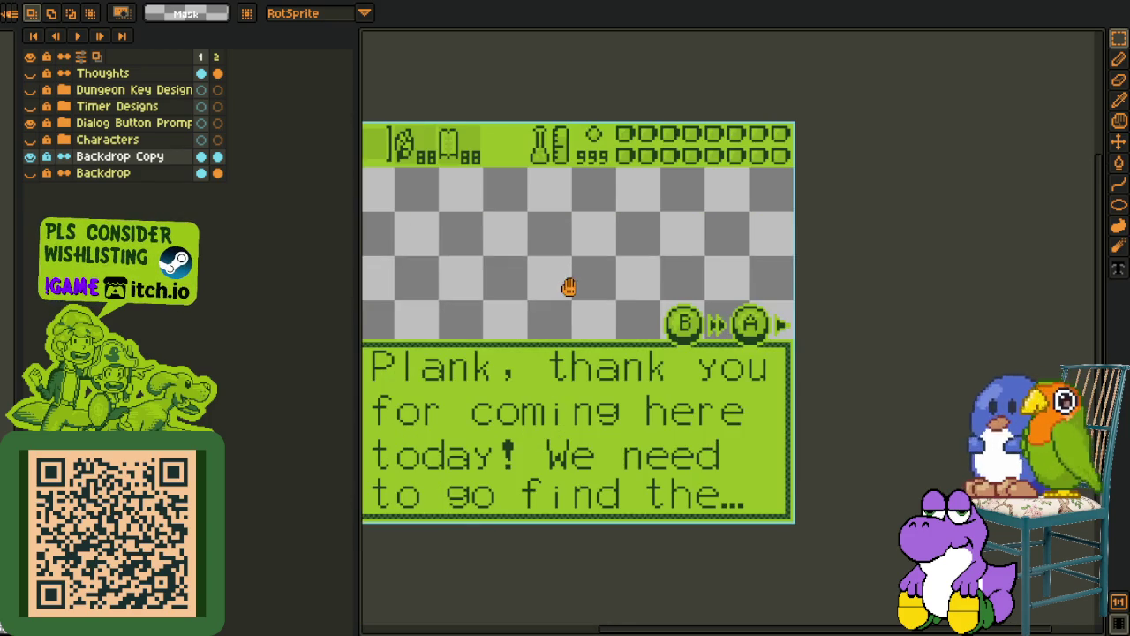
scroll(561, 259, "up", 1)
left_click_drag(490, 238, 643, 353)
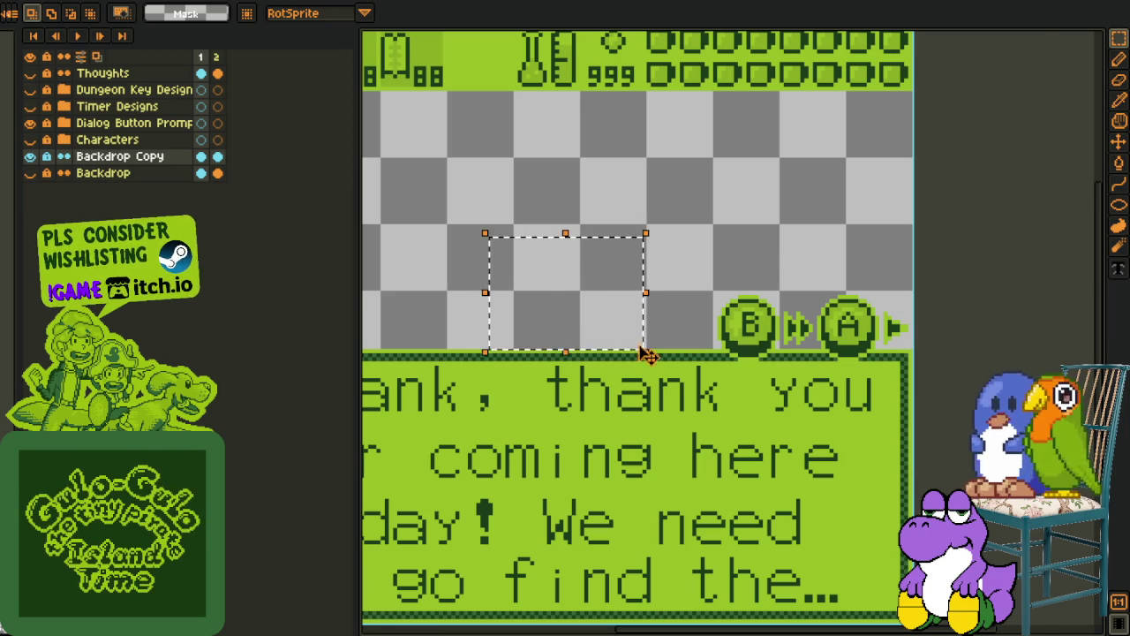
scroll(524, 304, "up", 1)
left_click(664, 214)
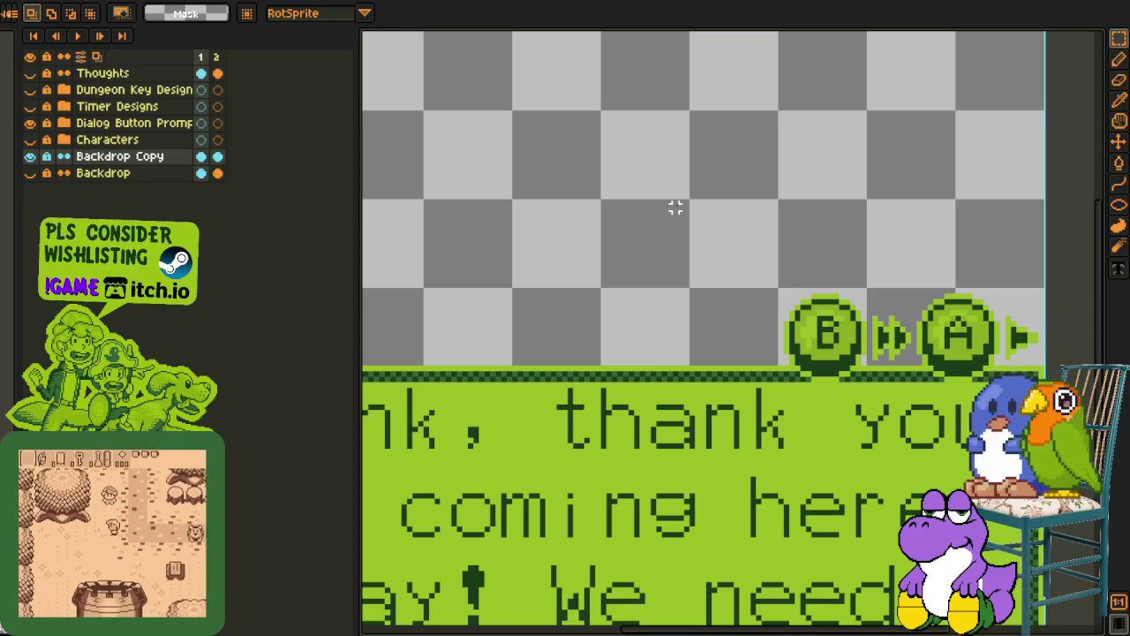
Try marquee selections of single checker squares on the backdrop, shifting and then dropping them
scroll(677, 121, "up", 1)
left_click_drag(687, 109, 473, 325)
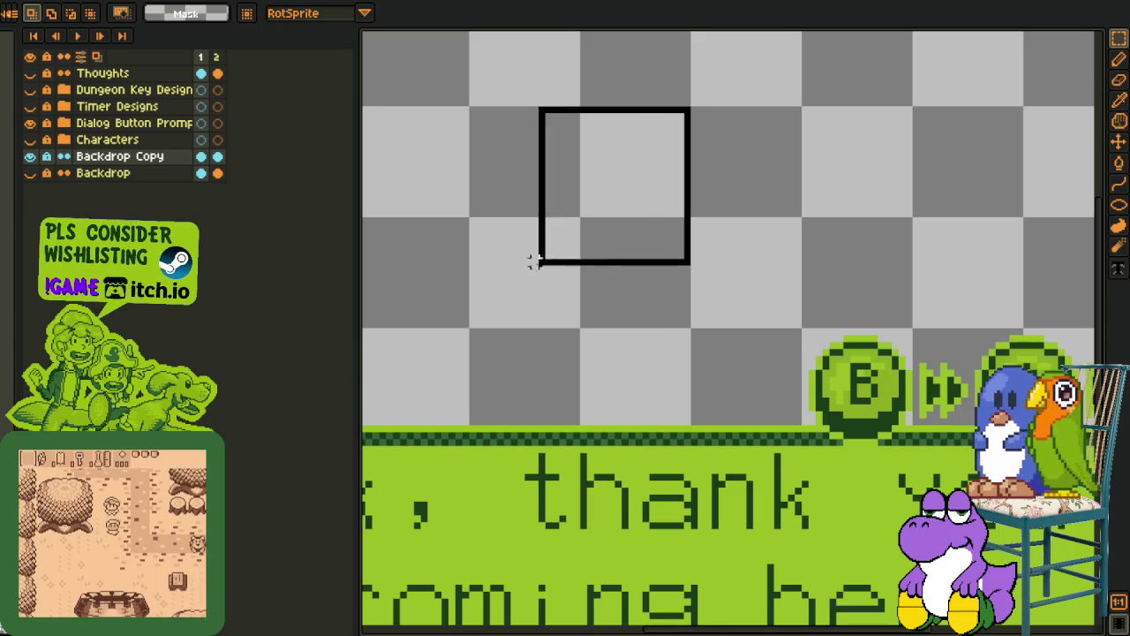
scroll(472, 325, "down", 3)
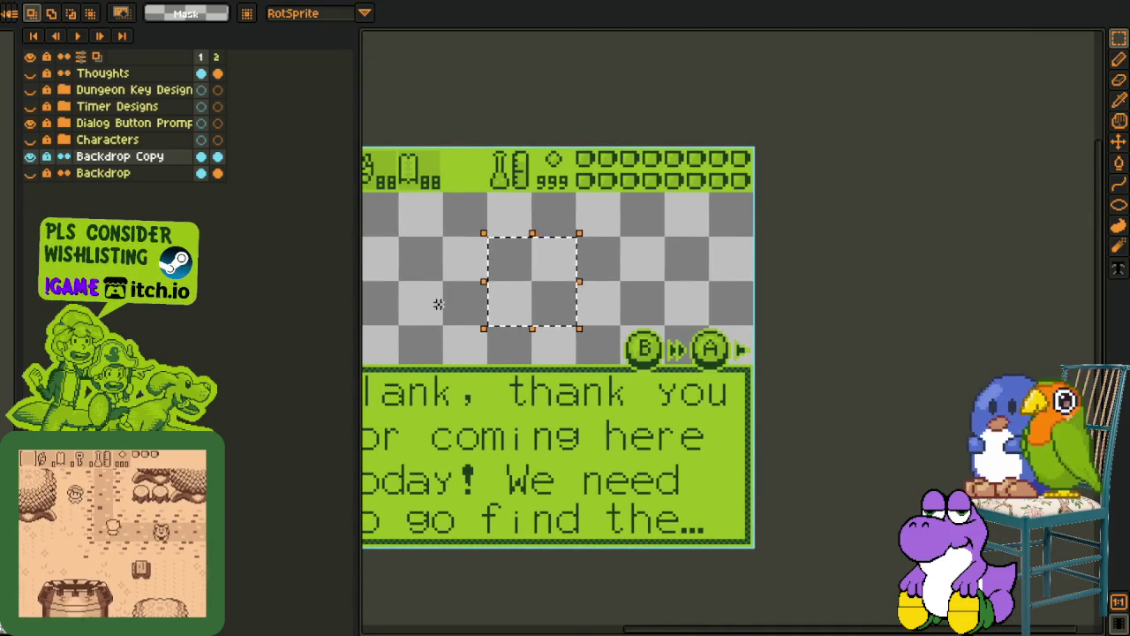
scroll(437, 300, "up", 2)
left_click_drag(557, 279, 561, 297)
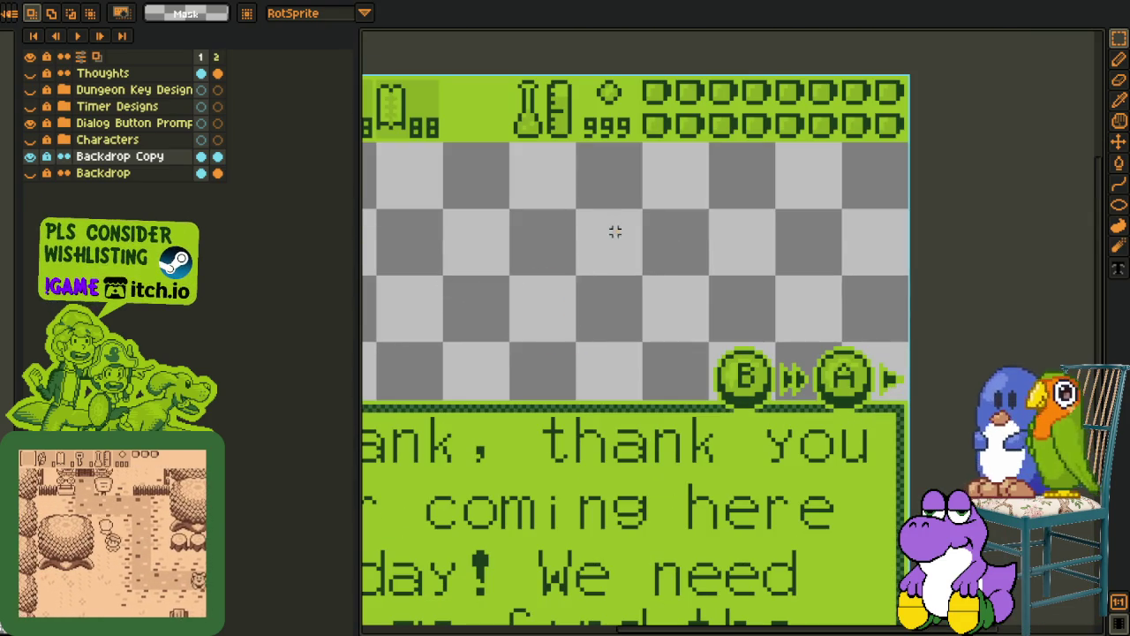
left_click_drag(630, 290, 669, 309)
left_click(686, 240)
mouse_move(681, 240)
left_mouse_down()
mouse_move(559, 253)
mouse_move(665, 256)
left_mouse_up()
left_click(623, 244)
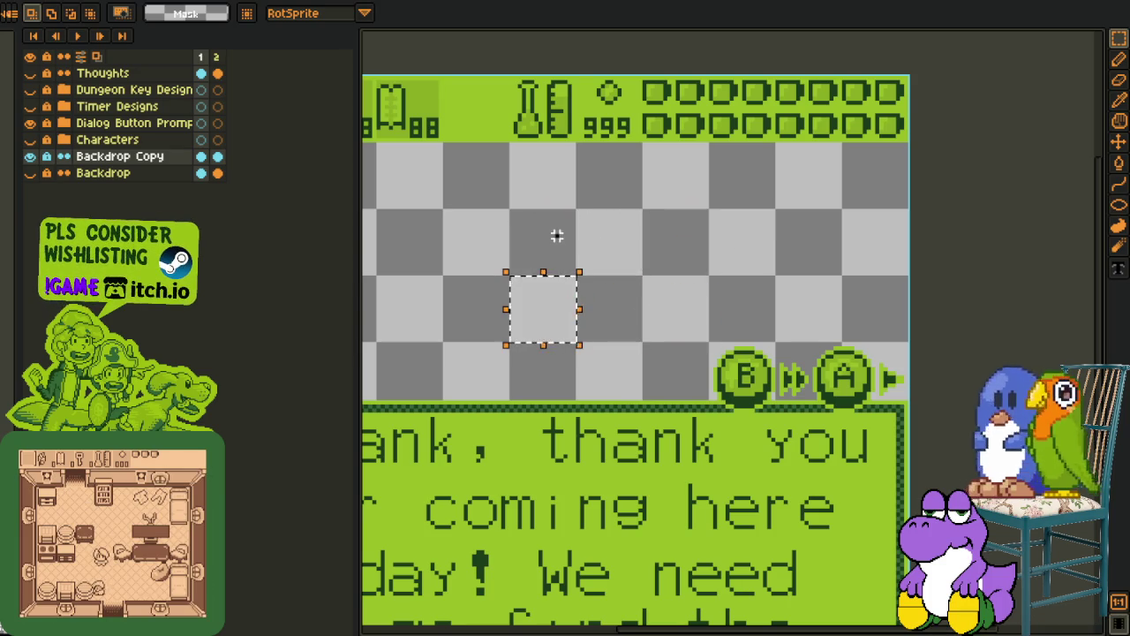
left_click(665, 256)
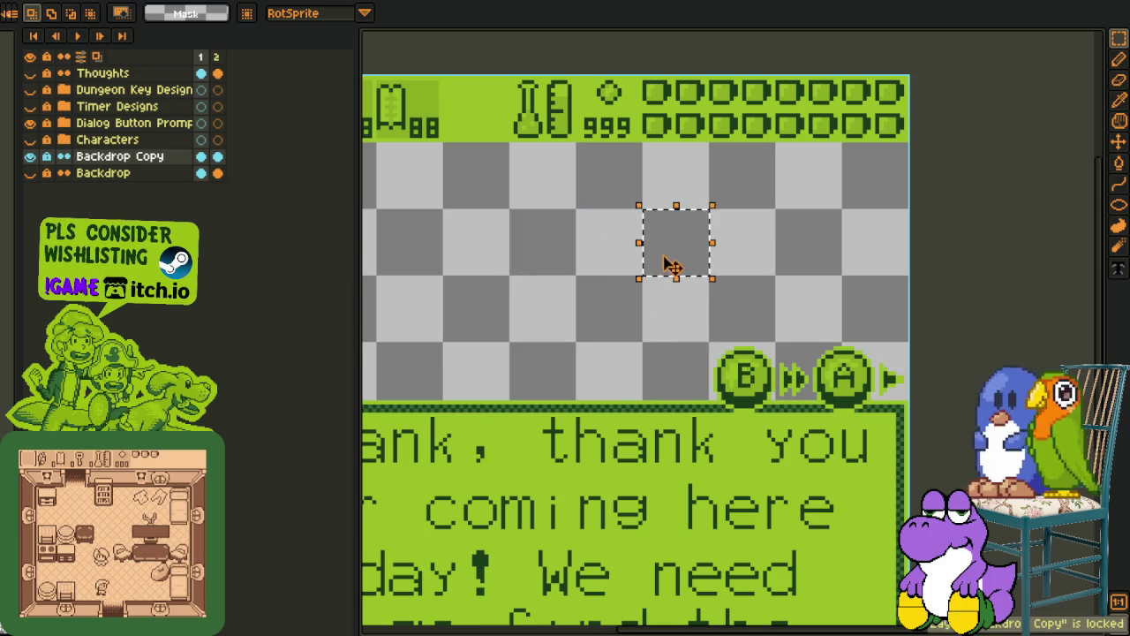
left_click(579, 258)
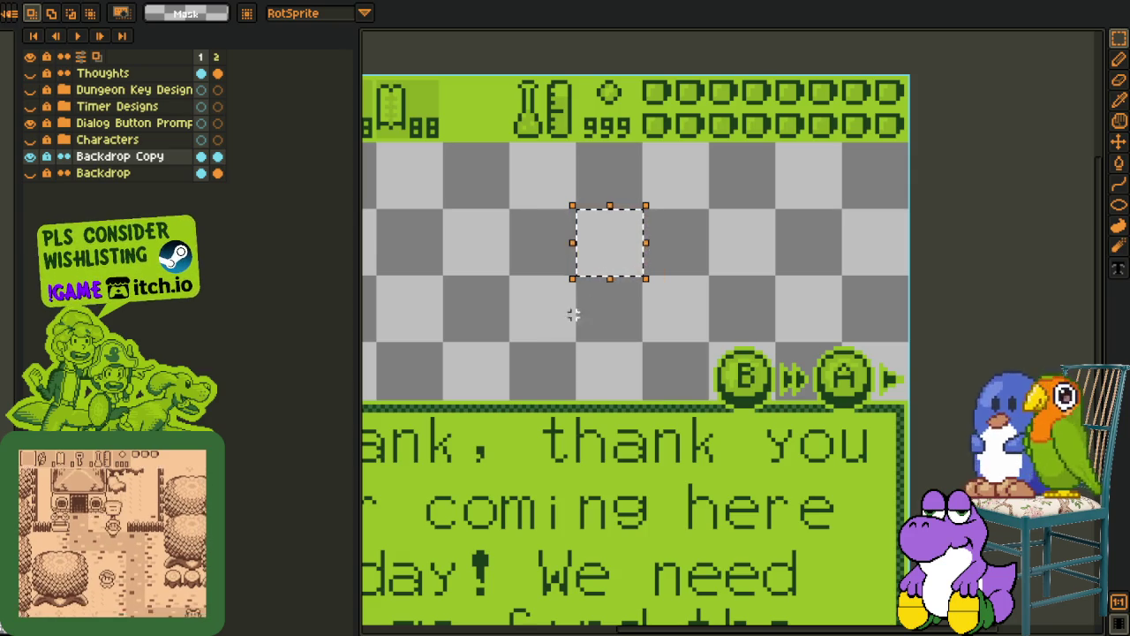
Select the area around the B button twice, then clear the selection
scroll(565, 314, "down", 3)
scroll(578, 294, "up", 1)
scroll(555, 297, "up", 1)
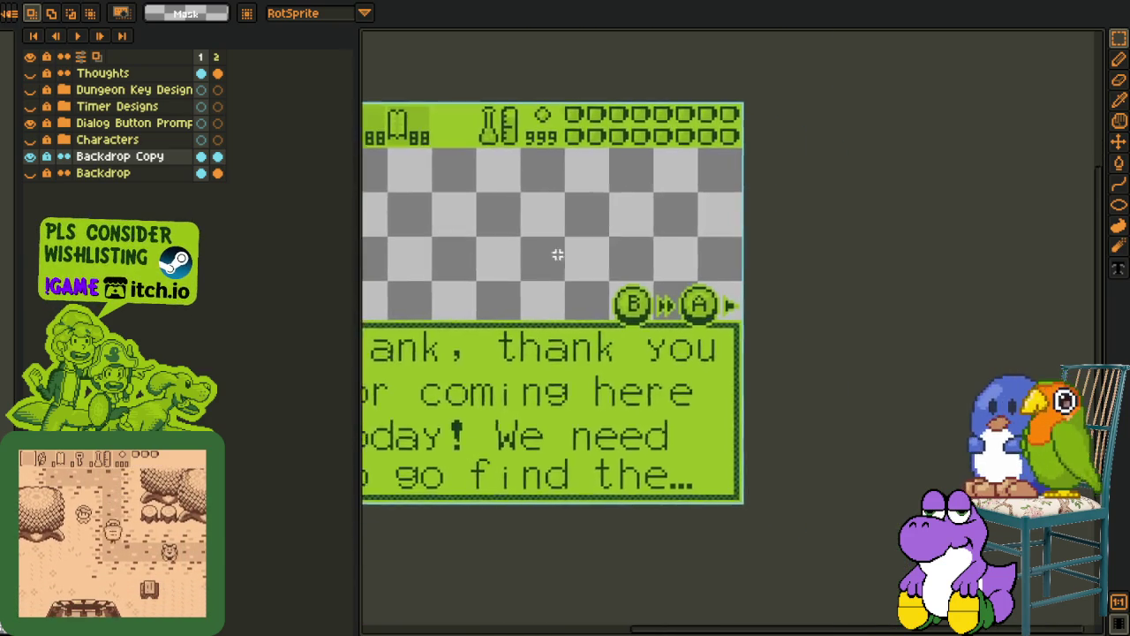
scroll(592, 268, "up", 2)
left_click_drag(579, 264, 773, 424)
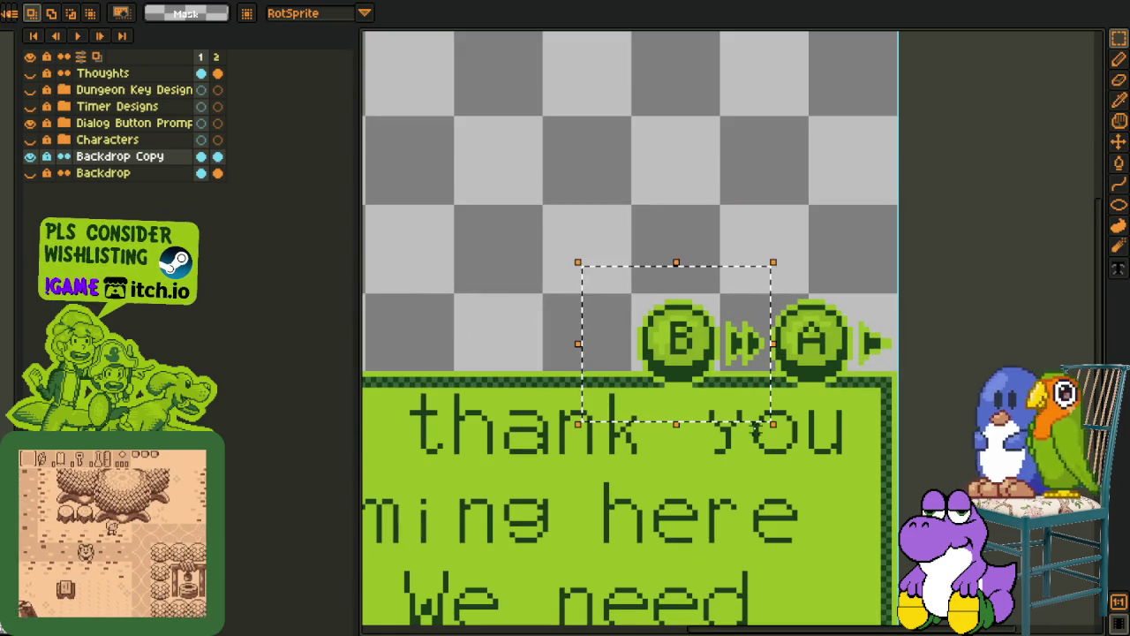
left_click(941, 332)
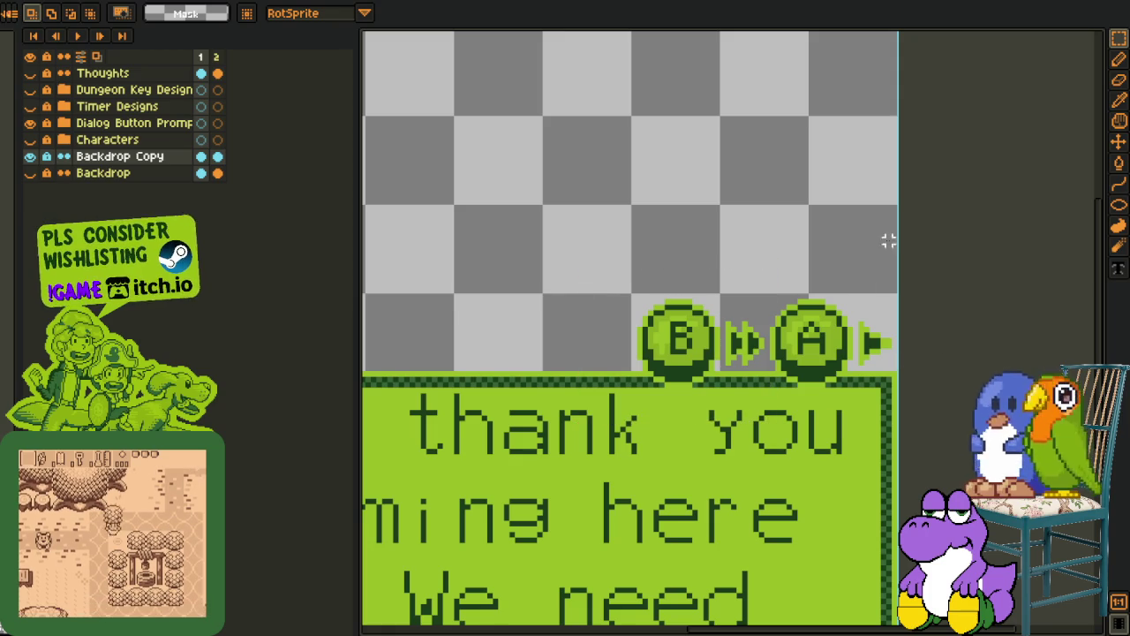
left_click_drag(617, 262, 771, 416)
left_click(734, 196)
Marquee-select a wide block of transparent backdrop above the dialog text box
scroll(609, 194, "down", 2)
scroll(578, 211, "up", 1)
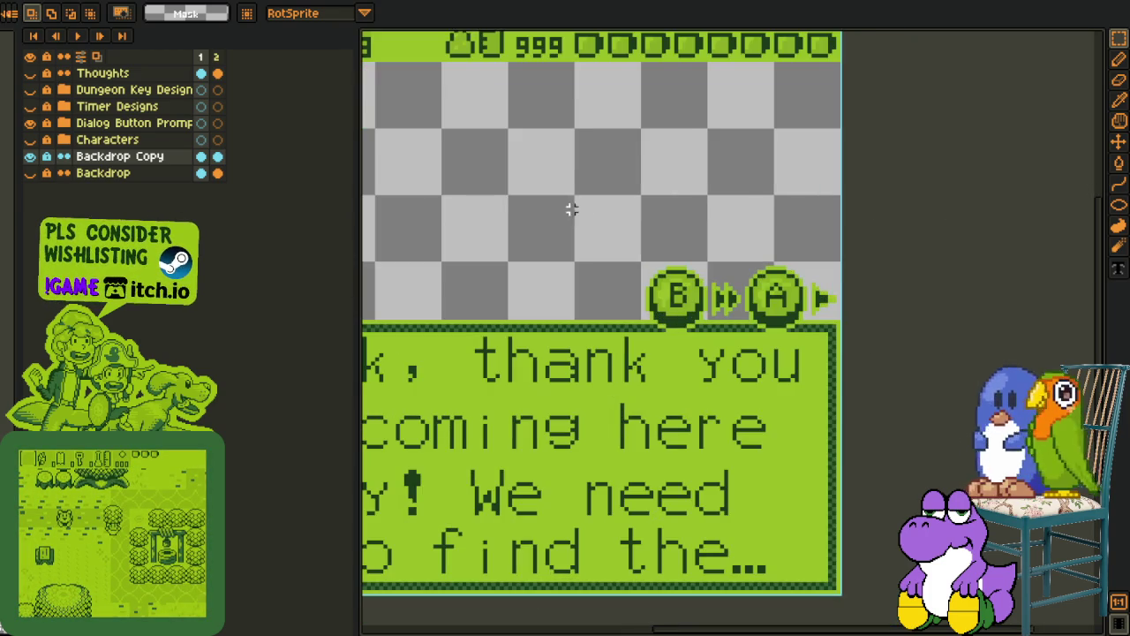
scroll(587, 209, "up", 1)
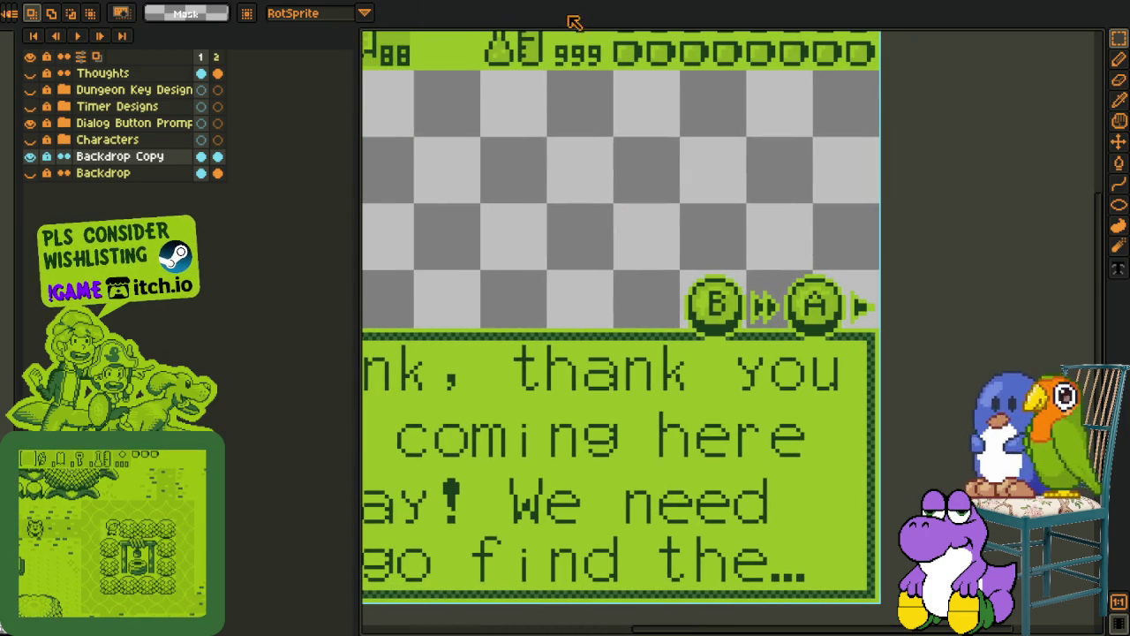
left_click_drag(495, 179, 579, 188)
left_click_drag(471, 156, 695, 315)
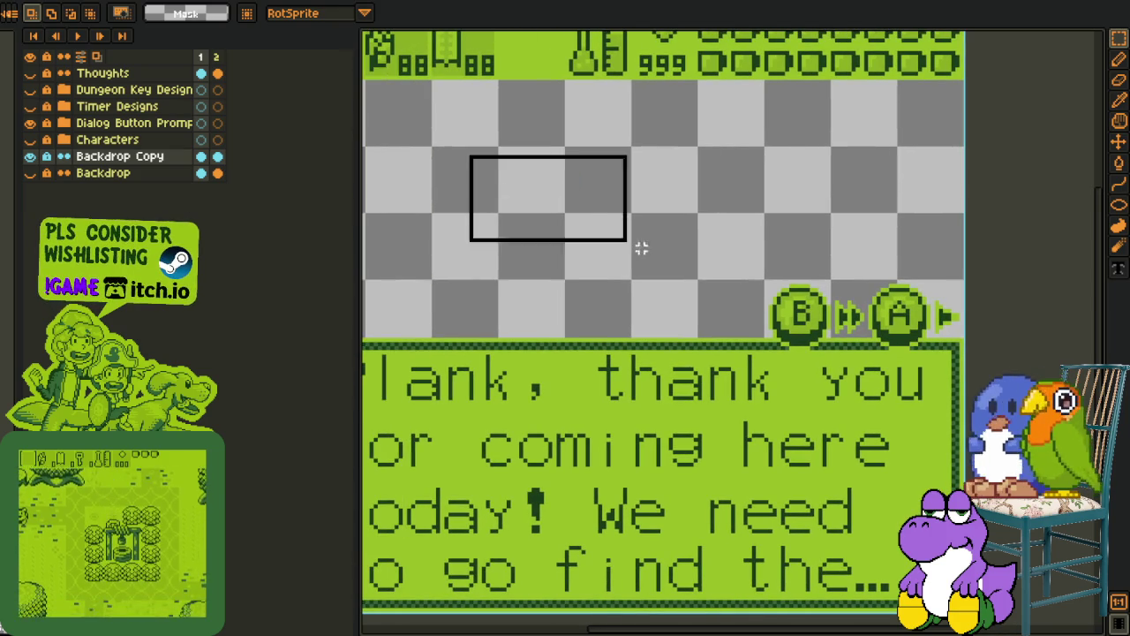
left_click(508, 185)
left_click_drag(459, 157, 697, 256)
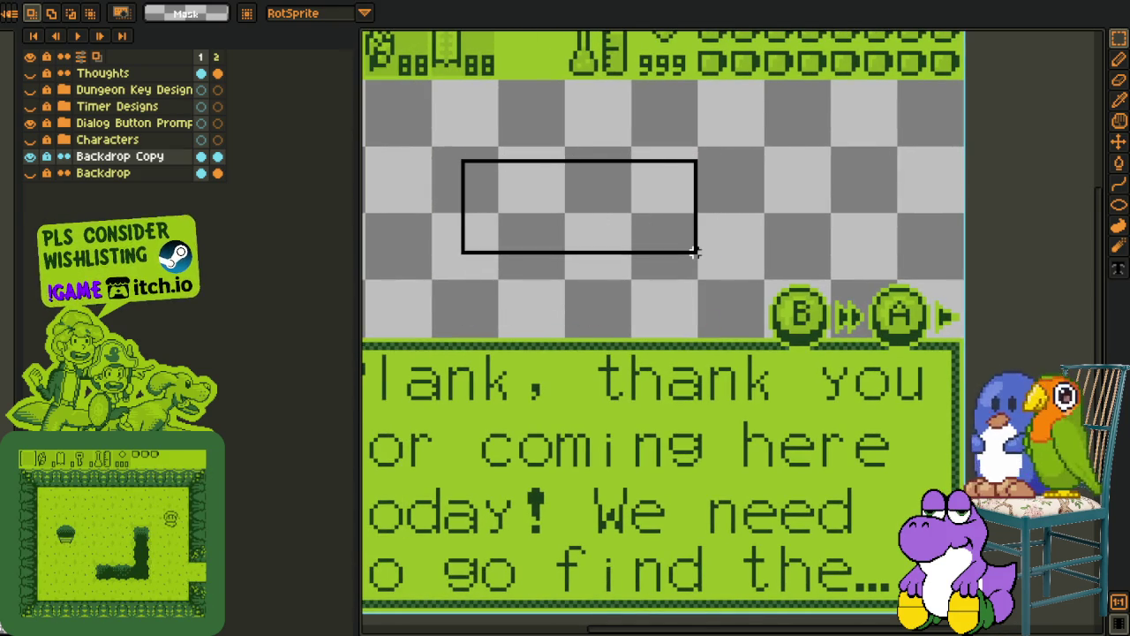
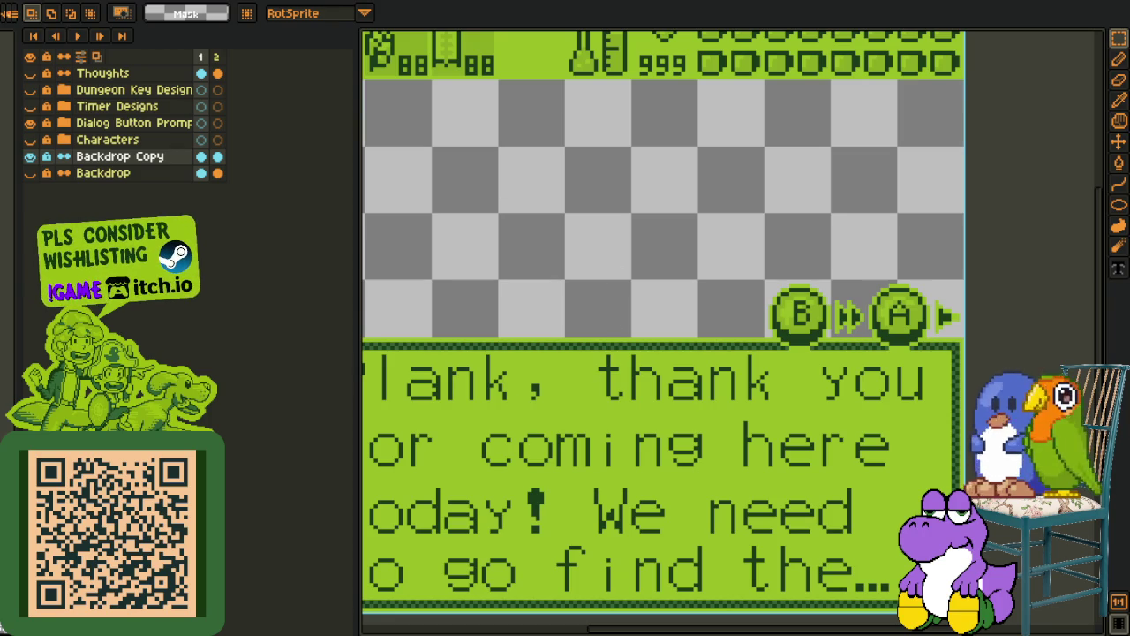
Switch to the Mega sheet document and scroll through its mockups
key("ctrl+Tab")
scroll(582, 327, "down", 2)
scroll(583, 327, "down", 2)
scroll(582, 327, "down", 1)
scroll(594, 275, "up", 2)
scroll(594, 276, "up", 1)
scroll(594, 275, "up", 1)
scroll(594, 276, "up", 1)
scroll(594, 275, "down", 3)
scroll(609, 276, "up", 1)
scroll(618, 276, "up", 1)
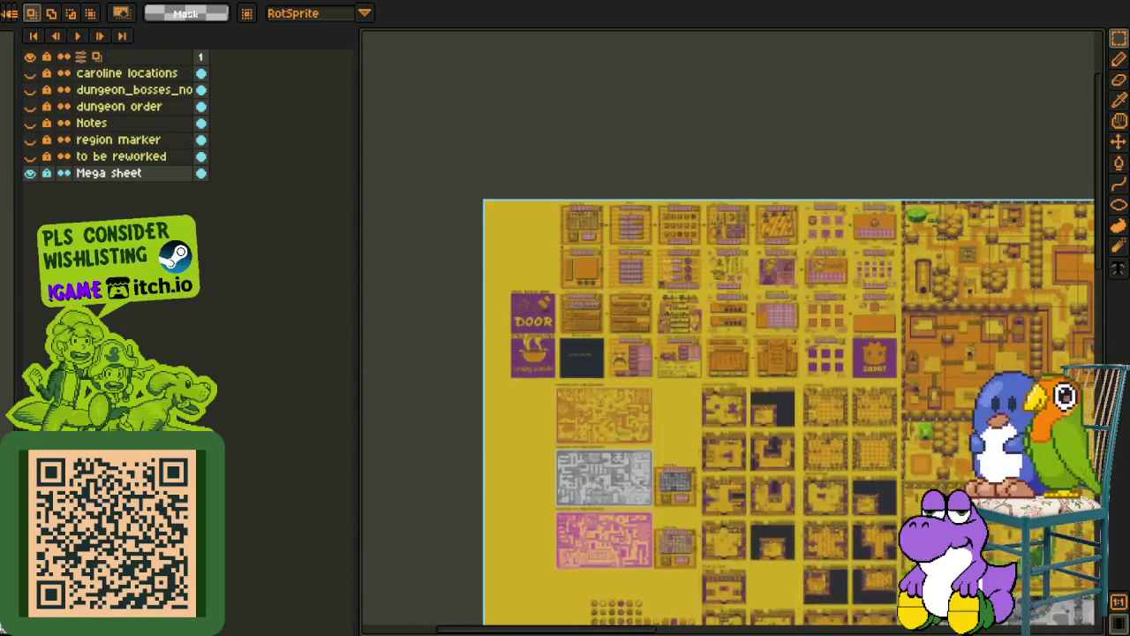
scroll(632, 276, "up", 2)
scroll(604, 408, "up", 3)
Bring the Load Save mockup into view and marquee-select its Autosave and Last save blocks
left_click_drag(605, 408, 755, 267)
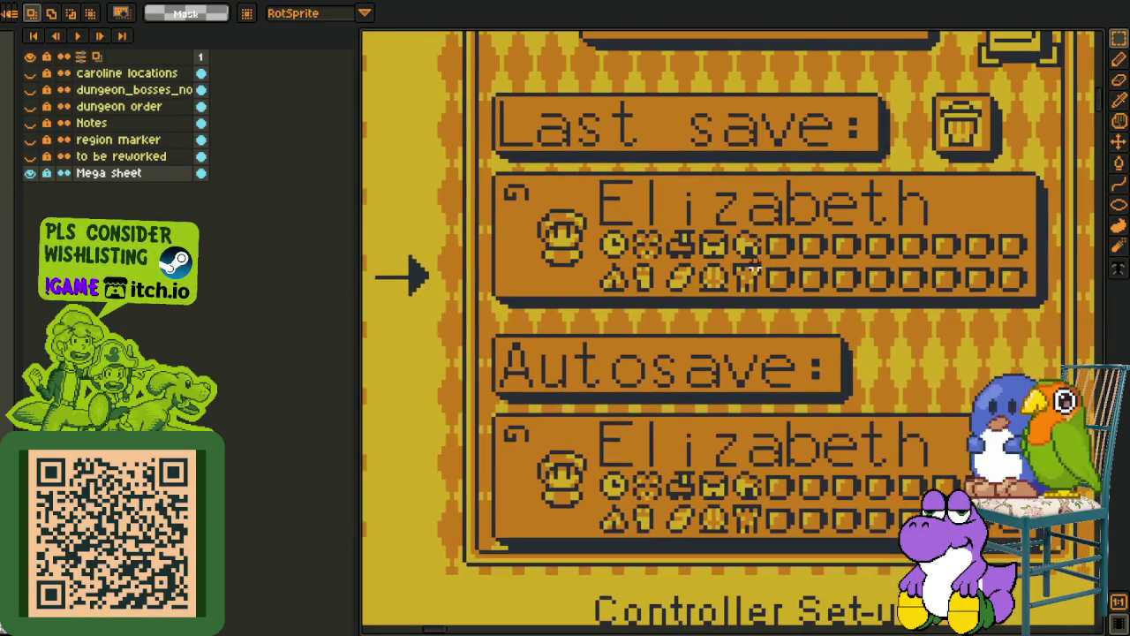
left_click_drag(465, 54, 1084, 330)
mouse_move(872, 455)
left_mouse_down()
mouse_move(722, 386)
mouse_move(813, 395)
left_mouse_up()
left_click_drag(409, 281, 1047, 537)
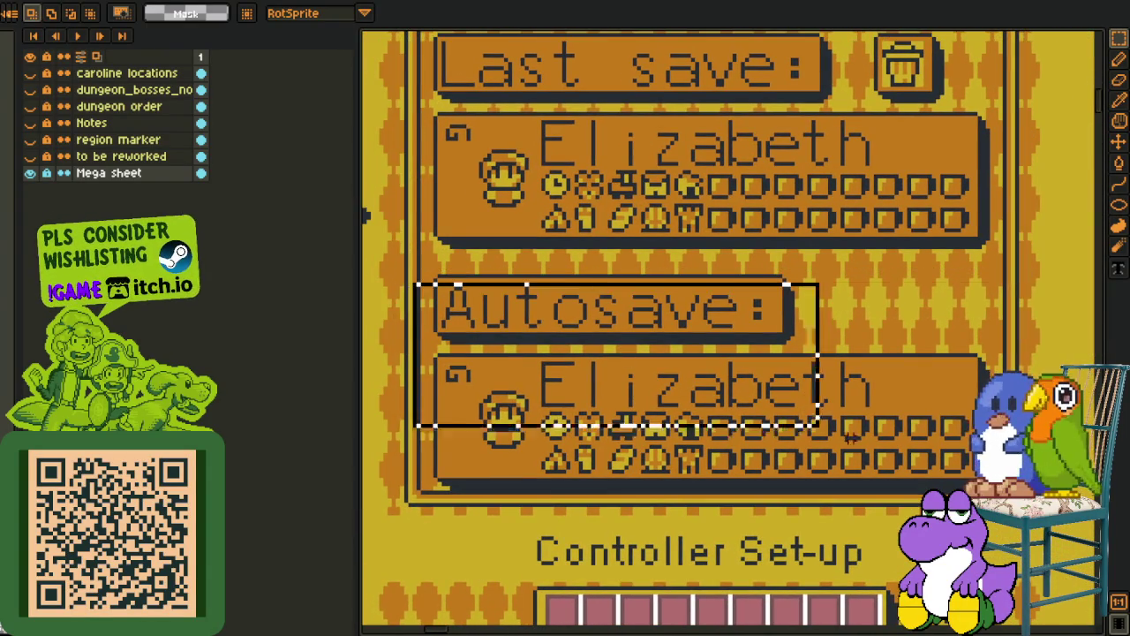
left_click_drag(870, 323, 886, 429)
mouse_move(433, 88)
left_mouse_down()
mouse_move(1042, 366)
mouse_move(989, 335)
left_mouse_up()
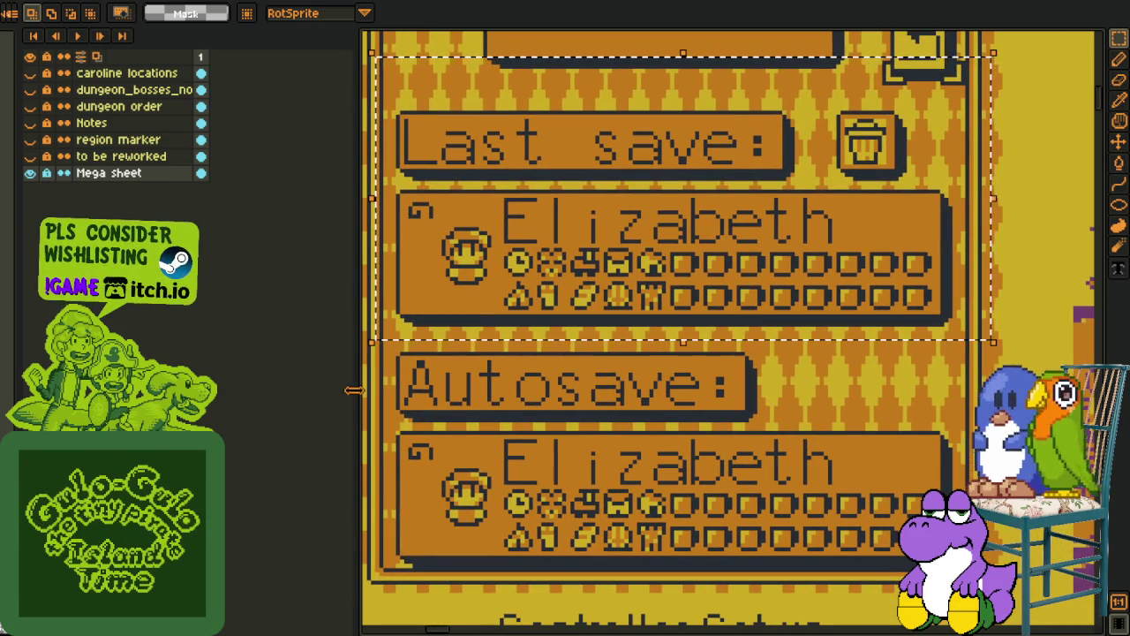
Give the canvas more room and reselect the Autosave block
left_click_drag(365, 400, 181, 398)
scroll(324, 347, "down", 1)
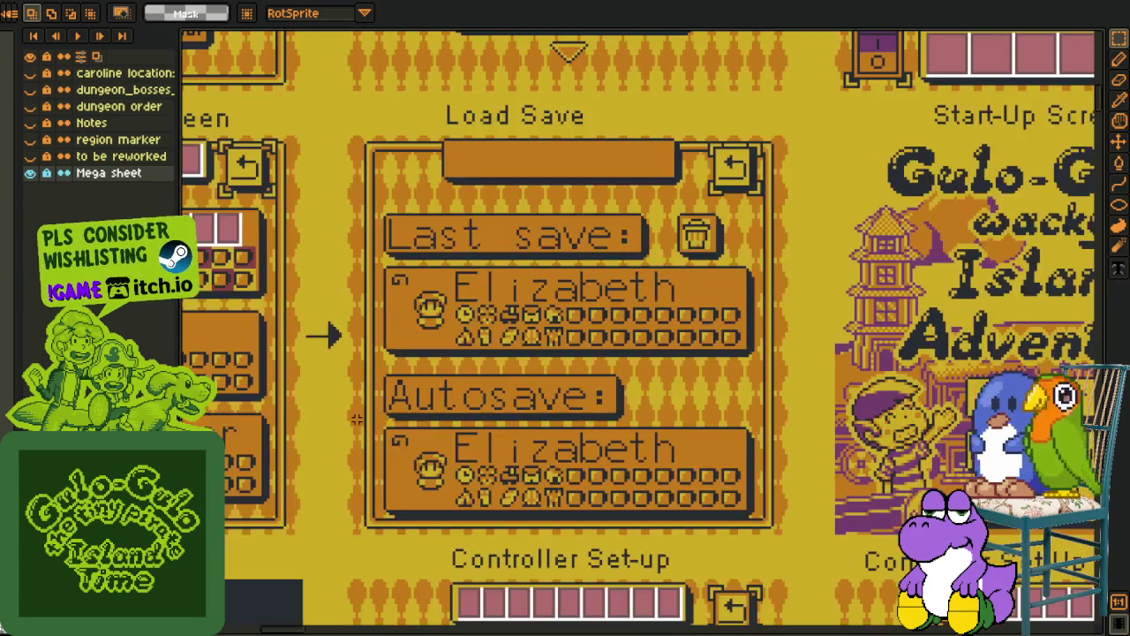
left_click_drag(298, 295, 734, 491)
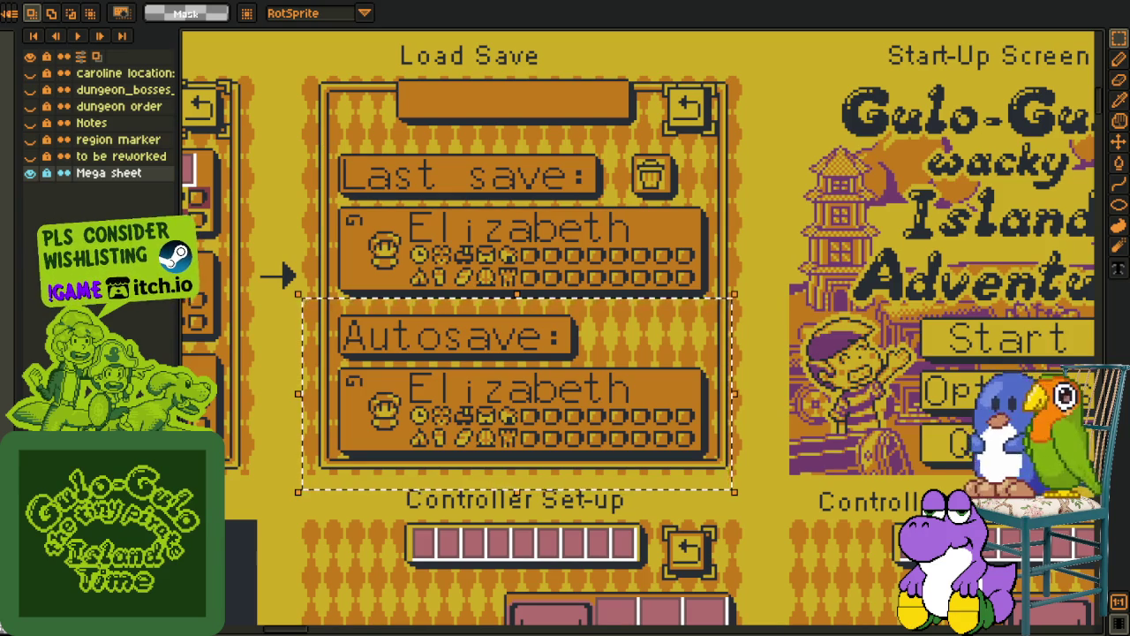
scroll(491, 210, "down", 2)
scroll(565, 332, "right", 3)
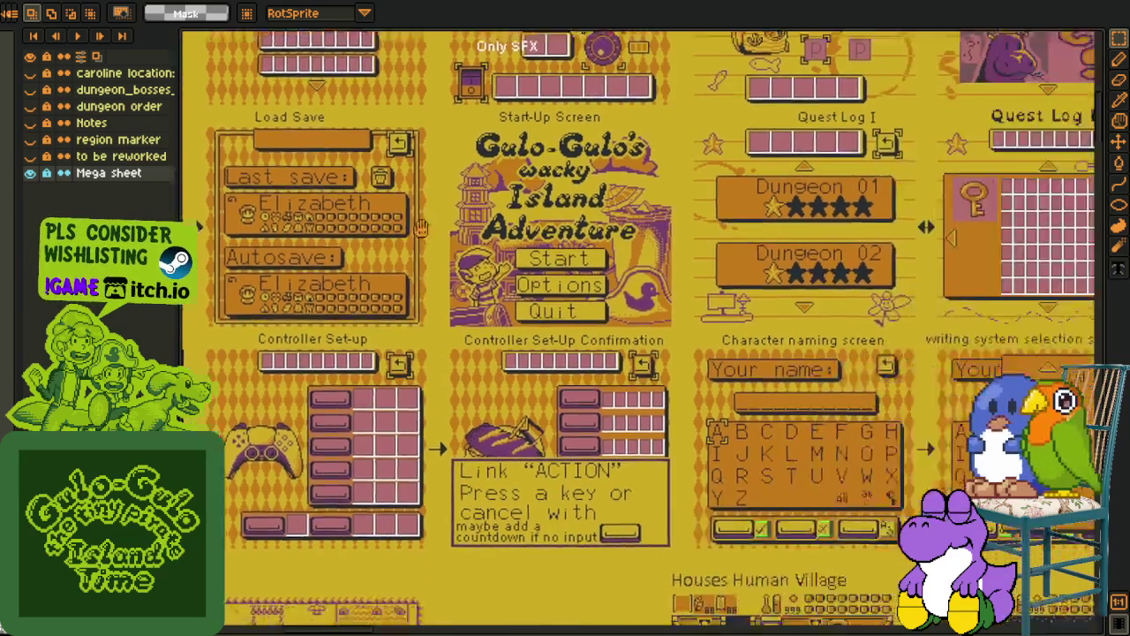
scroll(565, 332, "right", 3)
Return to the Plank dialogue mockup document
key("ctrl+Tab")
key("ctrl+Tab")
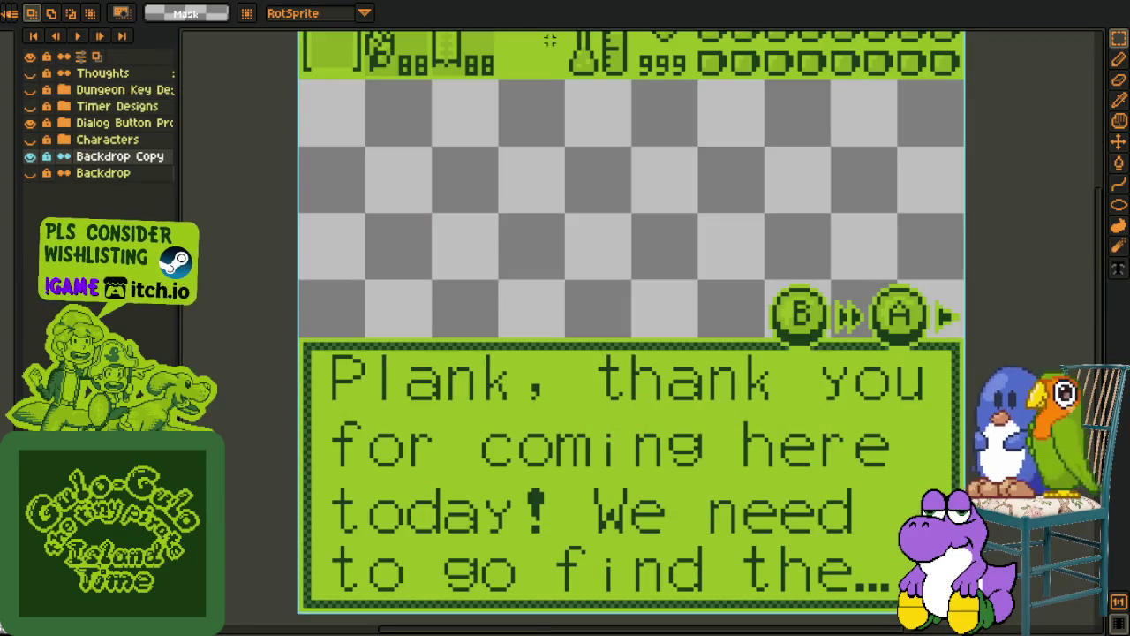
key("ctrl+Tab")
scroll(634, 316, "down", 1)
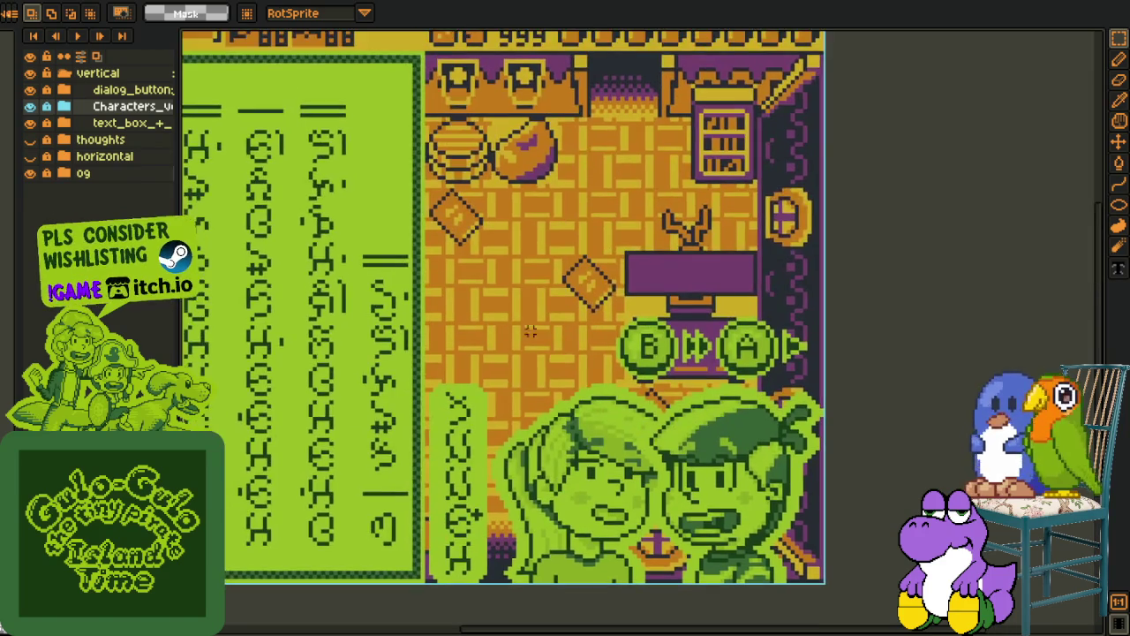
scroll(634, 316, "down", 1)
scroll(566, 275, "up", 1)
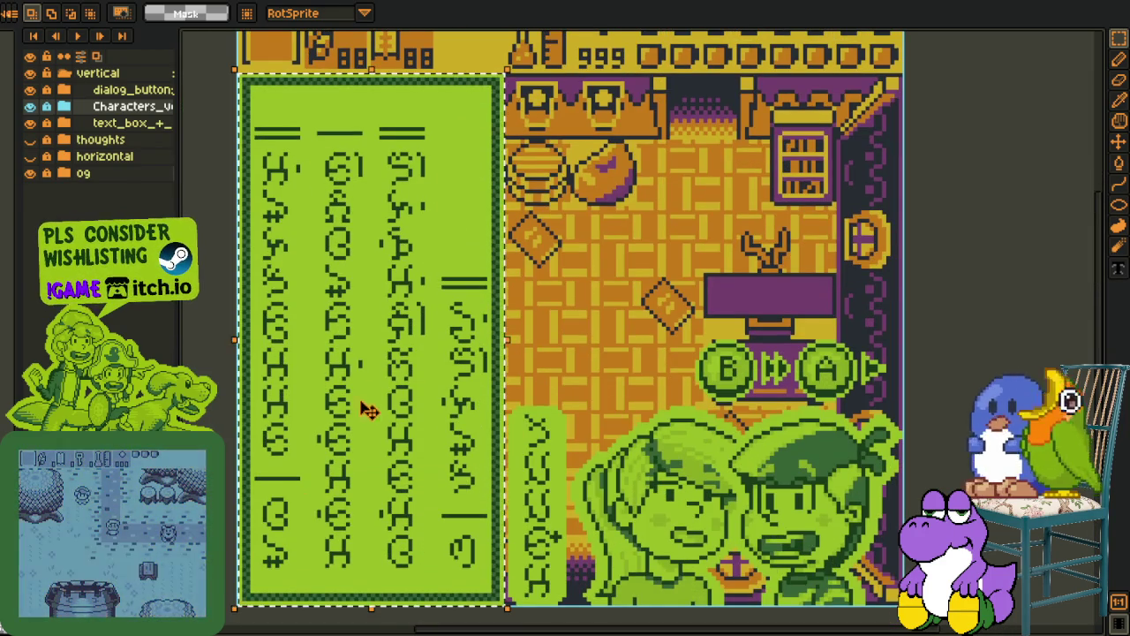
Select the green dialogue box, then the script text and its bottom-left glyph
left_click(377, 410)
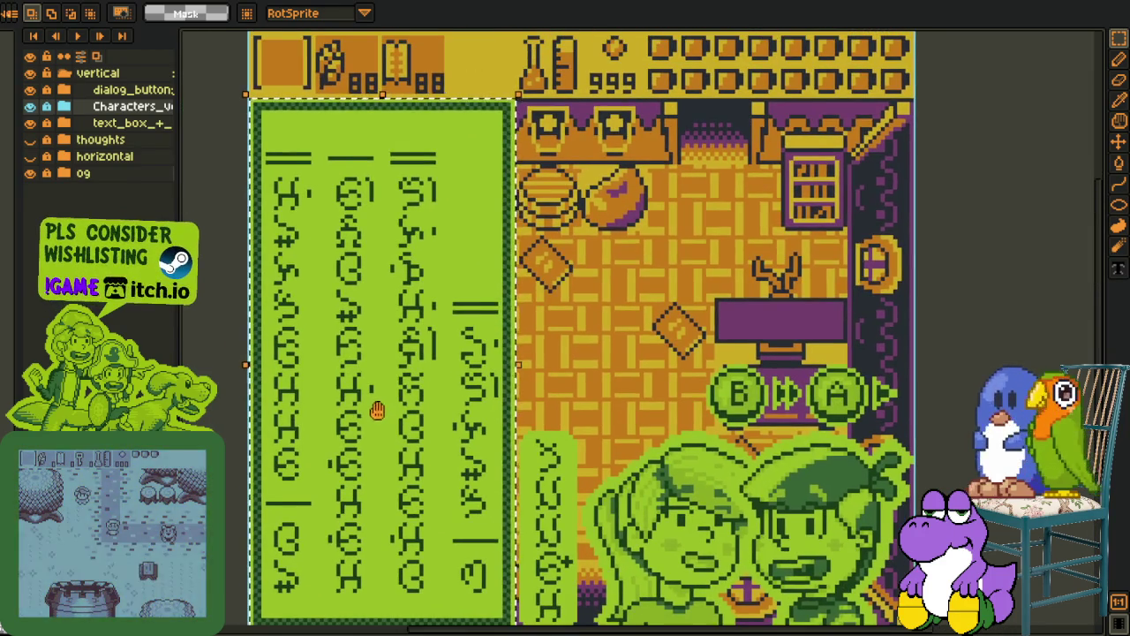
left_click_drag(259, 103, 439, 495)
scroll(439, 494, "down", 1)
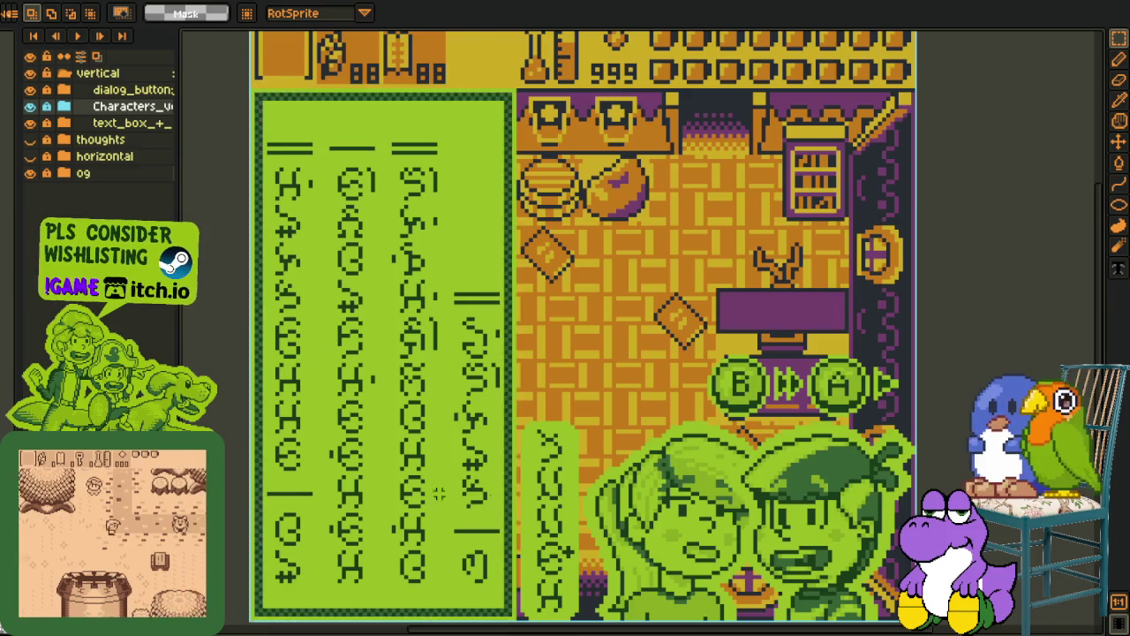
scroll(282, 516, "up", 1)
left_click_drag(267, 486, 340, 596)
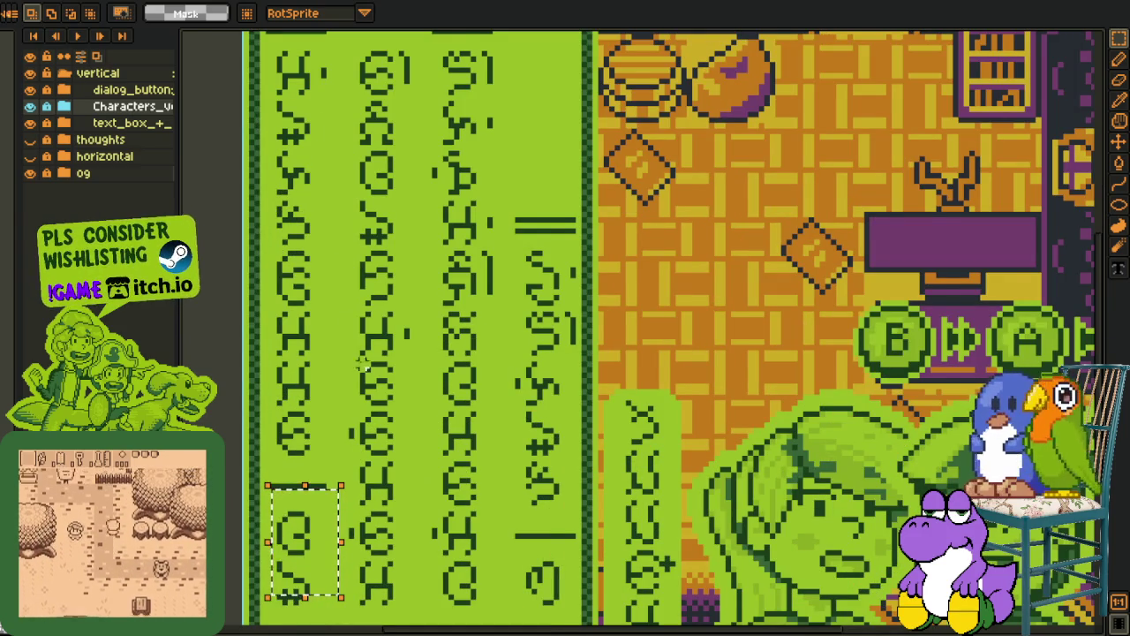
Marquee-select the whole second glyph column and bring up the Sprite menu
scroll(362, 367, "down", 1)
scroll(429, 361, "down", 1)
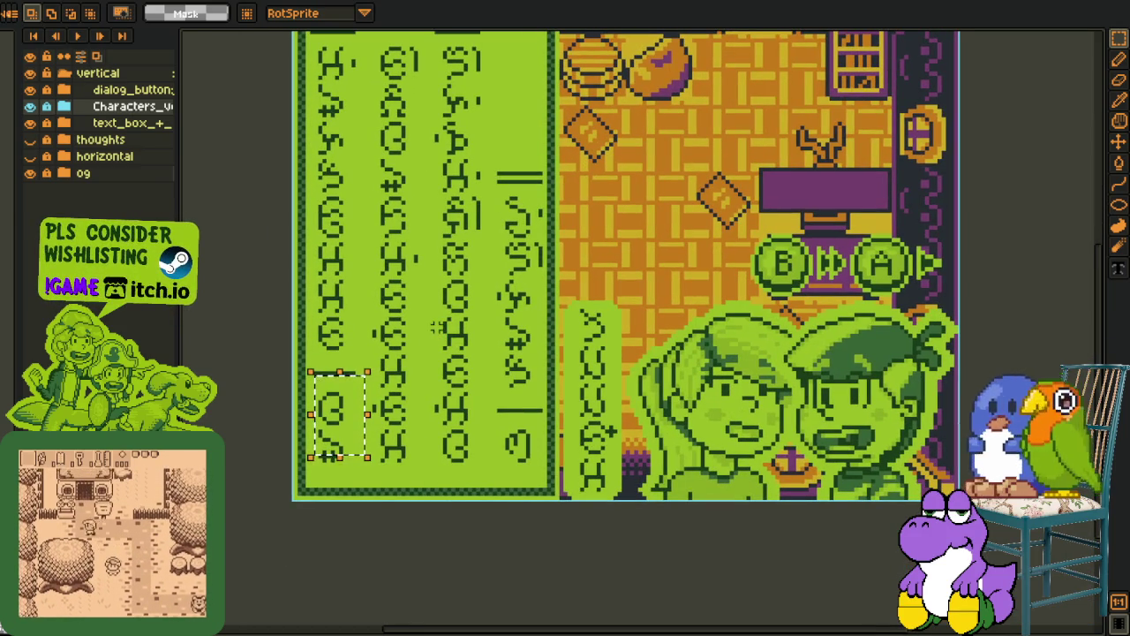
scroll(380, 382, "up", 1)
scroll(424, 335, "down", 1)
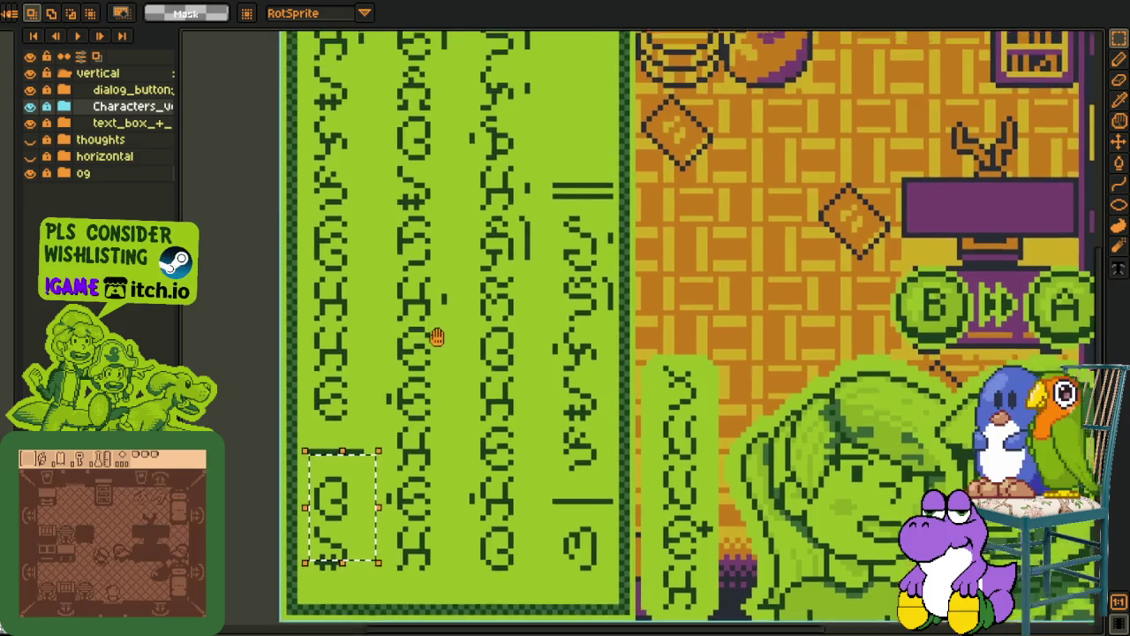
scroll(406, 281, "down", 1)
mouse_move(431, 510)
left_mouse_down()
mouse_move(426, 64)
mouse_move(404, 36)
left_mouse_up()
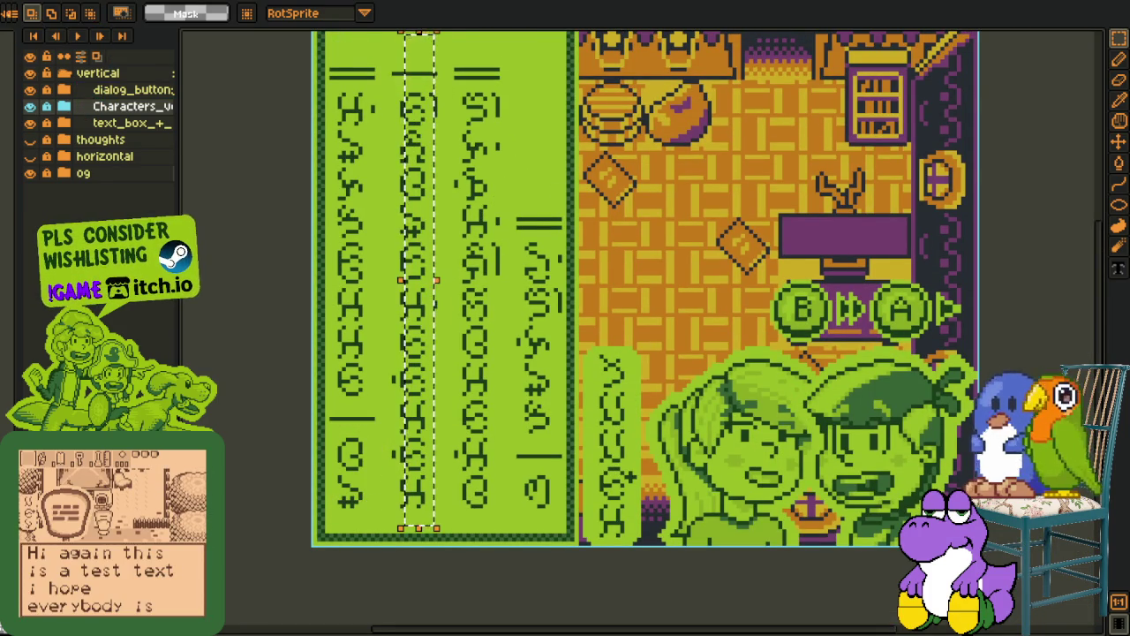
left_click(97, 2)
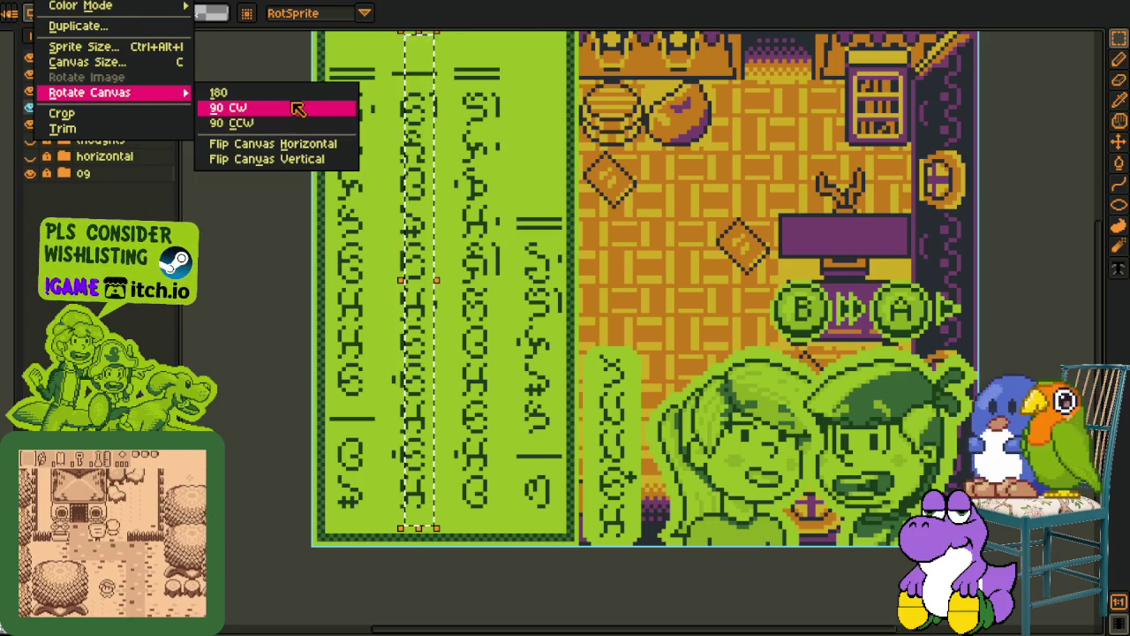
Rotate the canvas 90° clockwise and inspect the script lines by selecting them
mouse_move(89, 93)
left_click(294, 110)
scroll(494, 249, "up", 2)
scroll(362, 176, "up", 1)
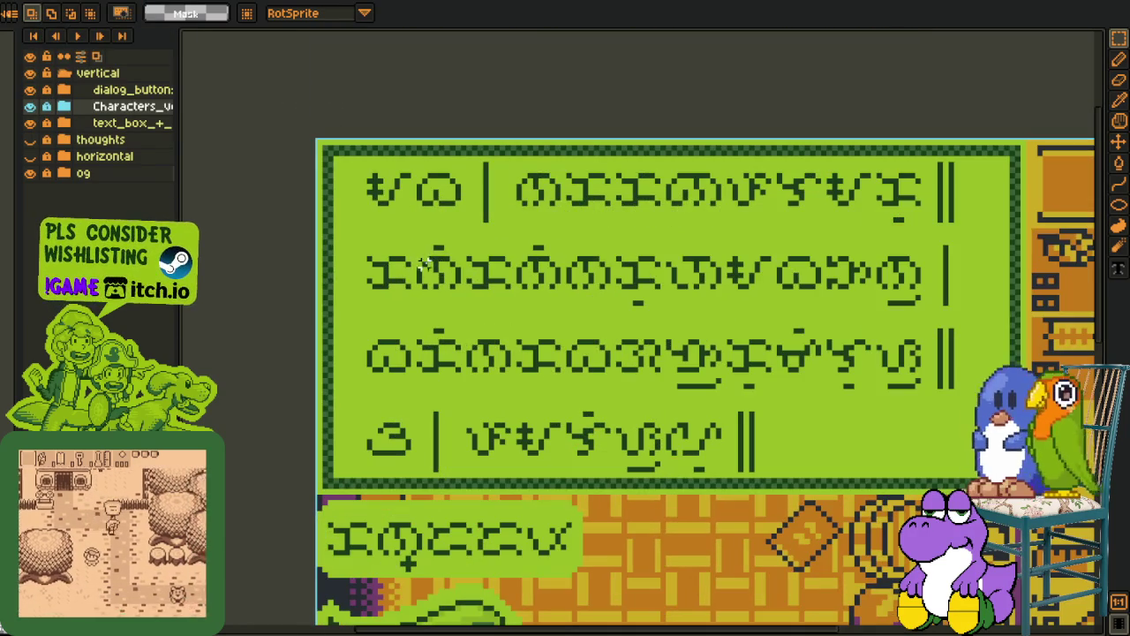
mouse_move(335, 155)
left_mouse_down()
mouse_move(678, 237)
mouse_move(990, 237)
left_mouse_up()
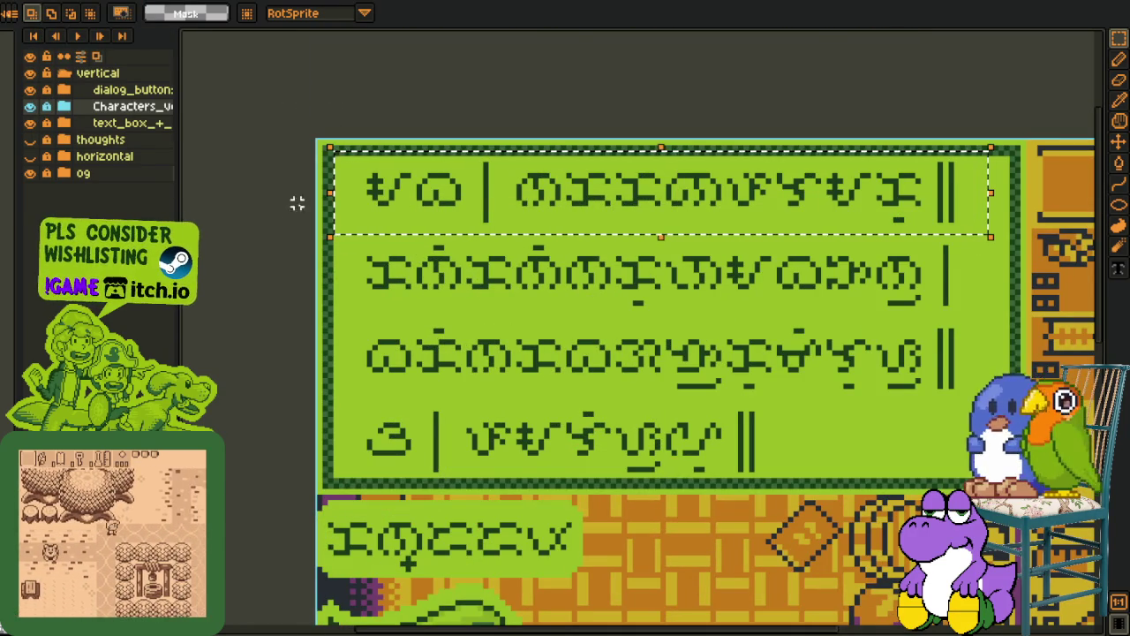
left_click(378, 208)
left_click_drag(344, 196, 824, 271)
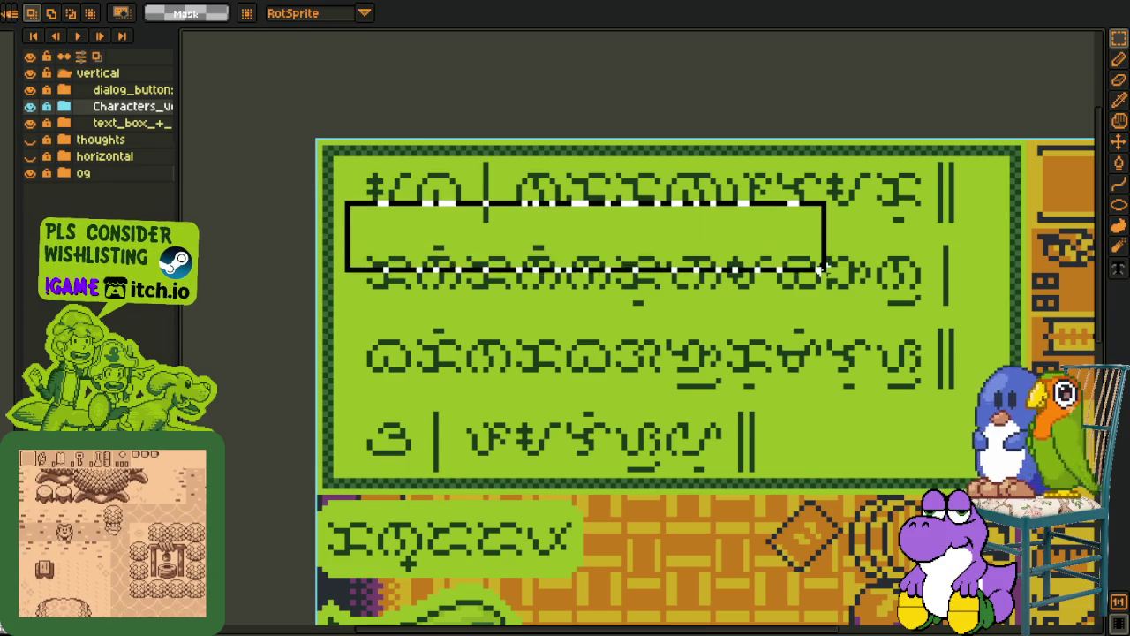
left_click_drag(445, 320, 515, 397)
left_click(397, 214)
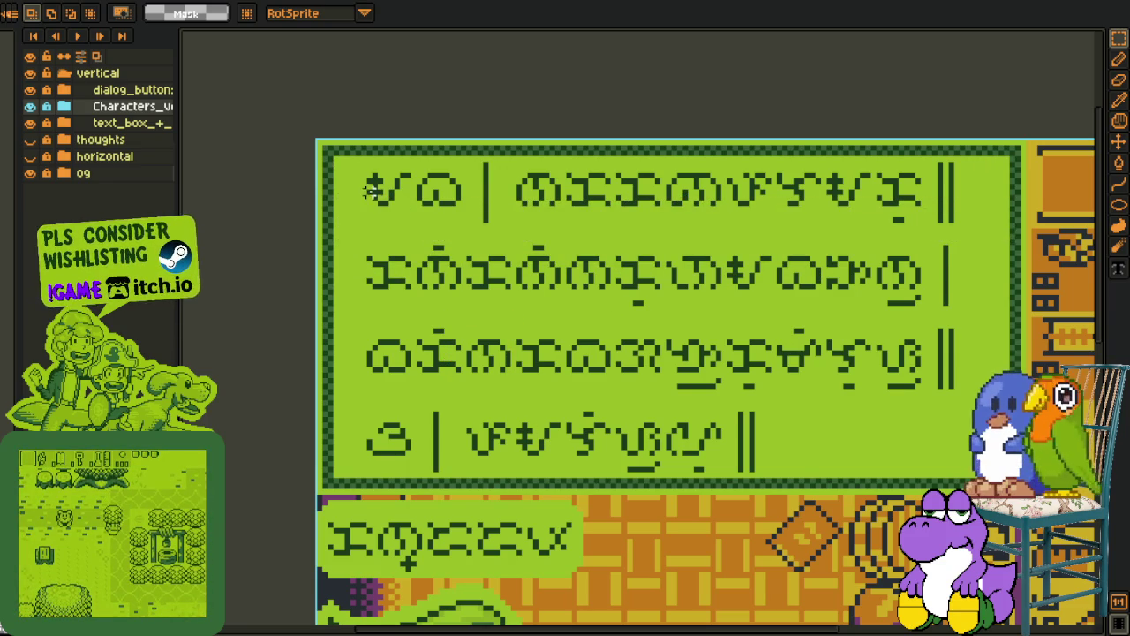
Rotate the canvas back 90° counter-clockwise
key("alt+s")
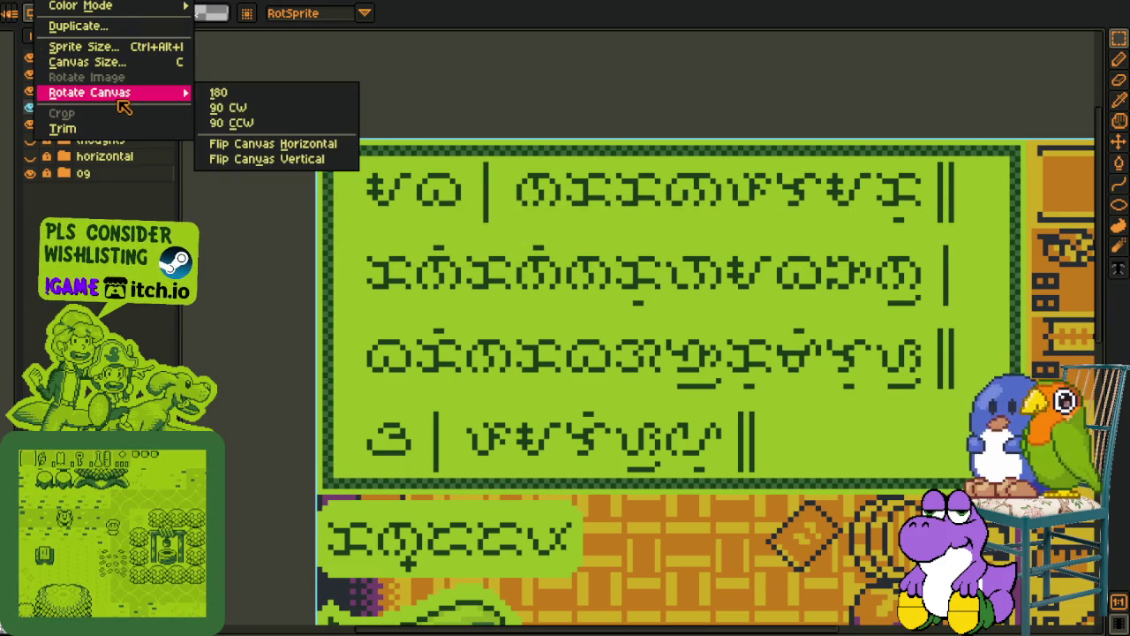
left_click(256, 124)
scroll(547, 353, "down", 2)
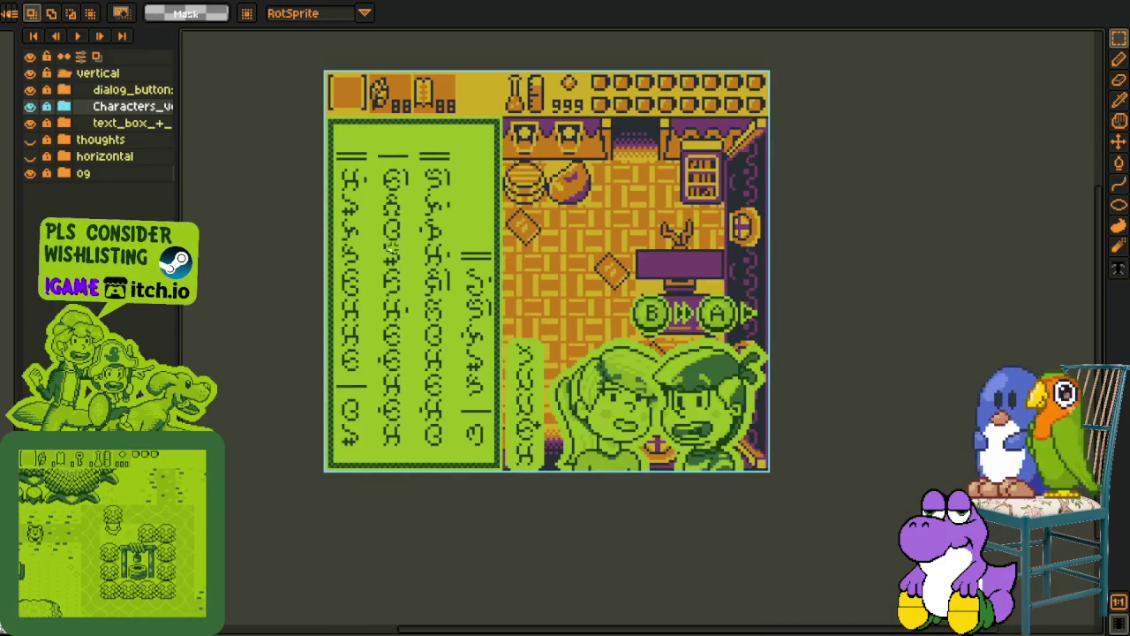
scroll(358, 445, "up", 1)
scroll(358, 444, "up", 1)
Select the first glyph column top to bottom and rotate the canvas 90° clockwise again
left_click_drag(290, 367, 349, 468)
left_click(348, 467)
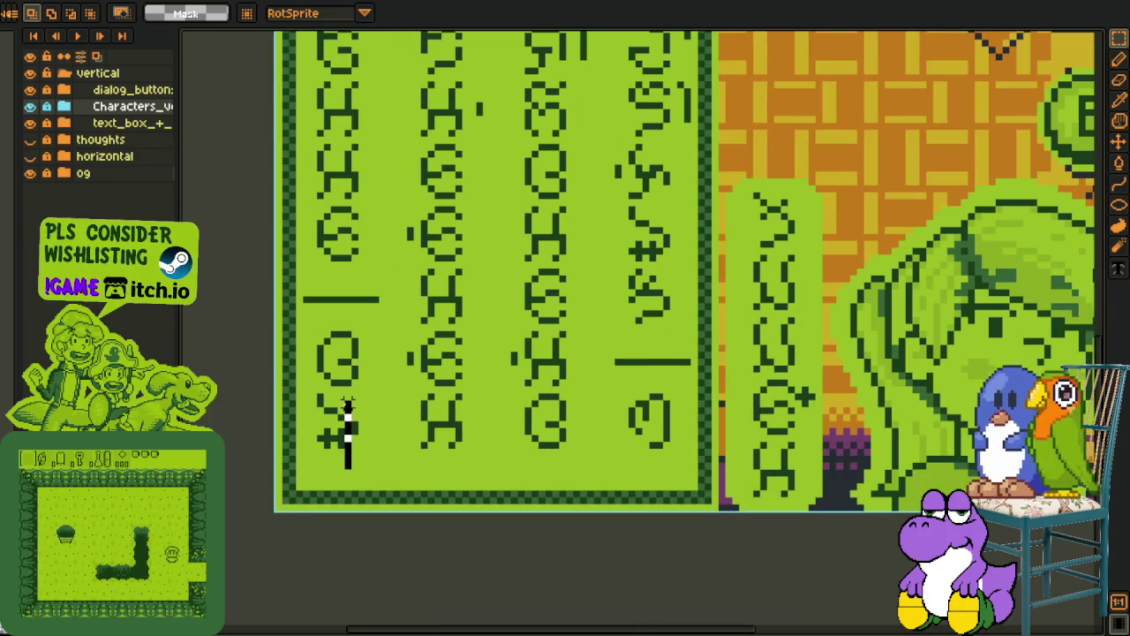
left_click_drag(347, 402, 328, 29)
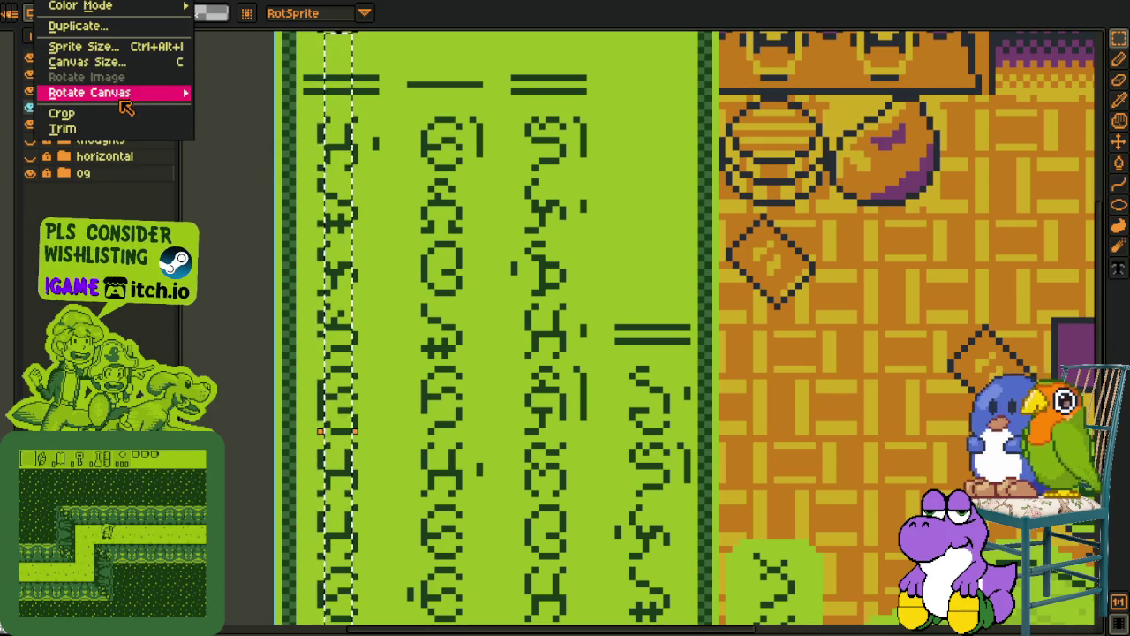
mouse_move(89, 92)
left_click(256, 108)
scroll(483, 271, "down", 1)
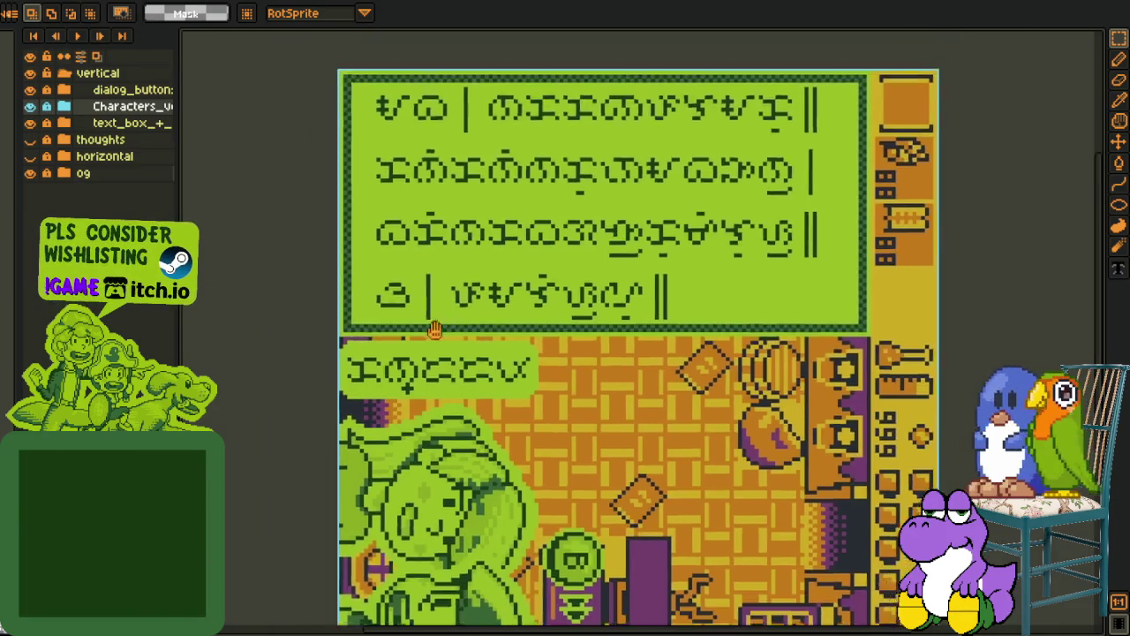
Select the top script row, pan the rotated mockup, and select the top text box and edge strip
scroll(484, 270, "down", 1)
left_click_drag(320, 159, 816, 179)
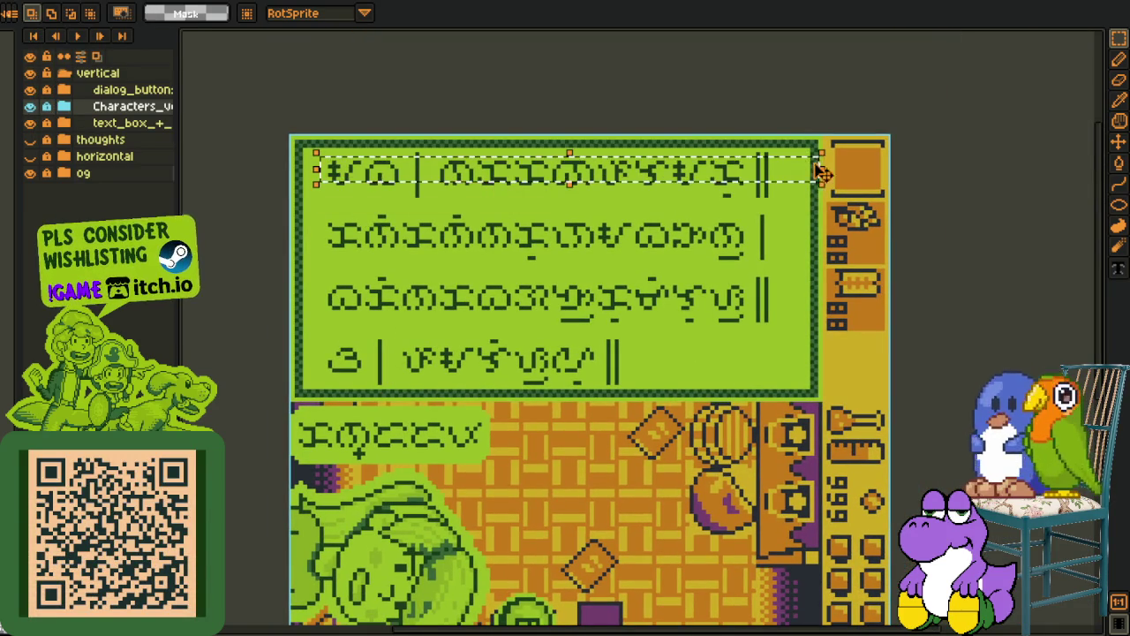
key("ctrl+d")
left_click_drag(794, 216, 699, 250)
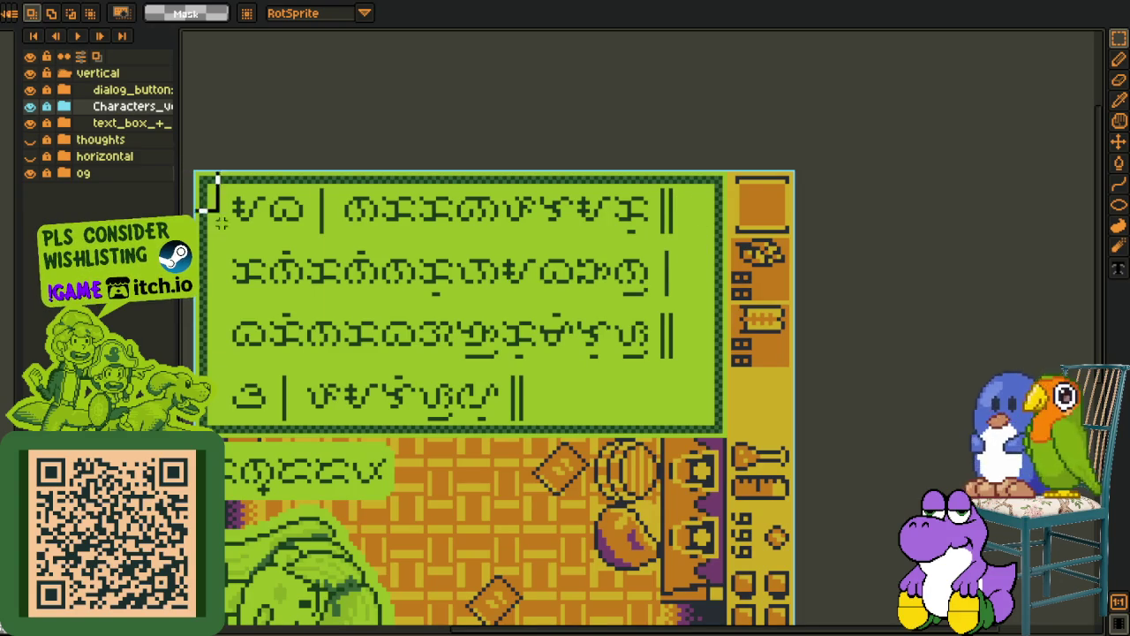
left_click_drag(221, 224, 278, 86)
mouse_move(263, 16)
left_mouse_down()
mouse_move(320, 94)
mouse_move(837, 374)
left_mouse_up()
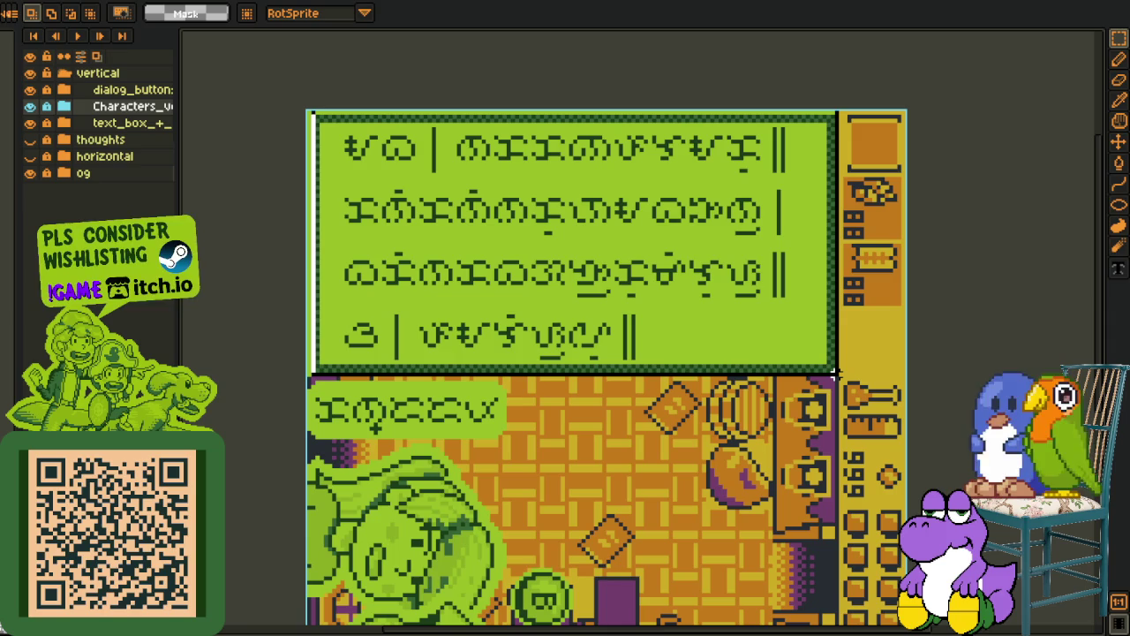
left_click_drag(267, 117, 981, 154)
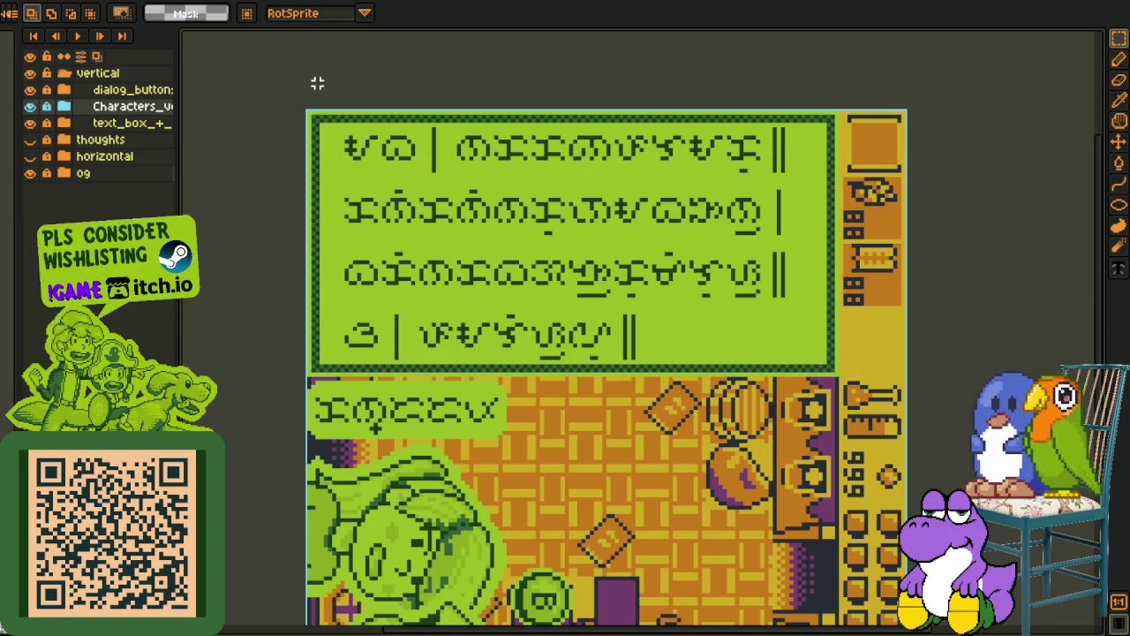
left_click_drag(309, 116, 965, 126)
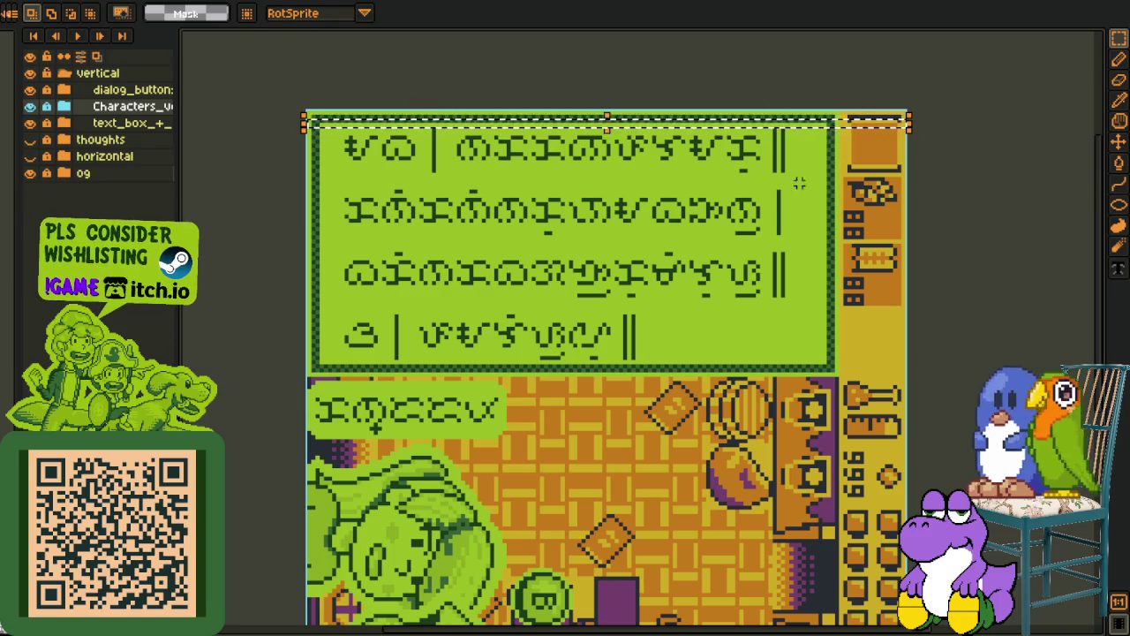
Select the whole dialogue text box, then switch to the Mega sheet document
scroll(423, 171, "down", 3)
scroll(432, 186, "up", 4)
scroll(460, 313, "down", 5)
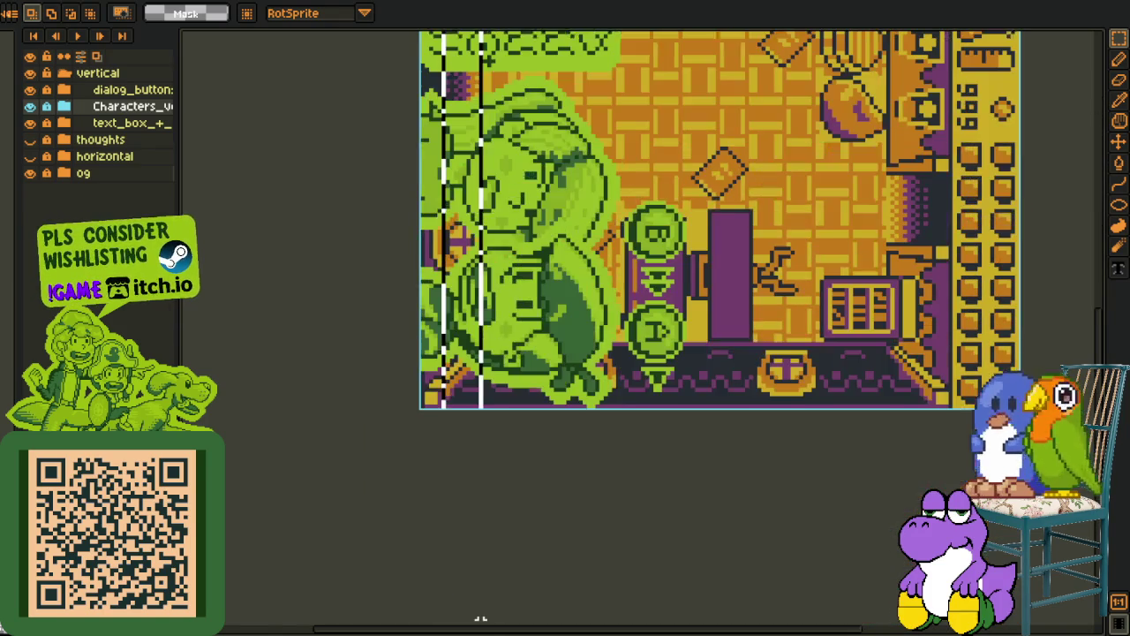
left_click_drag(547, 318, 503, 490)
scroll(503, 490, "up", 5)
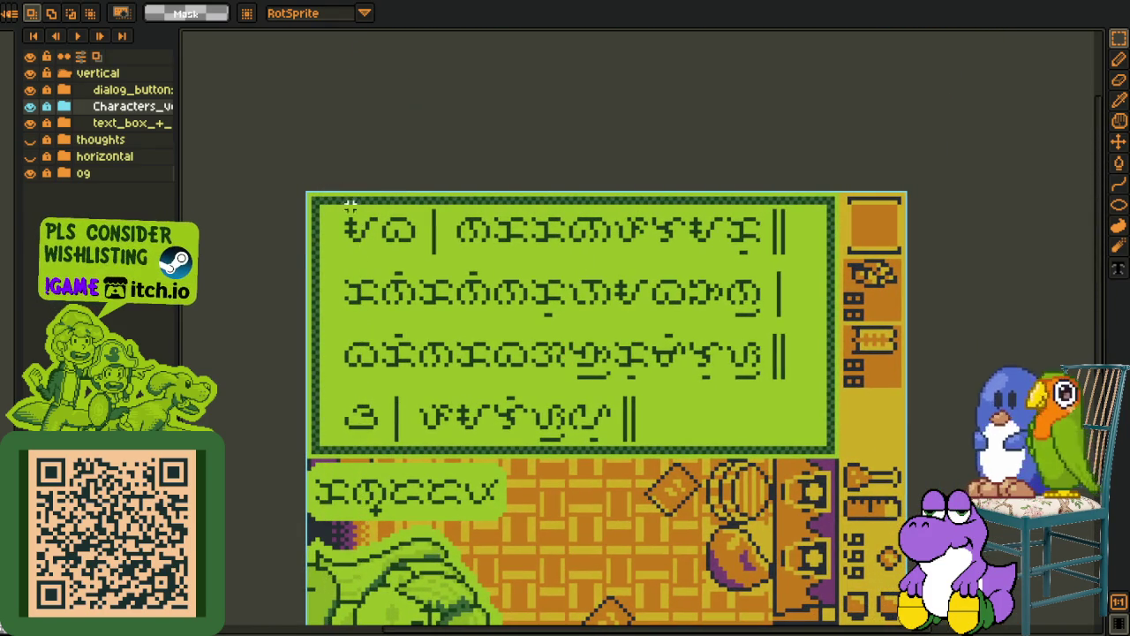
left_click(351, 205)
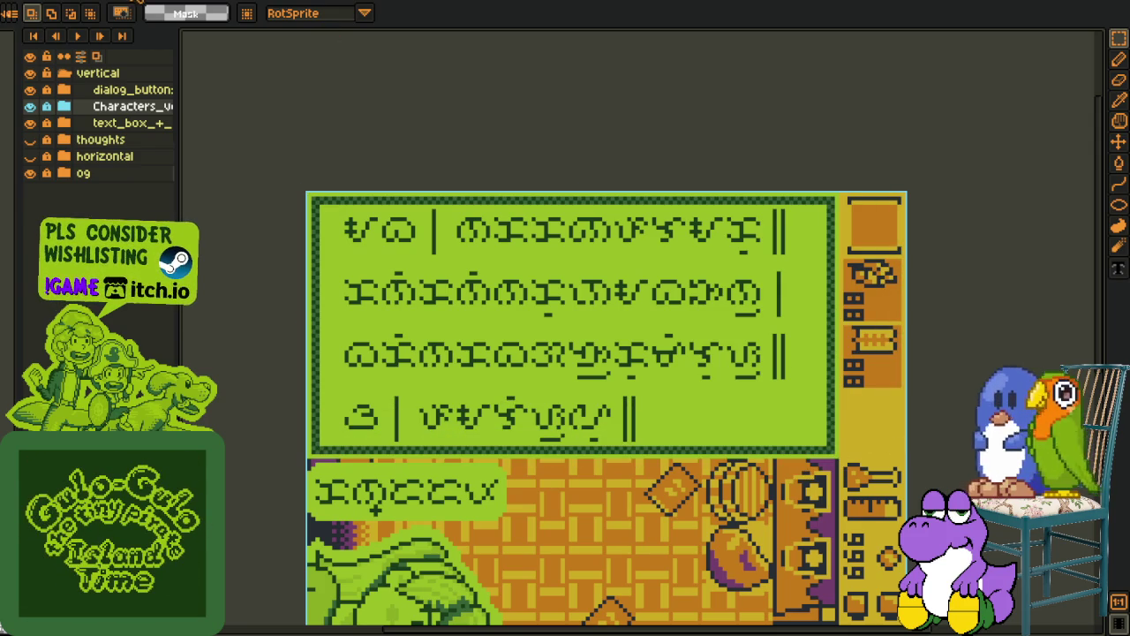
key("ctrl+Tab")
scroll(658, 256, "down", 5)
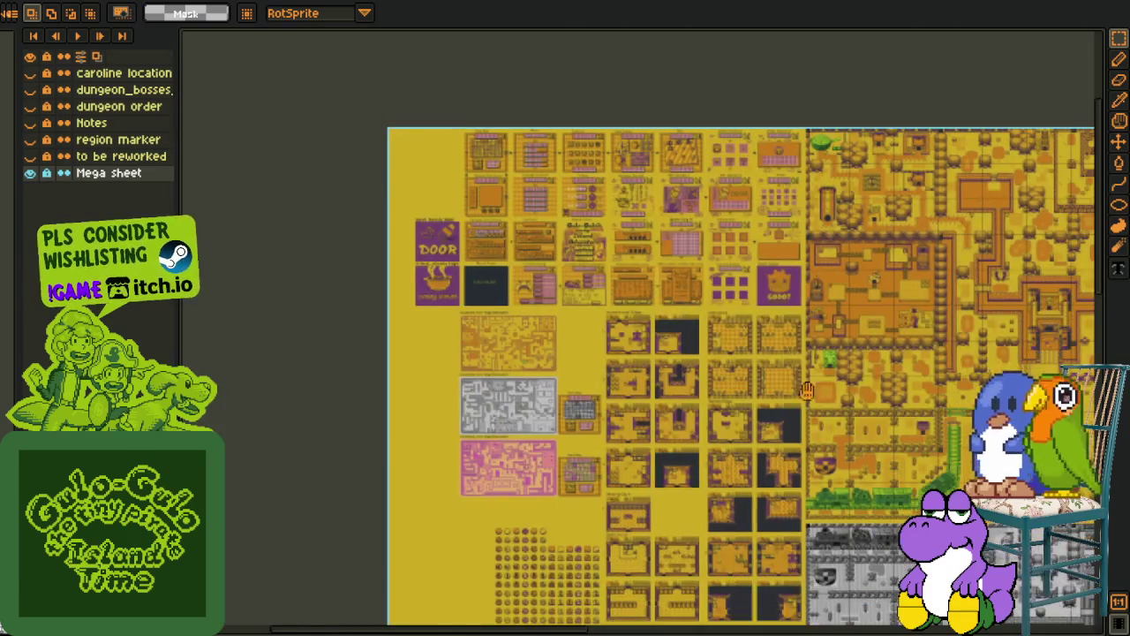
Select the character illustration panel and one vertical column of script text
scroll(718, 347, "up", 3)
scroll(718, 347, "up", 2)
scroll(625, 278, "down", 3)
scroll(638, 279, "up", 1)
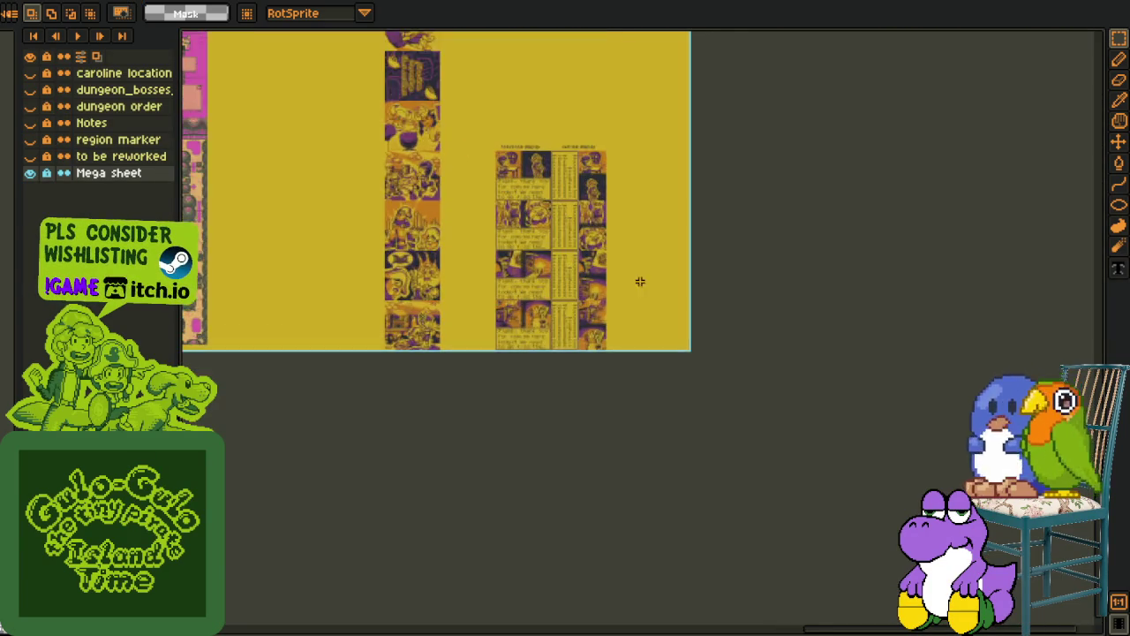
scroll(595, 270, "up", 3)
scroll(500, 269, "up", 1)
scroll(501, 270, "up", 1)
scroll(500, 270, "up", 1)
left_click_drag(430, 168, 779, 435)
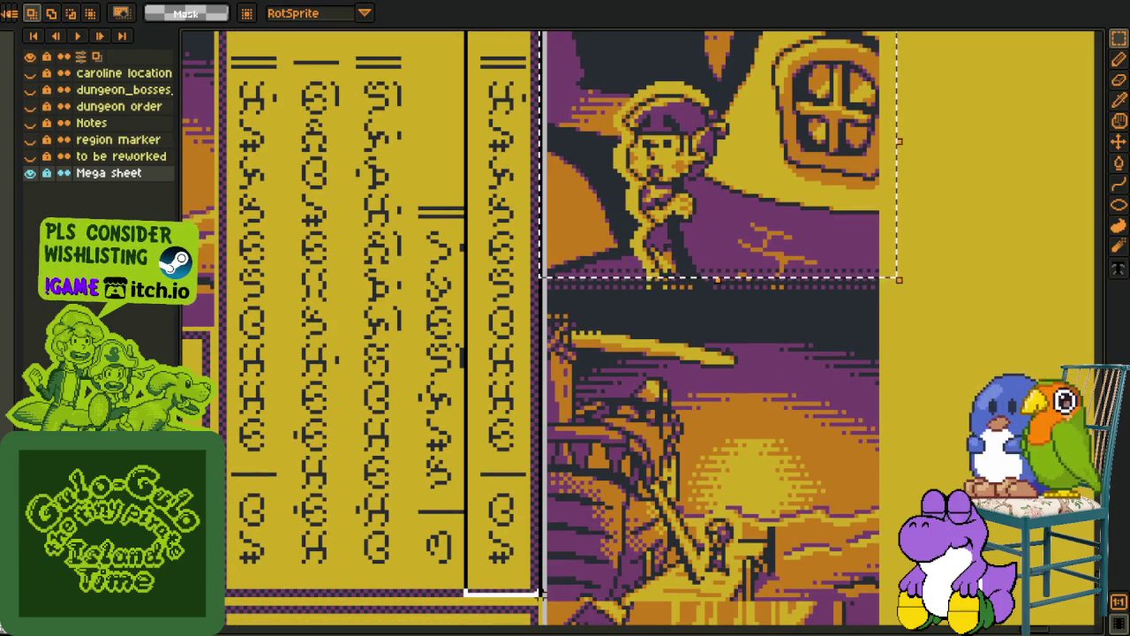
left_click_drag(461, 32, 545, 609)
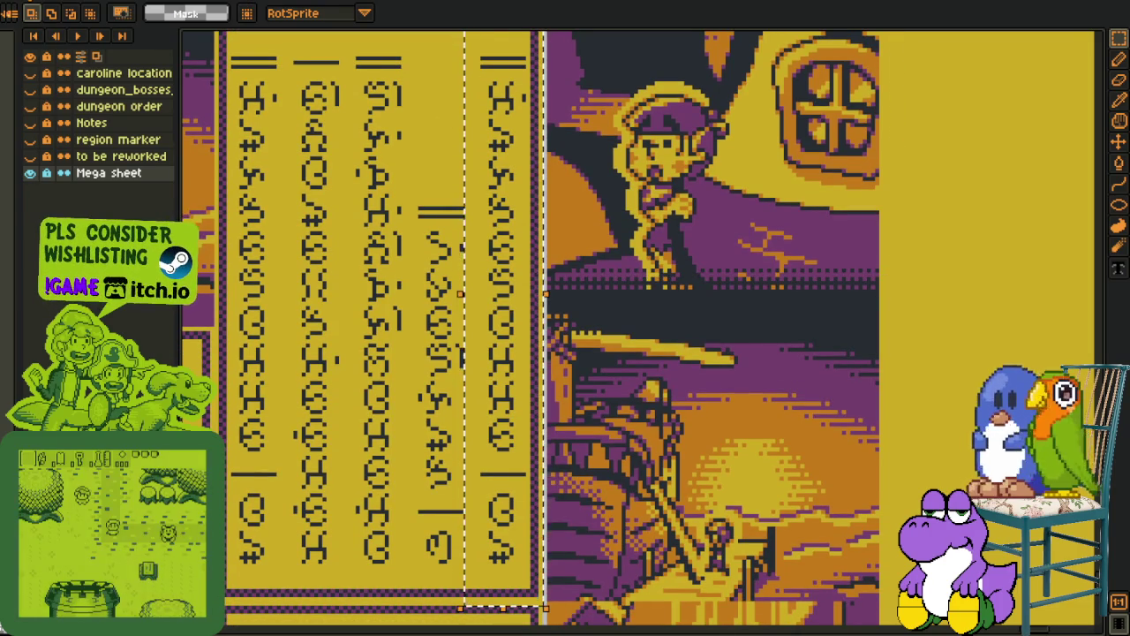
Return to the glyph dialogue mockup and rotate its canvas a quarter turn
left_click(451, 2)
left_click(481, 2)
left_click(521, 1)
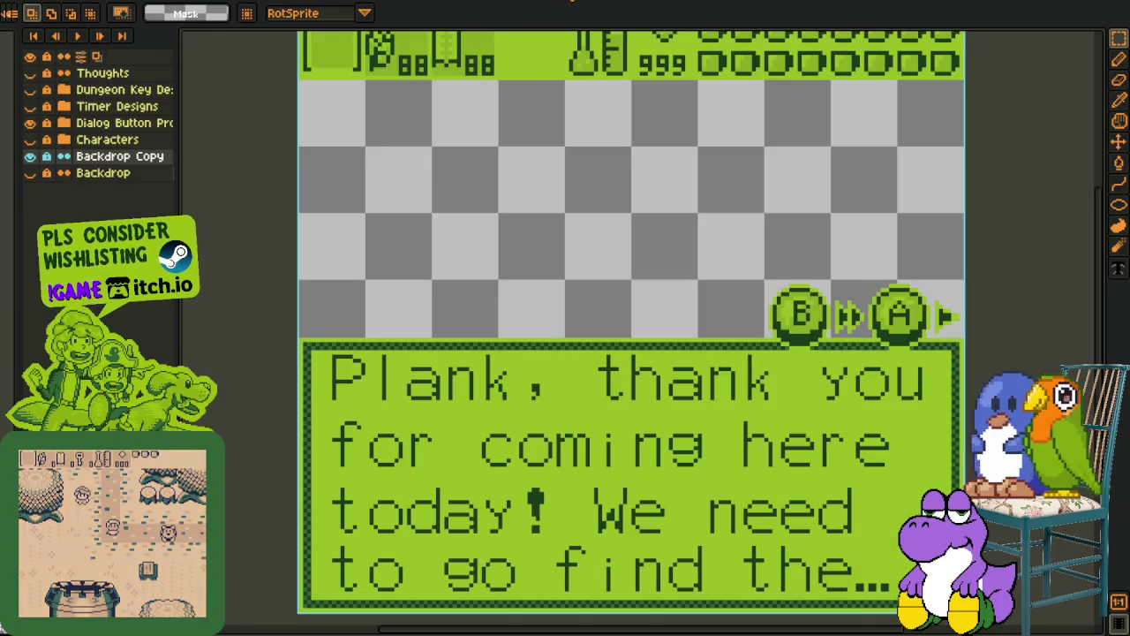
left_click(507, 1)
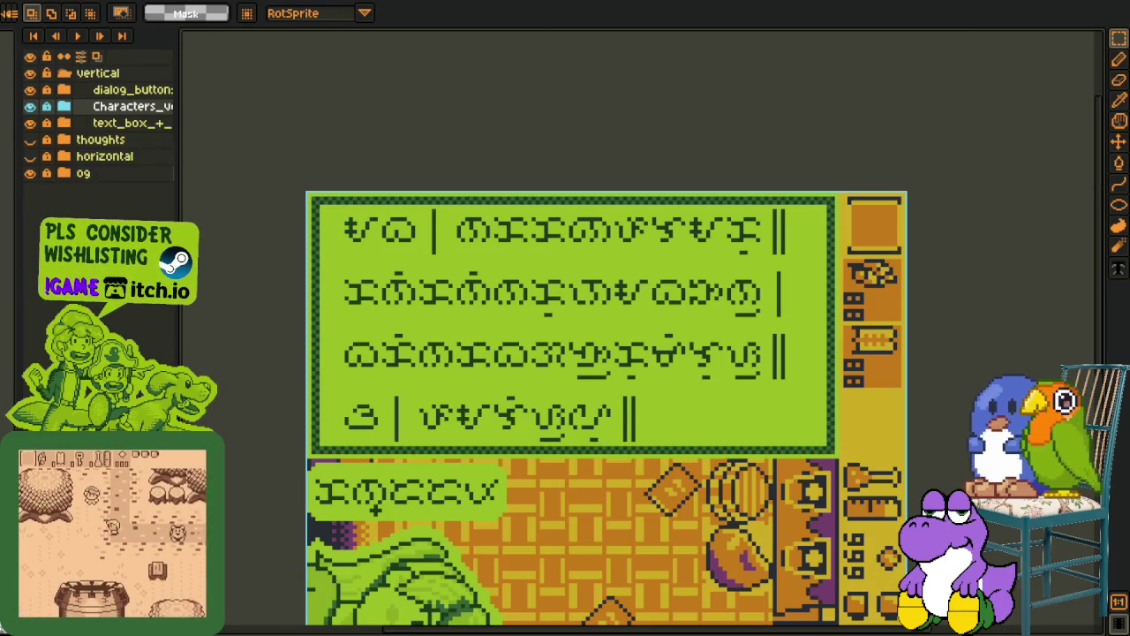
left_click(44, 1)
left_click(230, 122)
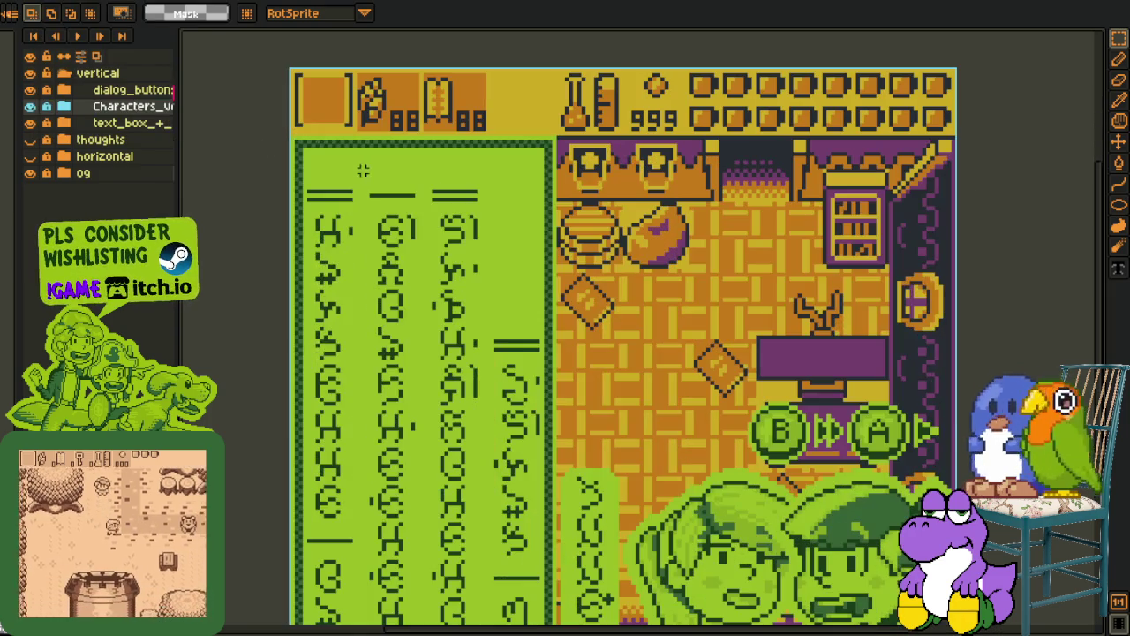
Marquee-select the vertical text panel, then zoom and pan toward the B/A buttons
left_click_drag(363, 171, 561, 620)
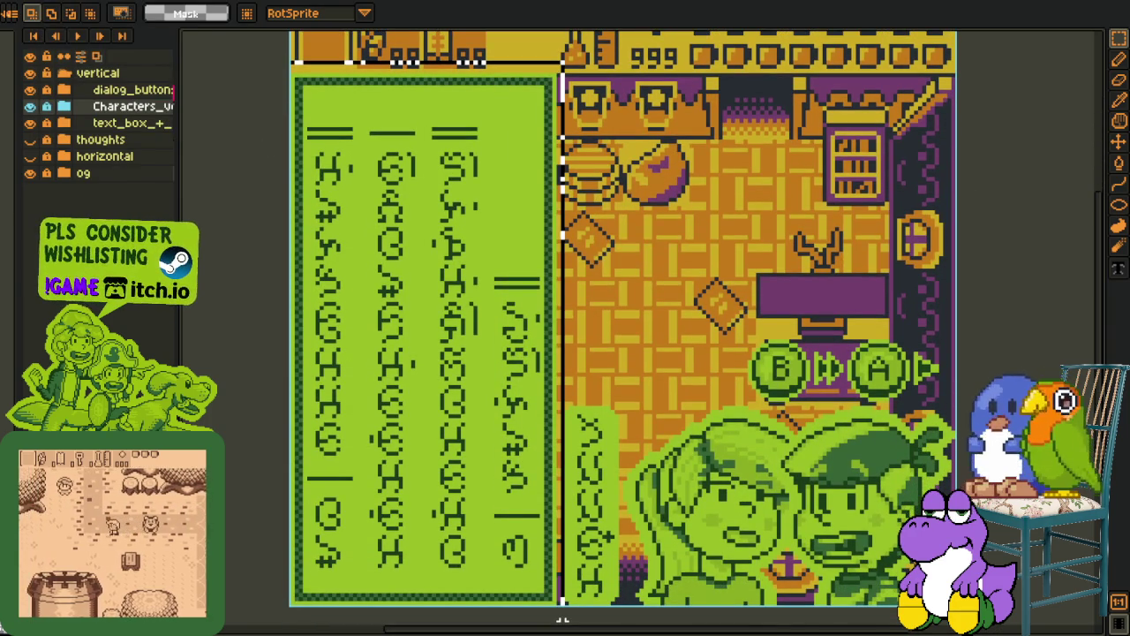
left_click_drag(562, 620, 565, 609)
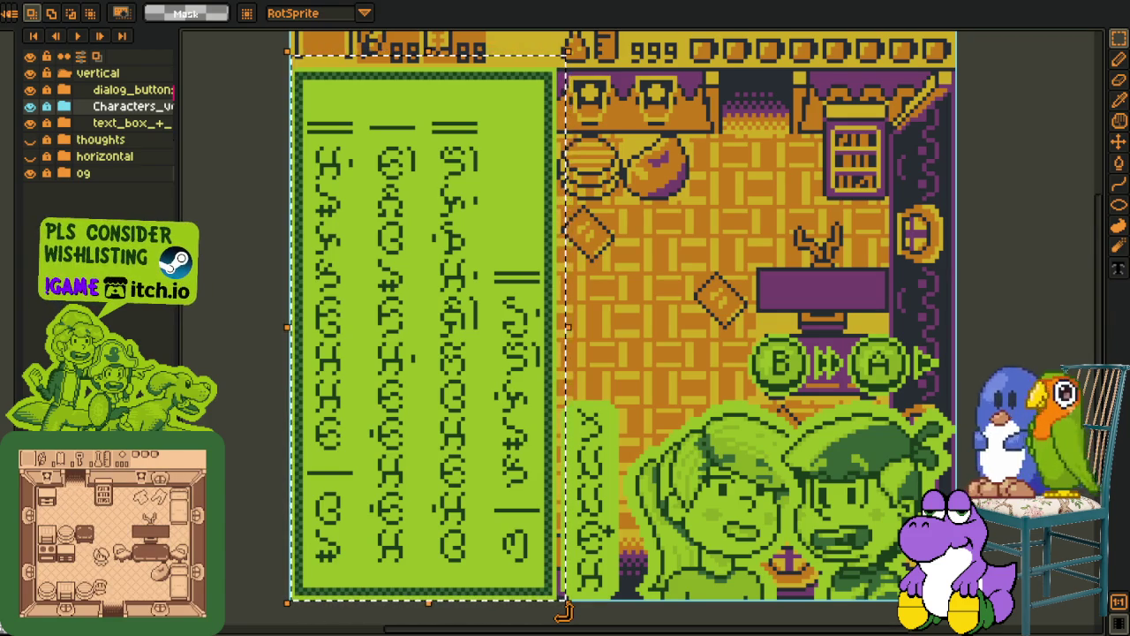
scroll(797, 421, "up", 2)
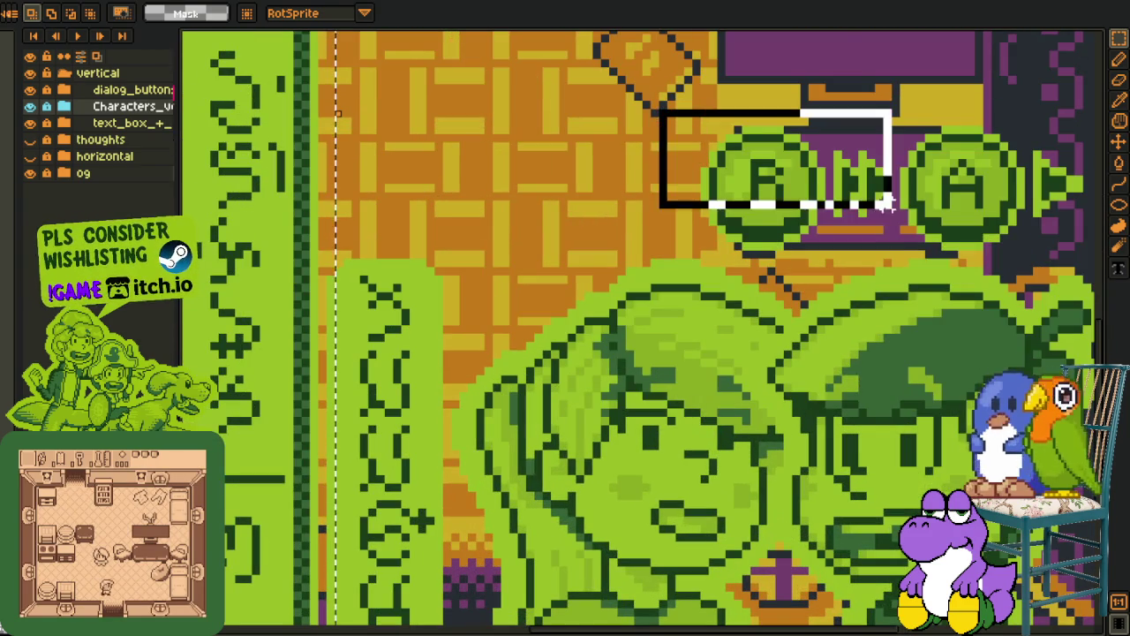
scroll(863, 410, "down", 2)
scroll(740, 480, "down", 2)
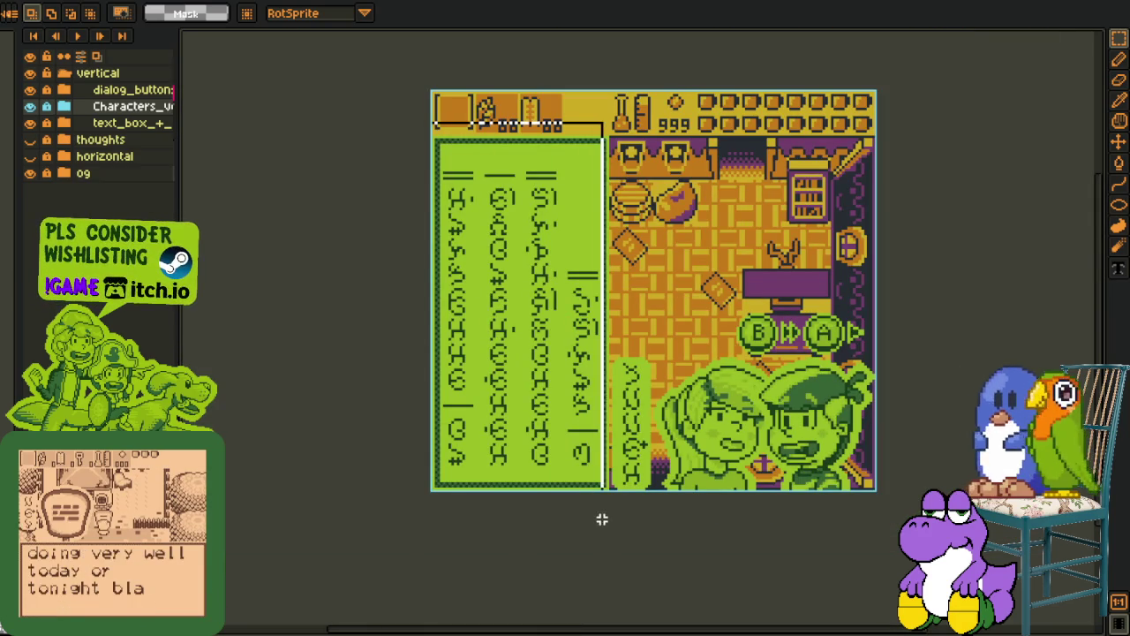
scroll(684, 369, "up", 2)
left_click_drag(653, 354, 699, 377)
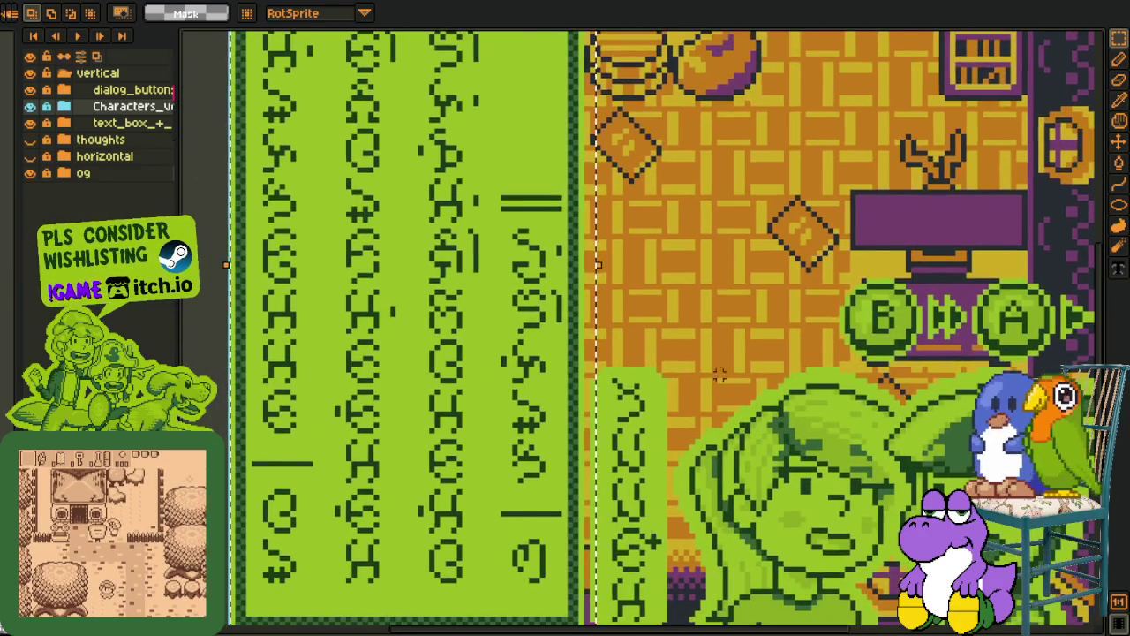
scroll(699, 377, "down", 1)
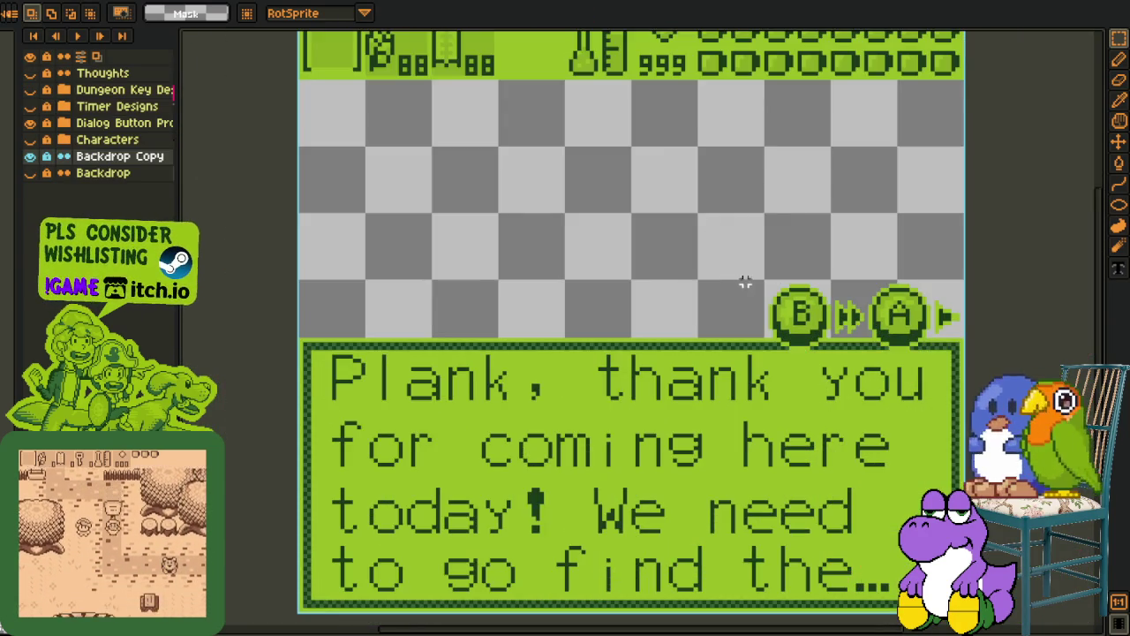
scroll(747, 282, "down", 2)
left_click_drag(709, 265, 664, 202)
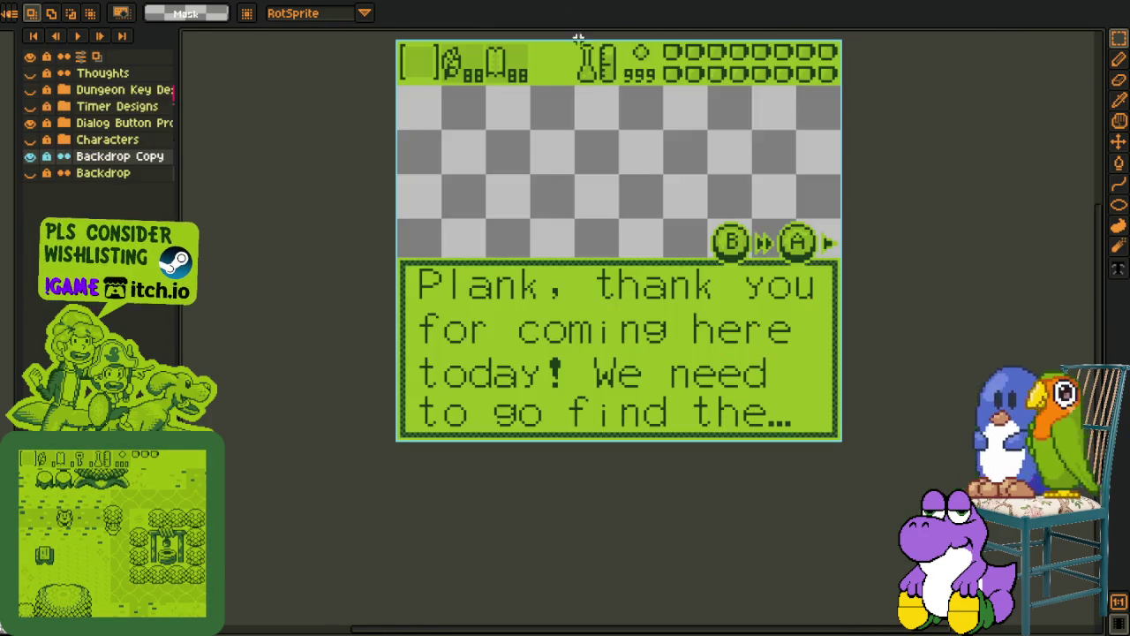
scroll(465, 324, "up", 2)
left_click_drag(351, 232, 404, 292)
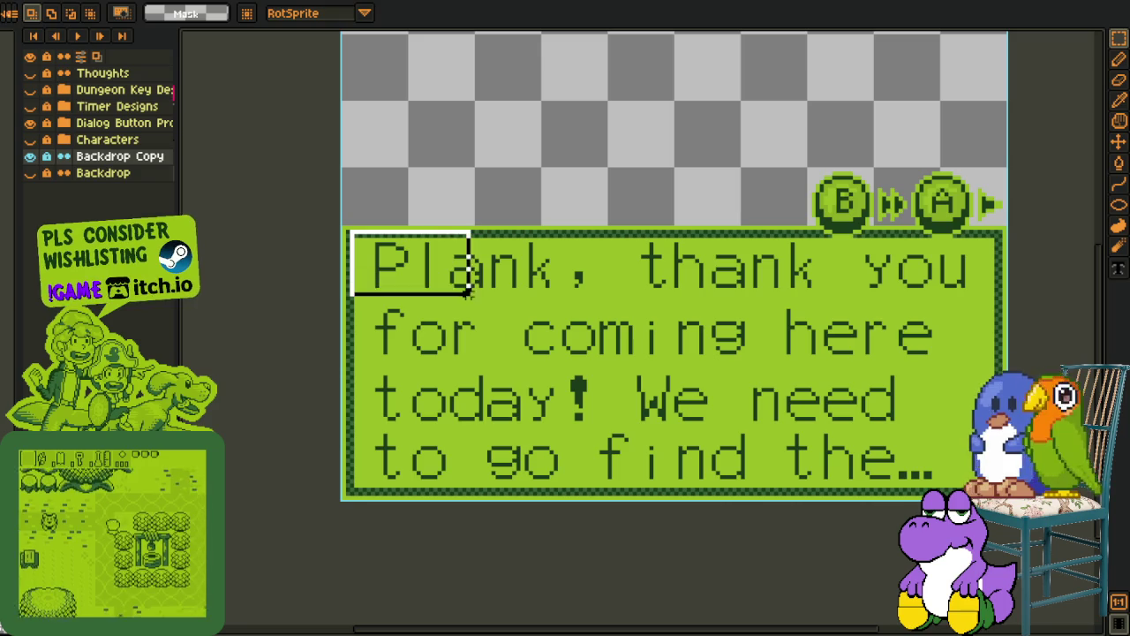
scroll(397, 291, "up", 1)
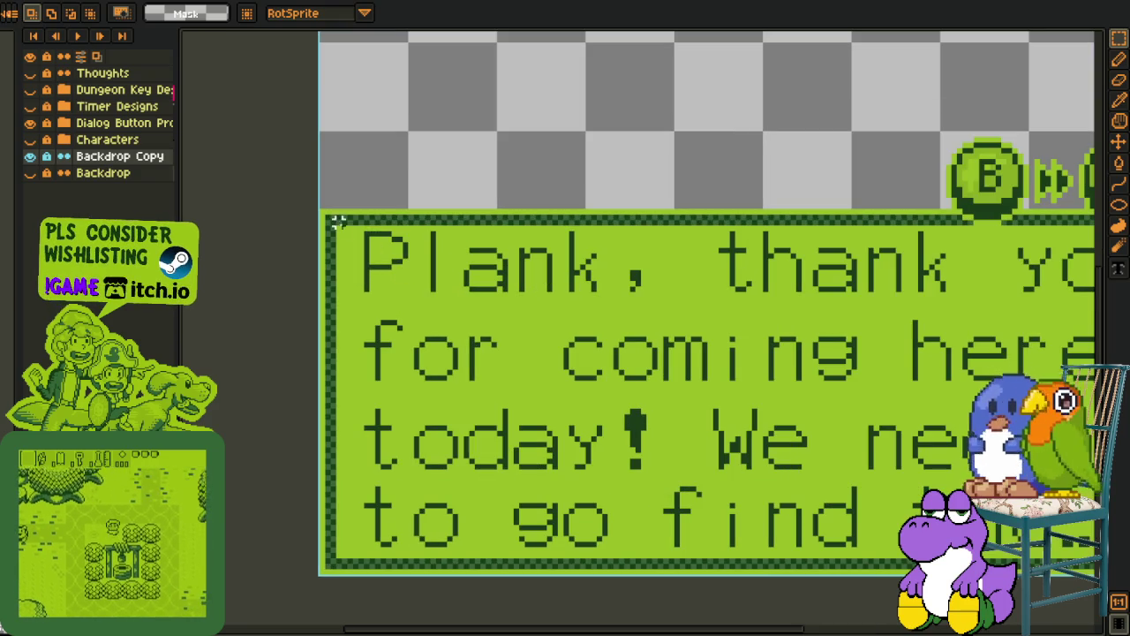
left_click_drag(389, 287, 410, 300)
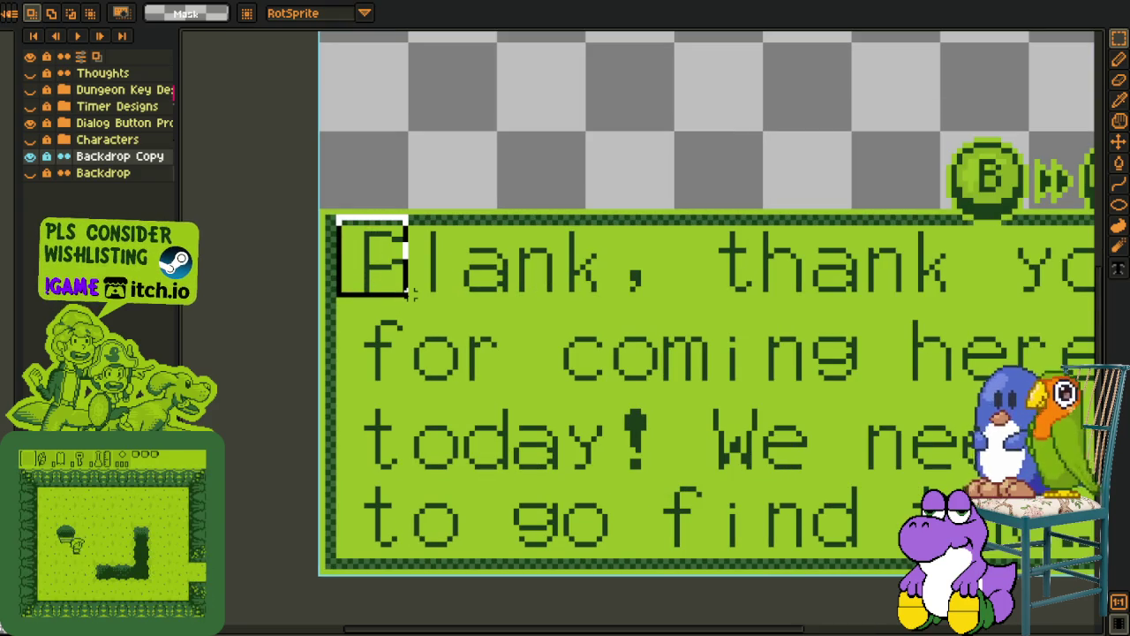
left_click_drag(363, 232, 1079, 563)
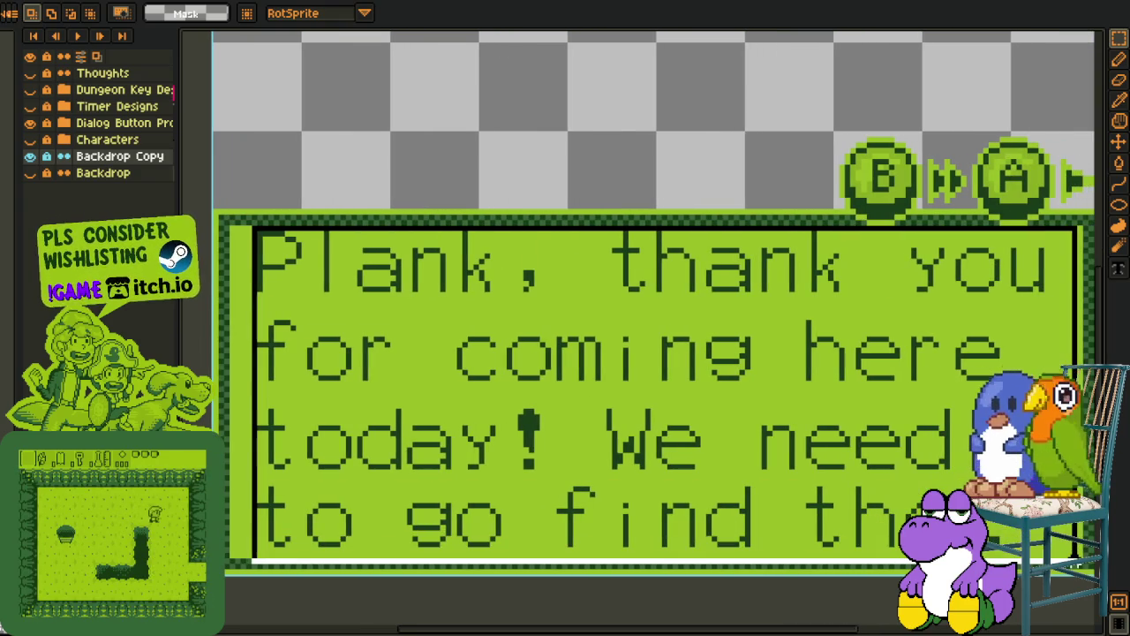
key("ctrl+z")
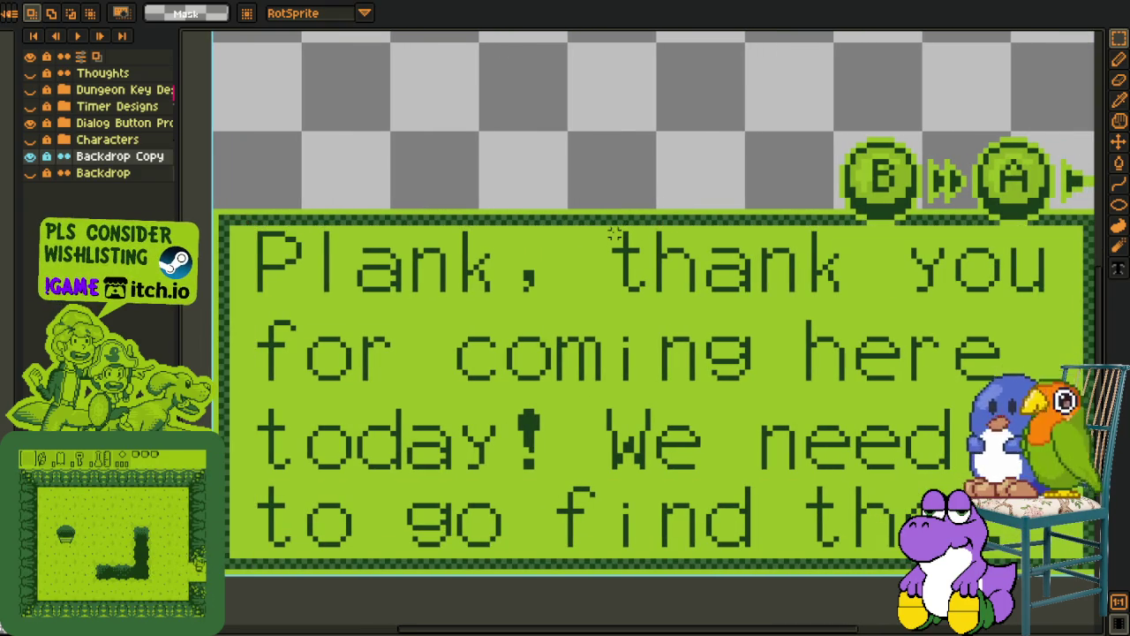
left_click_drag(613, 245, 753, 316)
left_click_drag(845, 254, 992, 322)
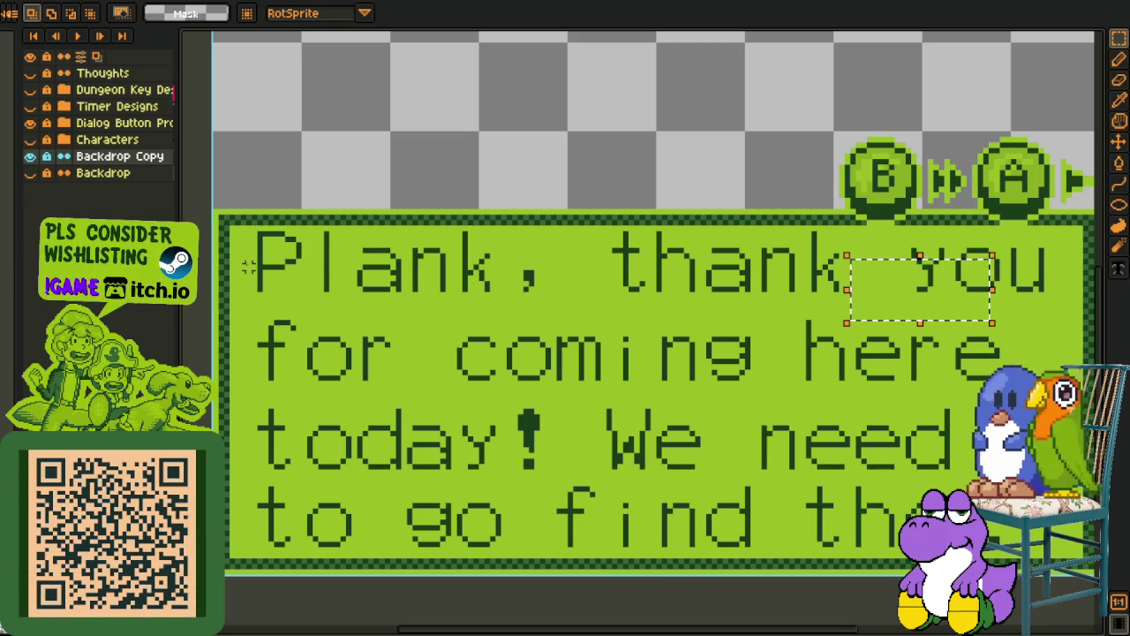
left_click(348, 316)
mouse_move(249, 217)
left_mouse_down()
mouse_move(701, 341)
mouse_move(1059, 319)
left_mouse_up()
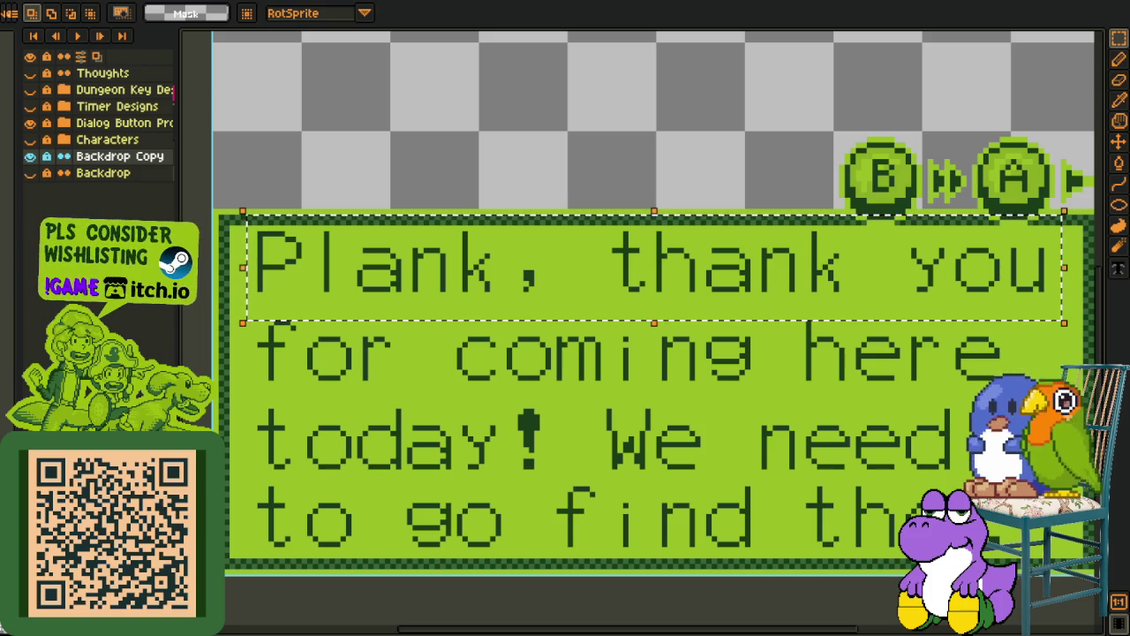
left_click(382, 473)
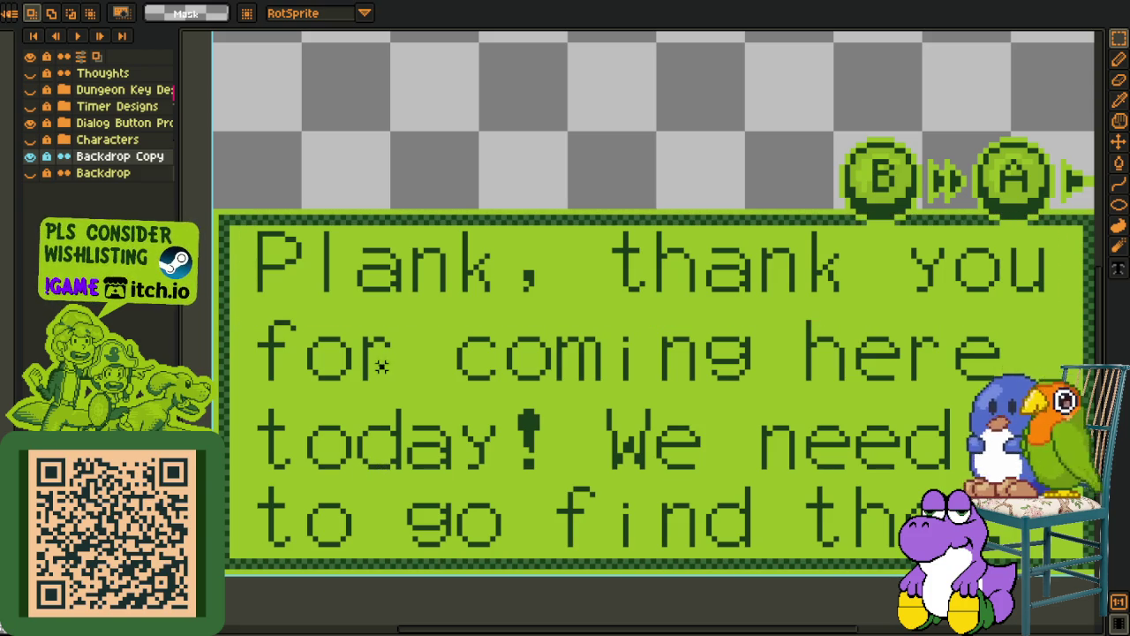
scroll(382, 366, "down", 1)
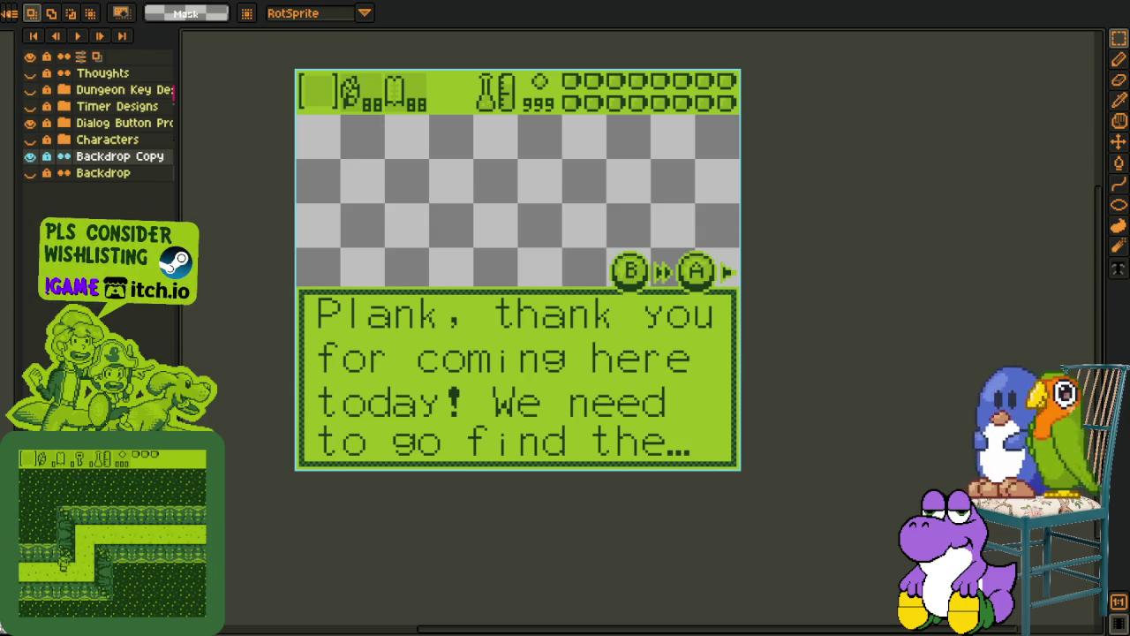
Add a new empty Layer 1 above Backdrop Copy in the English mockup
scroll(473, 438, "down", 1)
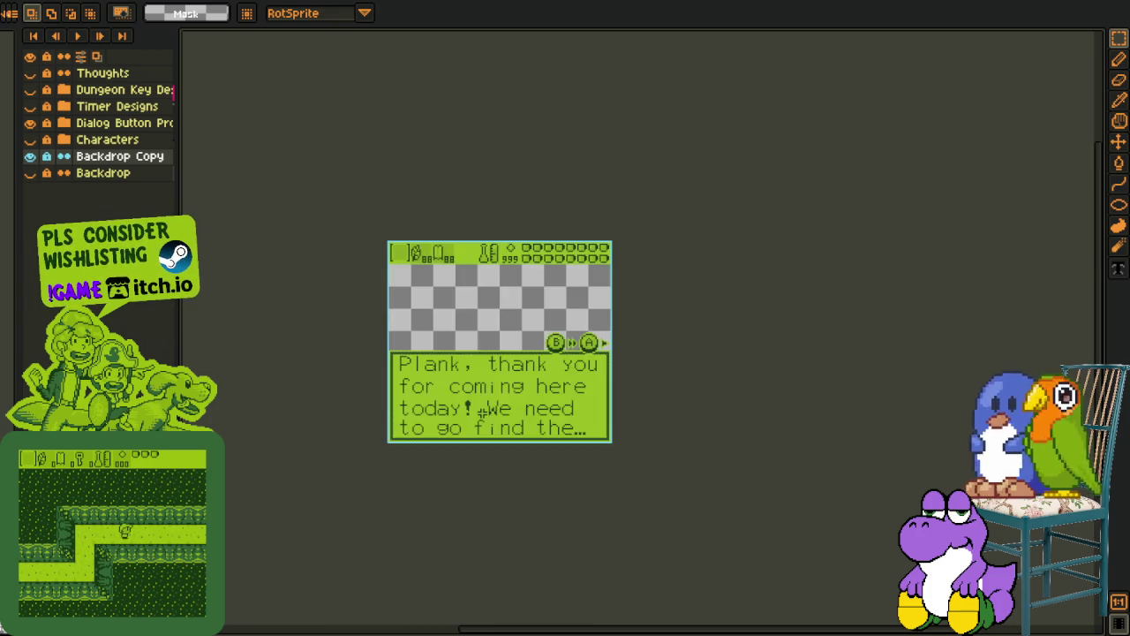
scroll(515, 385, "up", 1)
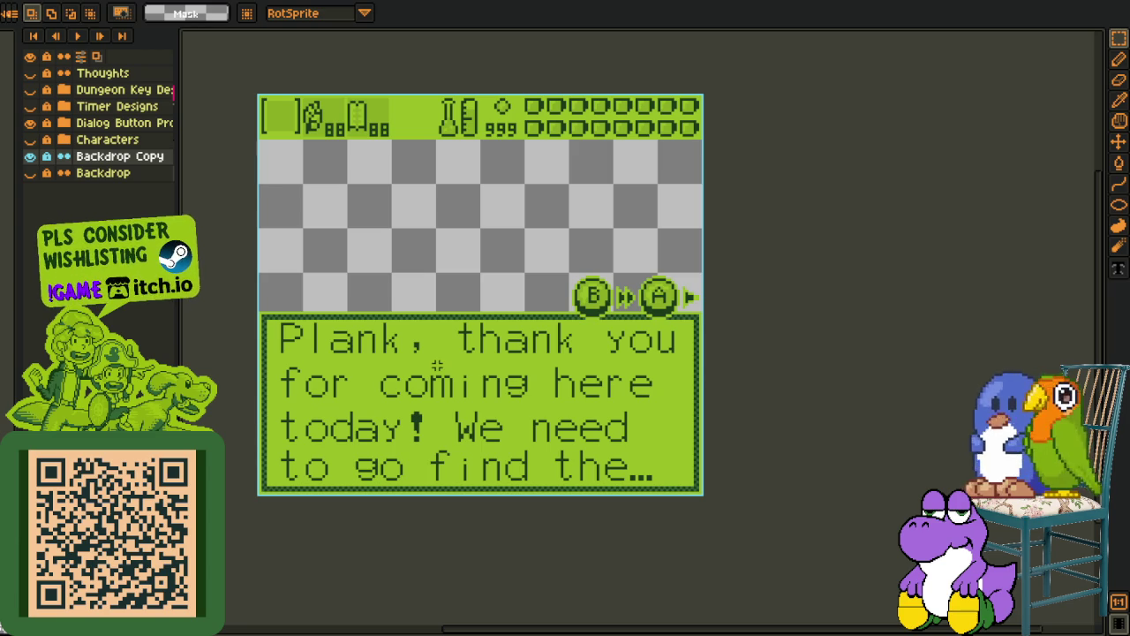
scroll(432, 377, "up", 1)
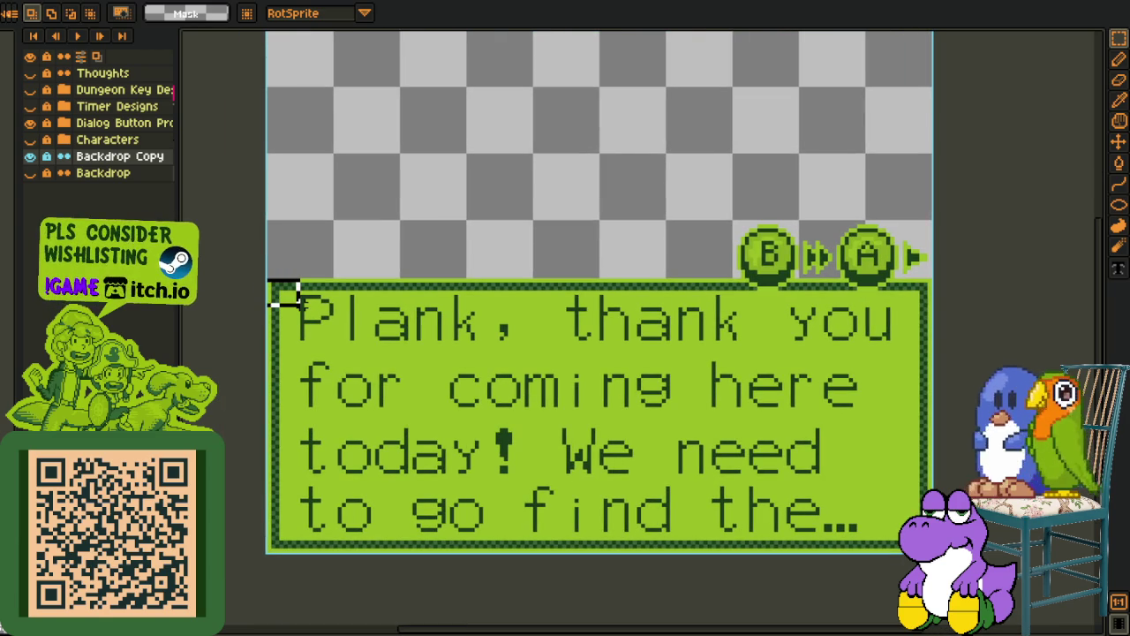
scroll(517, 348, "down", 1)
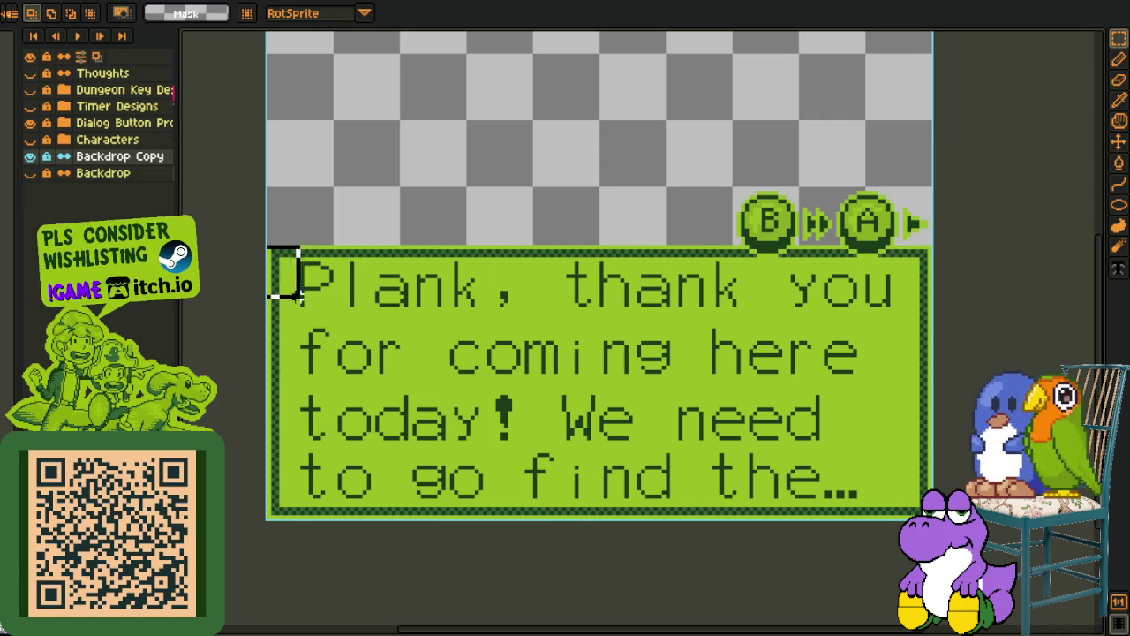
right_click(168, 155)
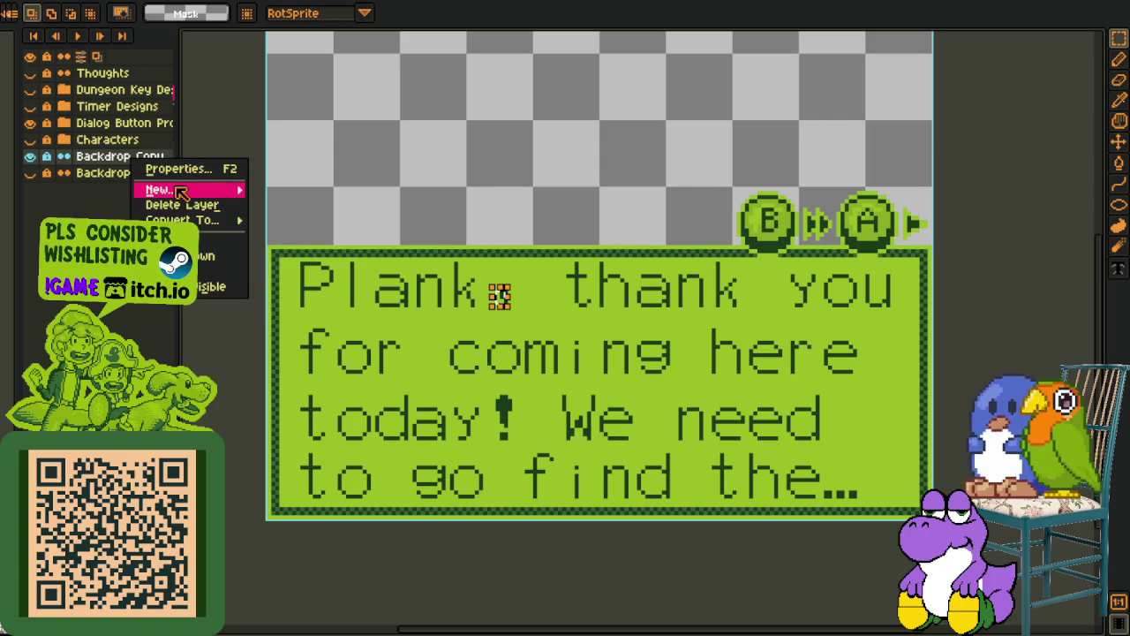
left_click(353, 186)
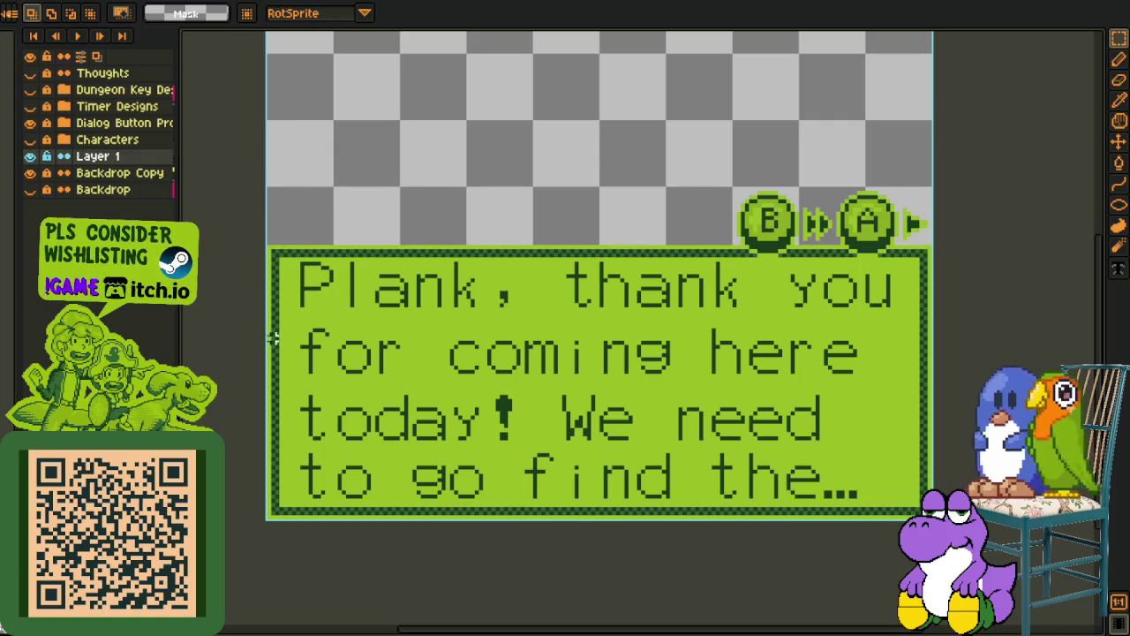
scroll(275, 327, "up", 1)
scroll(261, 221, "up", 1)
Draw a 195x71 rectangle selection over the whole dialog box and confirm it
key("b")
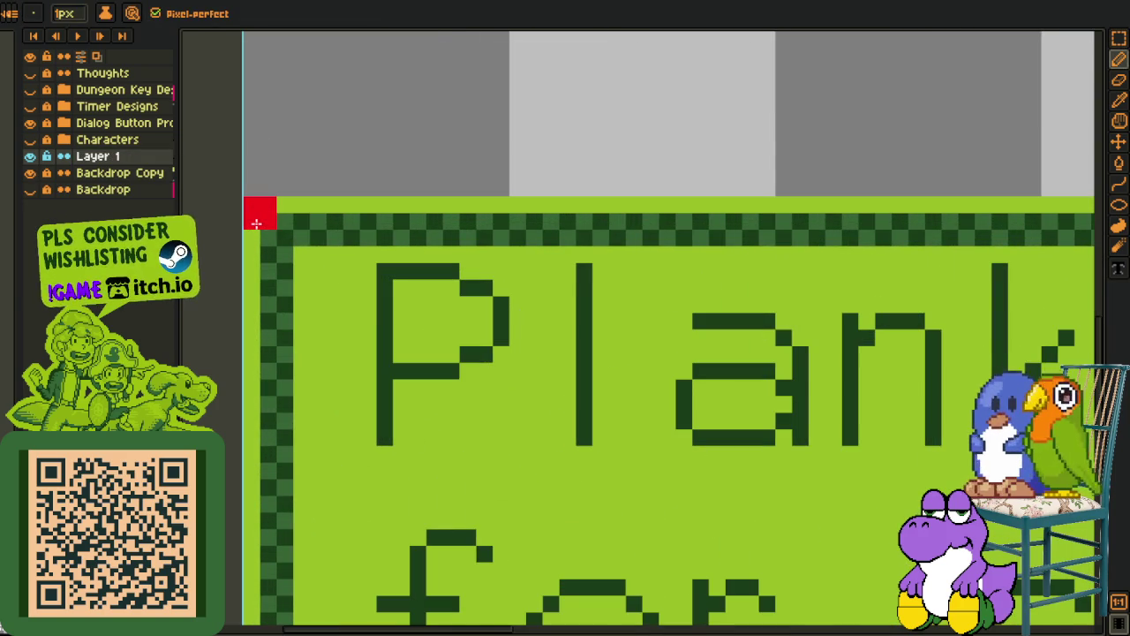
key("m")
scroll(276, 228, "down", 1)
scroll(274, 228, "down", 1)
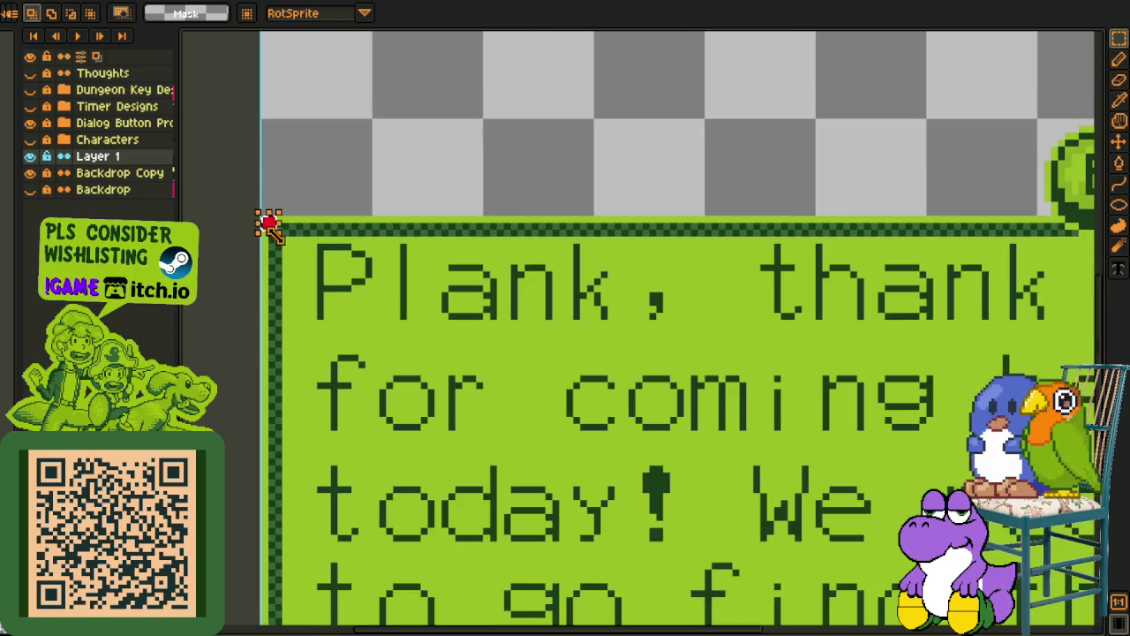
scroll(273, 228, "down", 1)
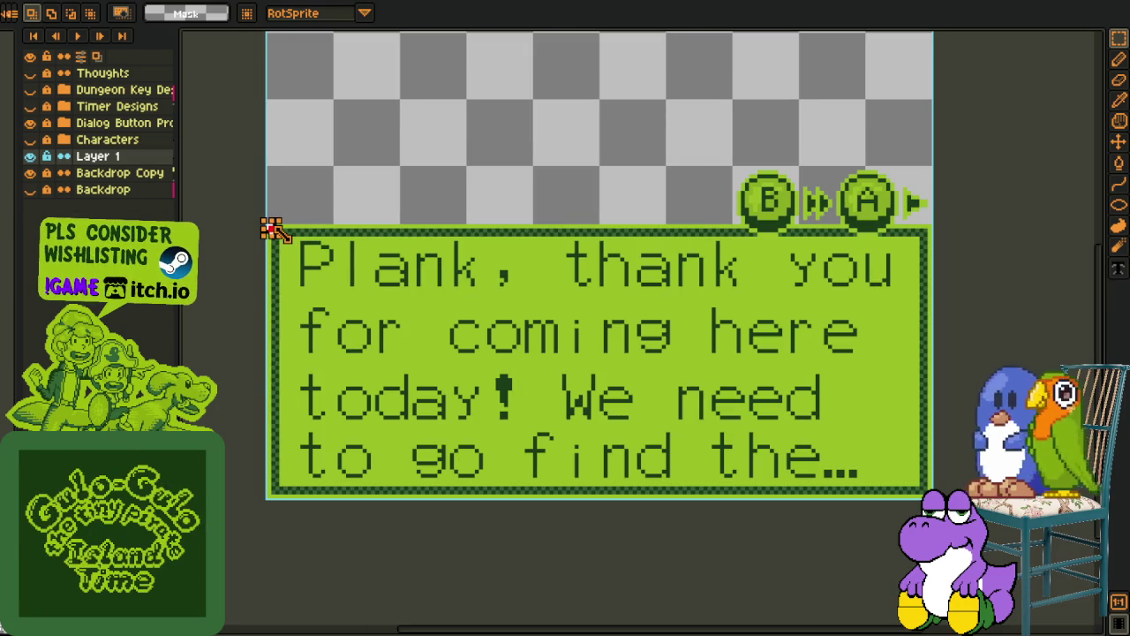
left_click_drag(268, 224, 932, 500)
left_click_drag(266, 225, 288, 260)
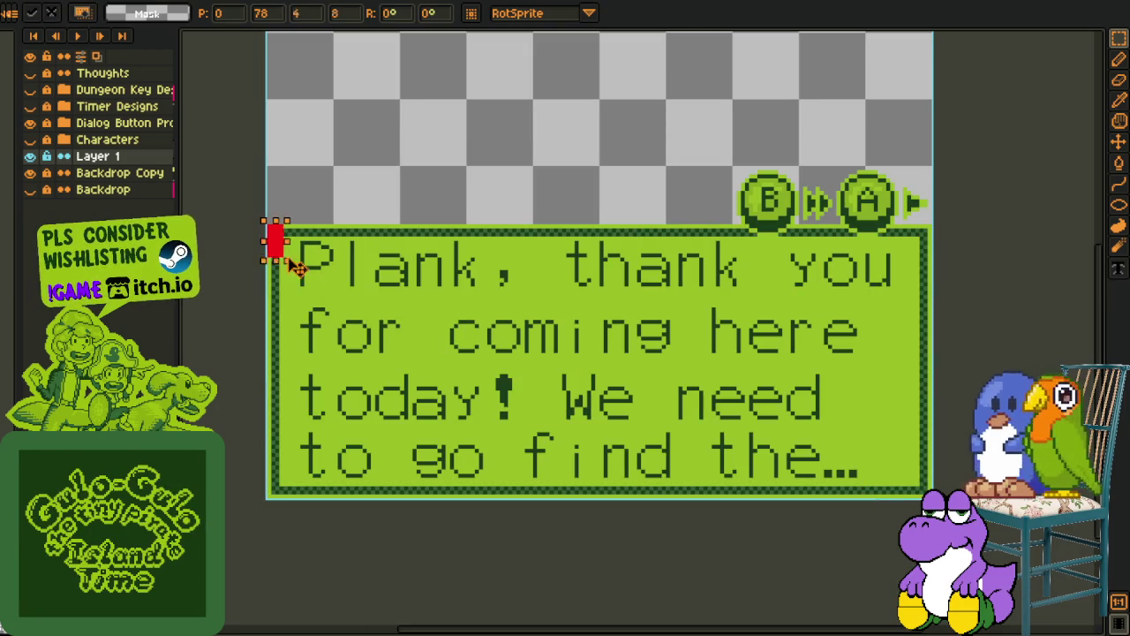
left_click_drag(263, 223, 1092, 521)
left_click_drag(265, 222, 1091, 527)
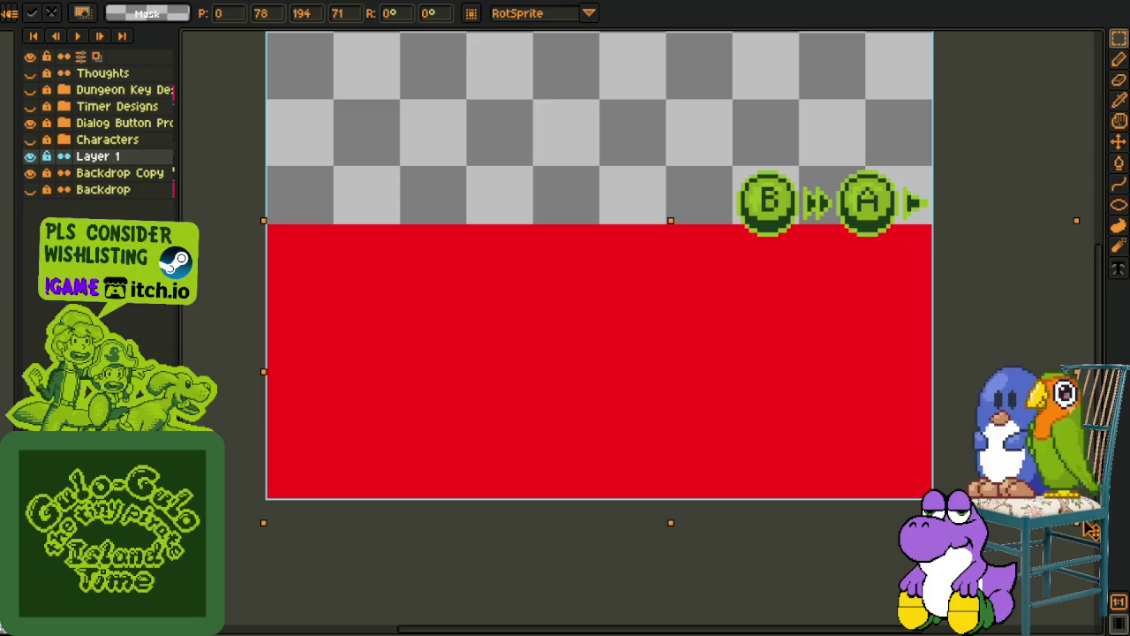
key("Return")
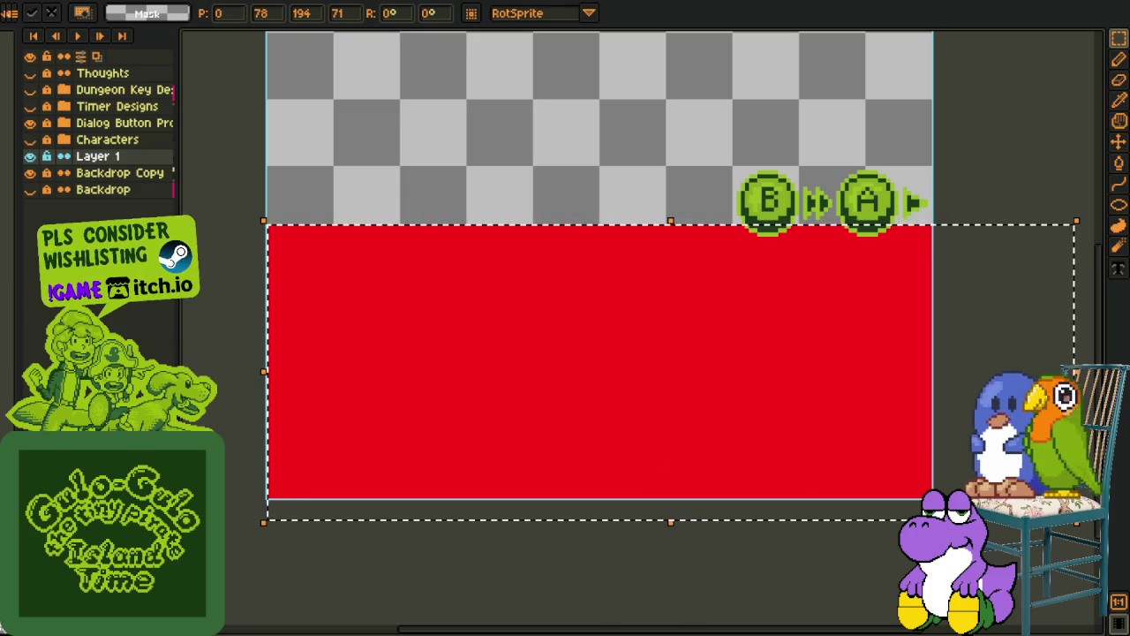
Undo the red transformed rectangle and switch to the vertical dialogue mockup
scroll(449, 353, "down", 1)
scroll(438, 396, "down", 2)
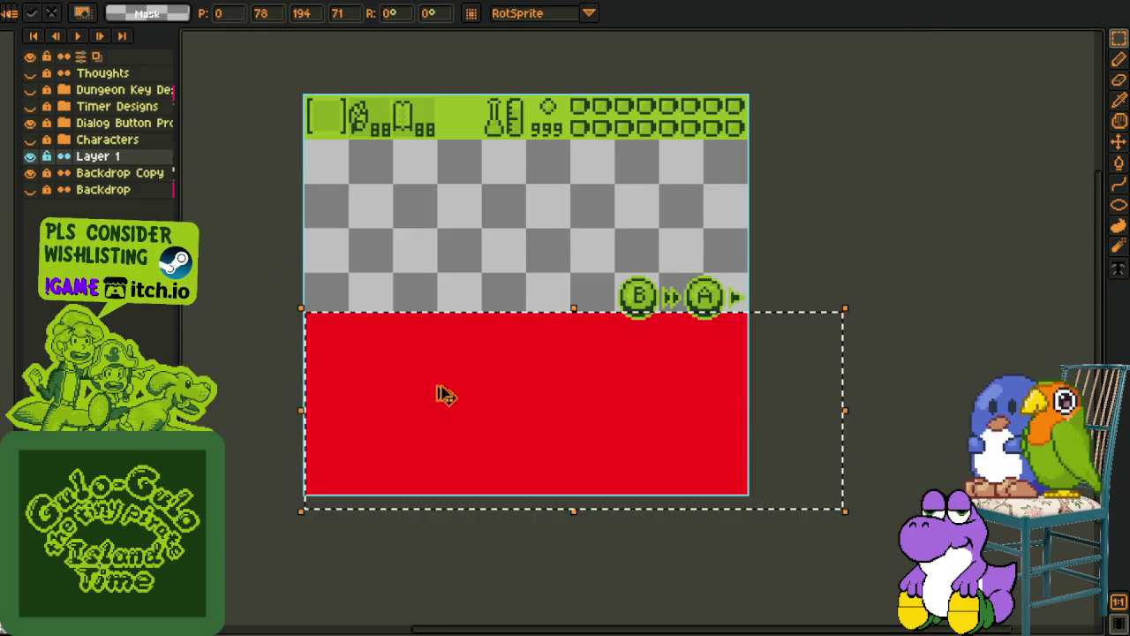
key("ctrl+z")
left_click(465, 4)
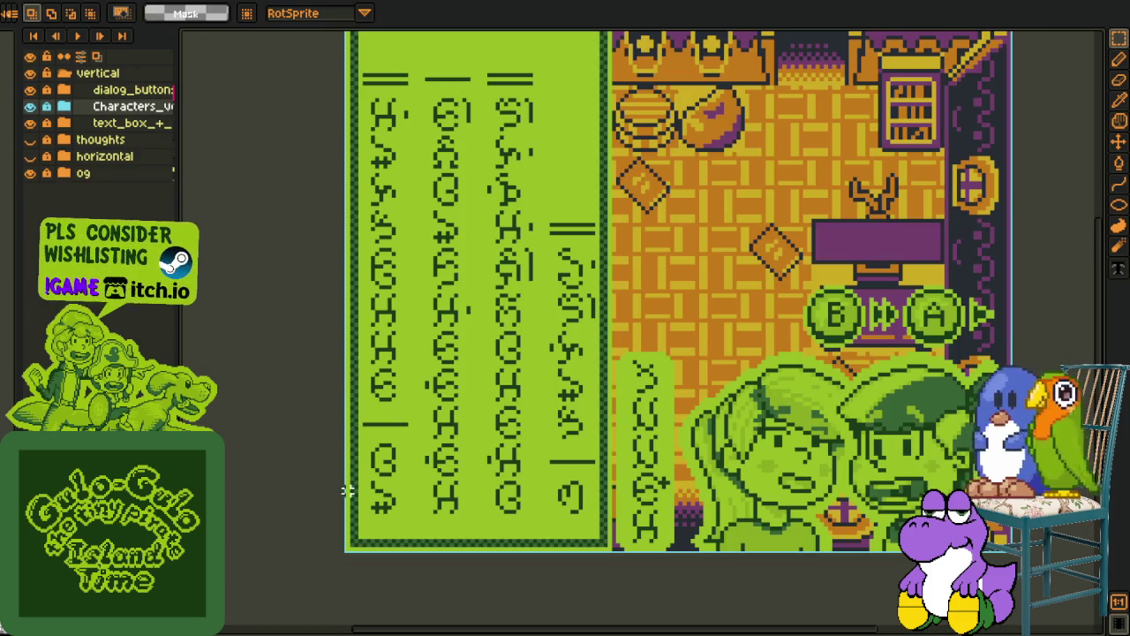
Add a new empty Layer 2 to the vertical mockup and switch to rectangular selection
right_click(124, 88)
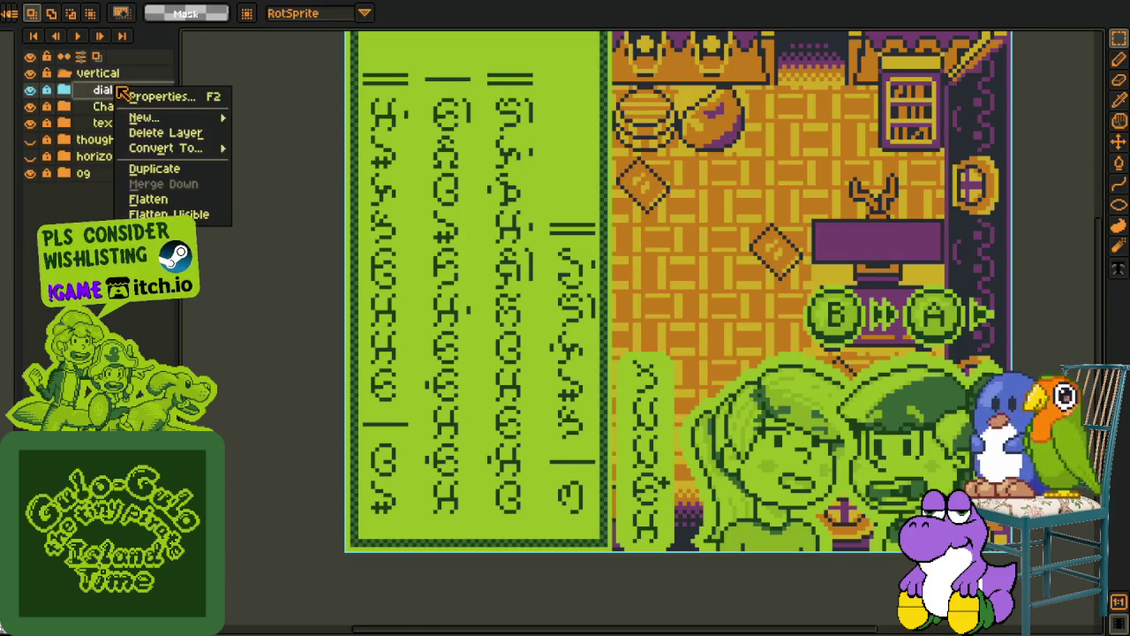
left_click(273, 116)
scroll(359, 498, "up", 2)
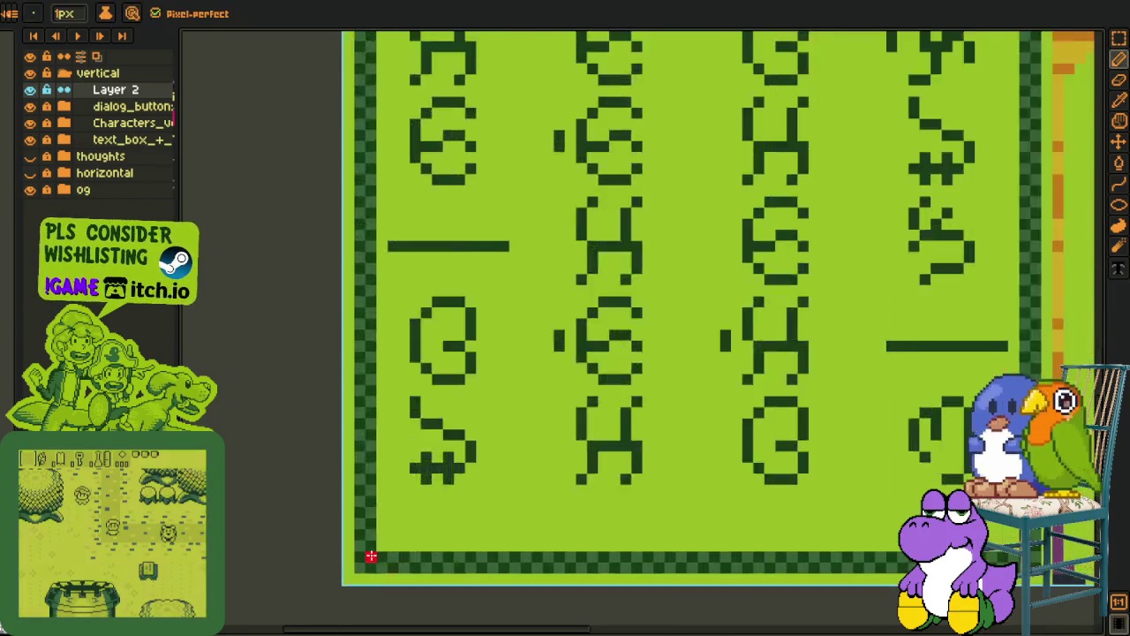
scroll(371, 547, "up", 2)
key("b")
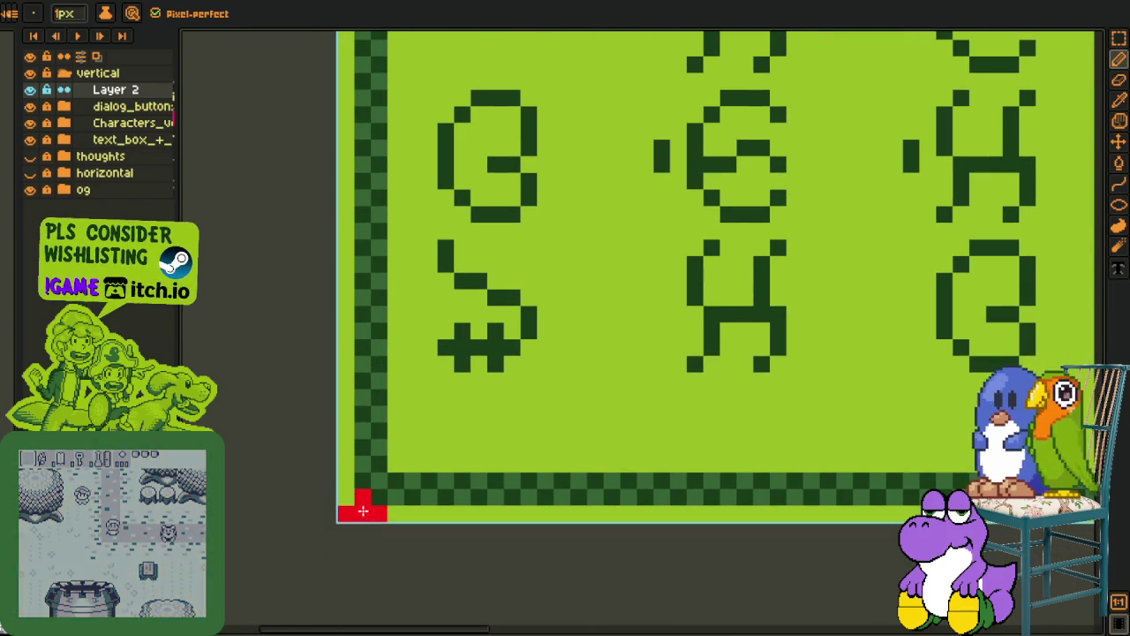
key("m")
scroll(349, 503, "down", 2)
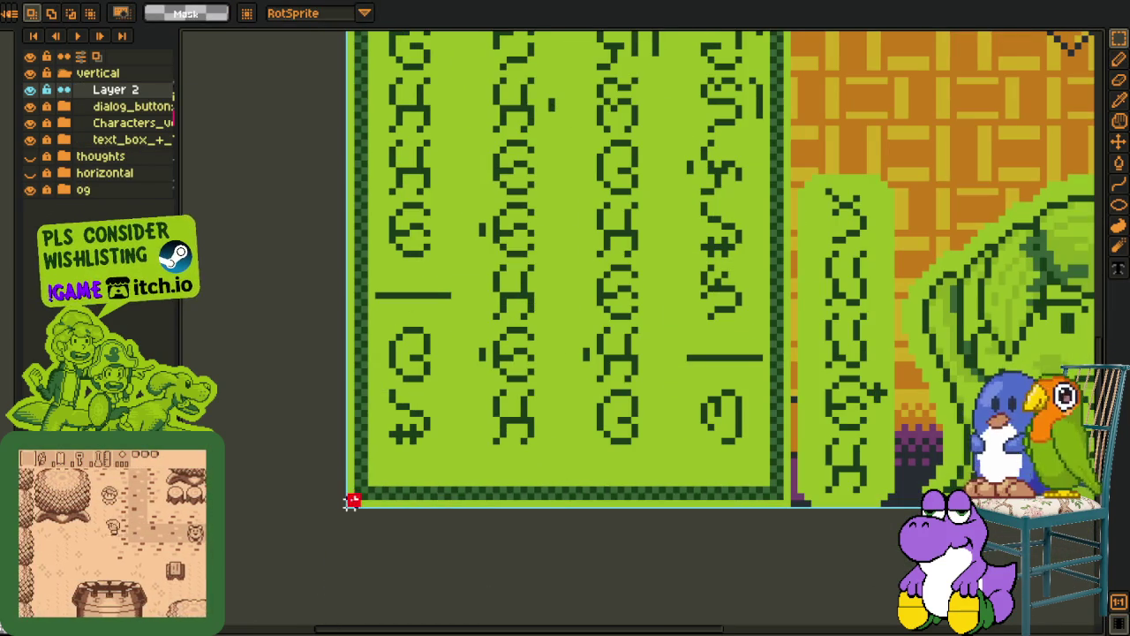
scroll(353, 497, "down", 1)
scroll(358, 496, "down", 1)
scroll(361, 496, "up", 2)
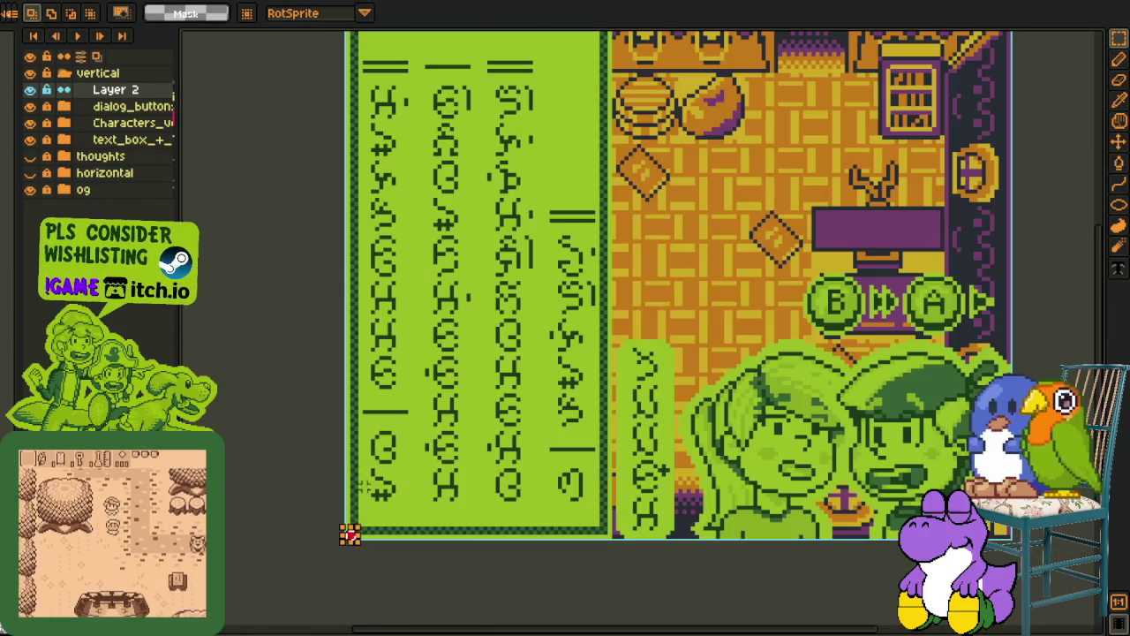
Paste a red block and stretch it over the vertical text panel
key("ctrl+v")
left_click_drag(452, 290, 628, 52)
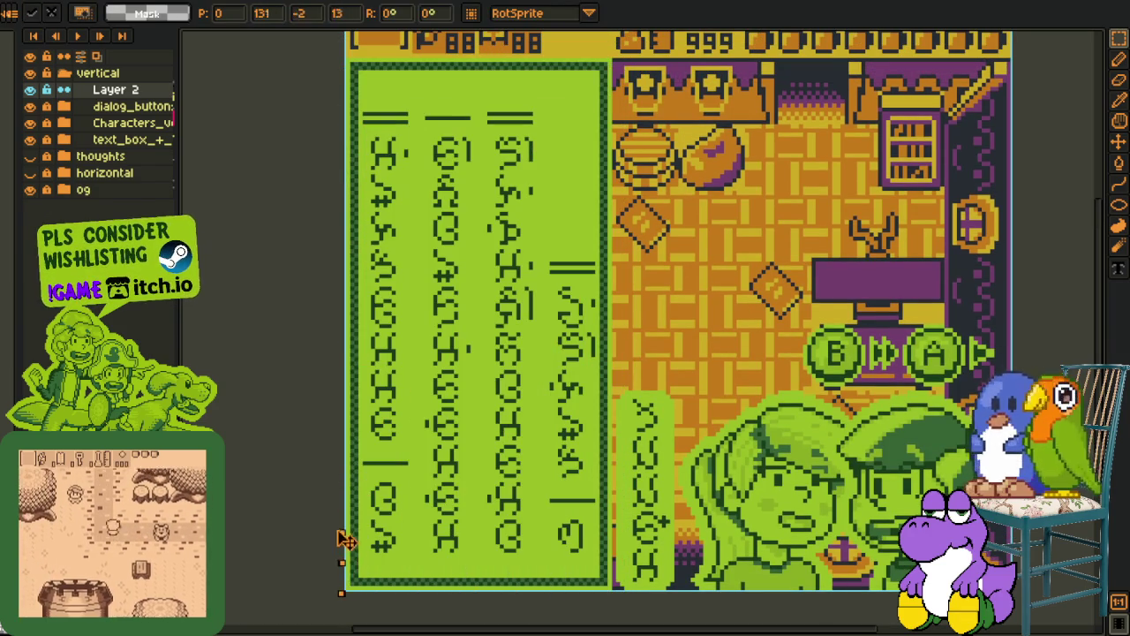
mouse_move(623, 51)
left_mouse_down()
mouse_move(693, 66)
mouse_move(391, 542)
mouse_move(687, 46)
mouse_move(366, 359)
mouse_move(364, 600)
mouse_move(636, 93)
mouse_move(421, 491)
mouse_move(387, 581)
mouse_move(504, 357)
mouse_move(714, 57)
left_mouse_up()
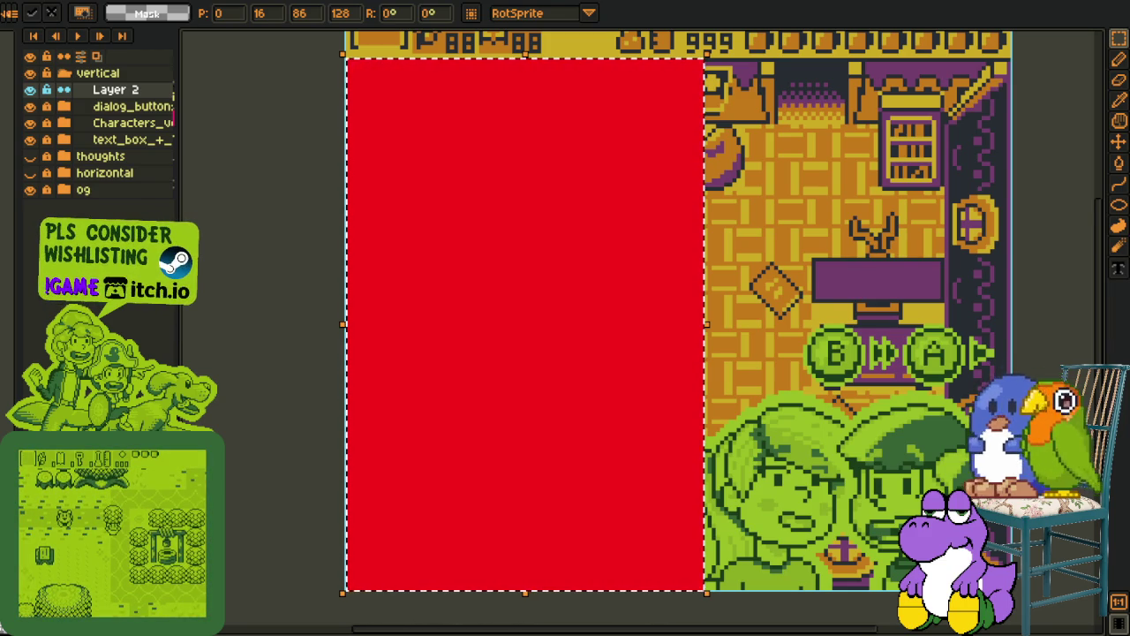
scroll(451, 356, "down", 1)
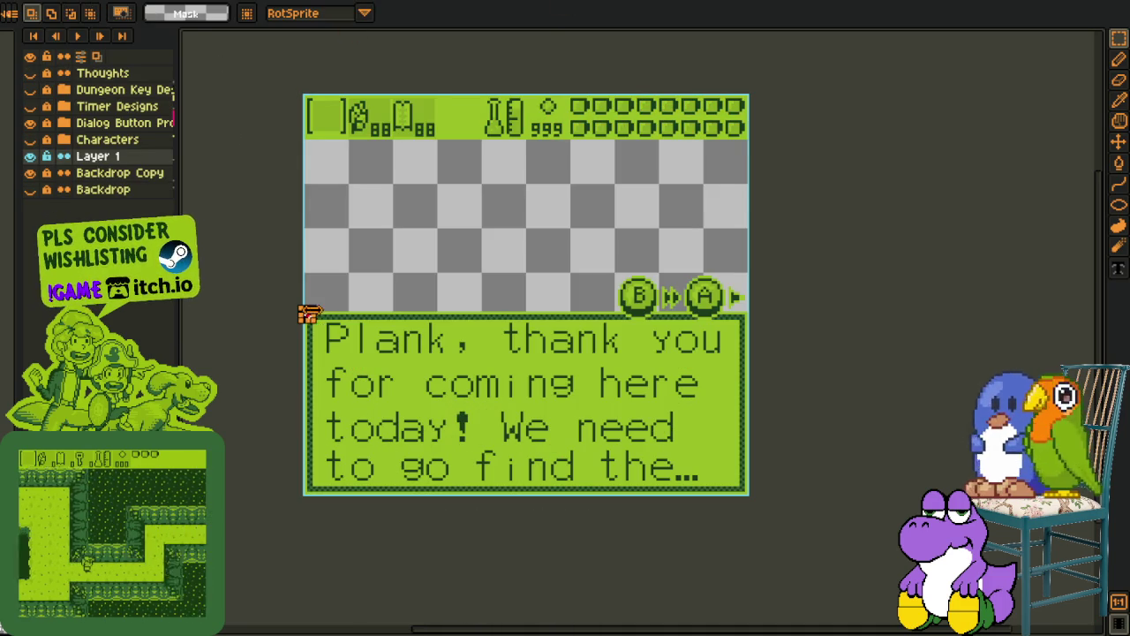
scroll(310, 309, "up", 2)
left_click_drag(311, 318, 333, 591)
key("Return")
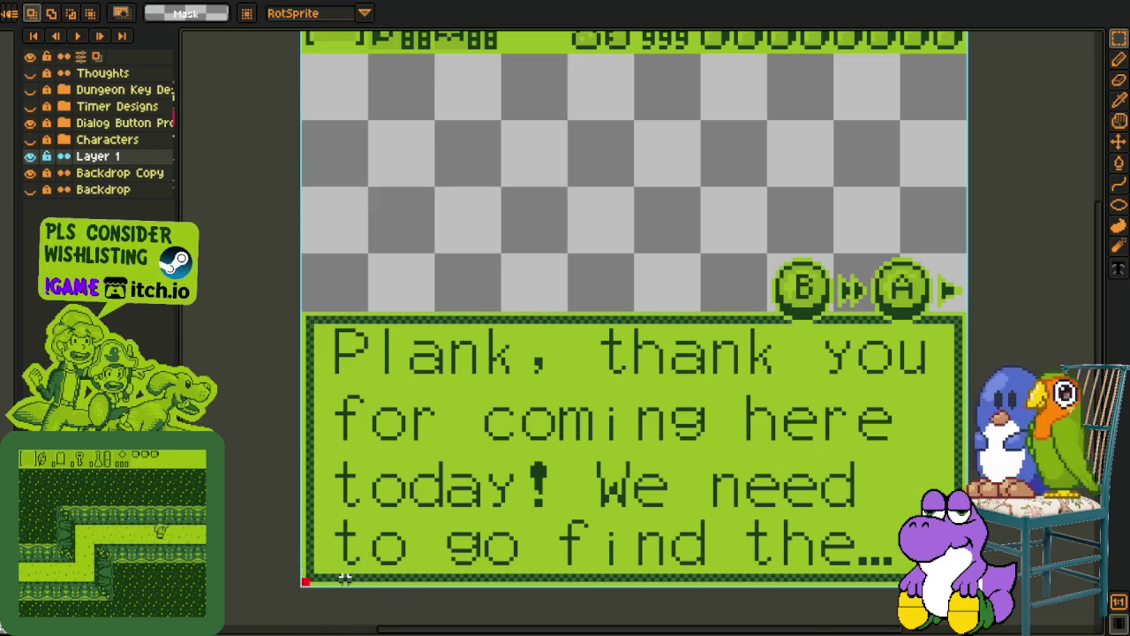
scroll(291, 582, "up", 2)
scroll(282, 585, "down", 2)
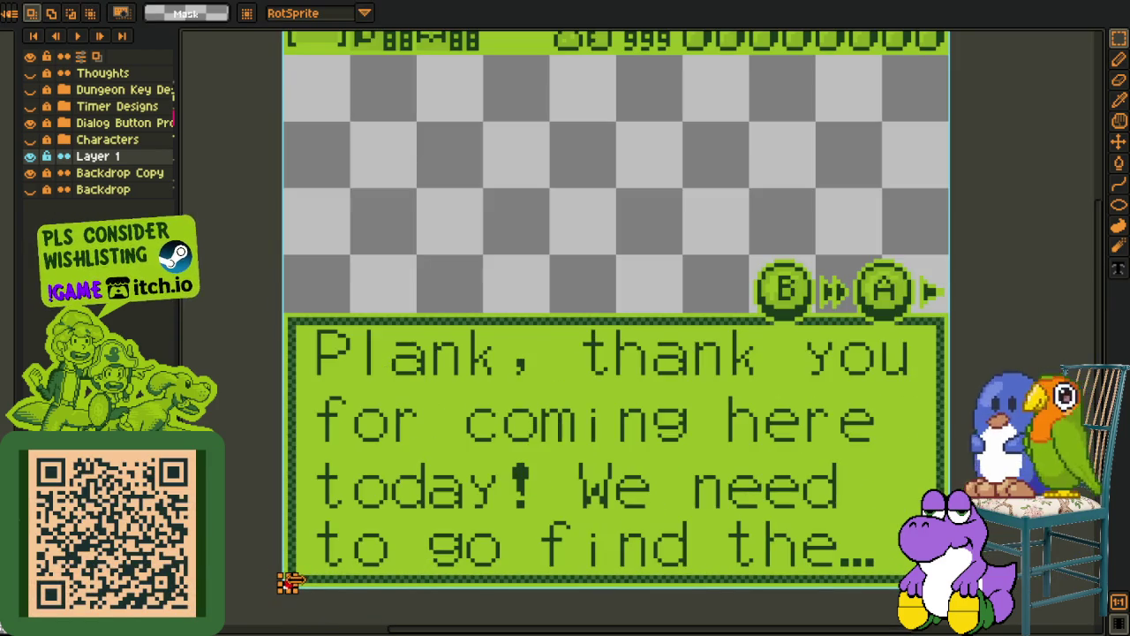
left_click(288, 582)
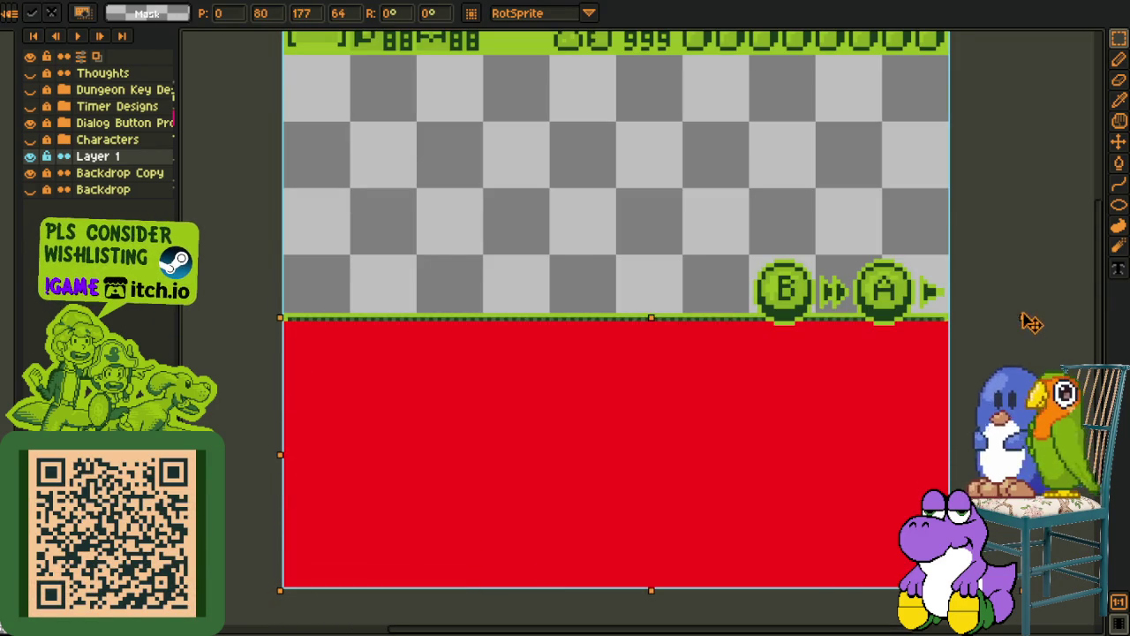
mouse_move(285, 590)
left_mouse_down()
mouse_move(298, 610)
mouse_move(291, 588)
mouse_move(234, 589)
mouse_move(265, 569)
left_mouse_up()
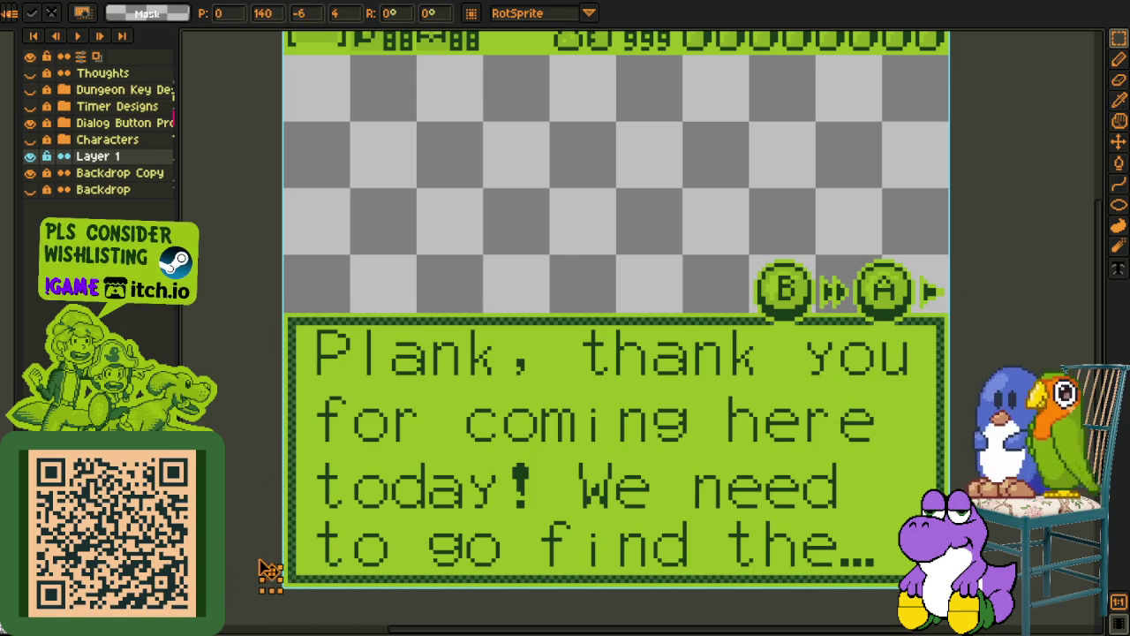
key("i")
key("v")
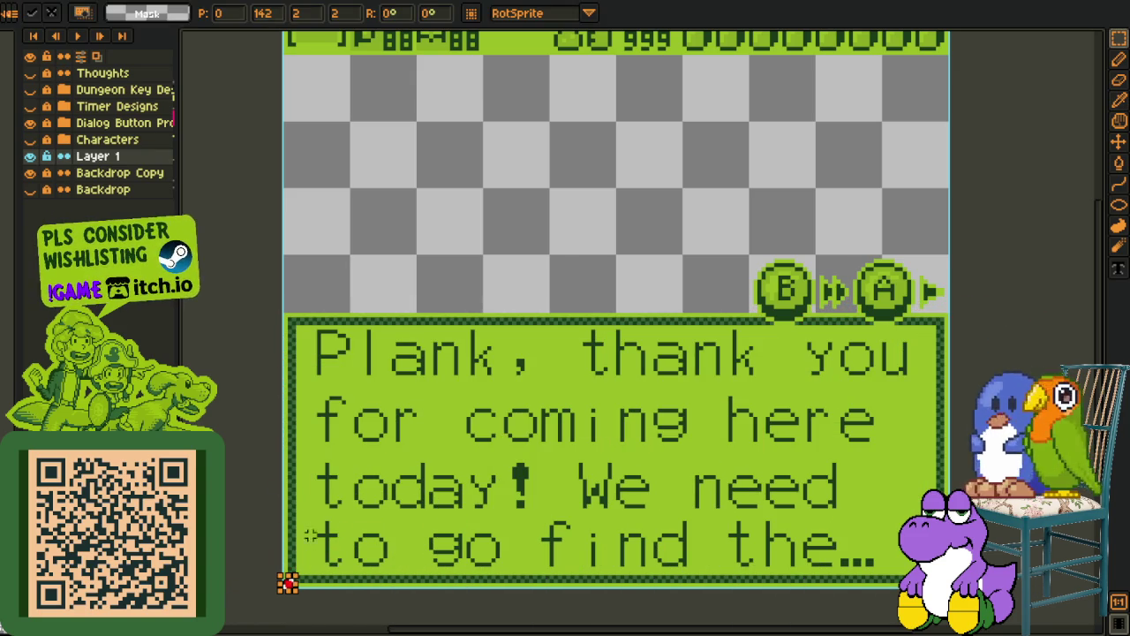
left_click_drag(289, 583, 915, 586)
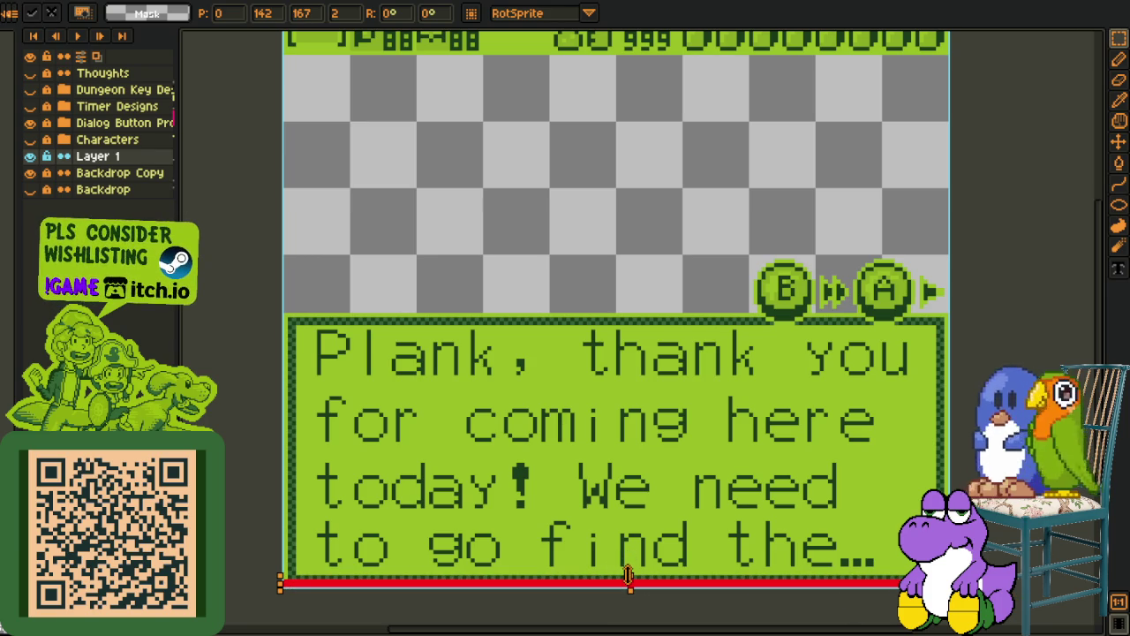
left_click_drag(629, 574, 661, 327)
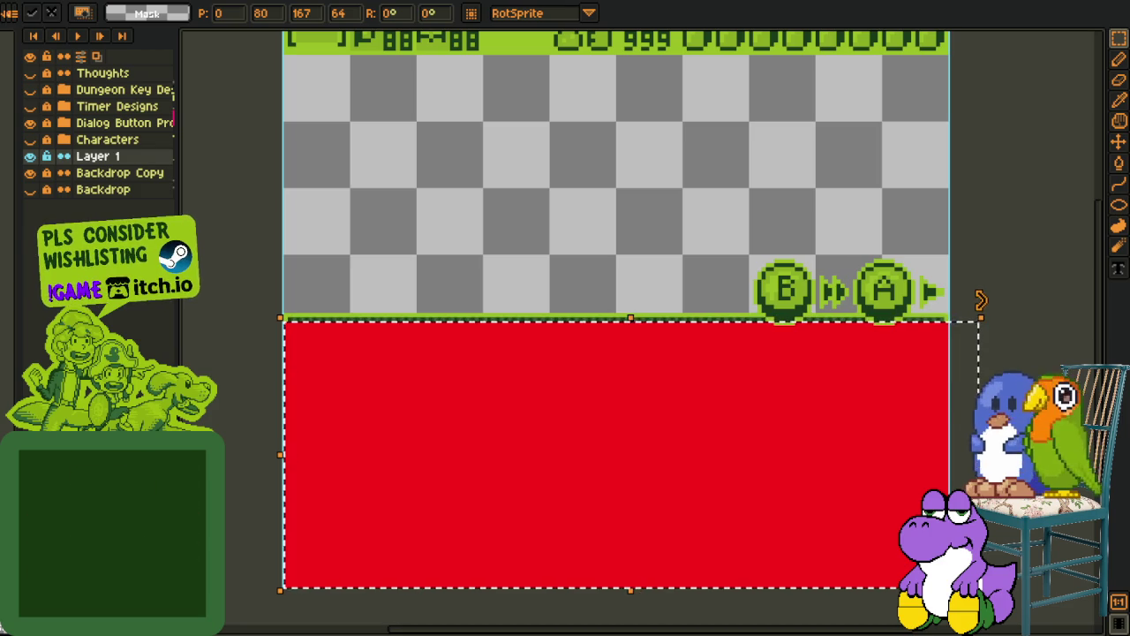
left_click_drag(637, 321, 555, 578)
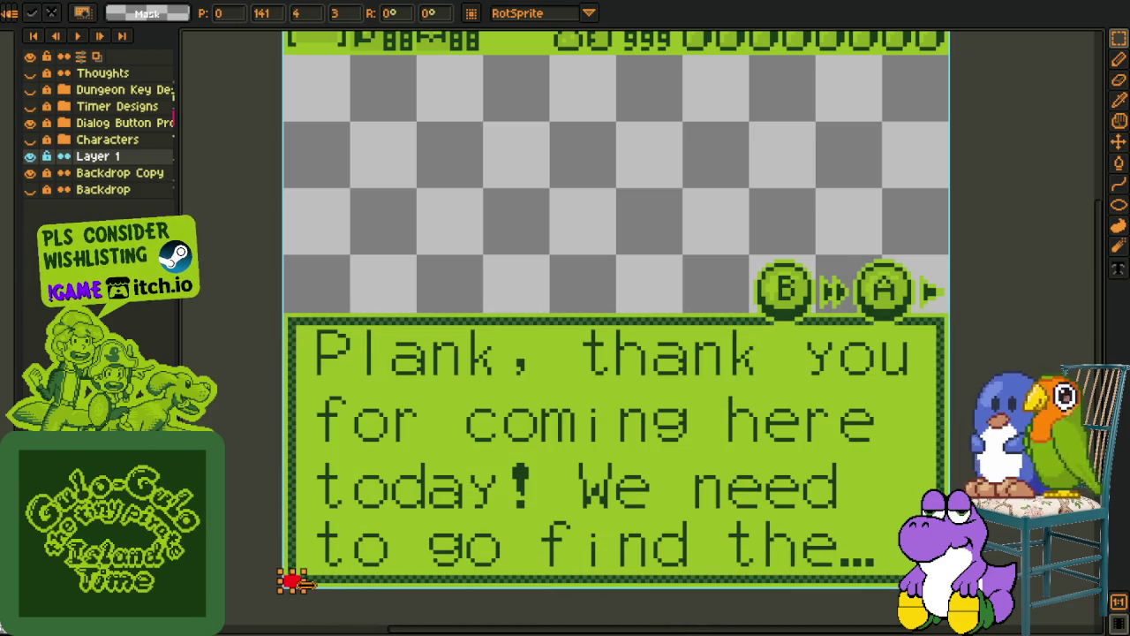
left_click_drag(294, 578, 992, 583)
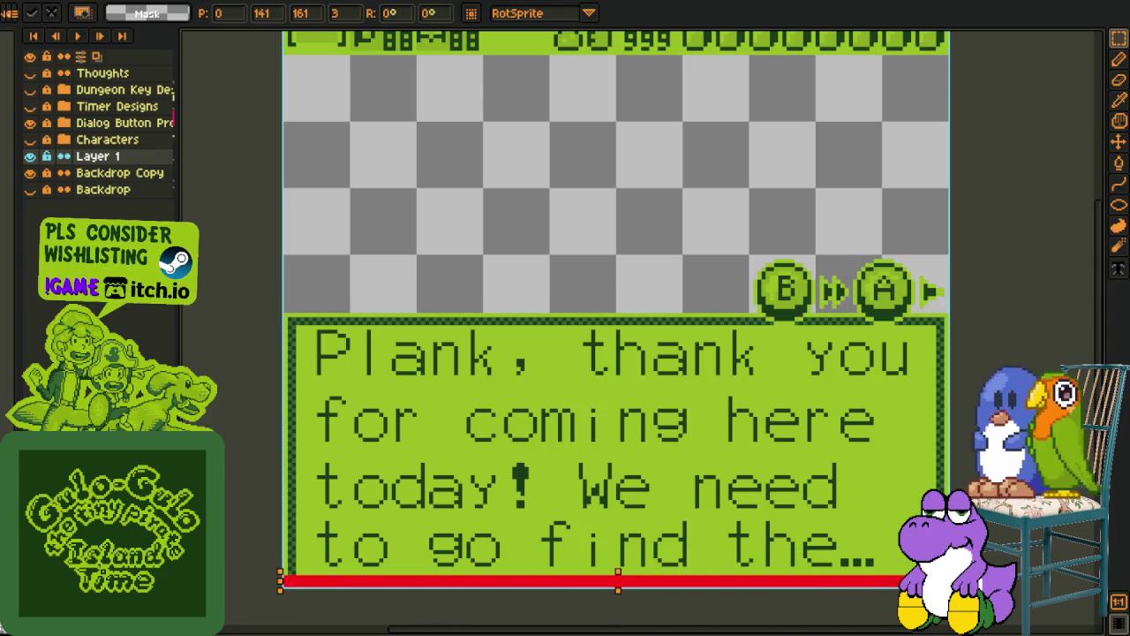
mouse_move(622, 573)
left_mouse_down()
mouse_move(631, 291)
mouse_move(641, 303)
mouse_move(585, 581)
mouse_move(606, 301)
left_mouse_up()
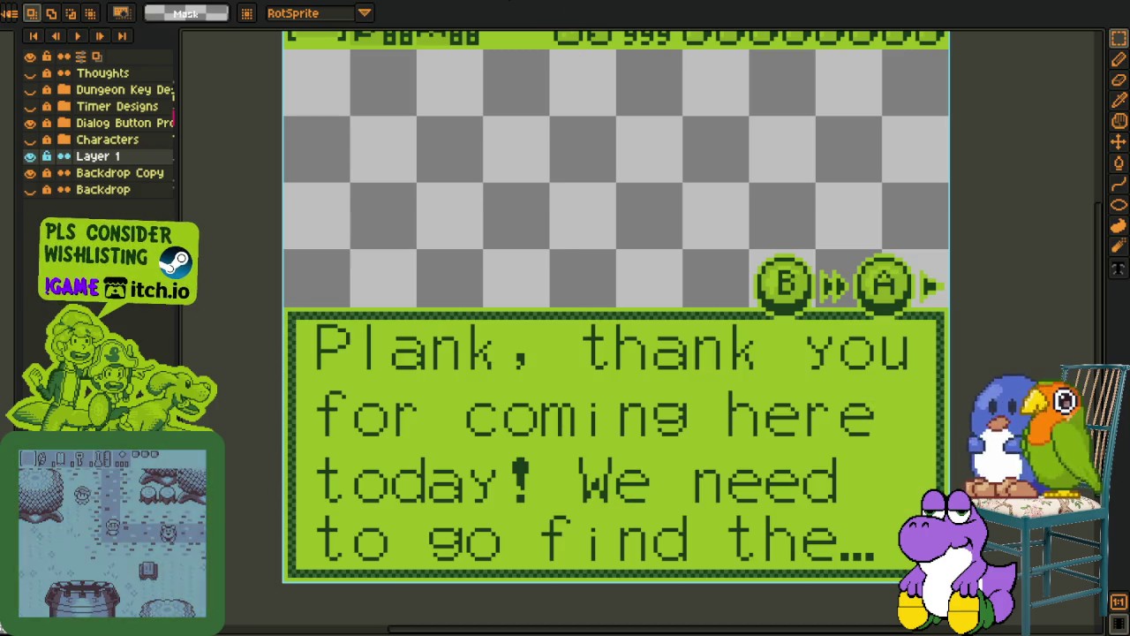
key("Escape")
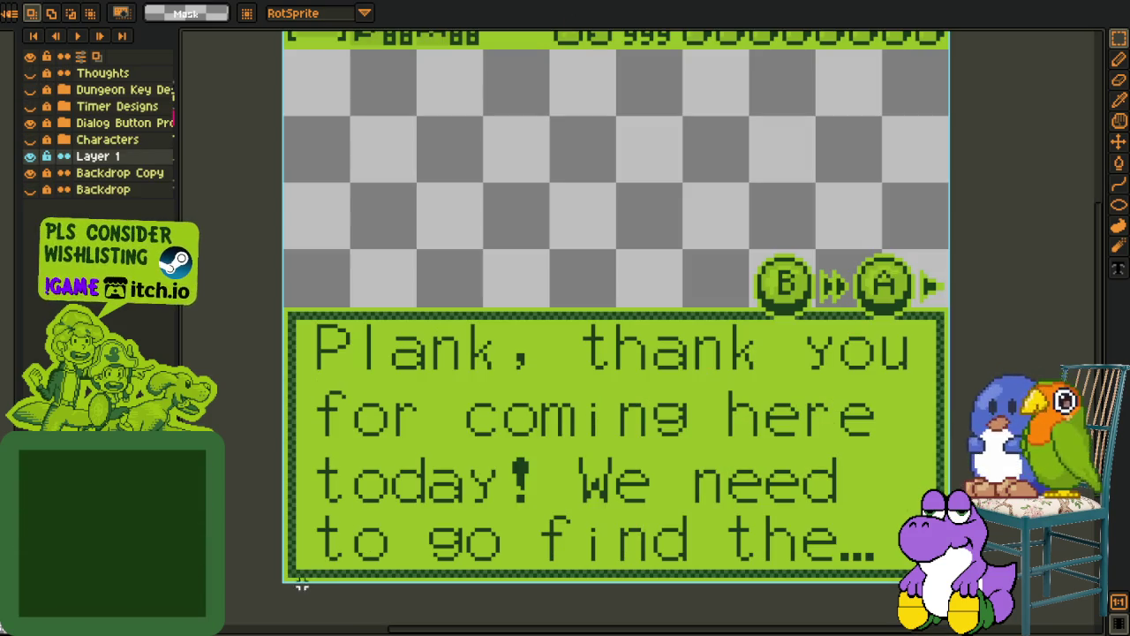
Marquee-select the dialog box area, then clear the selection
left_click_drag(285, 571, 1011, 309)
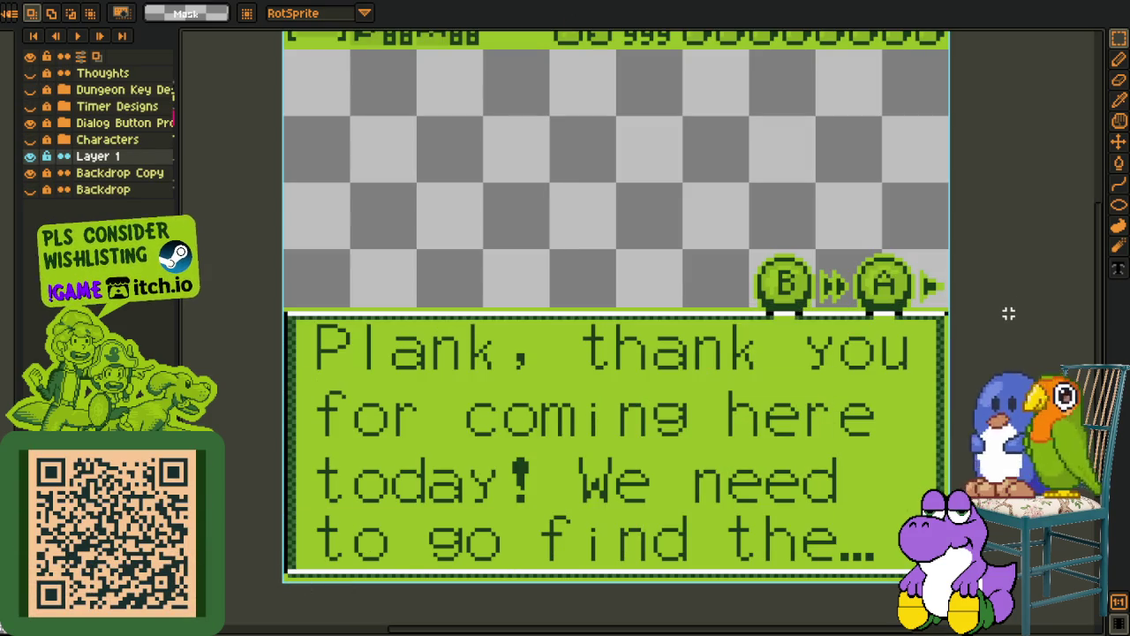
left_click(675, 455)
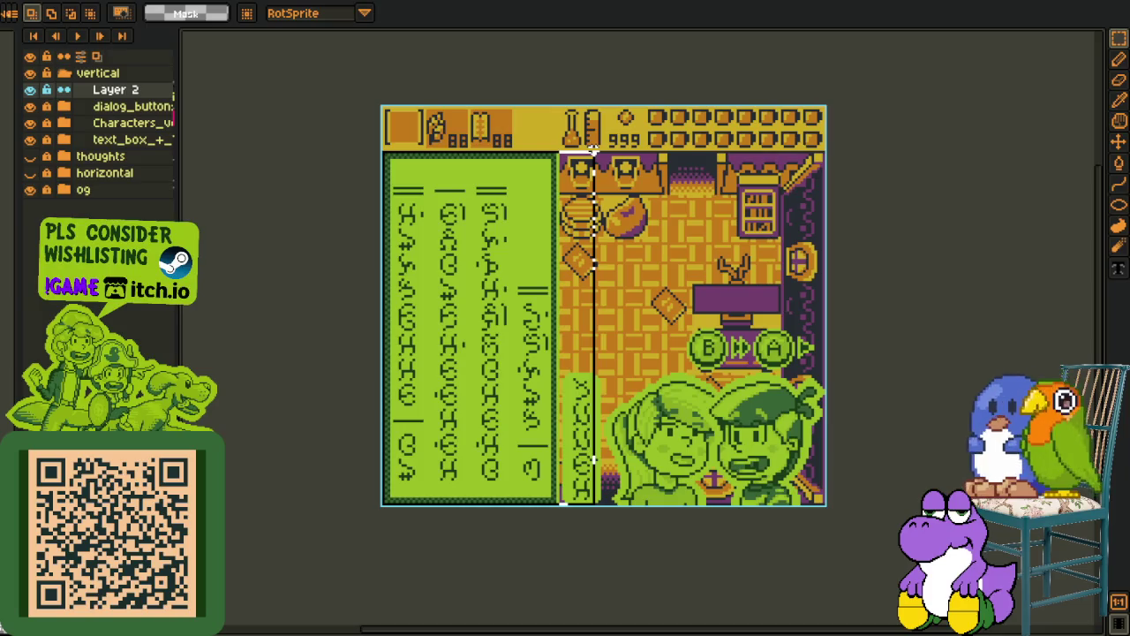
scroll(450, 257, "up", 1)
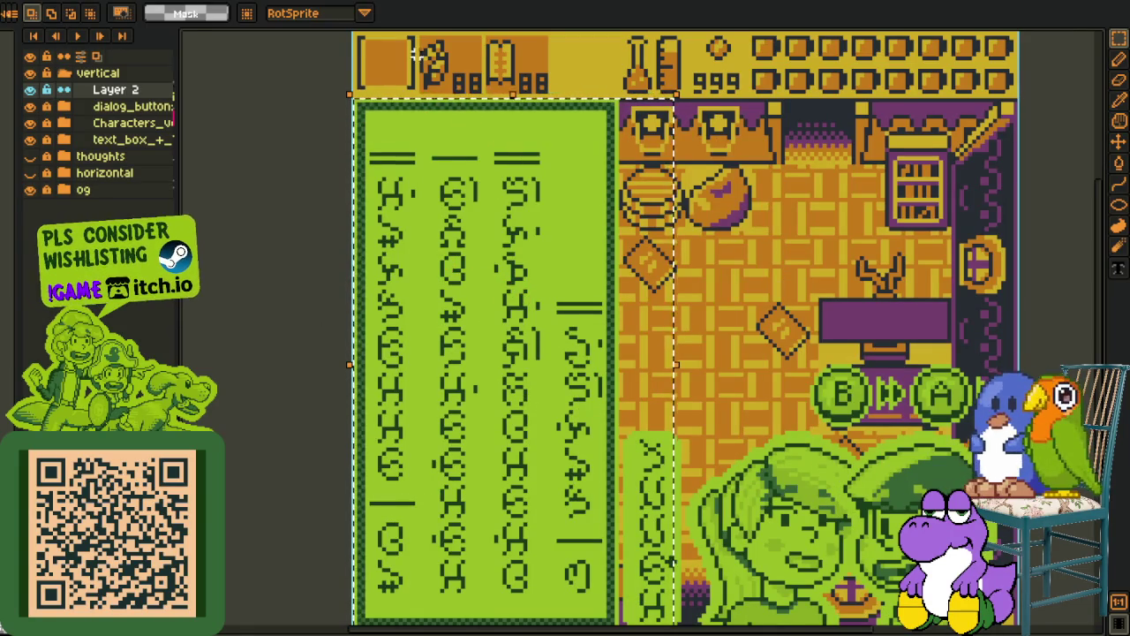
left_click_drag(441, 121, 439, 81)
key("ctrl+d")
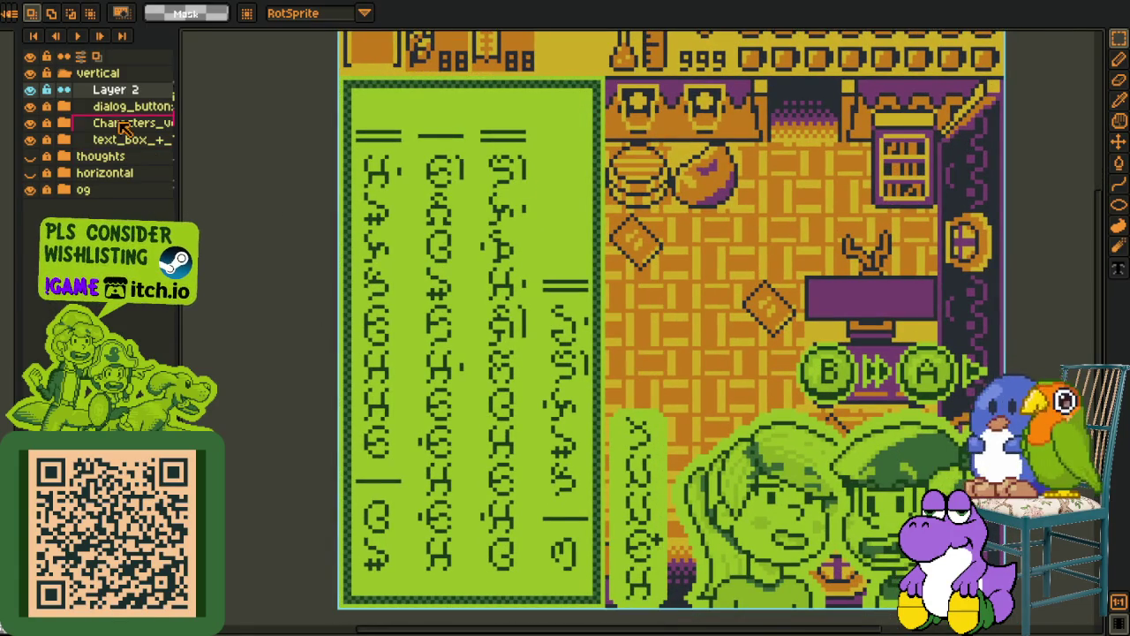
mouse_move(782, 295)
left_mouse_down()
mouse_move(1006, 436)
mouse_move(887, 394)
left_mouse_up()
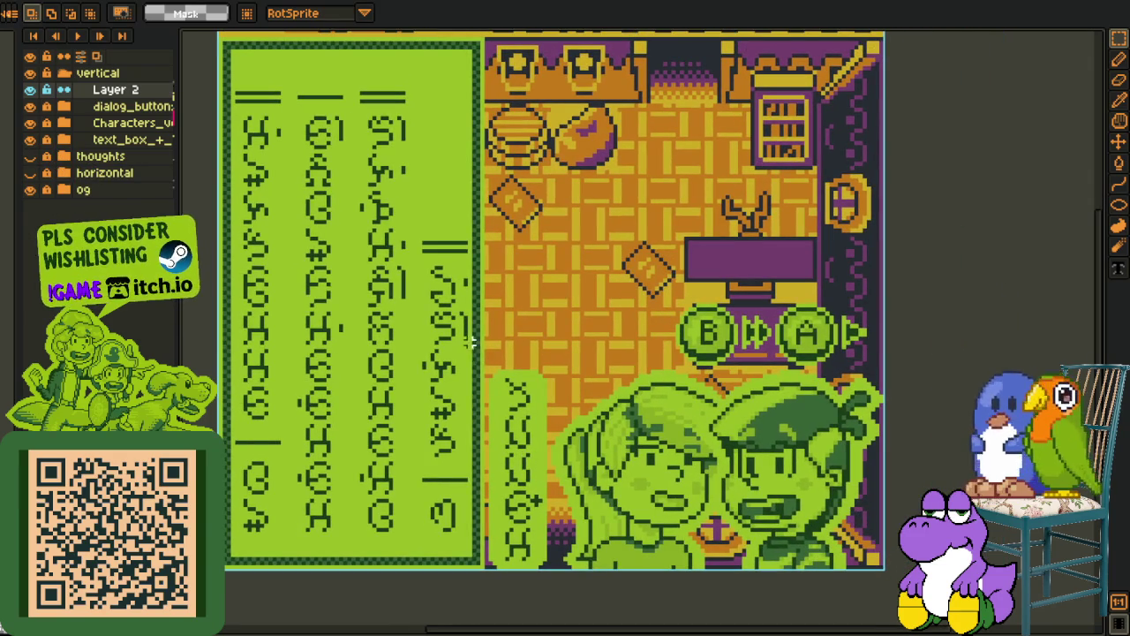
left_click_drag(469, 342, 768, 614)
mouse_move(874, 483)
left_mouse_down()
mouse_move(723, 486)
mouse_move(735, 520)
left_mouse_up()
mouse_move(353, 78)
left_mouse_down()
mouse_move(525, 272)
mouse_move(538, 183)
left_mouse_up()
mouse_move(322, 278)
left_mouse_down()
mouse_move(403, 357)
mouse_move(695, 523)
left_mouse_up()
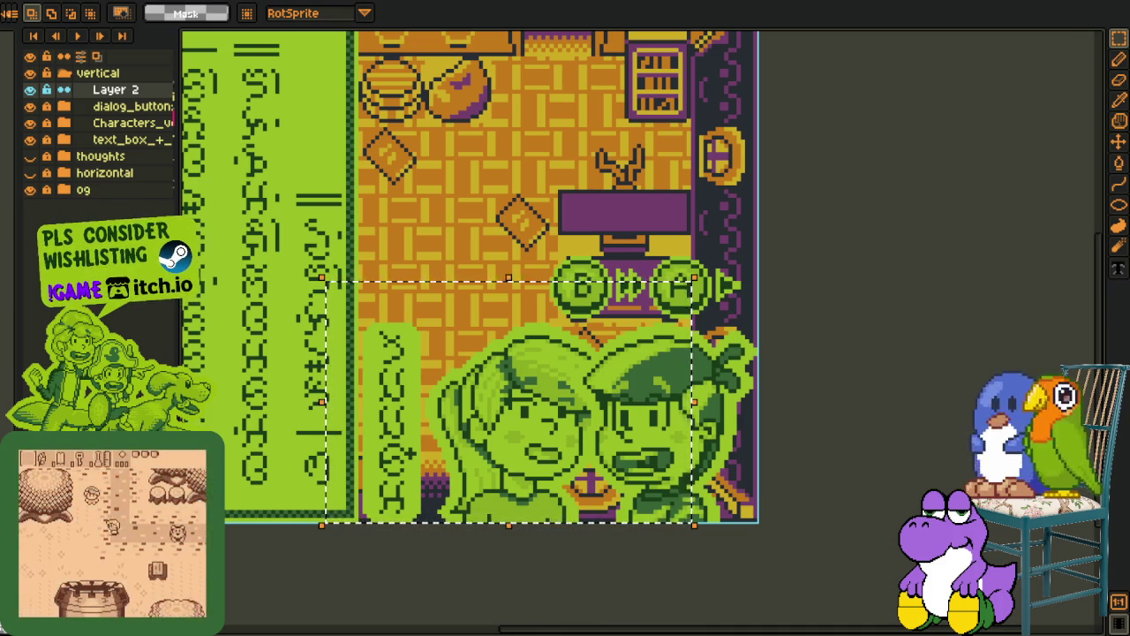
left_click(272, 537)
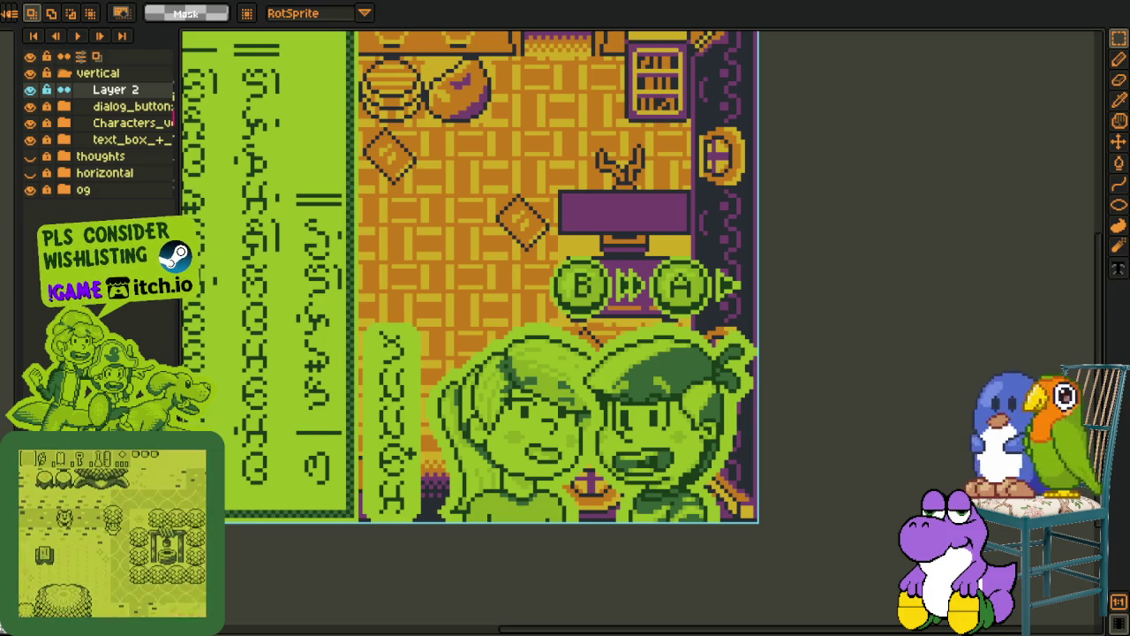
scroll(458, 430, "down", 1)
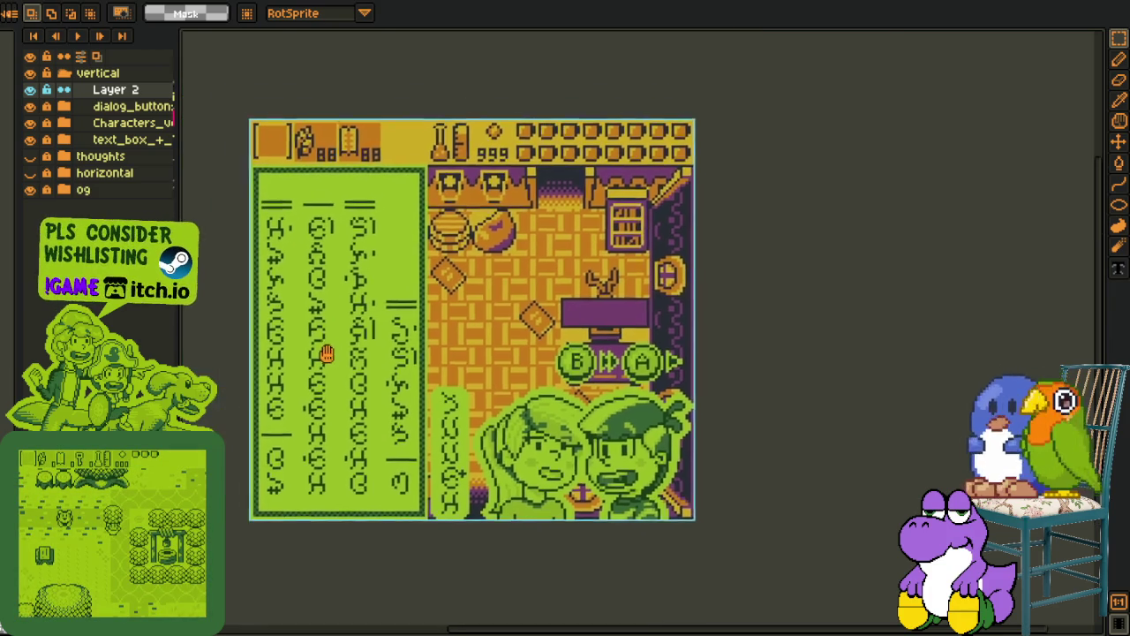
scroll(337, 360, "up", 1)
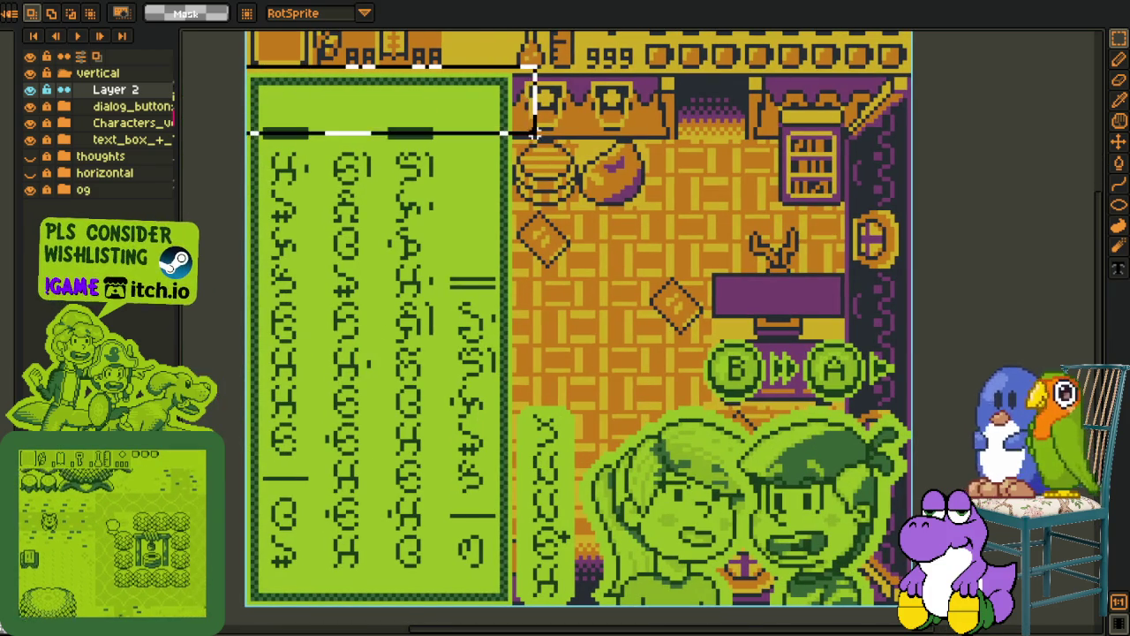
scroll(530, 299, "down", 1)
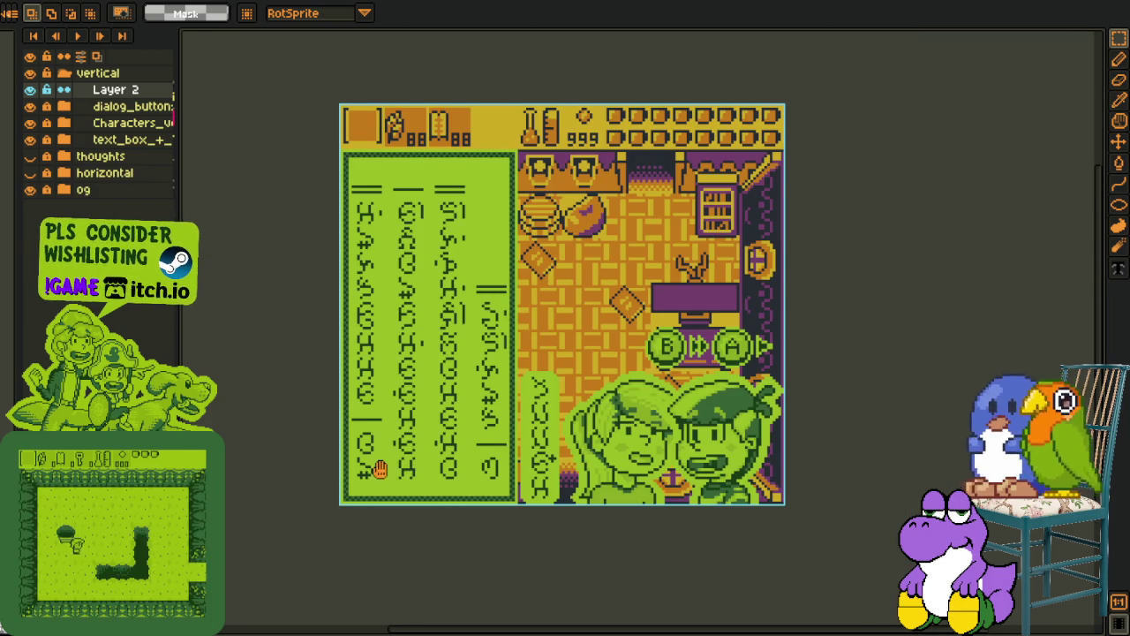
scroll(380, 470, "right", 2)
scroll(447, 327, "down", 2)
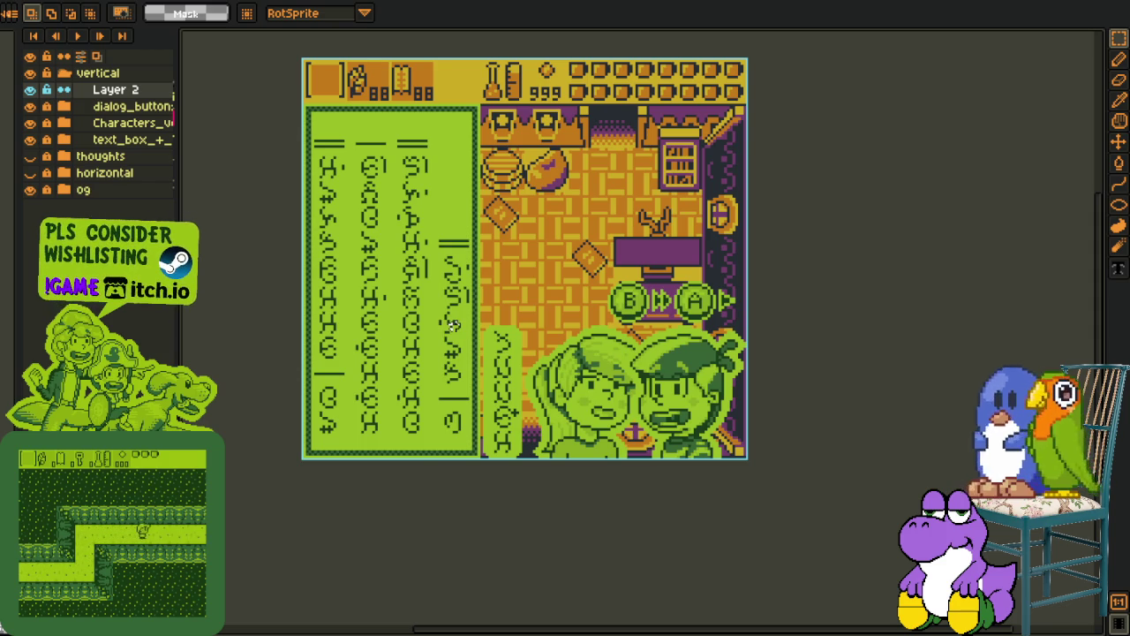
key("ctrl+Tab")
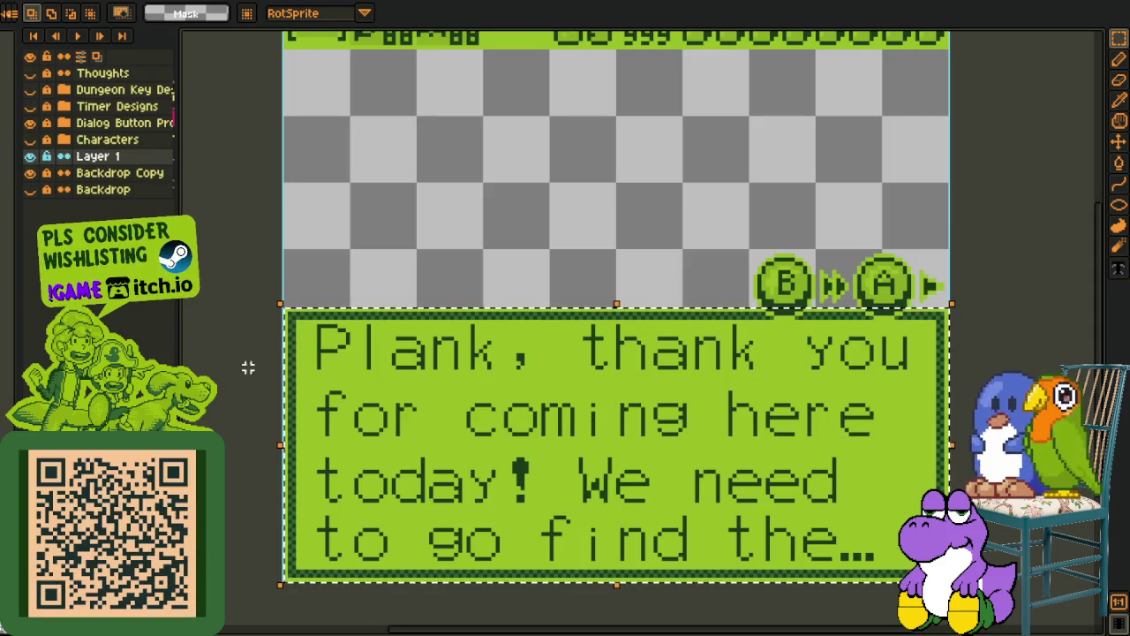
scroll(292, 315, "up", 1)
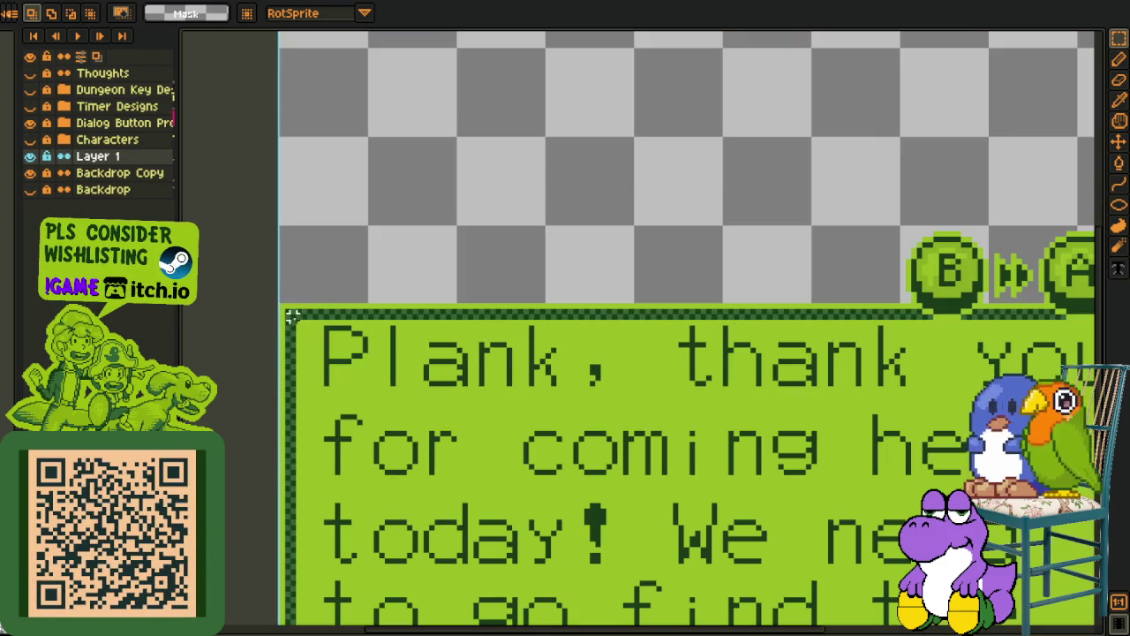
key("l")
left_click_drag(281, 304, 283, 622)
key("w")
left_click(282, 411)
scroll(282, 459, "down", 2)
left_click_drag(283, 454, 812, 461)
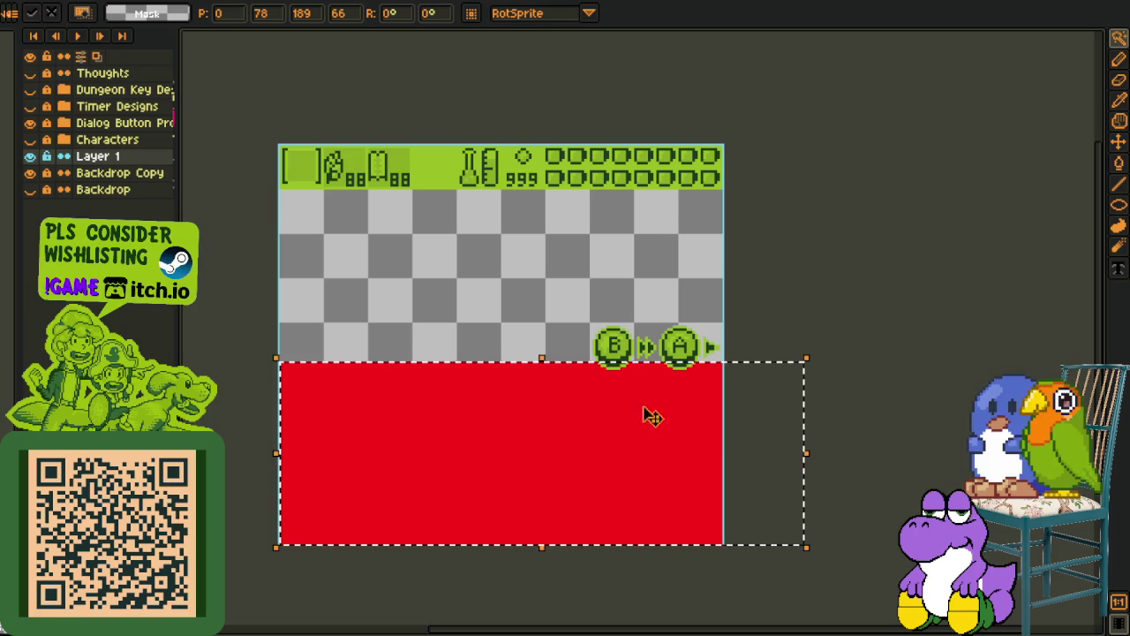
left_click_drag(802, 447, 323, 450)
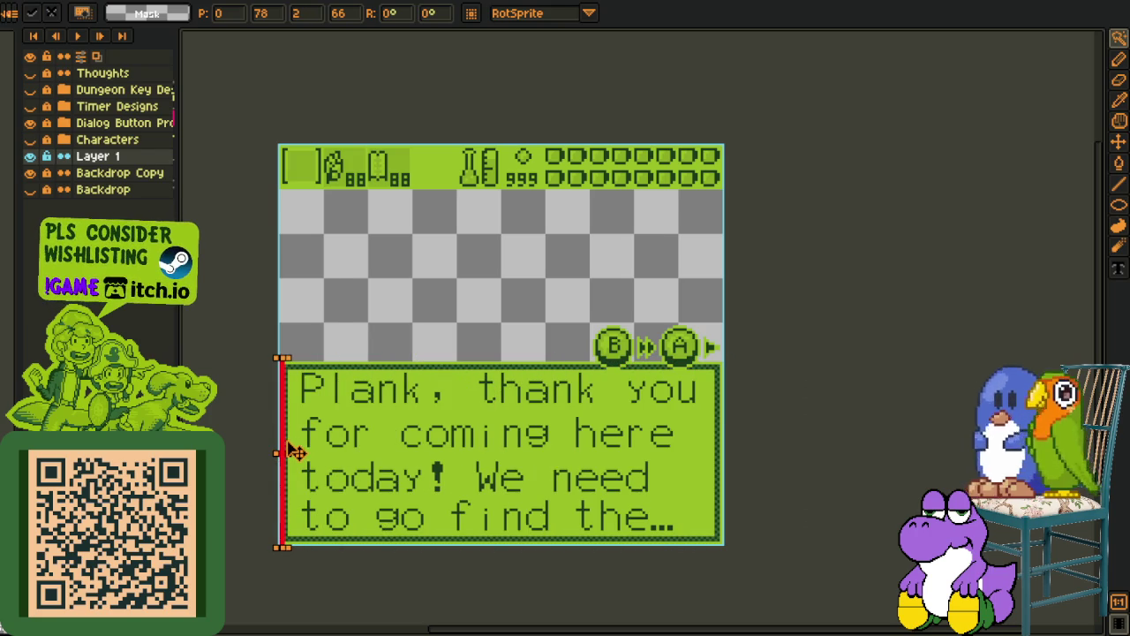
key("ctrl+z")
mouse_move(779, 446)
left_mouse_down()
mouse_move(518, 465)
mouse_move(252, 451)
left_mouse_up()
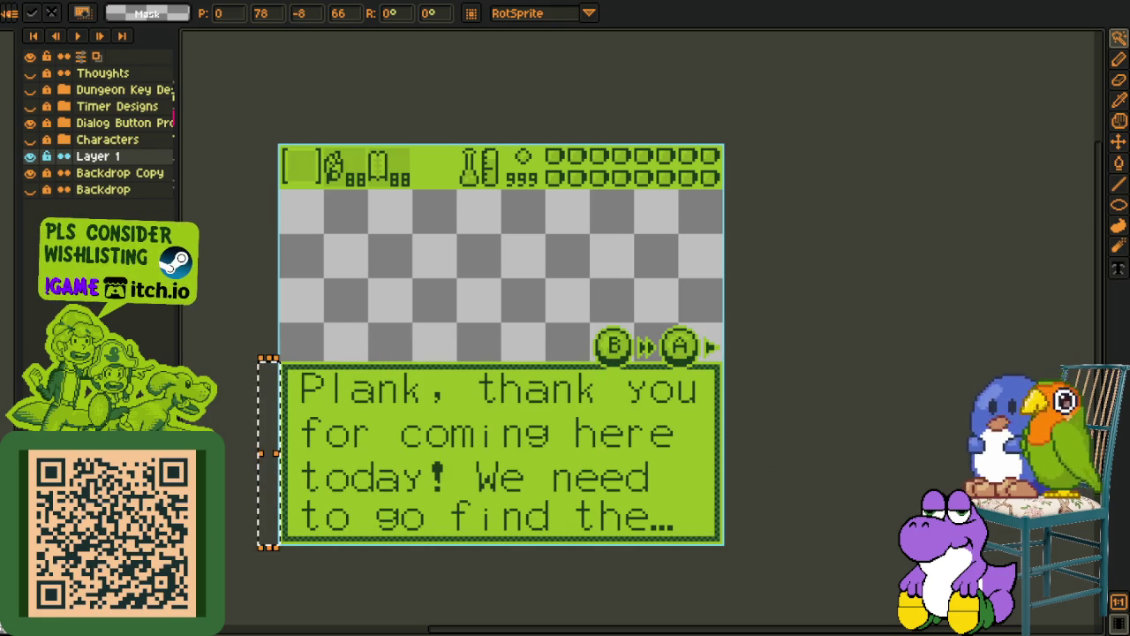
mouse_move(275, 453)
left_mouse_down()
mouse_move(732, 466)
mouse_move(384, 499)
mouse_move(341, 495)
mouse_move(833, 485)
mouse_move(310, 481)
mouse_move(933, 476)
mouse_move(295, 426)
mouse_move(775, 441)
left_mouse_up()
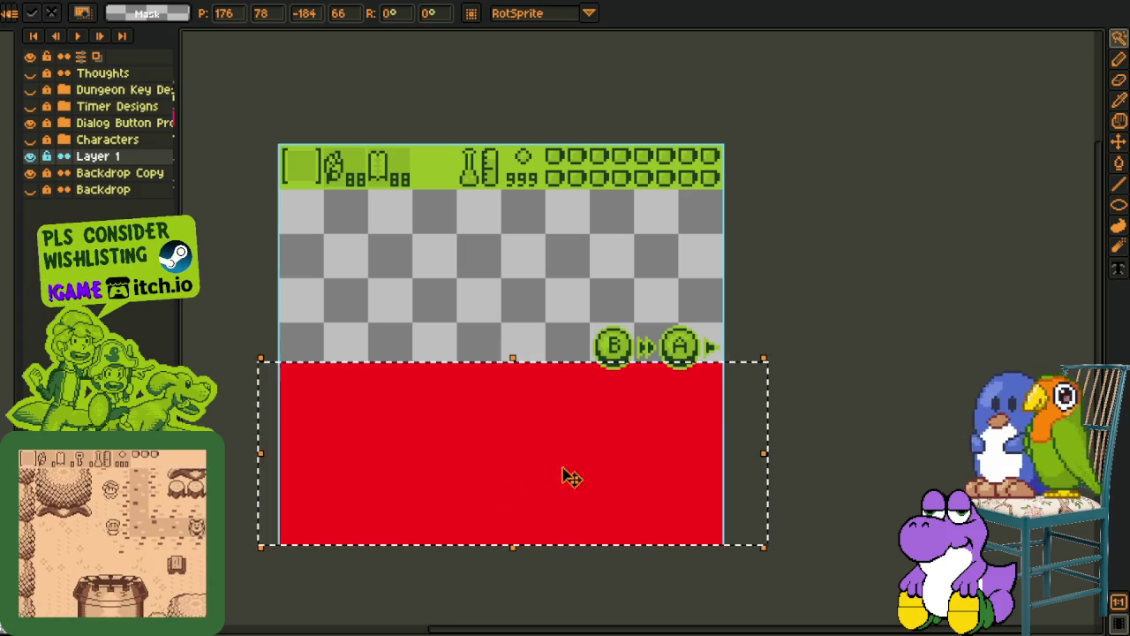
mouse_move(770, 452)
left_mouse_down()
mouse_move(270, 449)
mouse_move(721, 468)
mouse_move(324, 475)
mouse_move(1083, 452)
mouse_move(278, 452)
left_mouse_up()
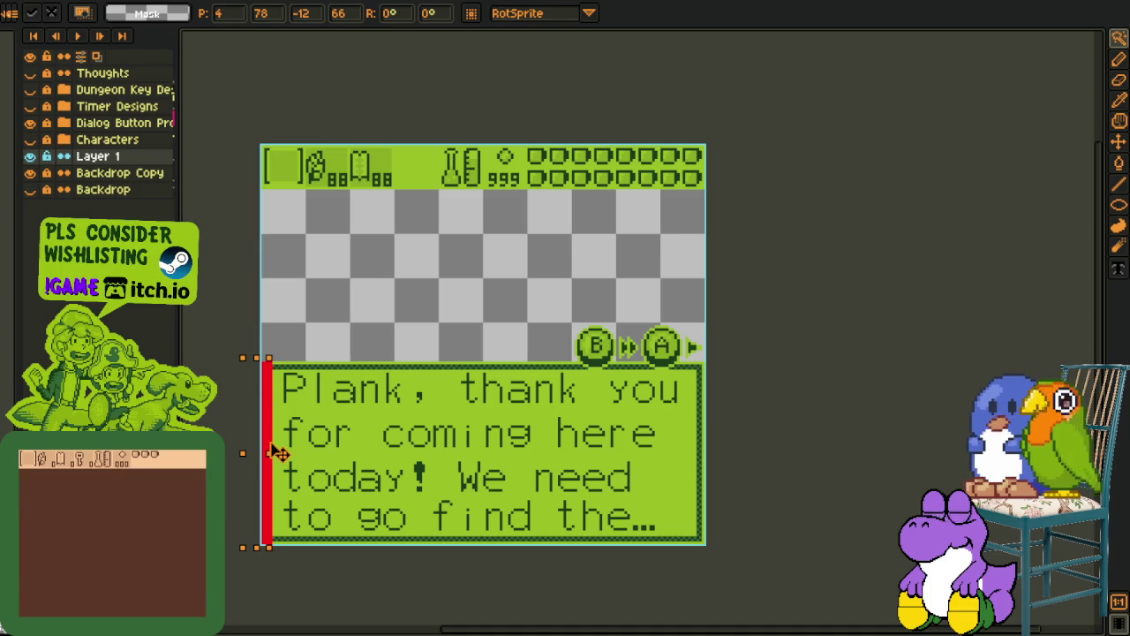
key("w")
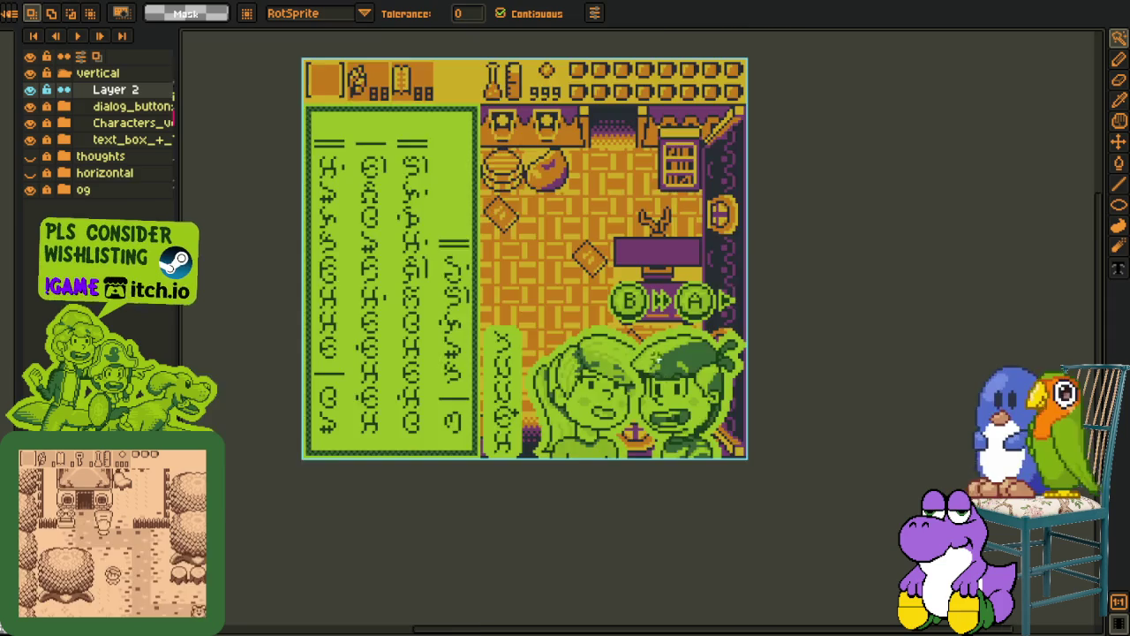
Delete Layer 2, expand the dialog and buttons groups, and toggle the og room background
key("plus")
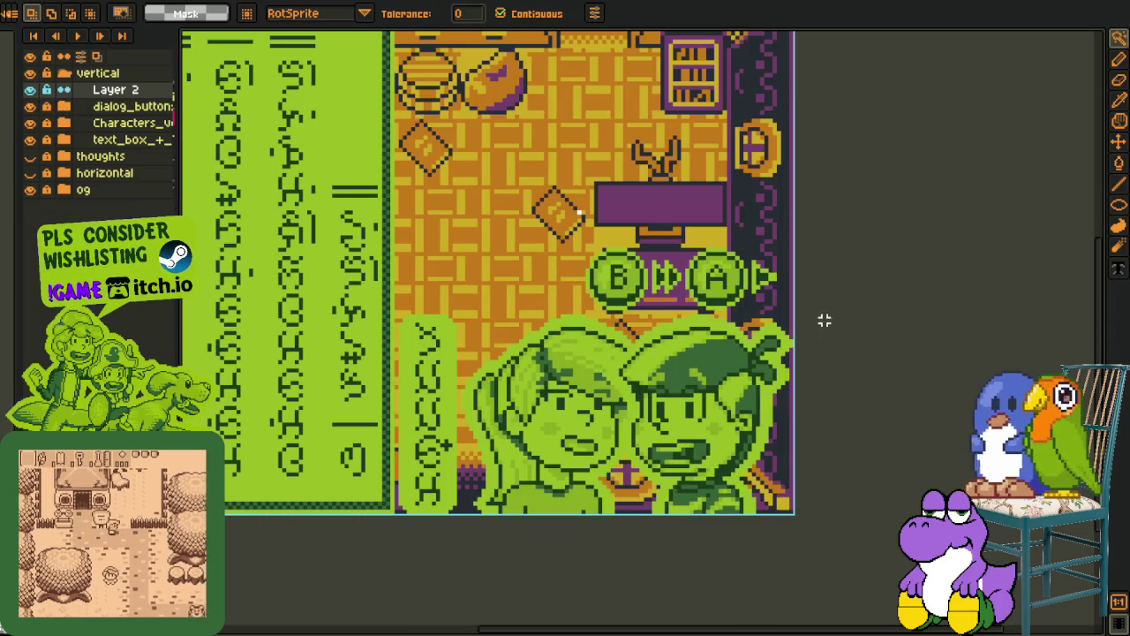
right_click(88, 89)
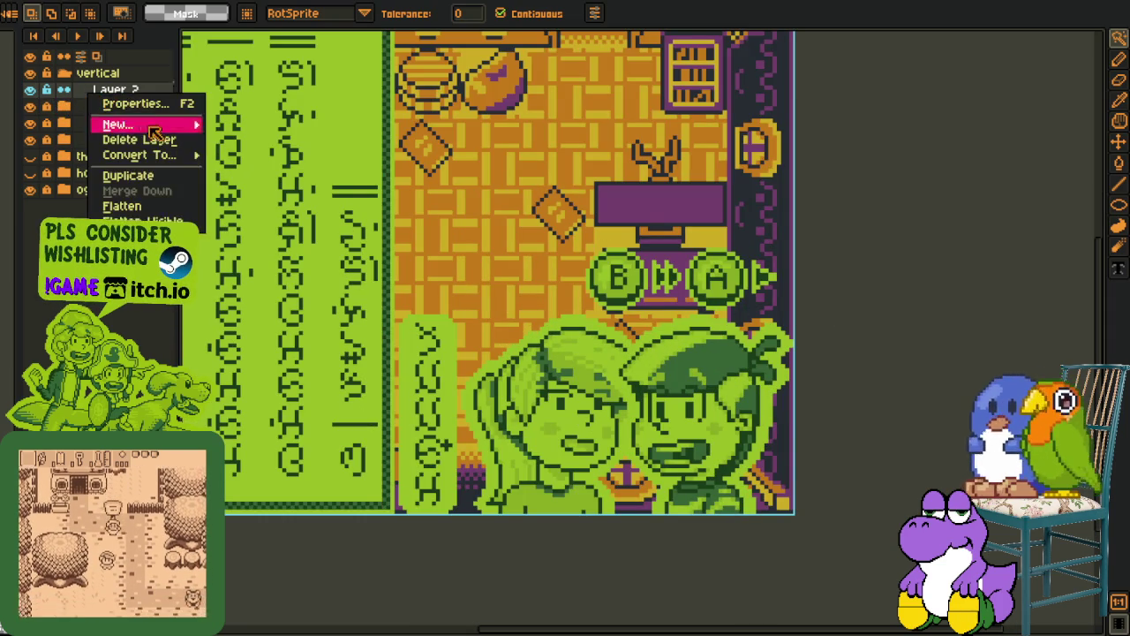
left_click(124, 139)
left_click(64, 90)
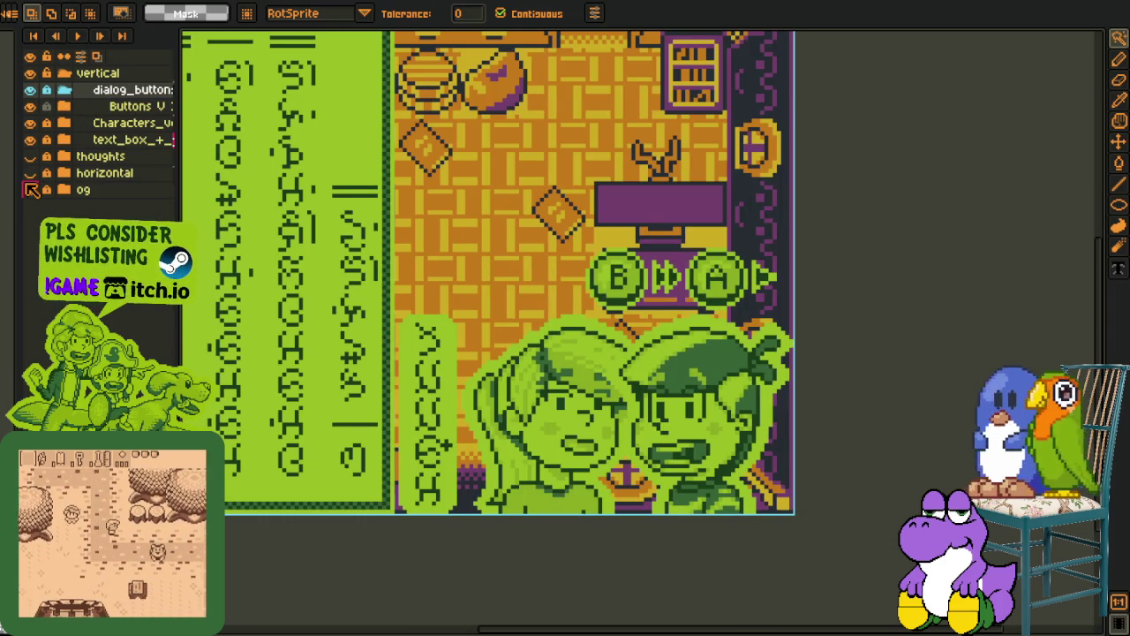
left_click(31, 189)
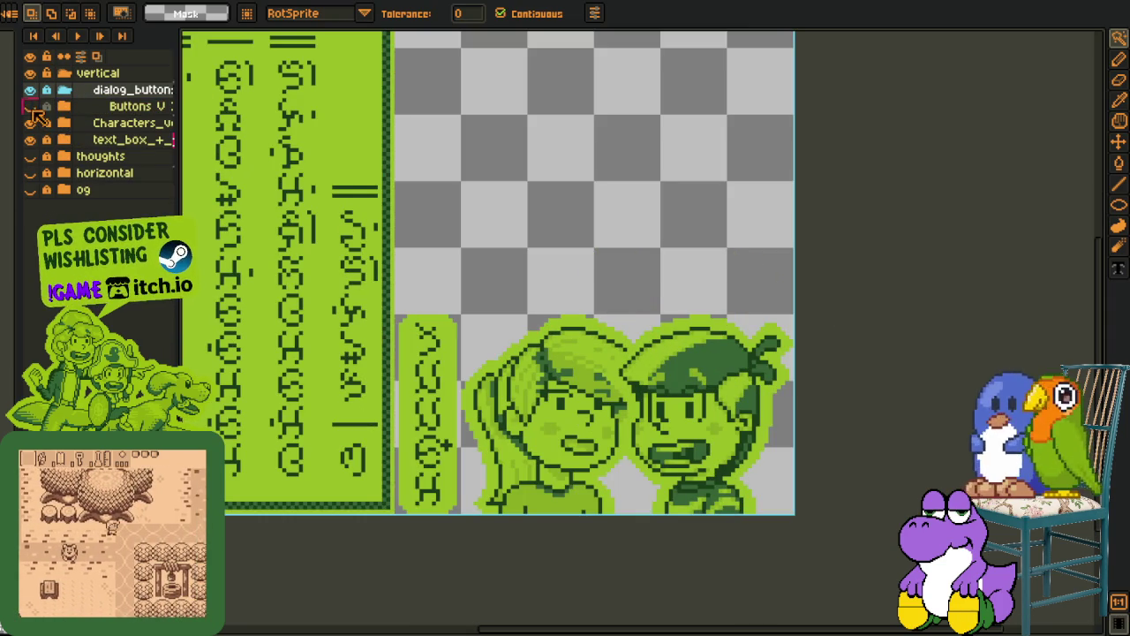
left_click(63, 107)
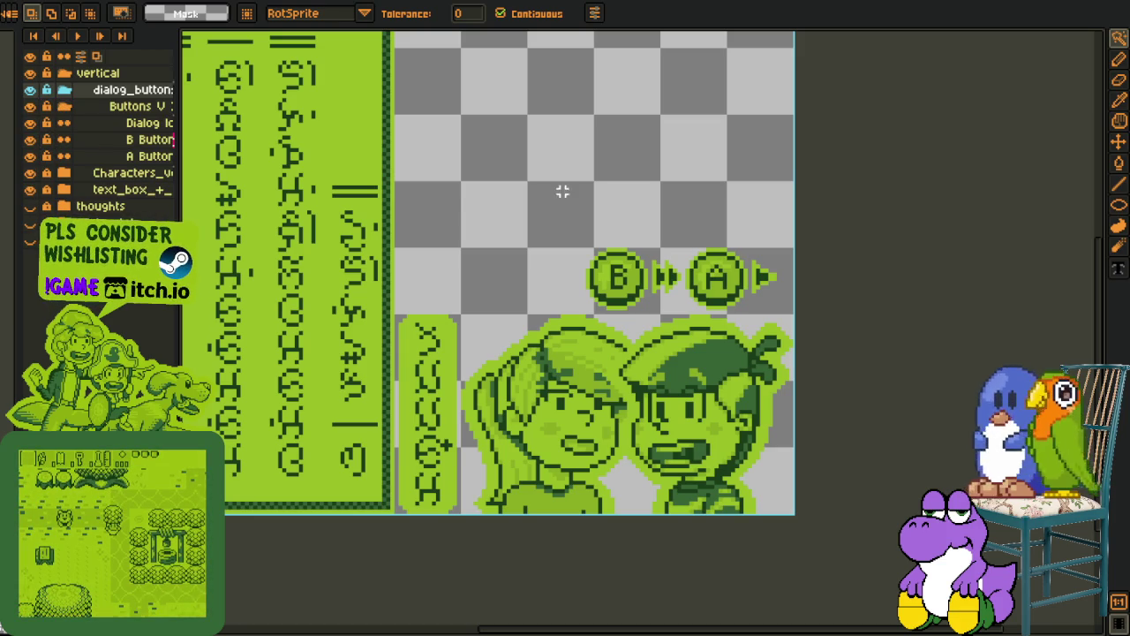
left_click_drag(559, 189, 577, 273)
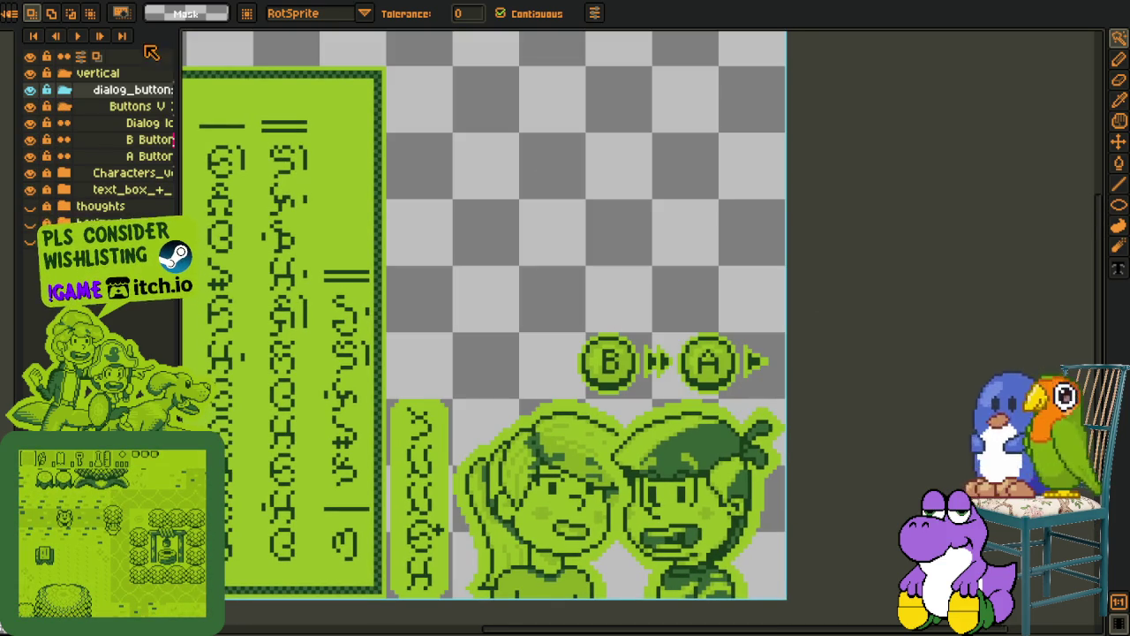
left_click(29, 223)
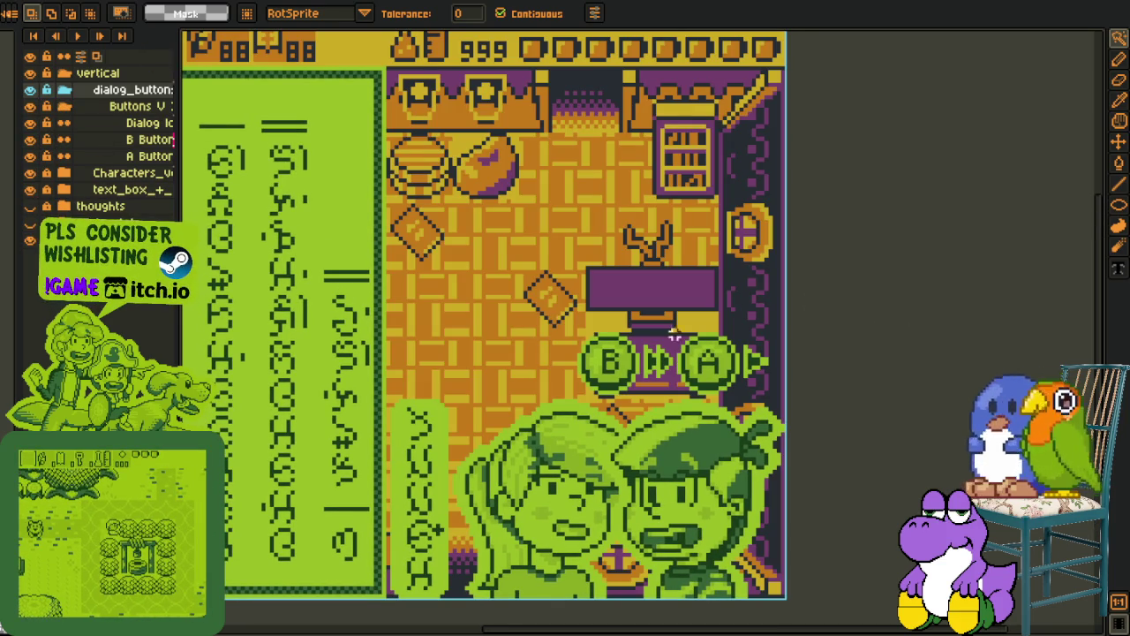
Select the Buttons V layer with the Move tool ready
left_click(132, 106)
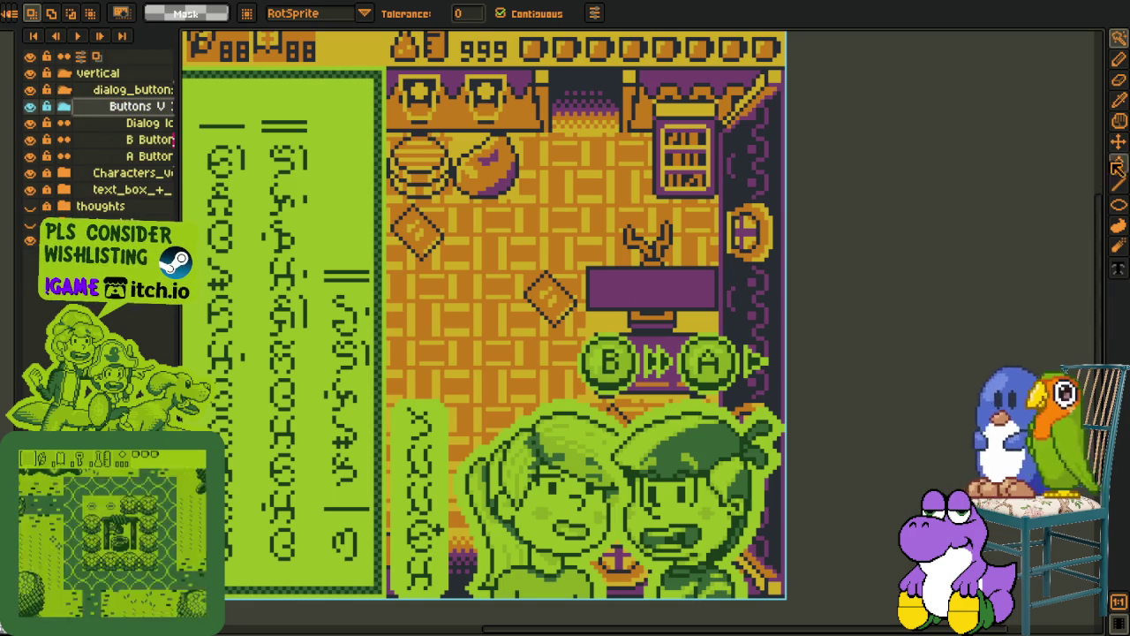
left_click(1119, 143)
scroll(830, 272, "down", 1)
scroll(751, 274, "up", 1)
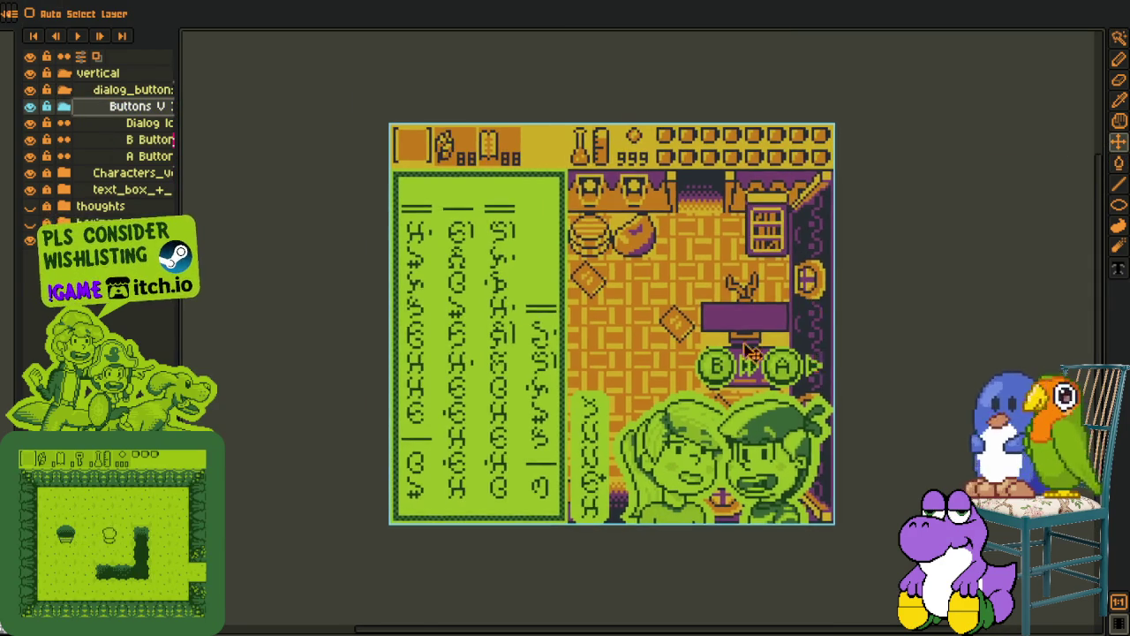
scroll(653, 313, "up", 1)
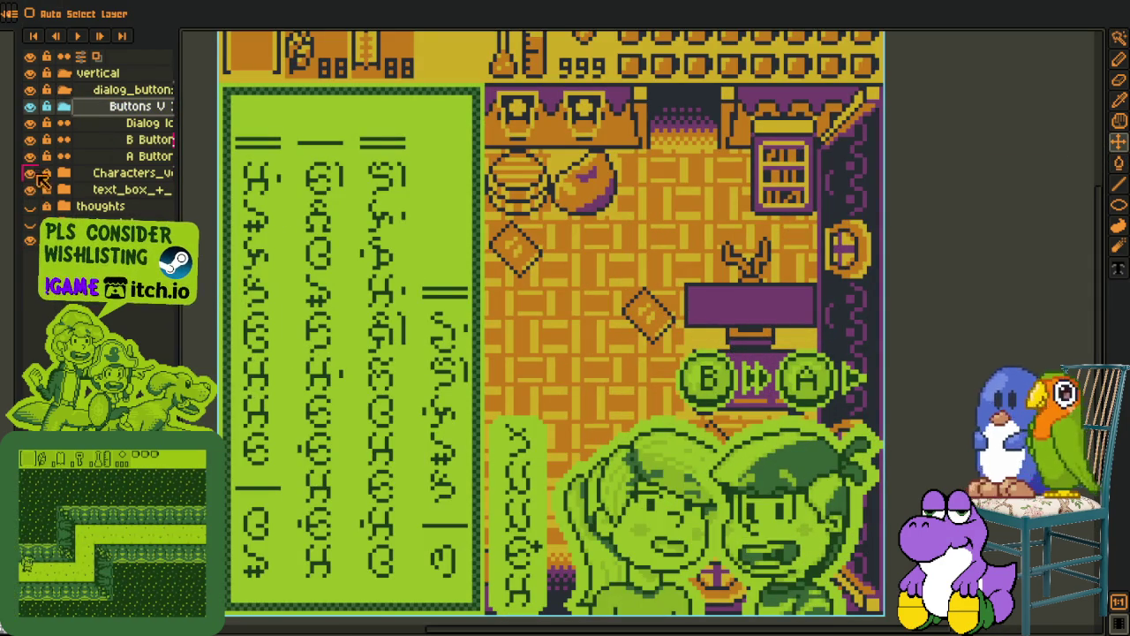
Hide the boy character layer and drag the B/A buttons further left in the room
left_click(63, 173)
left_click(39, 206)
left_click(39, 207)
left_click(32, 214)
left_click(32, 213)
left_click(32, 213)
left_click(32, 213)
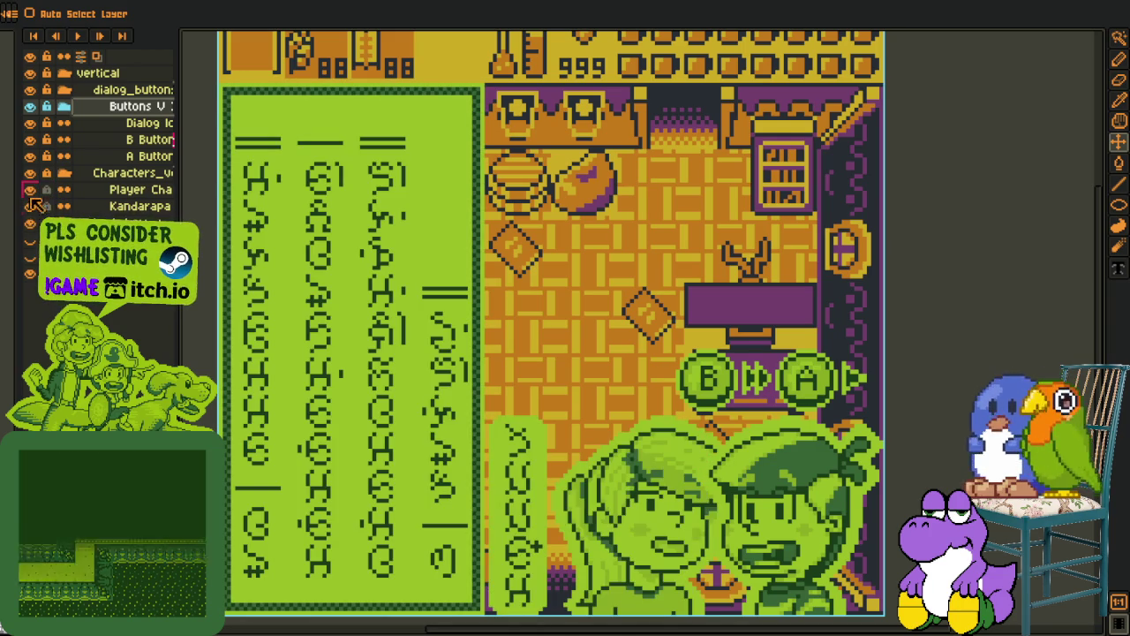
left_click(30, 189)
left_click(63, 173)
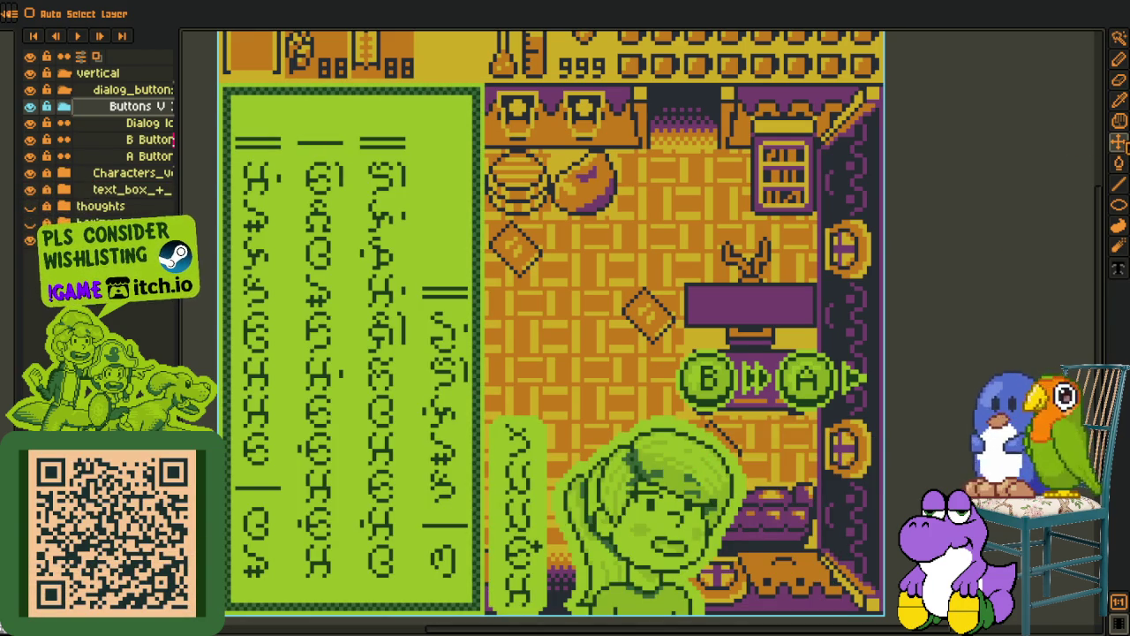
left_click_drag(807, 384, 660, 389)
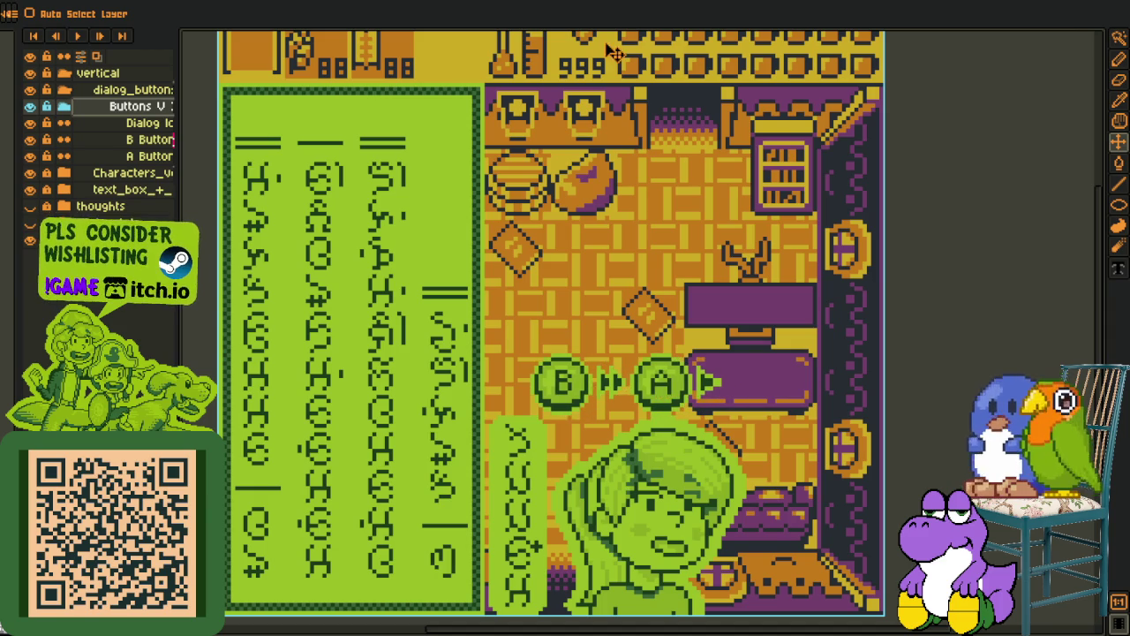
left_click(579, 3)
scroll(579, 305, "up", 1)
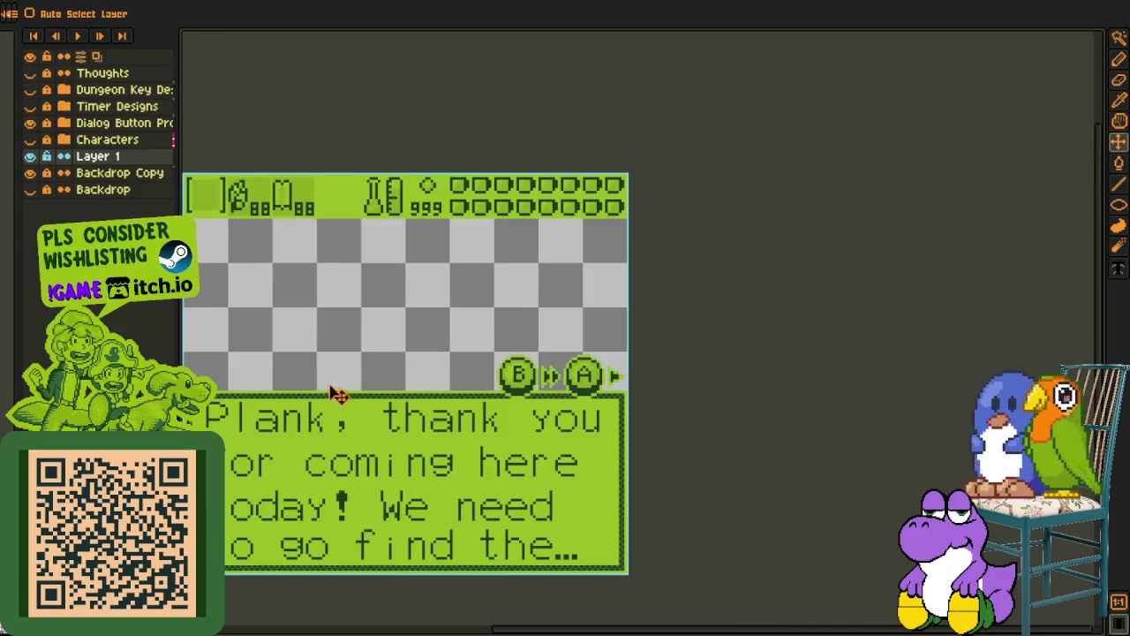
scroll(332, 395, "down", 1)
scroll(325, 405, "up", 1)
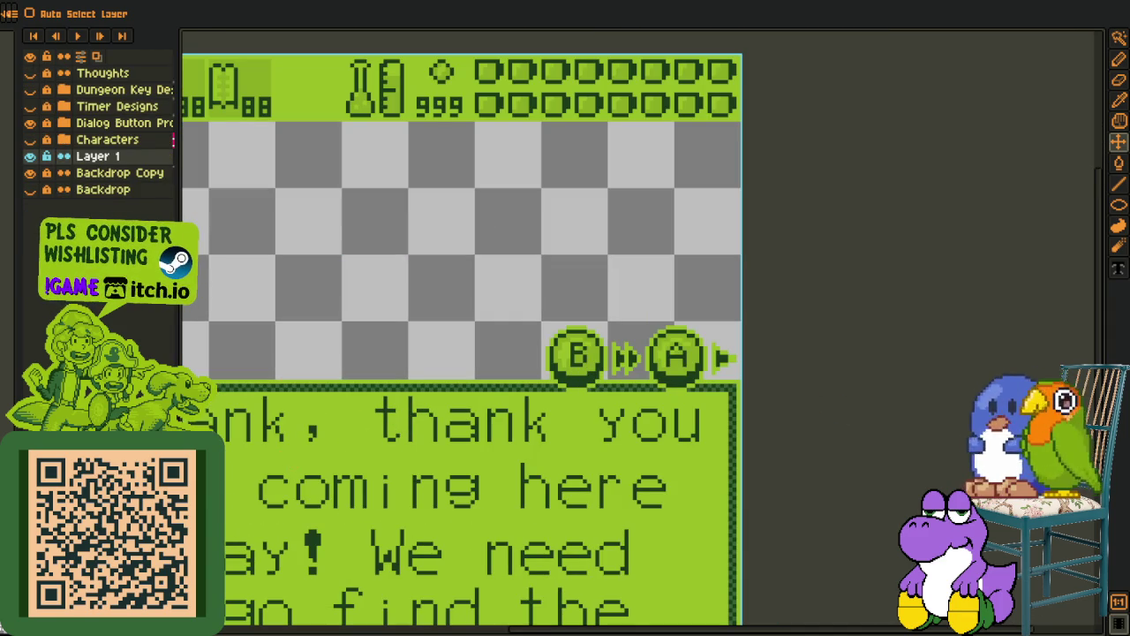
mouse_move(424, 361)
left_mouse_down()
mouse_move(483, 317)
mouse_move(618, 288)
left_mouse_up()
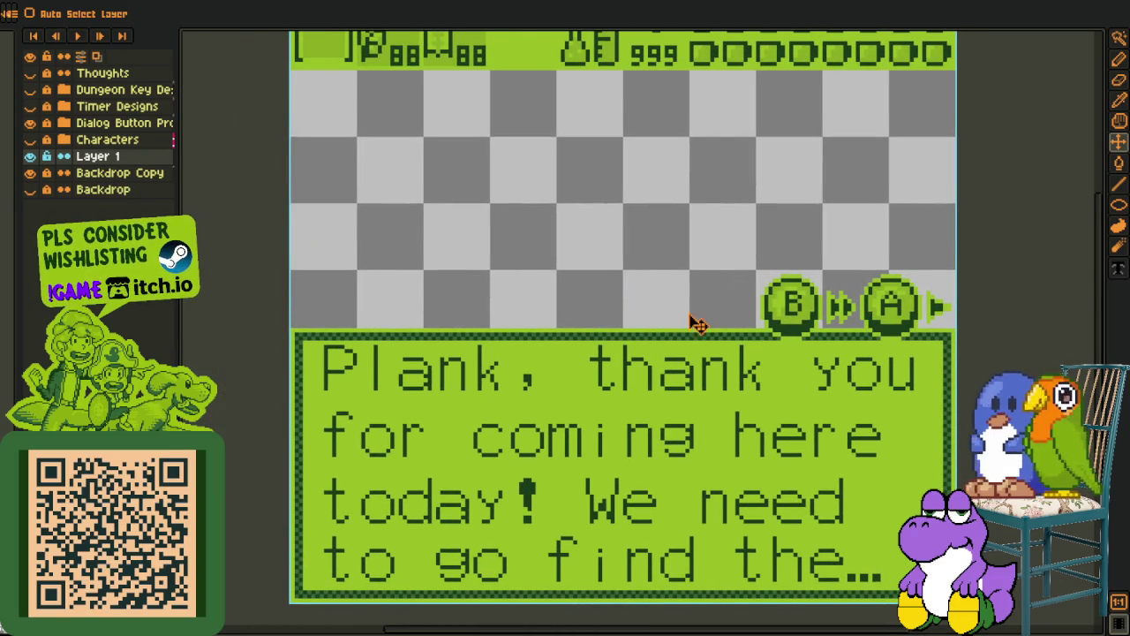
left_click(473, 7)
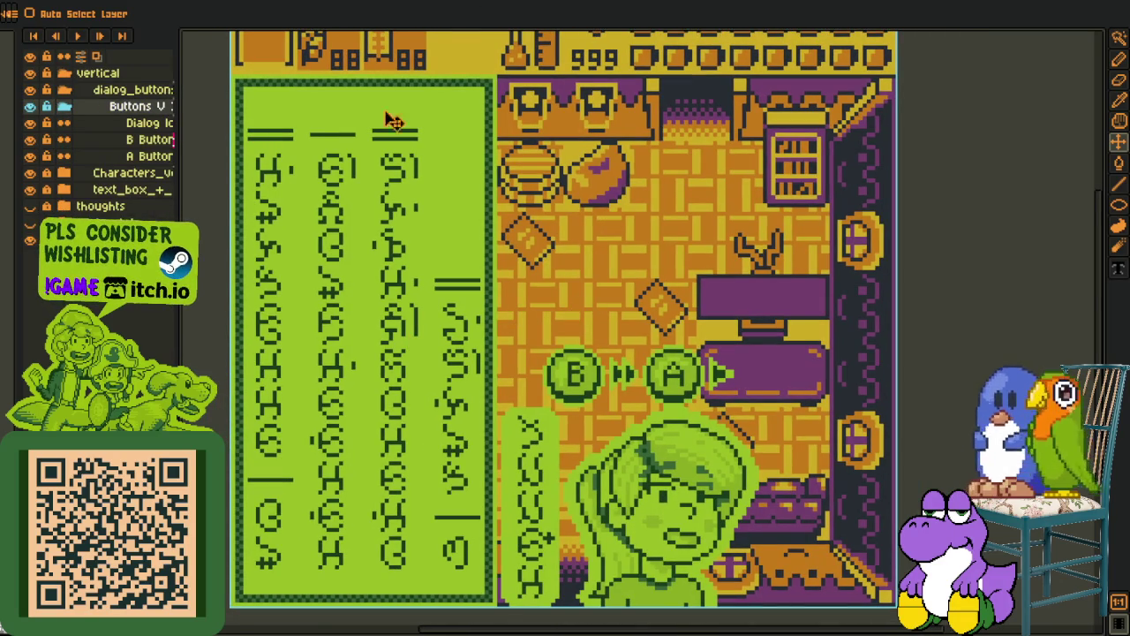
scroll(543, 331, "down", 1)
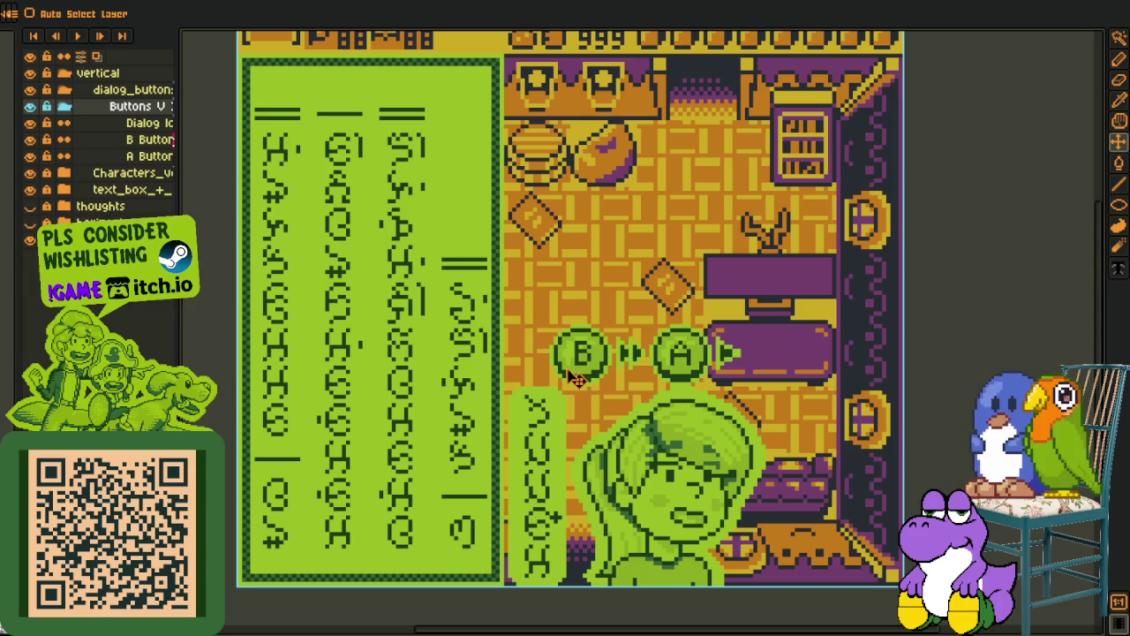
left_click(1119, 143)
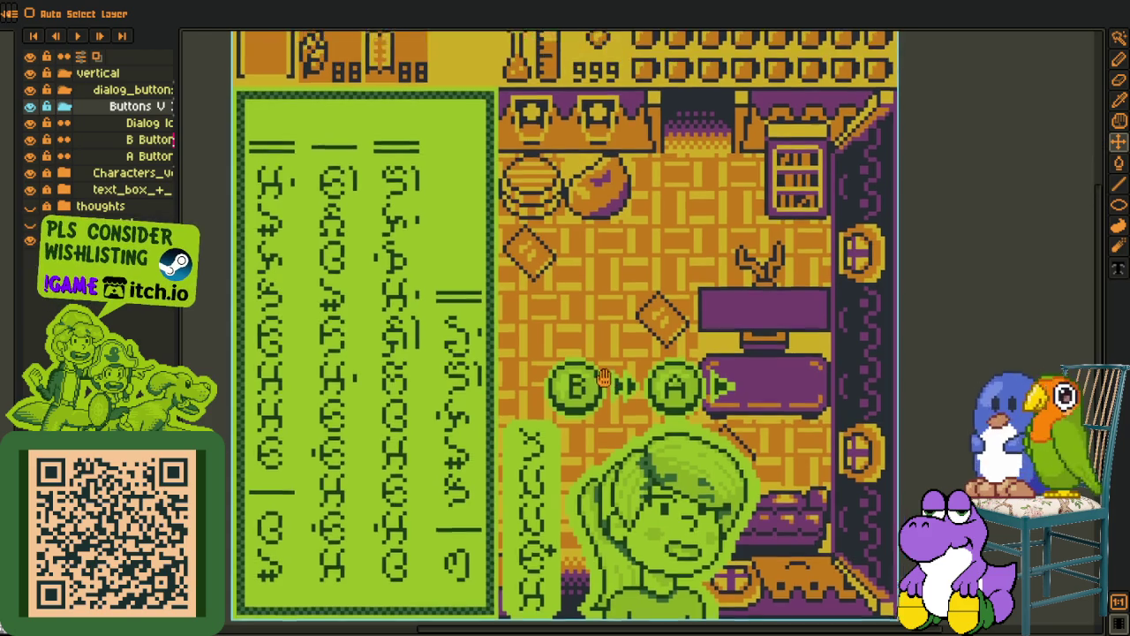
mouse_move(625, 357)
left_mouse_down()
mouse_move(669, 483)
mouse_move(743, 309)
mouse_move(734, 416)
mouse_move(499, 154)
left_mouse_up()
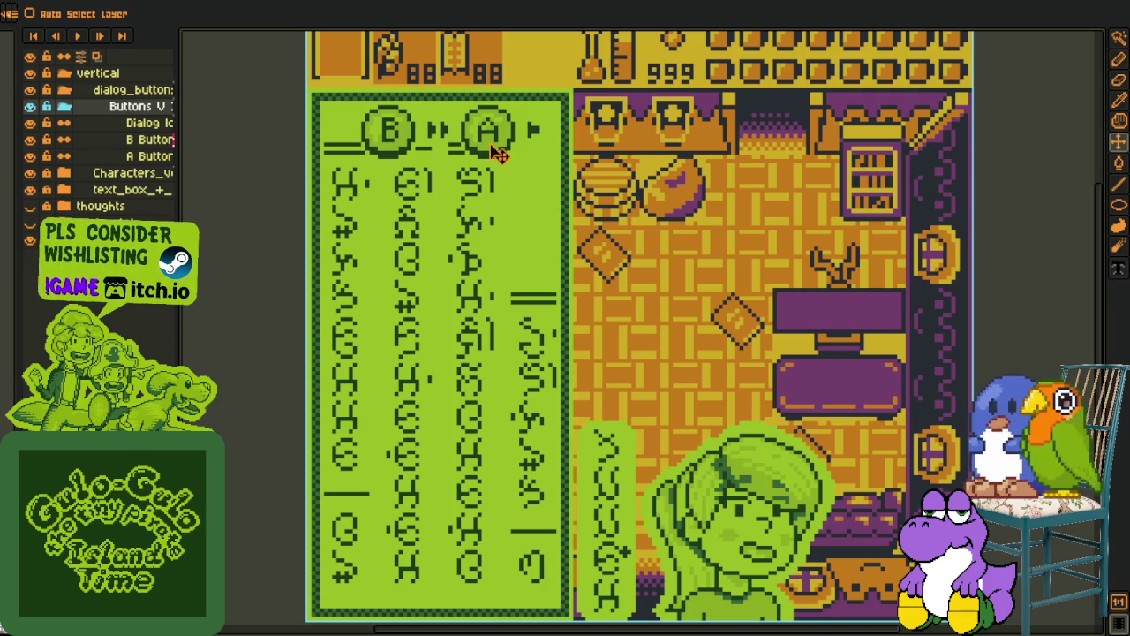
left_click(79, 36)
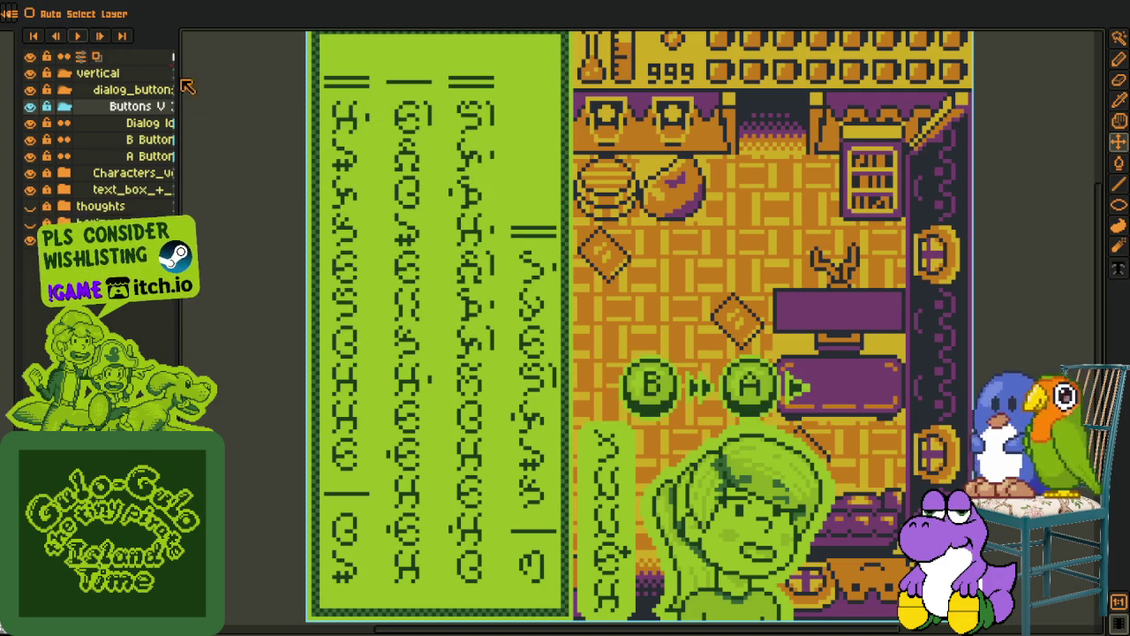
key("ctrl+z")
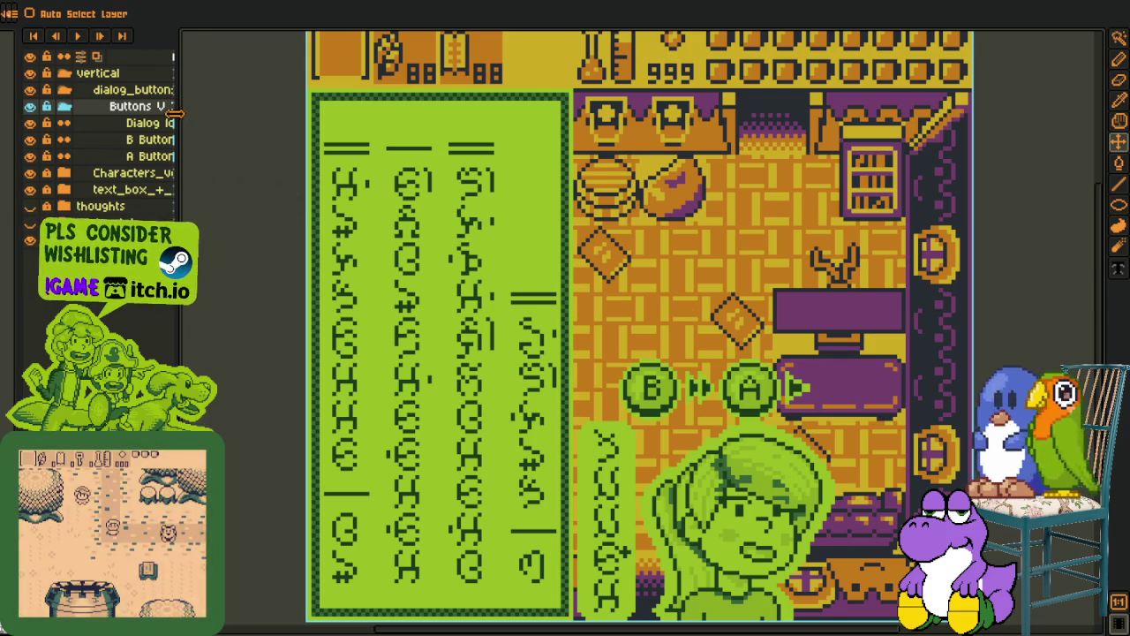
left_click_drag(173, 112, 323, 113)
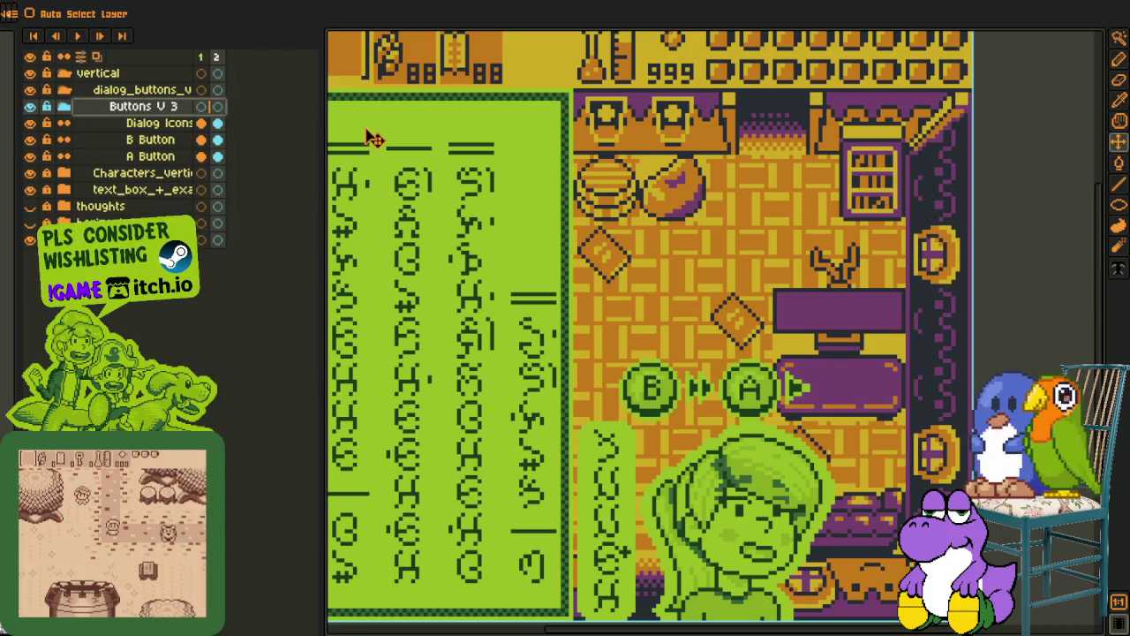
Move the B/A buttons up into the top status bar, nudged slightly right
left_click_drag(750, 390, 475, 121)
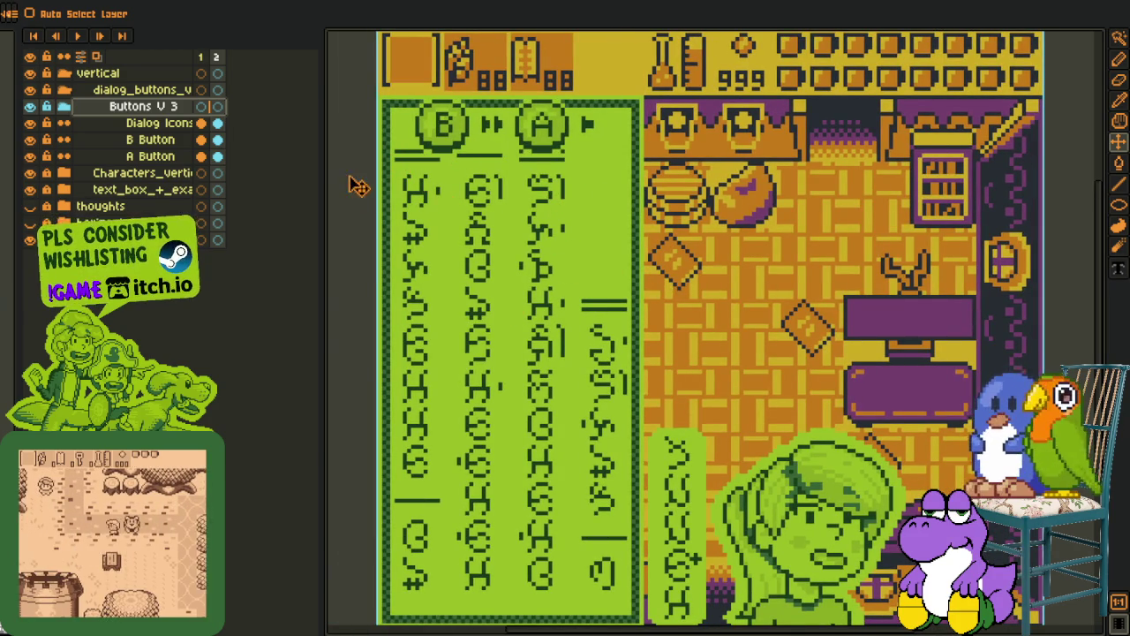
left_click_drag(504, 184, 517, 239)
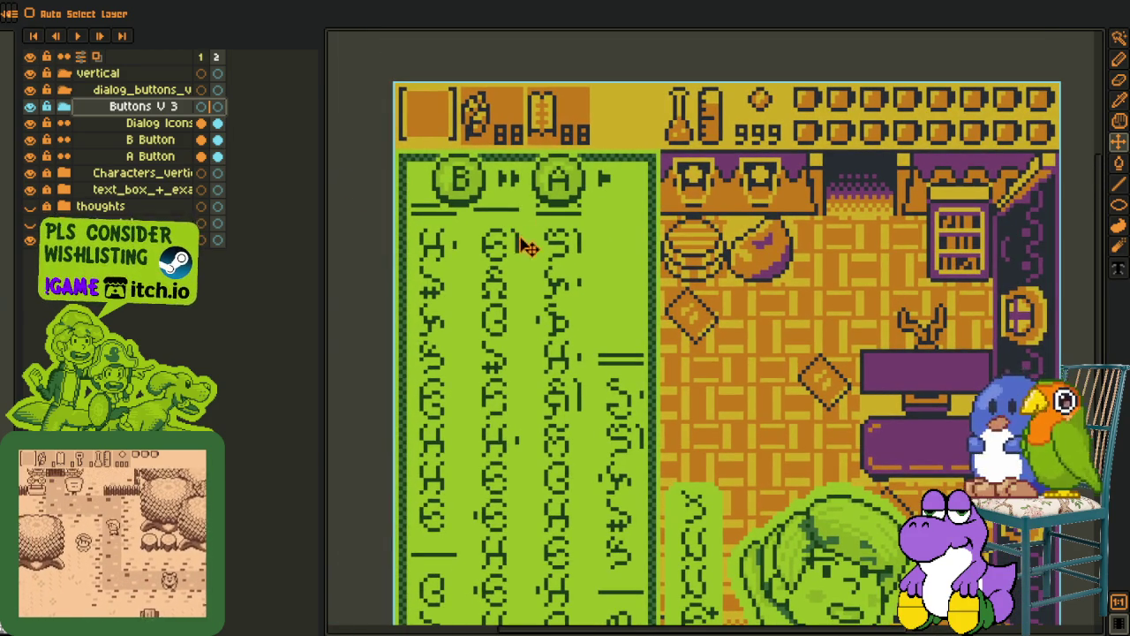
left_click_drag(566, 195, 554, 130)
left_click_drag(484, 134, 491, 134)
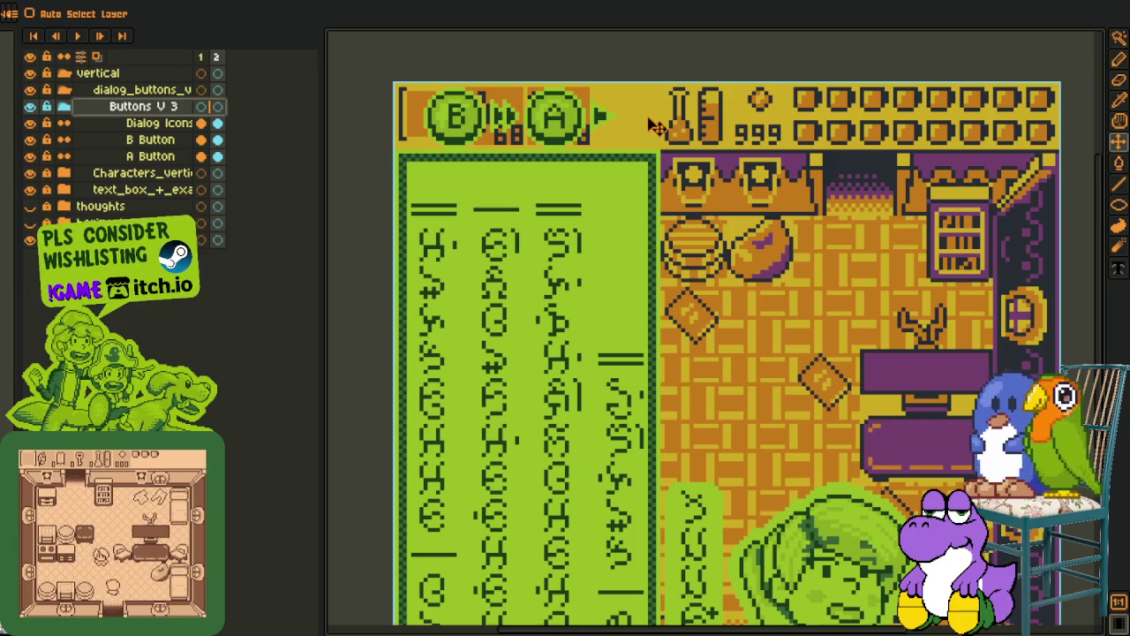
scroll(391, 95, "up", 1)
scroll(392, 94, "up", 1)
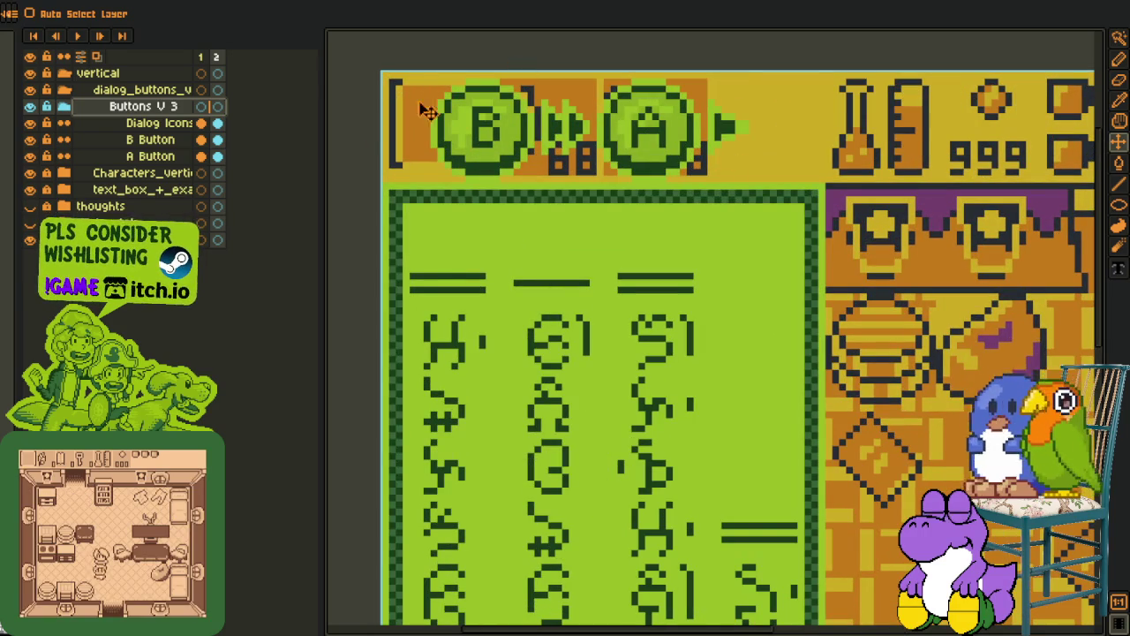
scroll(496, 168, "down", 1)
scroll(496, 168, "down", 1)
scroll(572, 247, "up", 1)
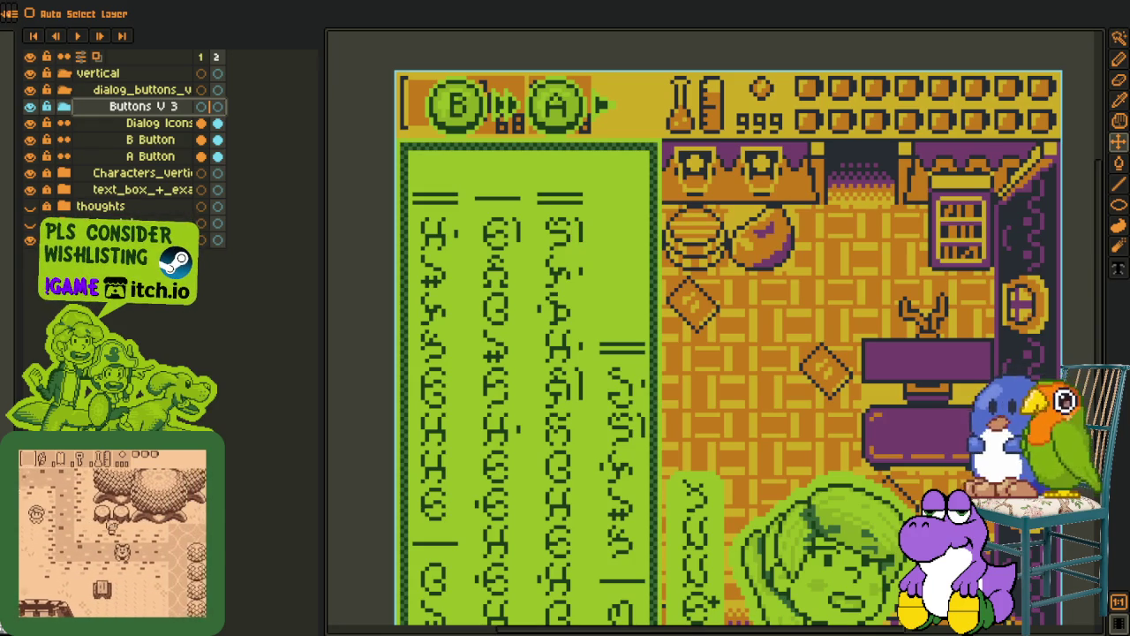
Switch over to the horizontal English dialogue mockup
scroll(623, 300, "down", 2)
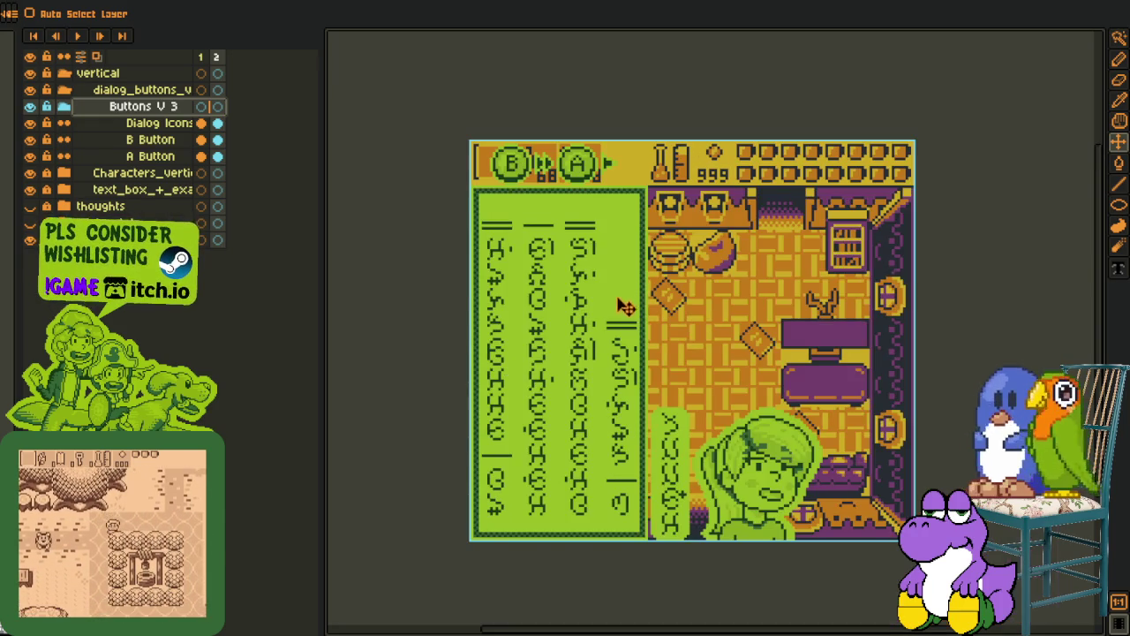
scroll(623, 306, "right", 2)
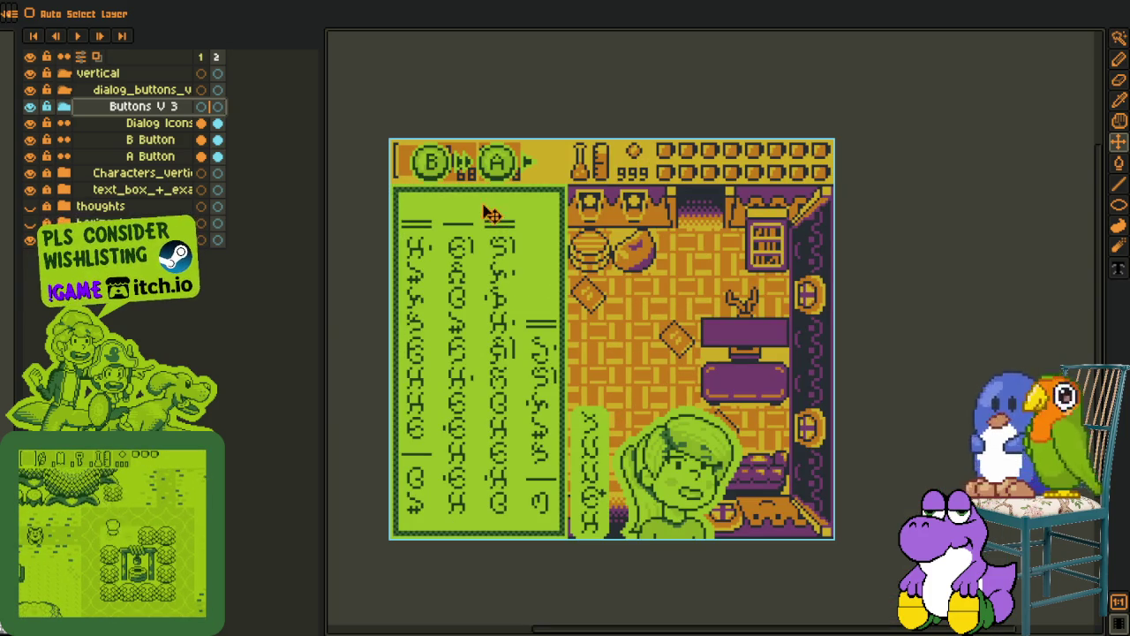
scroll(468, 212, "down", 2)
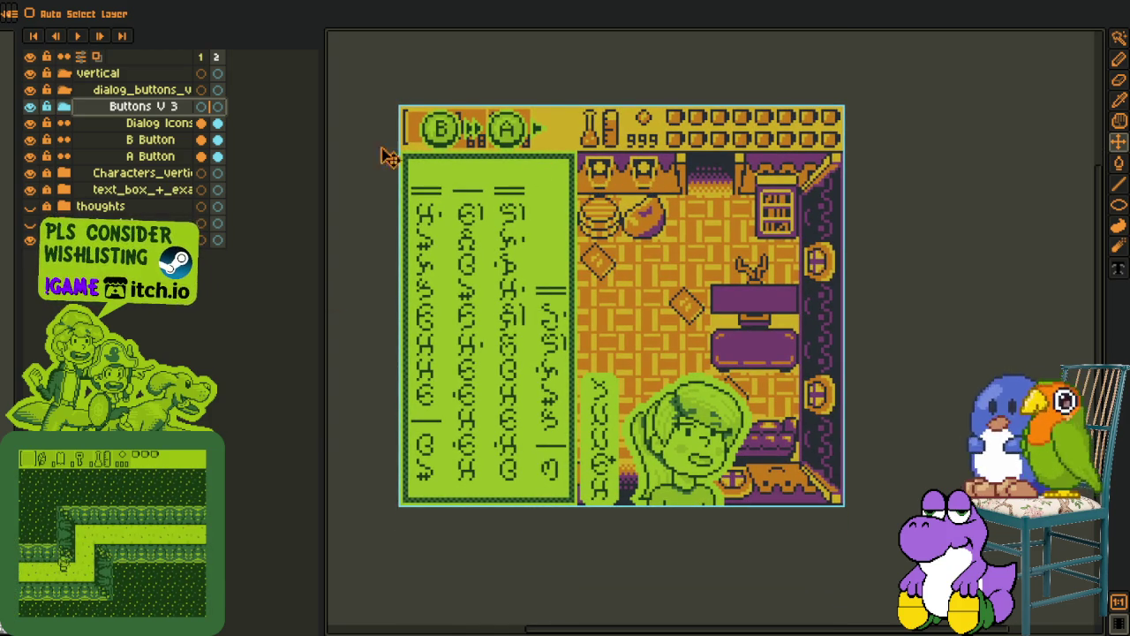
key("ctrl+Tab")
scroll(415, 273, "down", 3)
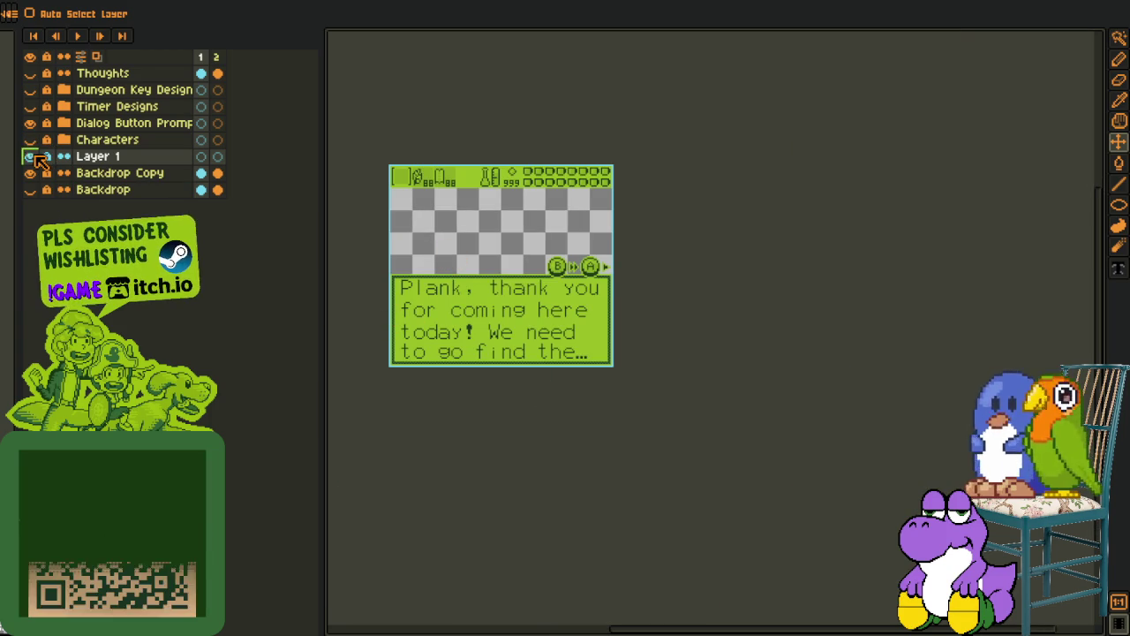
scroll(434, 282, "up", 3)
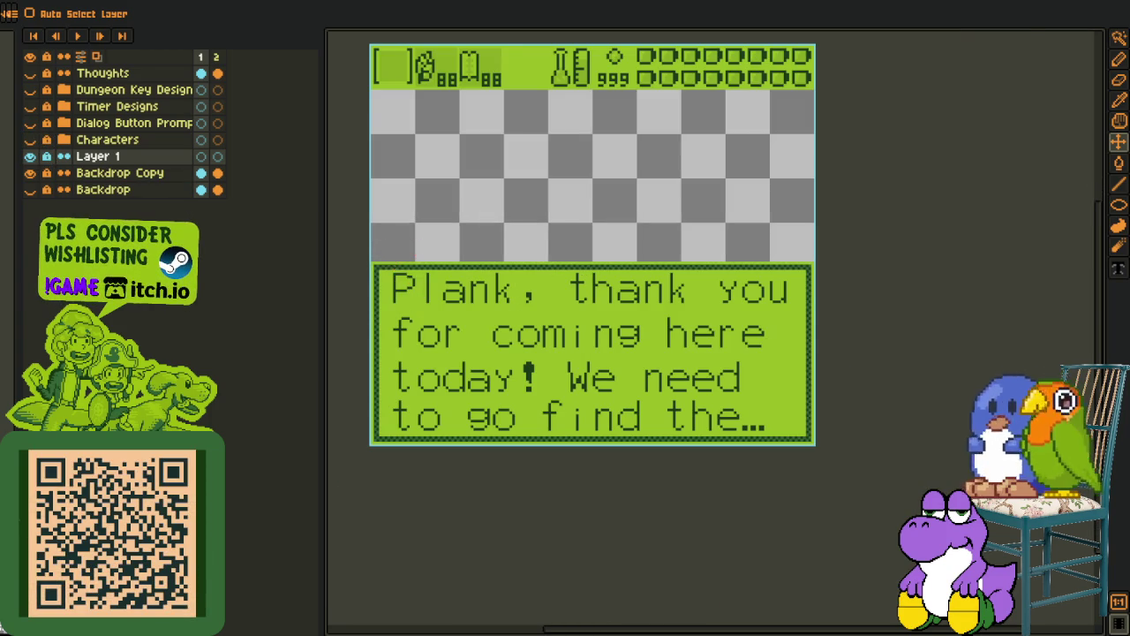
key("m")
scroll(373, 256, "up", 1)
scroll(374, 256, "up", 1)
mouse_move(367, 284)
left_mouse_down()
mouse_move(535, 368)
mouse_move(1054, 550)
left_mouse_up()
left_click(895, 197)
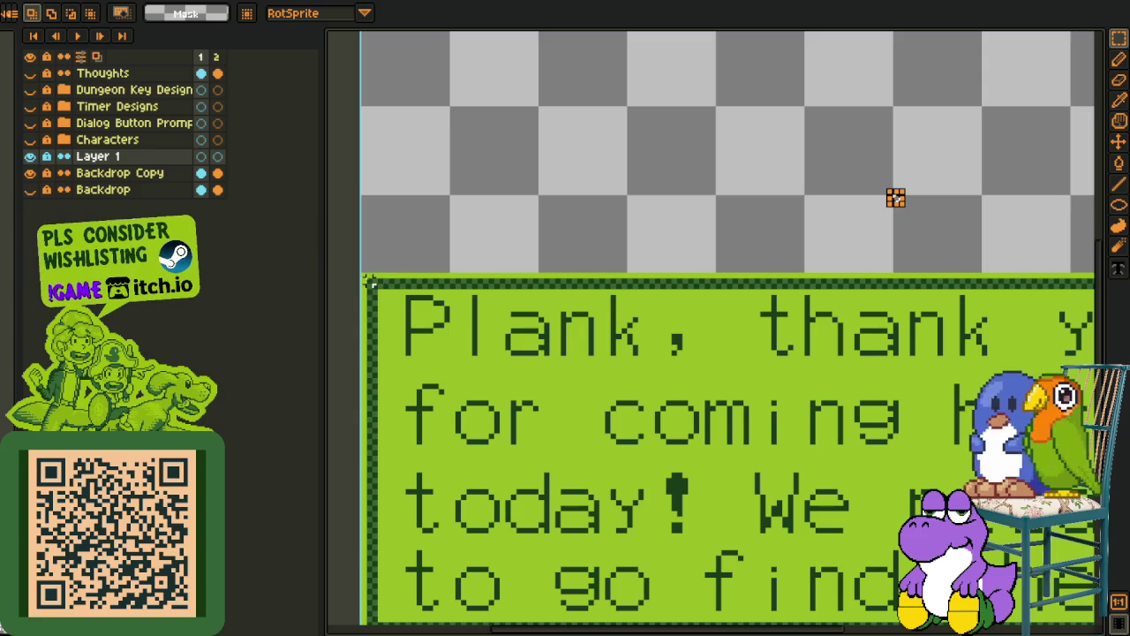
scroll(895, 198, "right", 5)
scroll(807, 524, "right", 3)
scroll(807, 524, "down", 2)
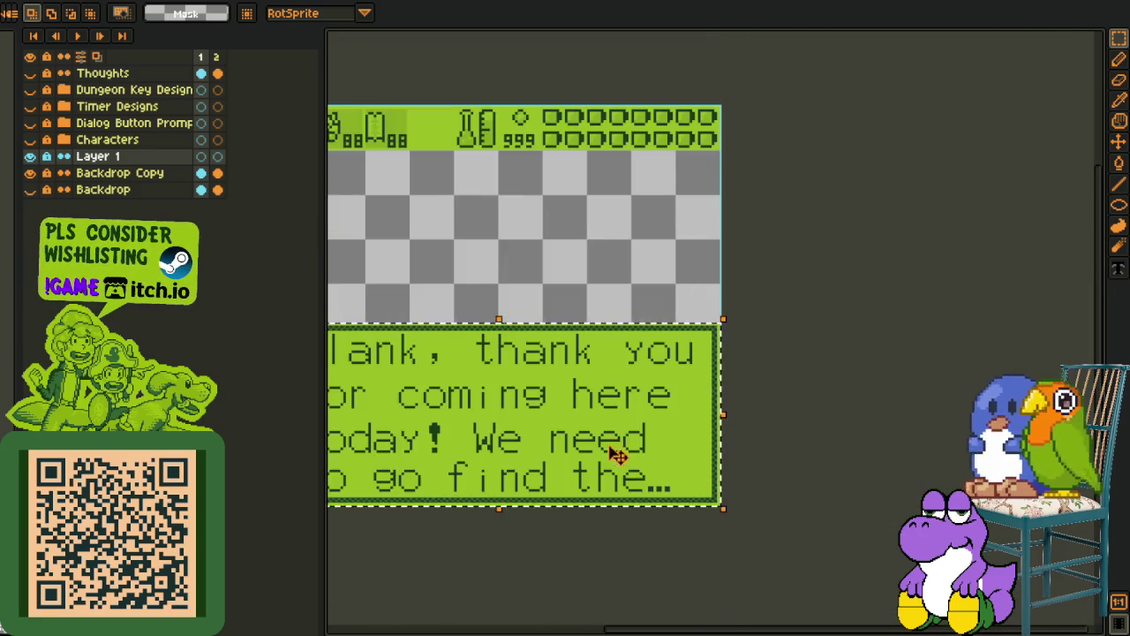
scroll(650, 454, "left", 3)
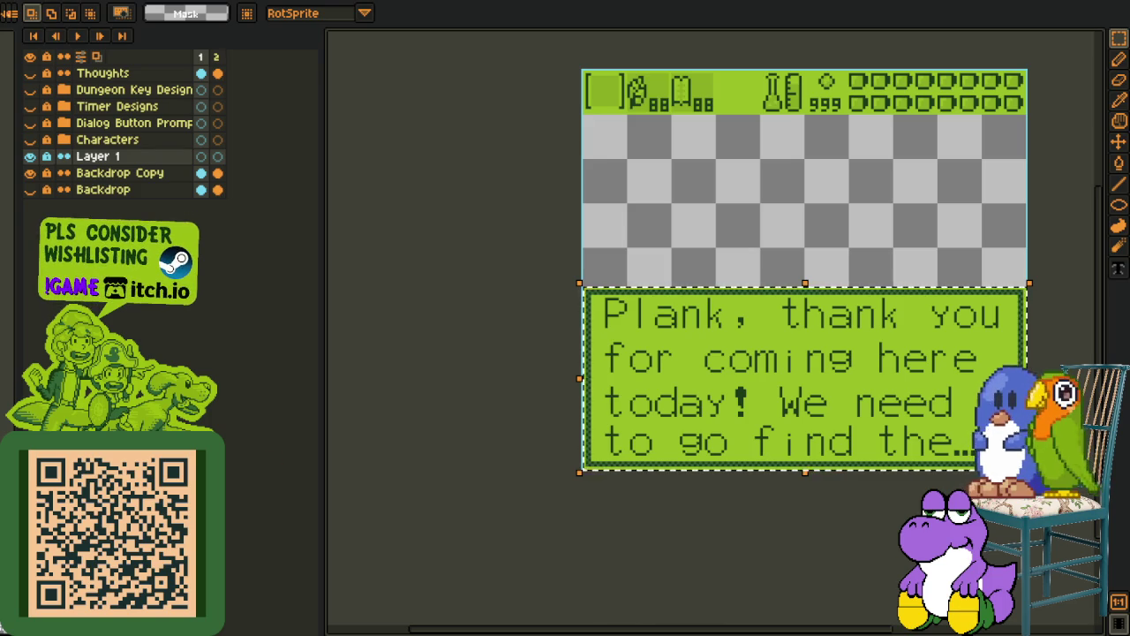
scroll(618, 245, "up", 2)
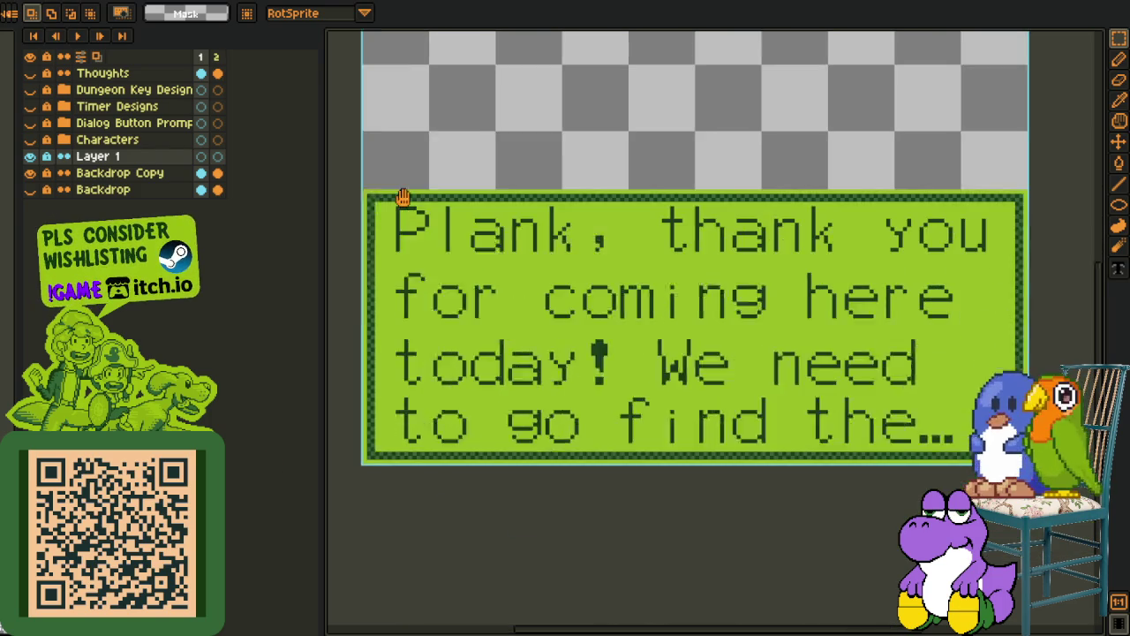
scroll(412, 219, "down", 1)
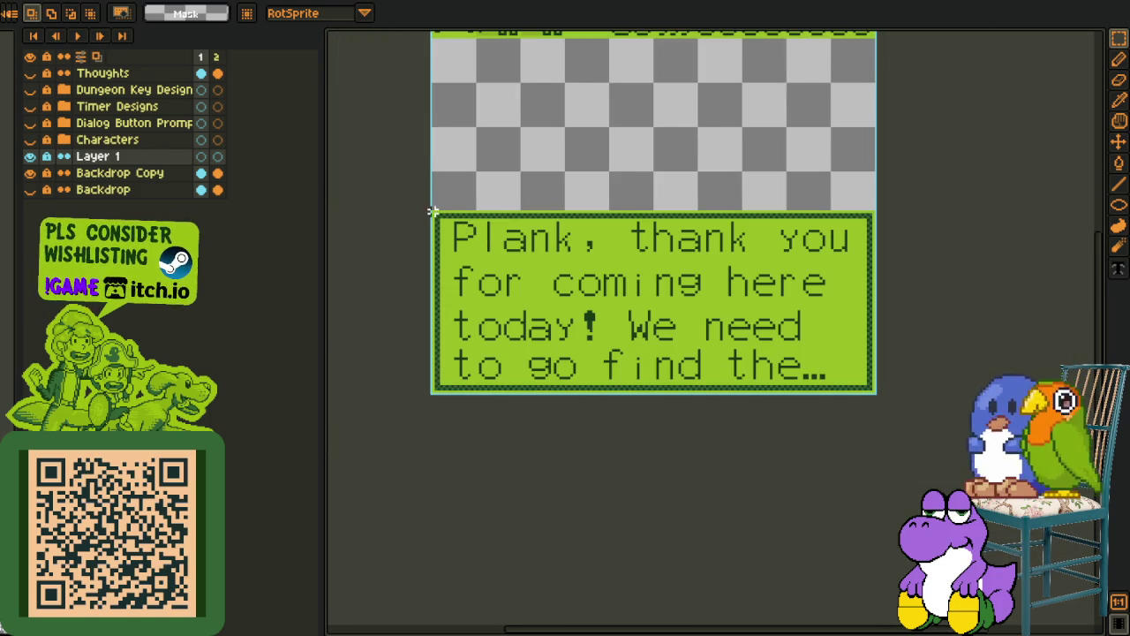
scroll(433, 210, "up", 2)
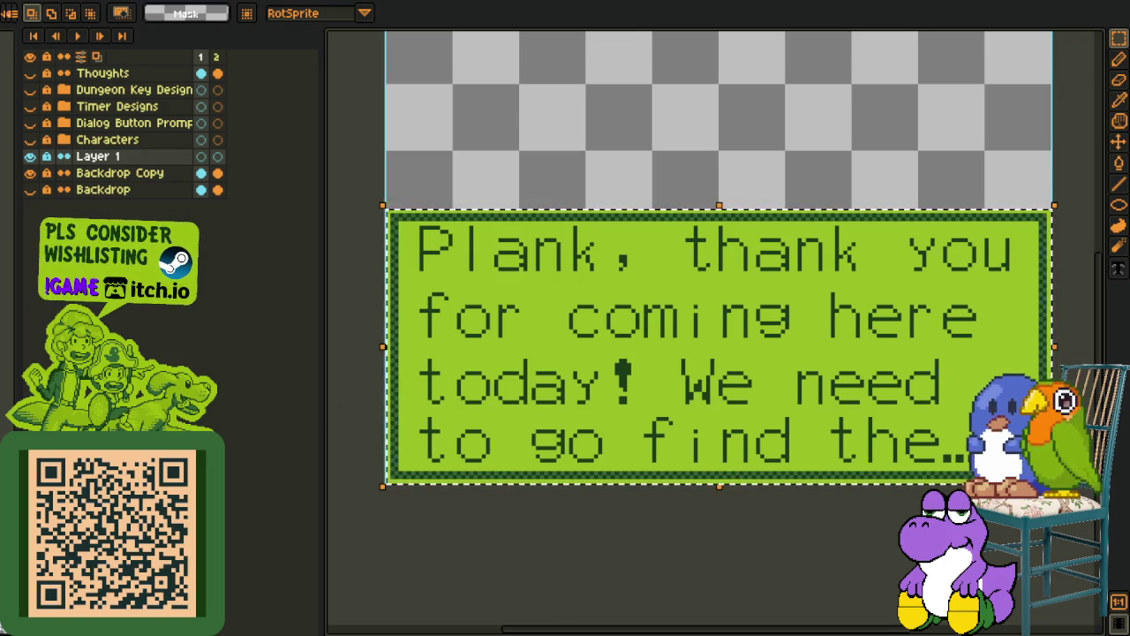
left_click(545, 530)
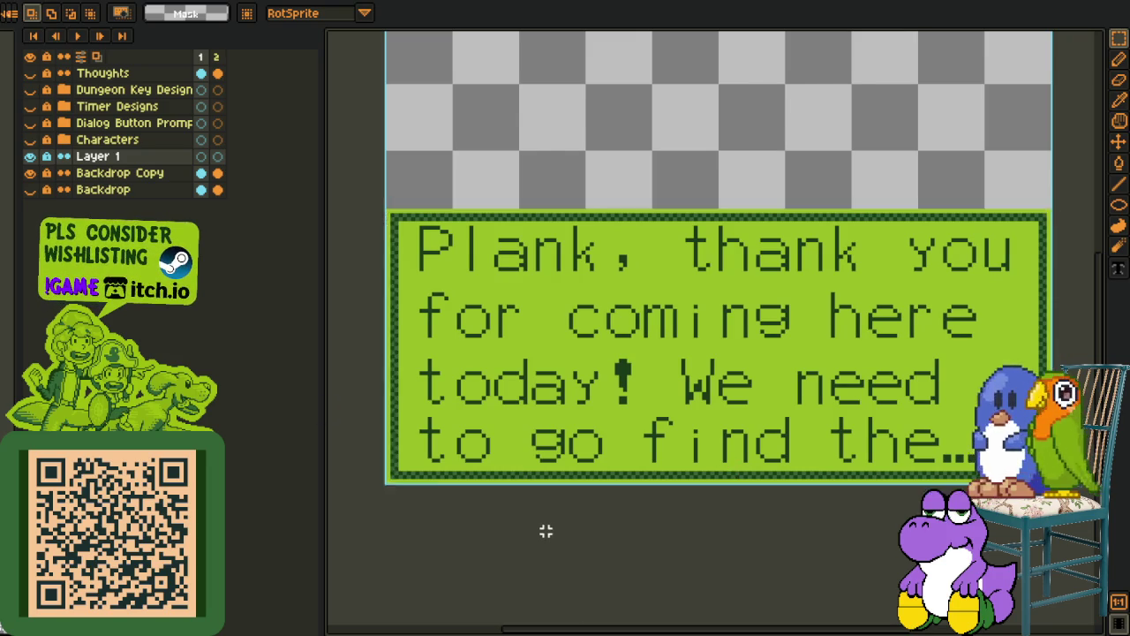
scroll(546, 531, "down", 1)
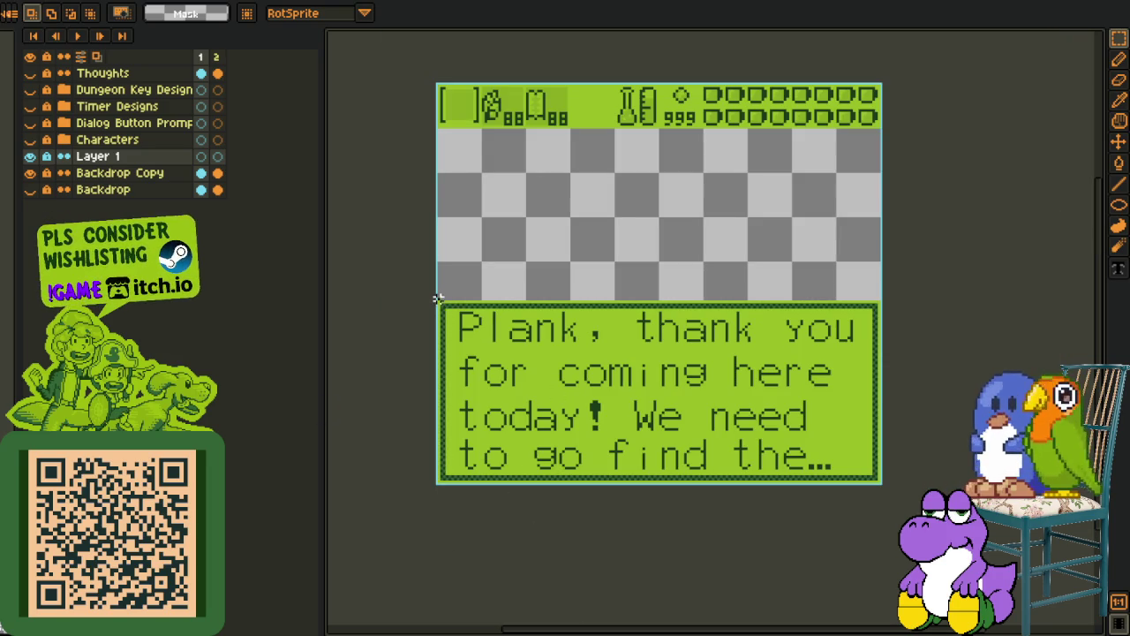
left_click_drag(437, 298, 884, 485)
Clear the dialog box selection and marquee the narrow column beside the vertical text box
key("ctrl+d")
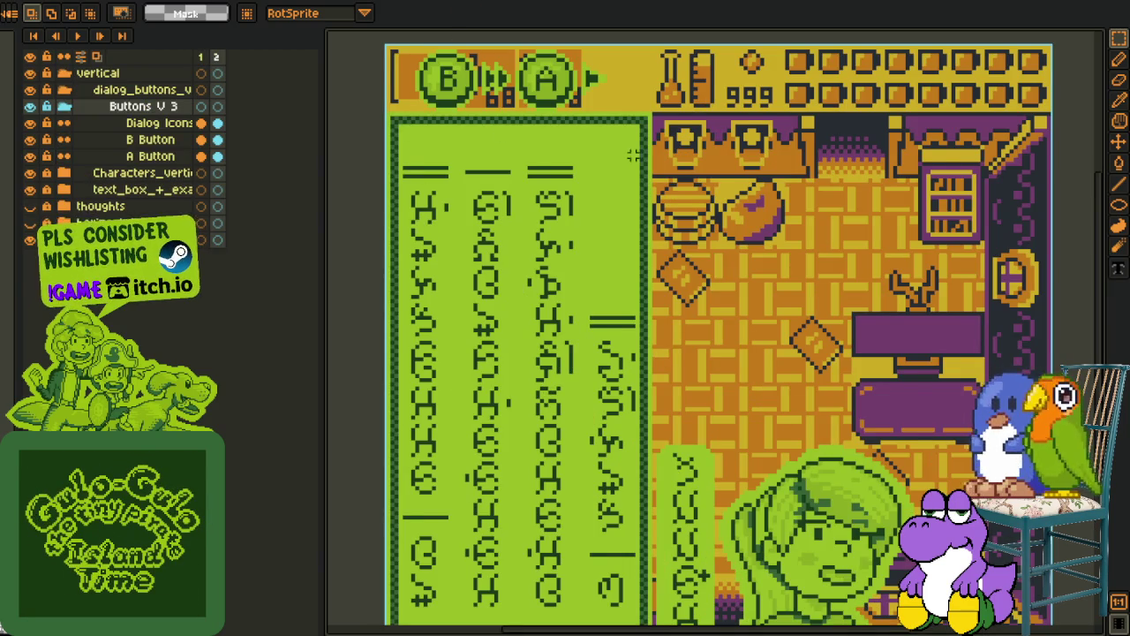
left_click_drag(632, 155, 604, 112)
left_click_drag(612, 69, 680, 607)
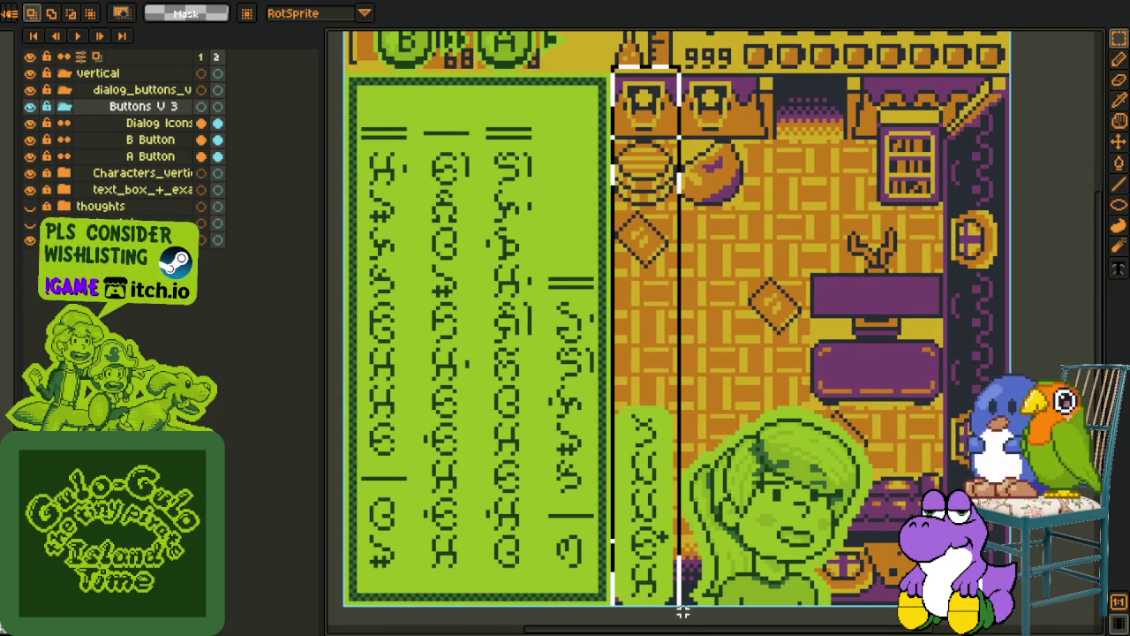
Switch to the Mega sheet sprite
scroll(387, 123, "up", 2)
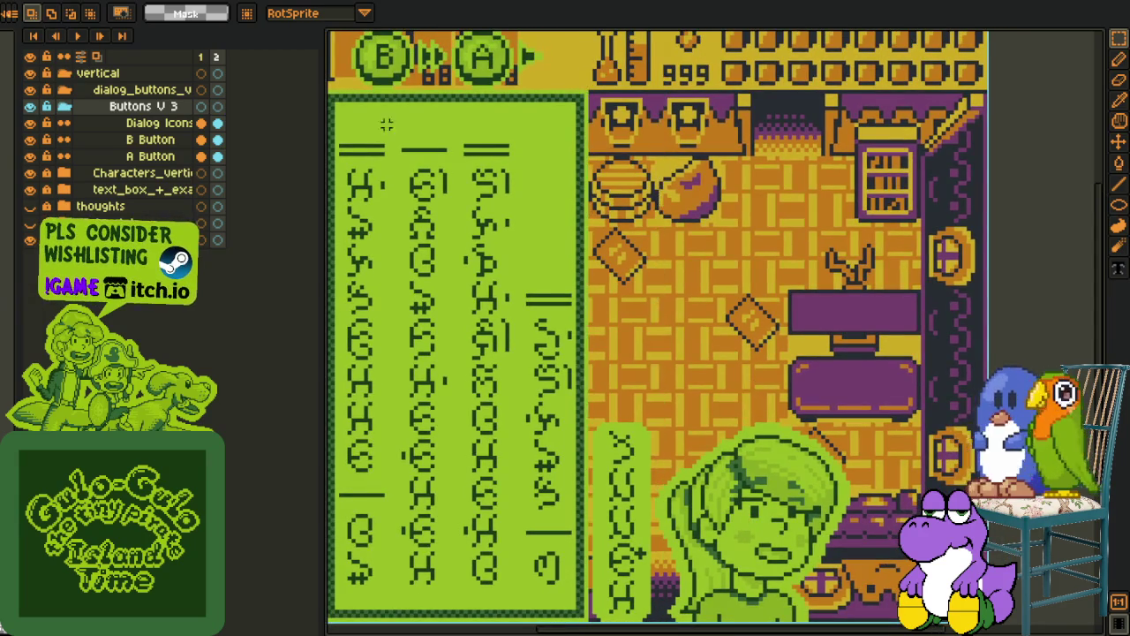
scroll(387, 124, "up", 1)
scroll(402, 111, "up", 1)
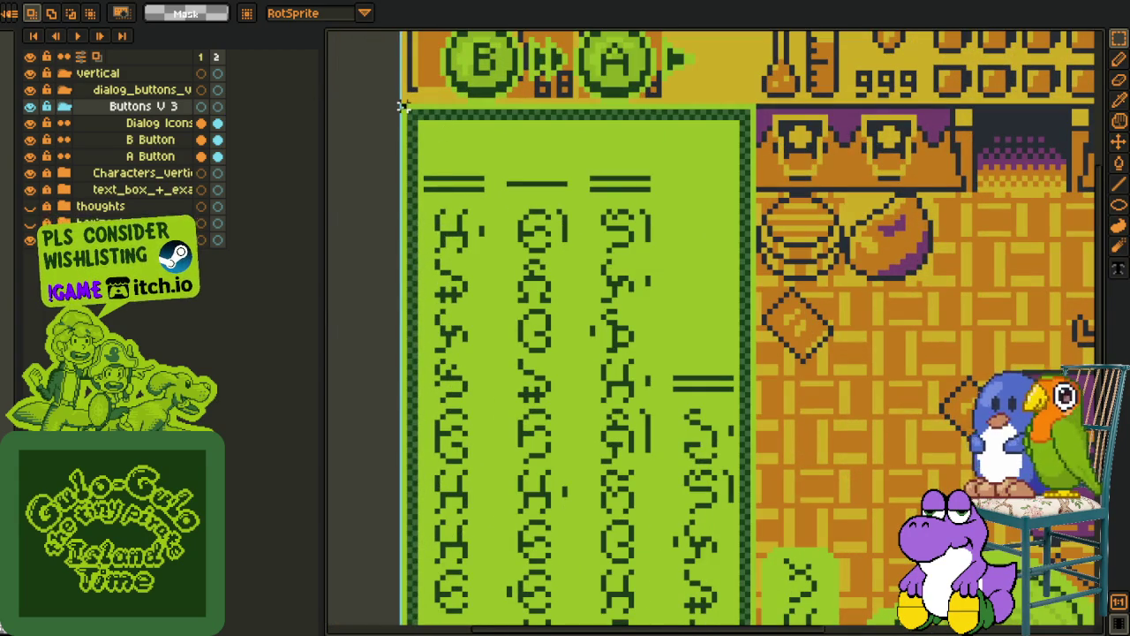
key("ctrl+Tab")
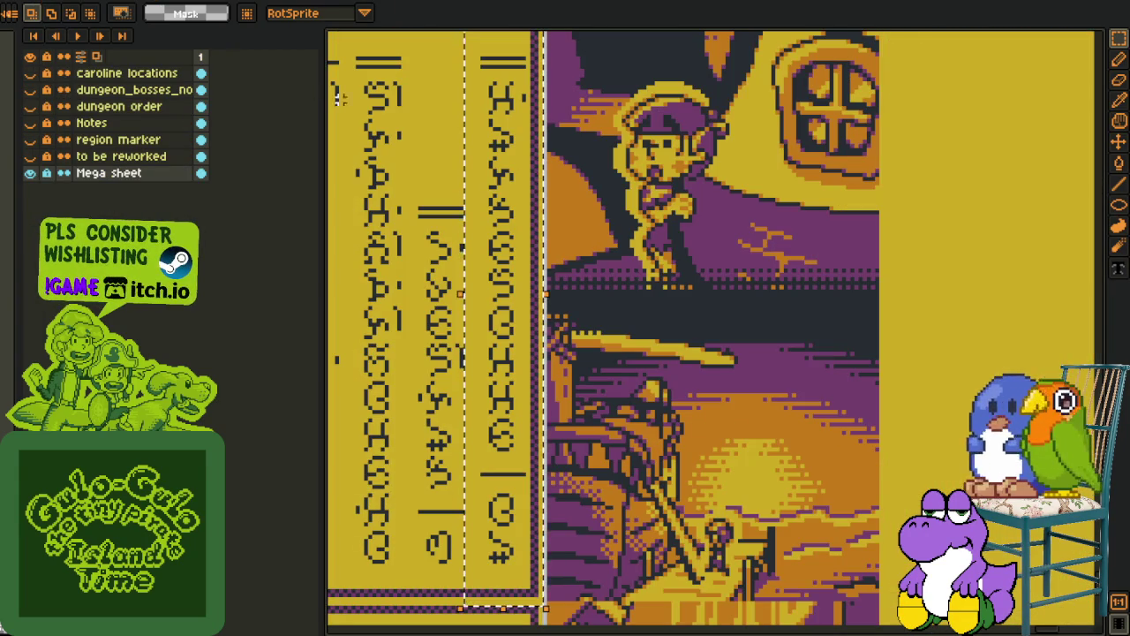
scroll(594, 212, "down", 1)
scroll(594, 212, "up", 1)
left_click_drag(495, 100, 701, 492)
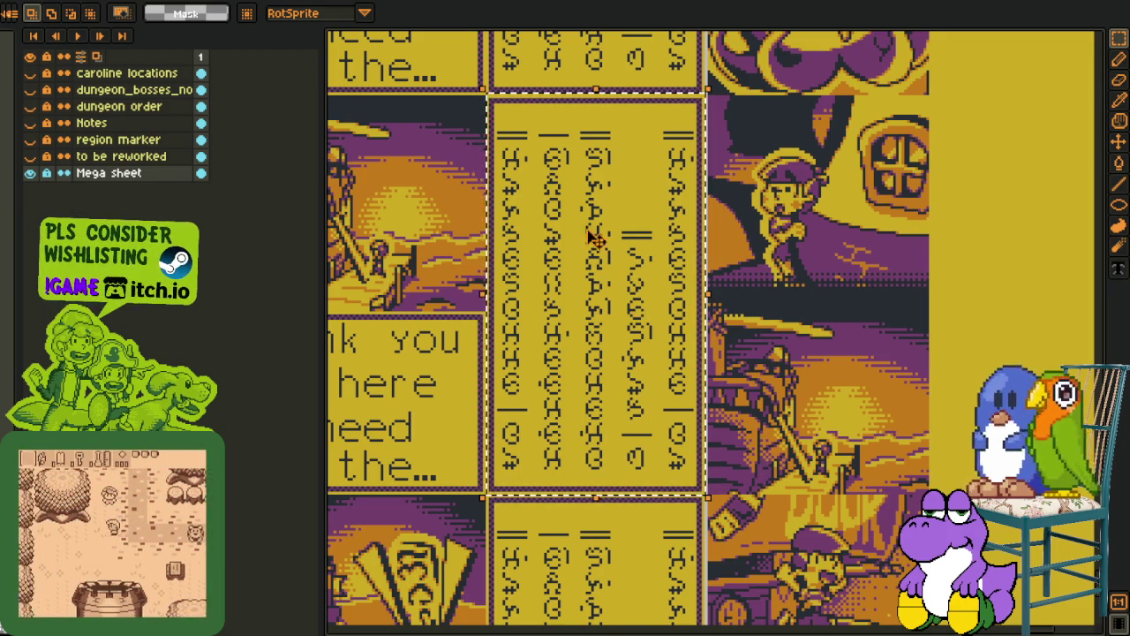
scroll(521, 98, "up", 1)
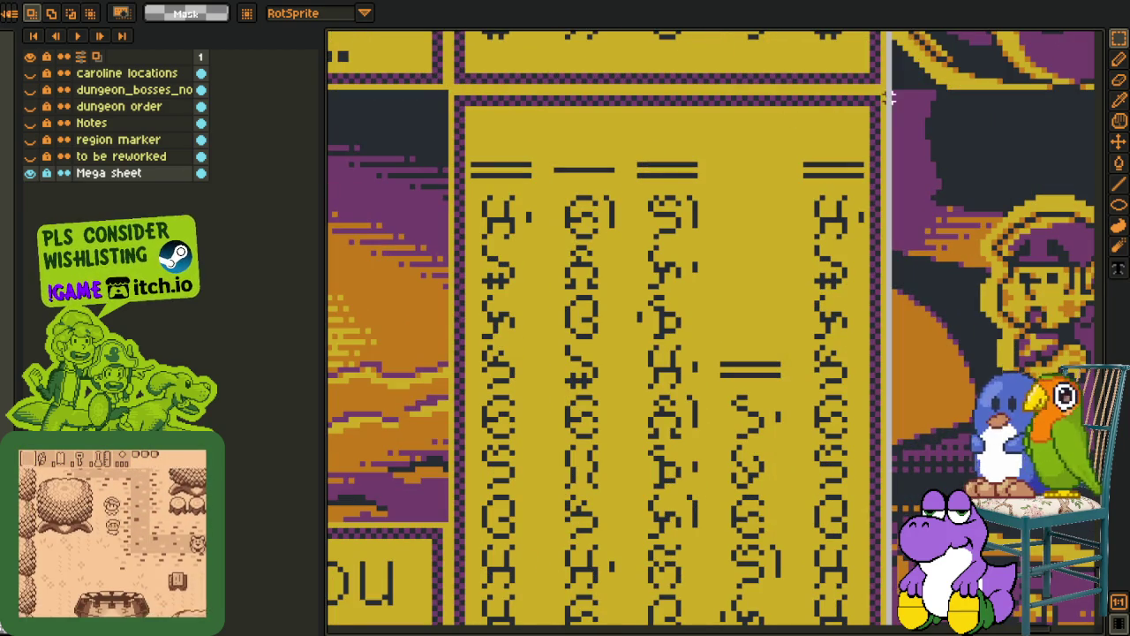
scroll(788, 120, "up", 3)
scroll(395, 616, "down", 6)
scroll(450, 203, "up", 5)
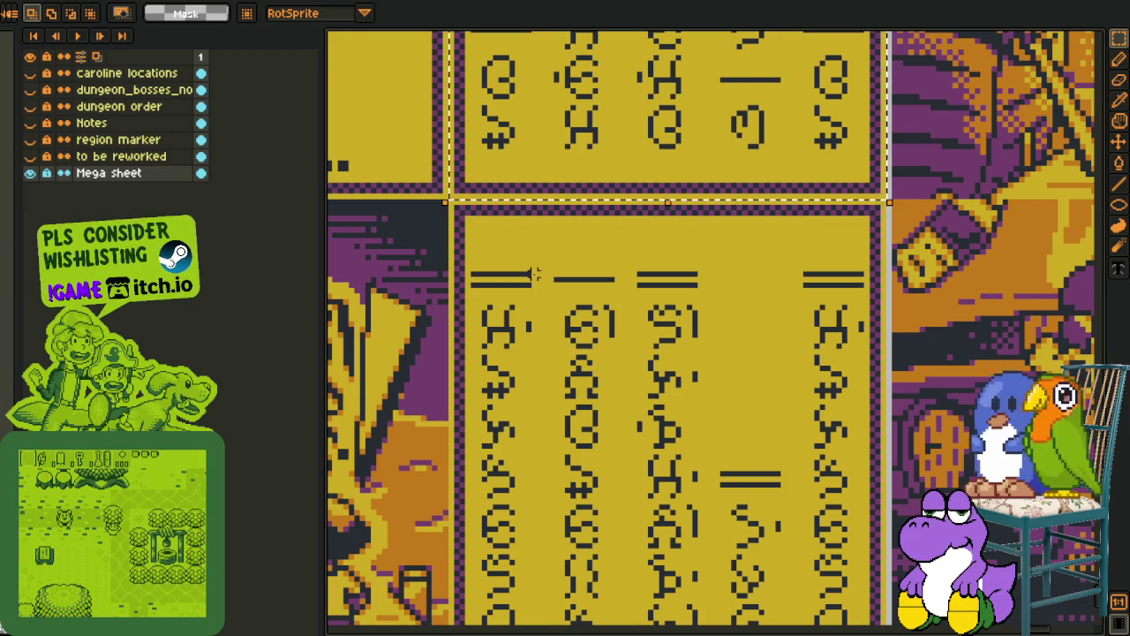
scroll(533, 274, "down", 2)
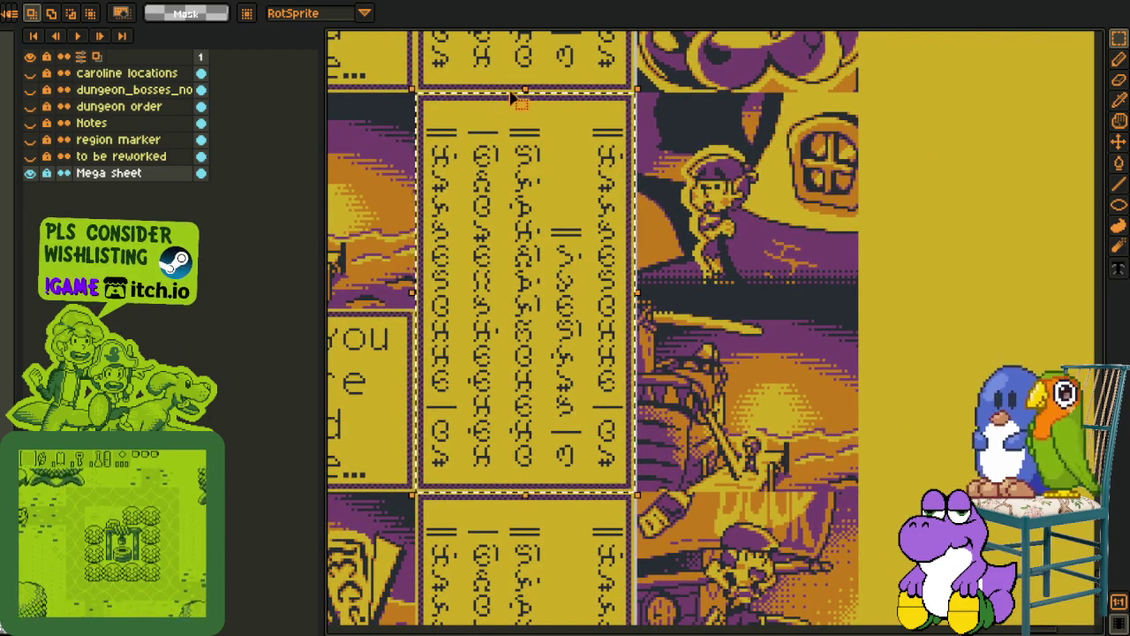
scroll(517, 102, "up", 1)
scroll(521, 110, "up", 1)
scroll(494, 95, "up", 1)
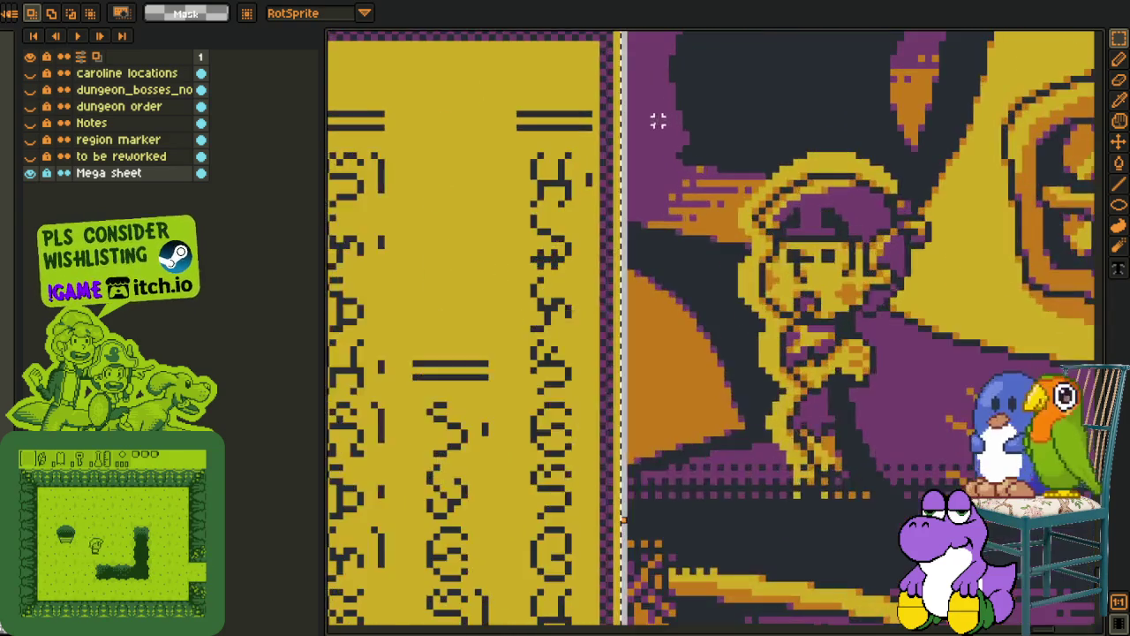
scroll(658, 122, "up", 1)
left_click_drag(644, 137, 645, 389)
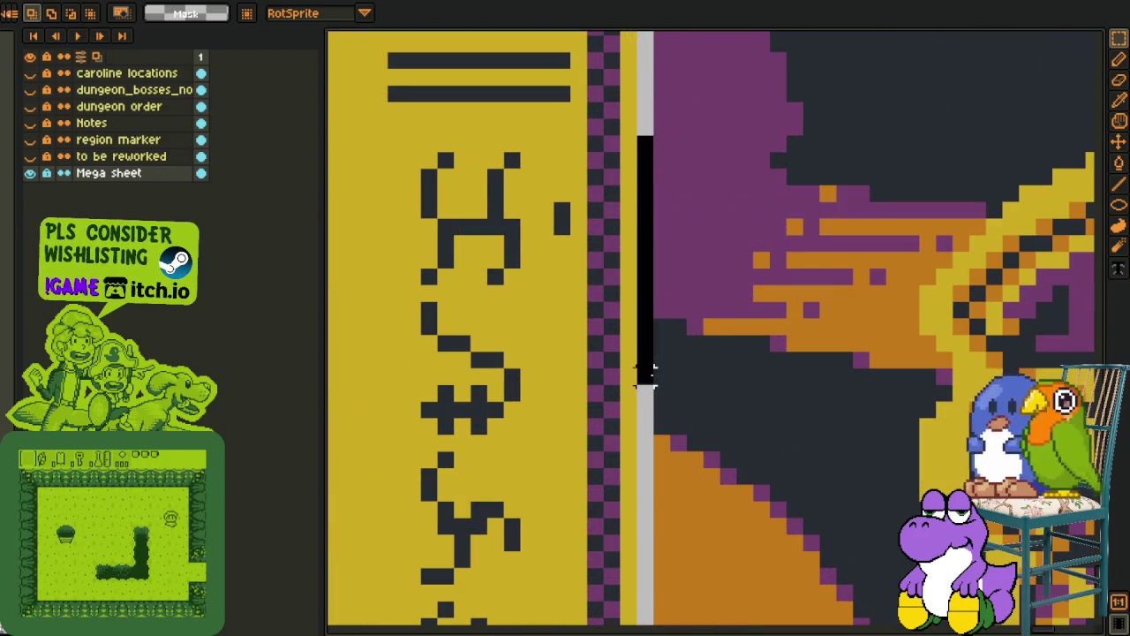
scroll(713, 297, "down", 1)
scroll(737, 259, "down", 1)
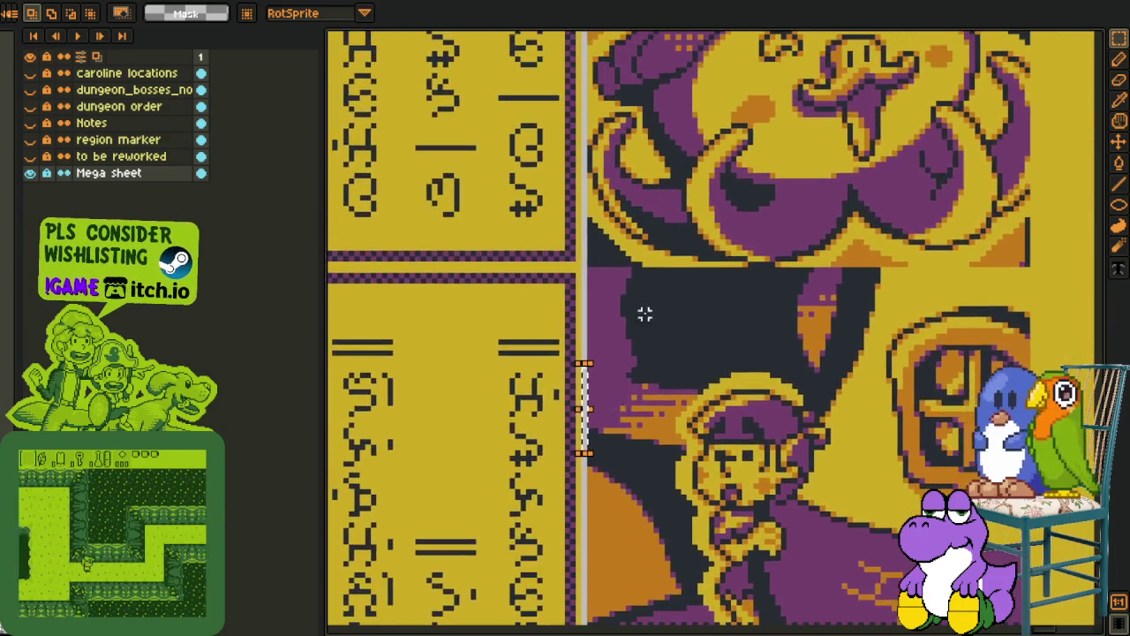
scroll(644, 311, "down", 1)
scroll(646, 305, "down", 1)
scroll(642, 346, "up", 1)
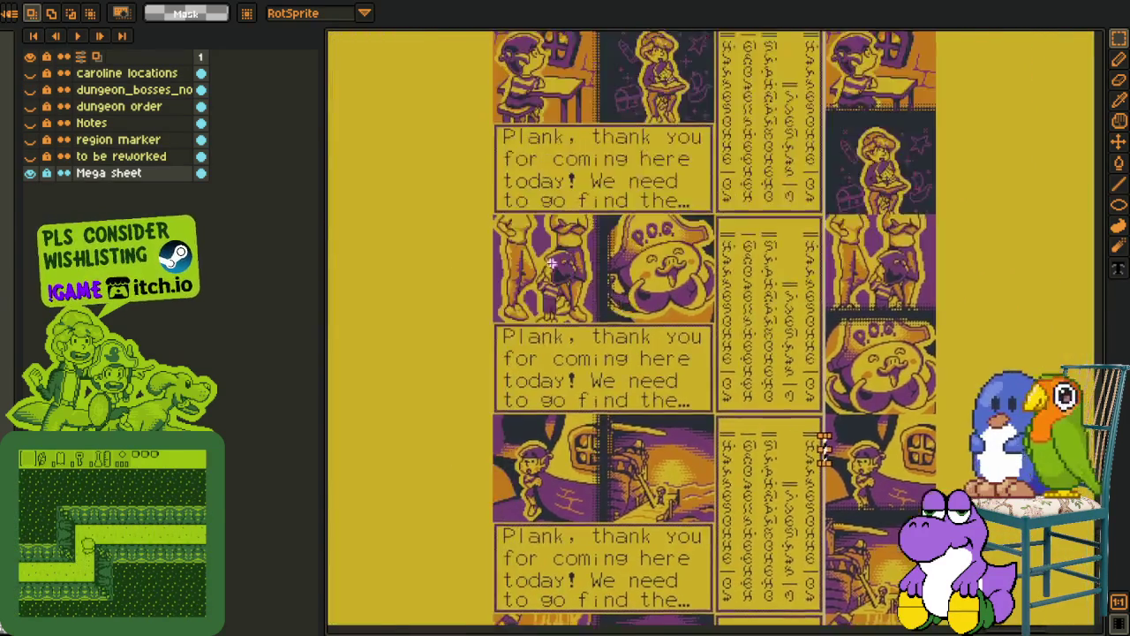
Marquee the POG panel's corner and the top of the rightmost glyph column on the Mega sheet
scroll(561, 278, "up", 1)
left_click_drag(378, 123, 693, 457)
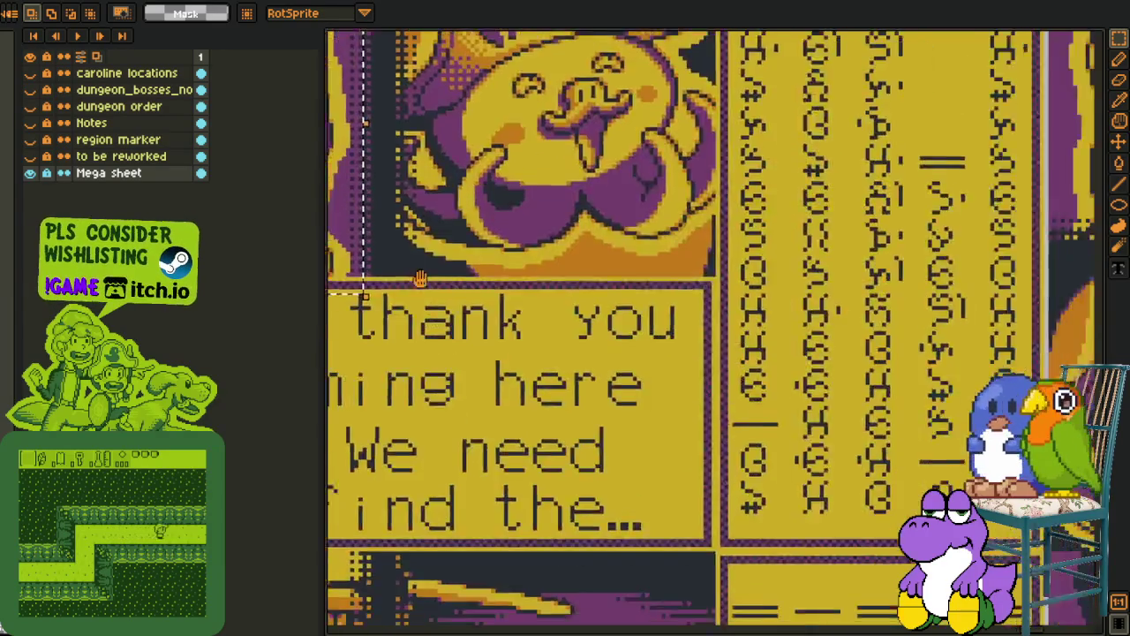
scroll(671, 353, "down", 2)
scroll(640, 234, "up", 2)
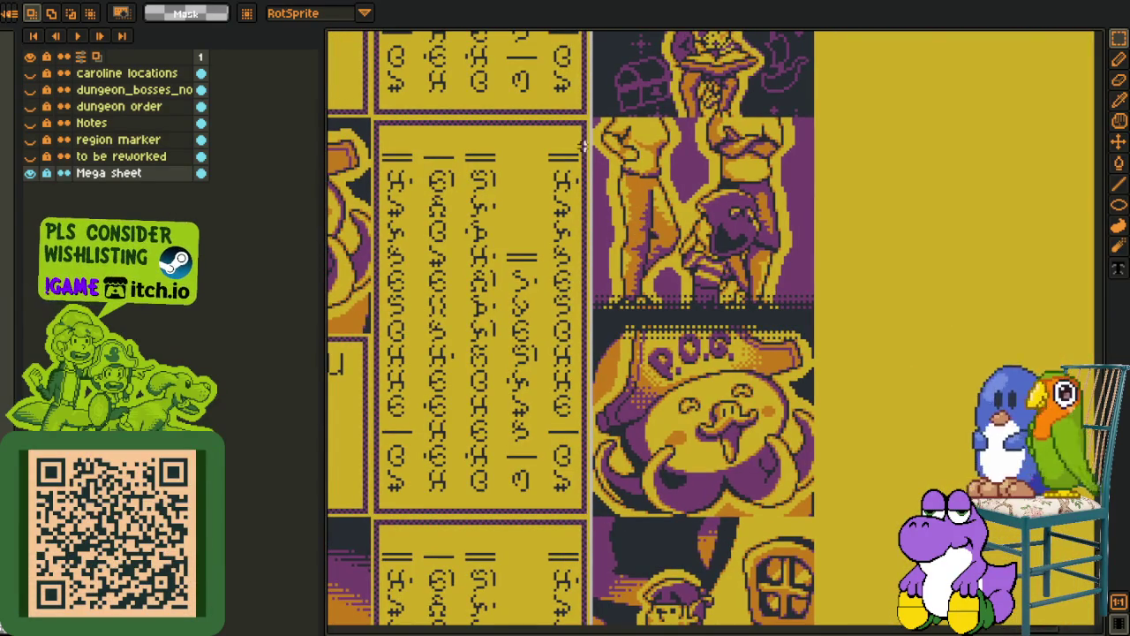
scroll(571, 122, "up", 1)
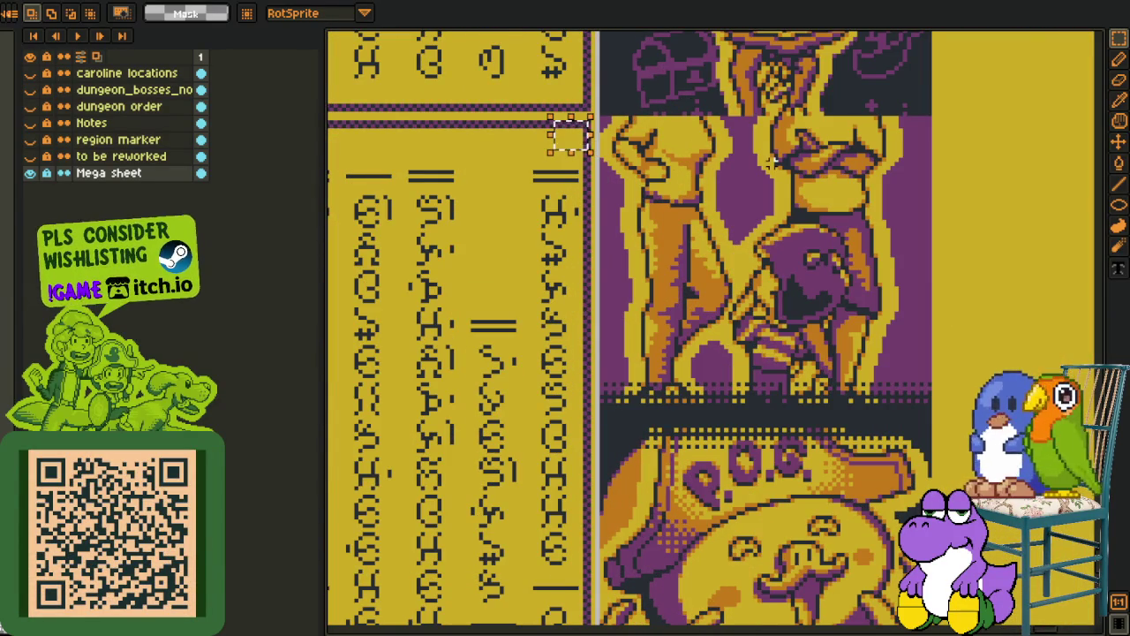
left_click_drag(530, 113, 602, 185)
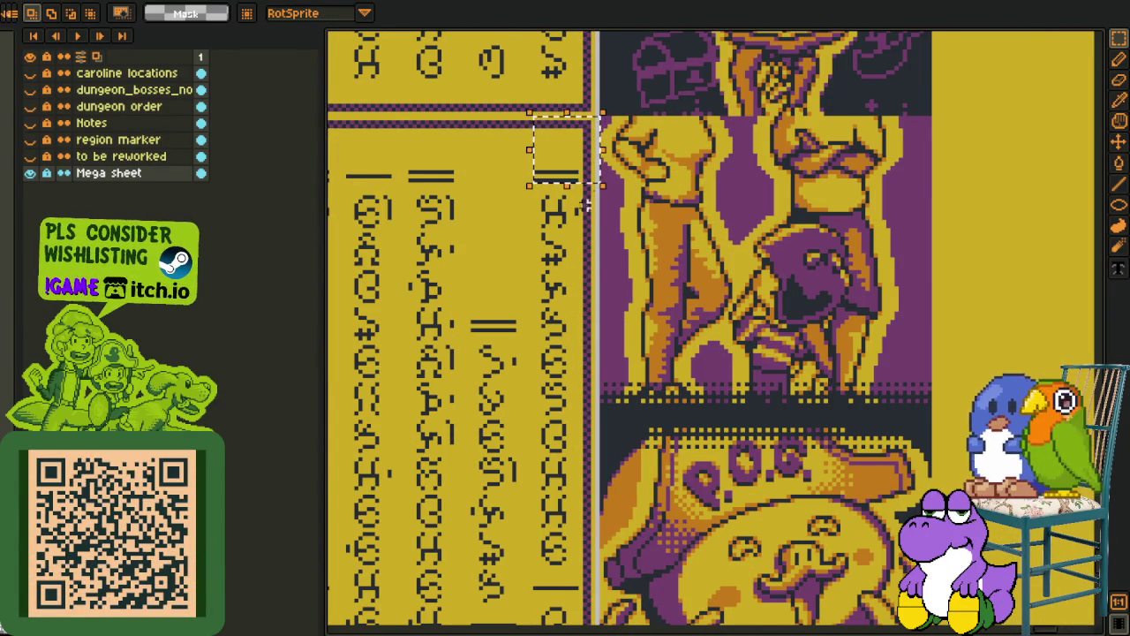
scroll(571, 243, "down", 1)
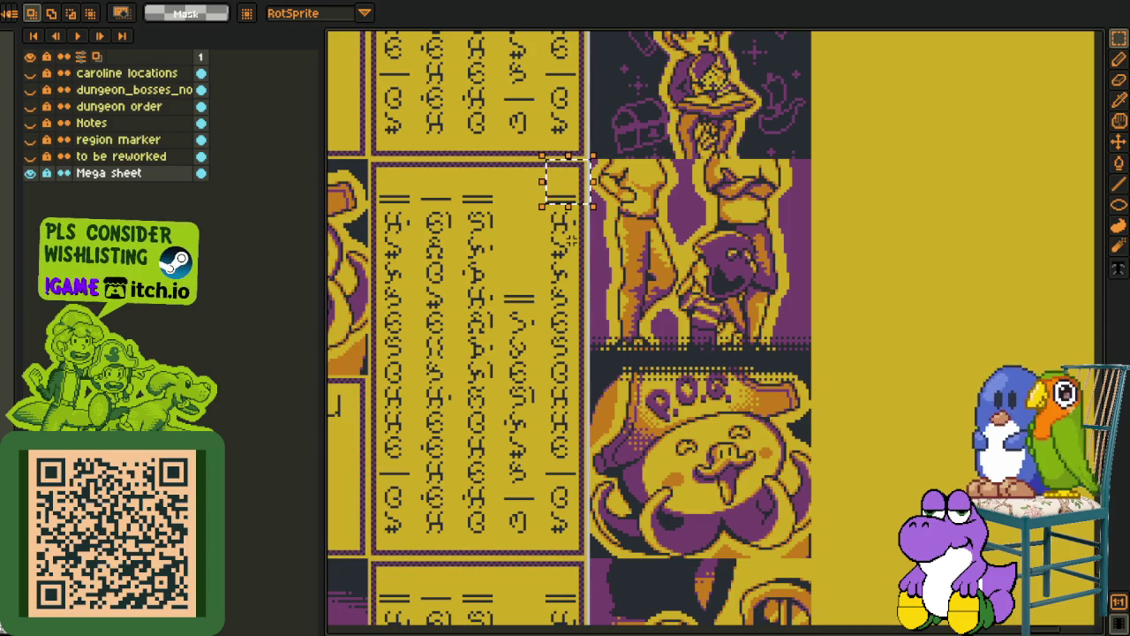
scroll(571, 240, "down", 1)
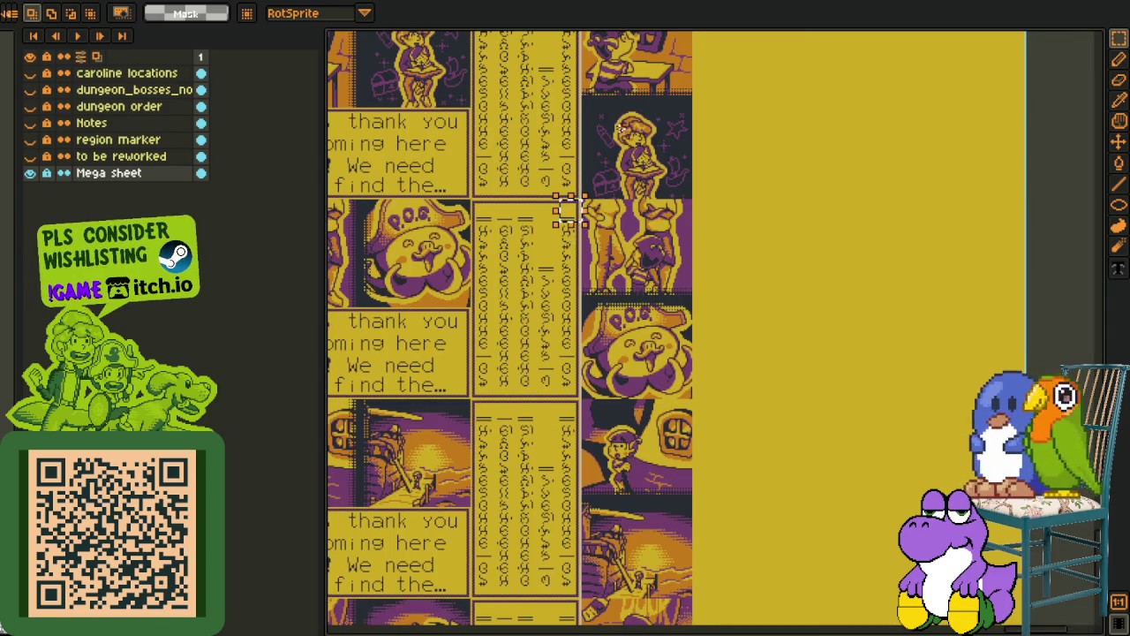
Browse the vertical display header and thank-you panels, sliding the selection down the glyph column
left_click_drag(572, 212, 559, 448)
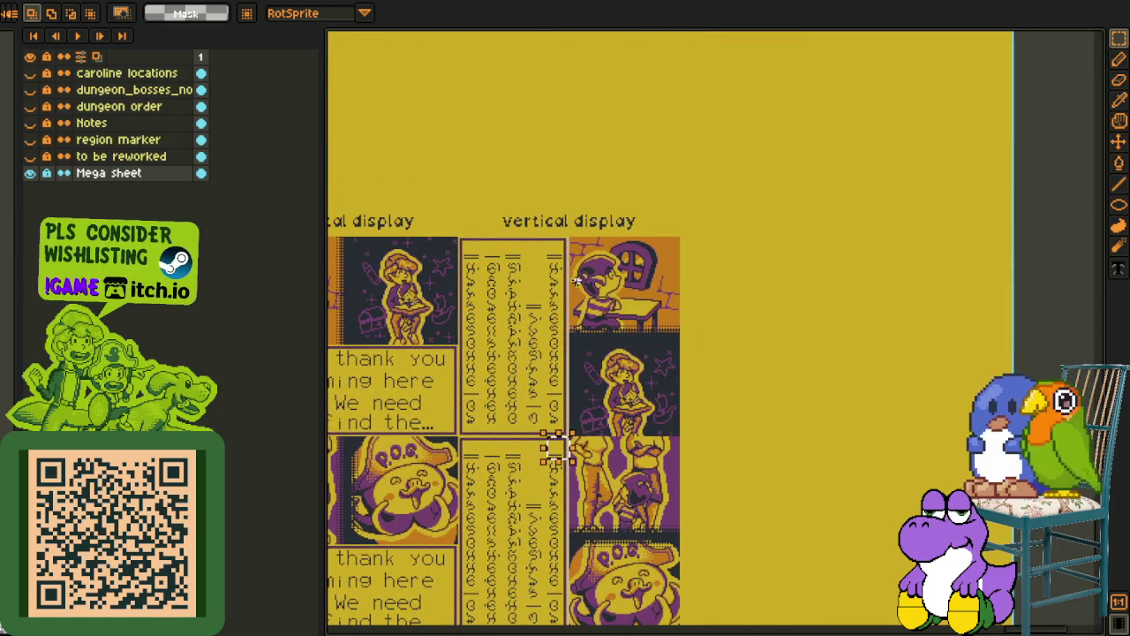
scroll(576, 280, "up", 1)
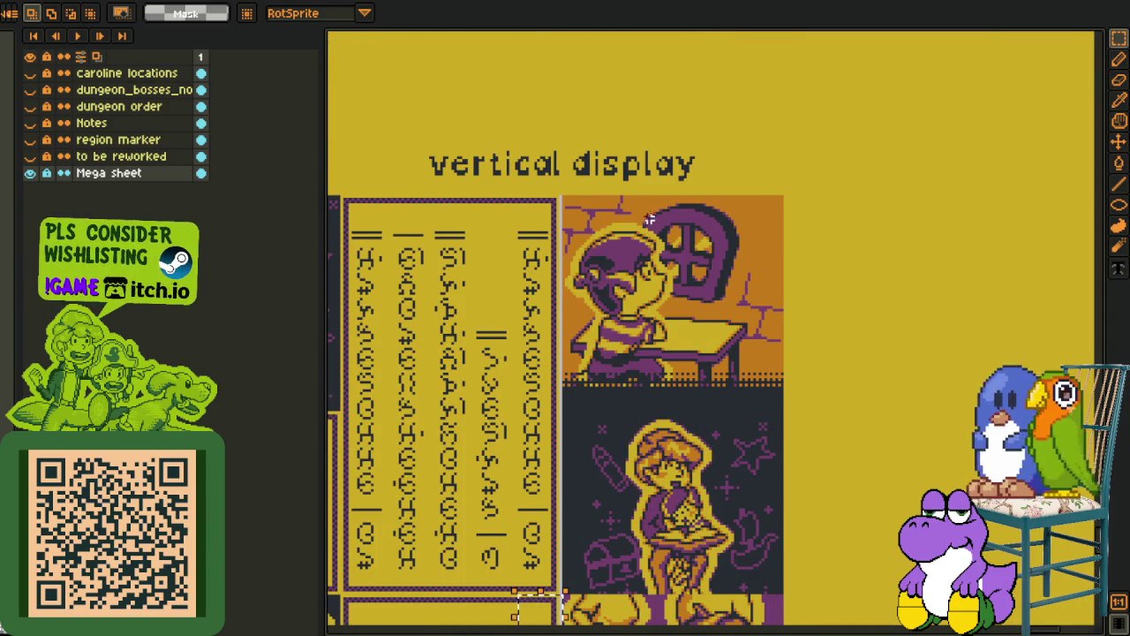
left_click_drag(609, 341, 609, 223)
scroll(586, 341, "down", 2)
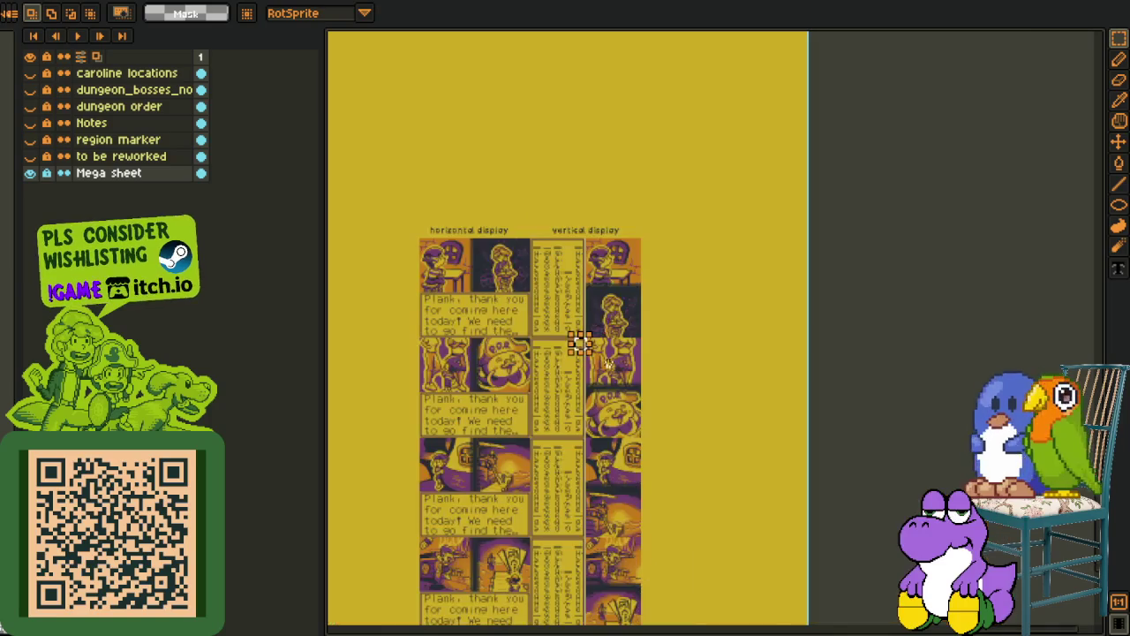
scroll(585, 245, "up", 1)
scroll(568, 348, "up", 1)
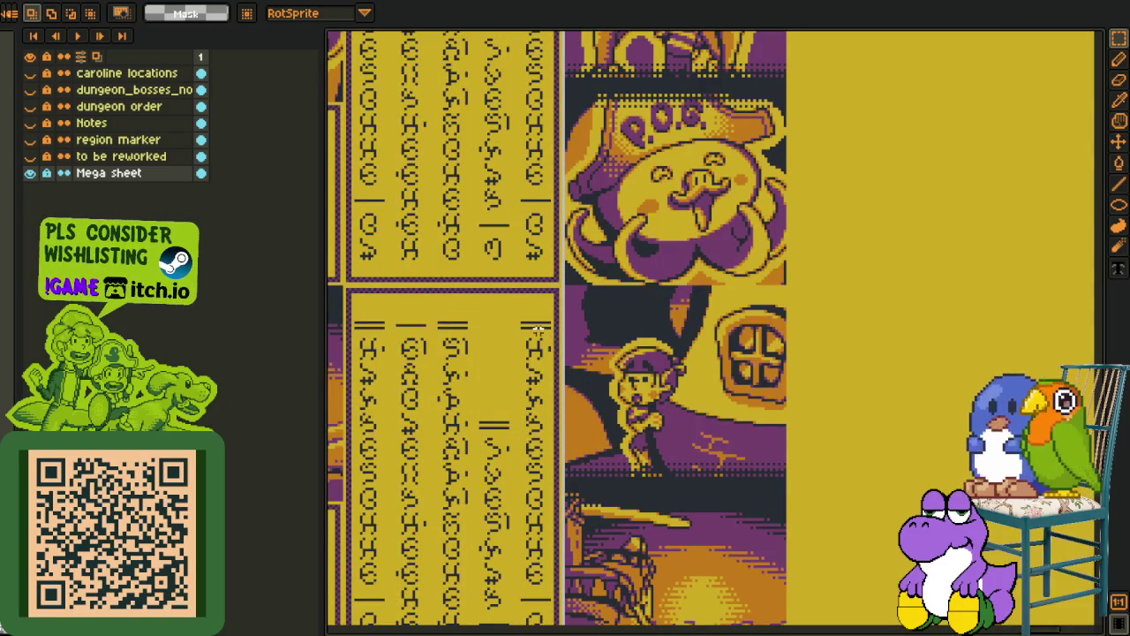
left_click_drag(542, 350, 542, 486)
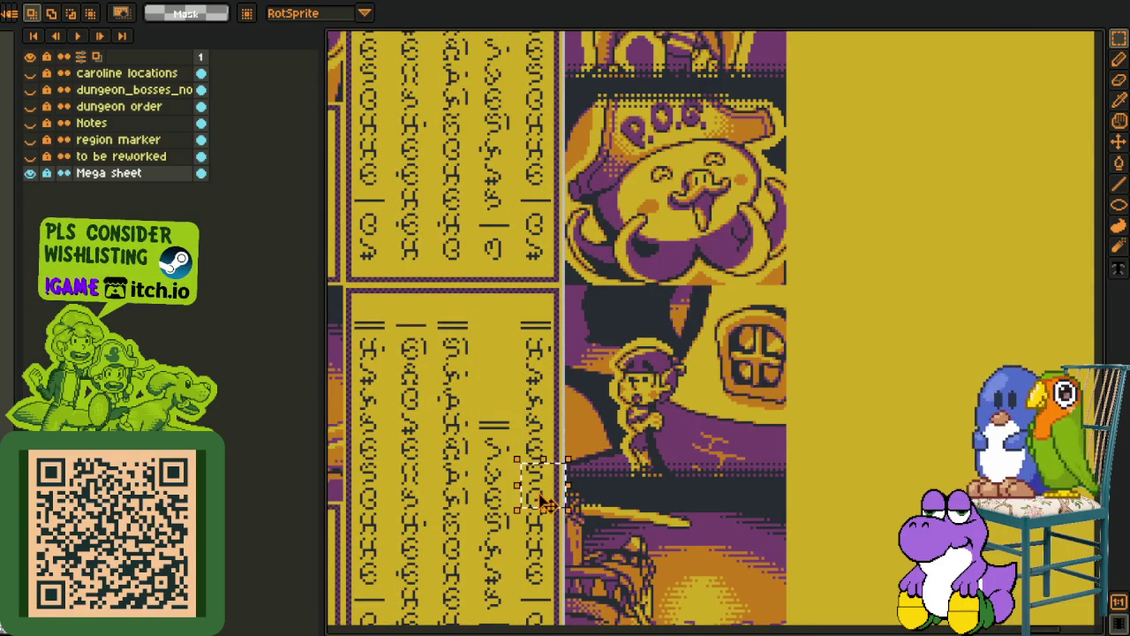
Return to the horizontal English dialogue mockup
scroll(592, 397, "down", 3)
scroll(585, 485, "up", 1)
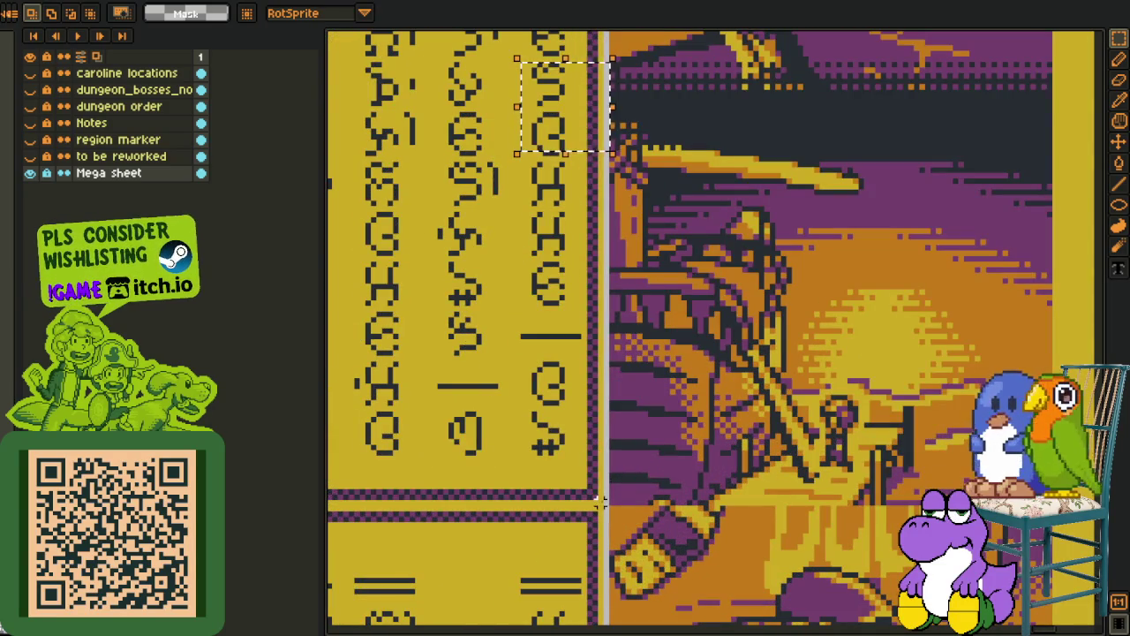
scroll(415, 55, "up", 5)
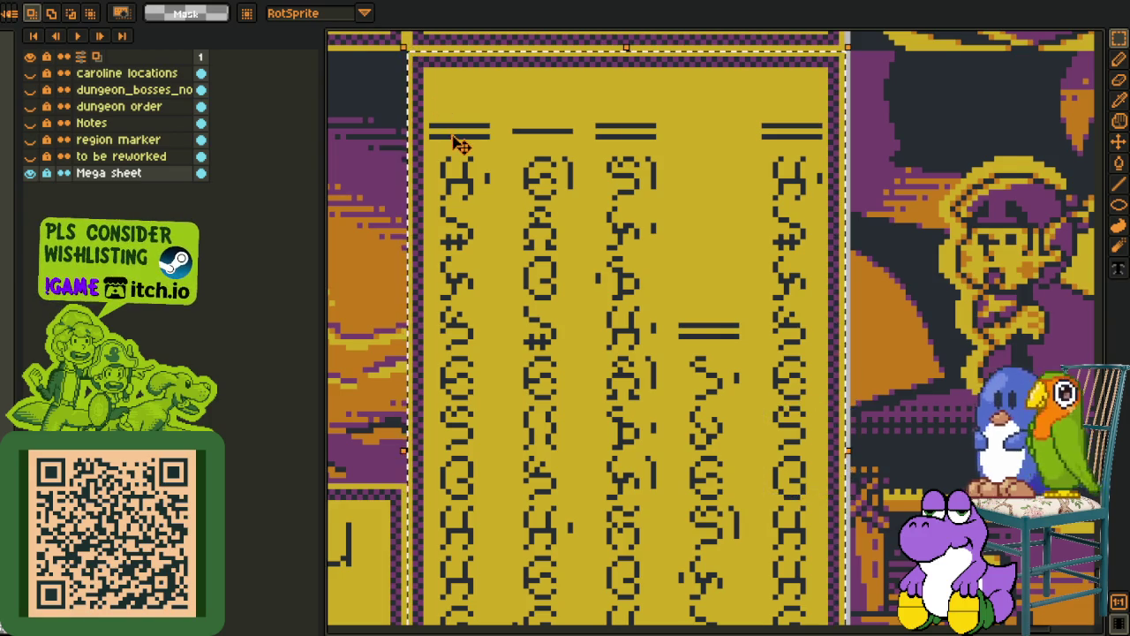
scroll(454, 138, "down", 2)
scroll(410, 188, "down", 1)
scroll(411, 188, "up", 2)
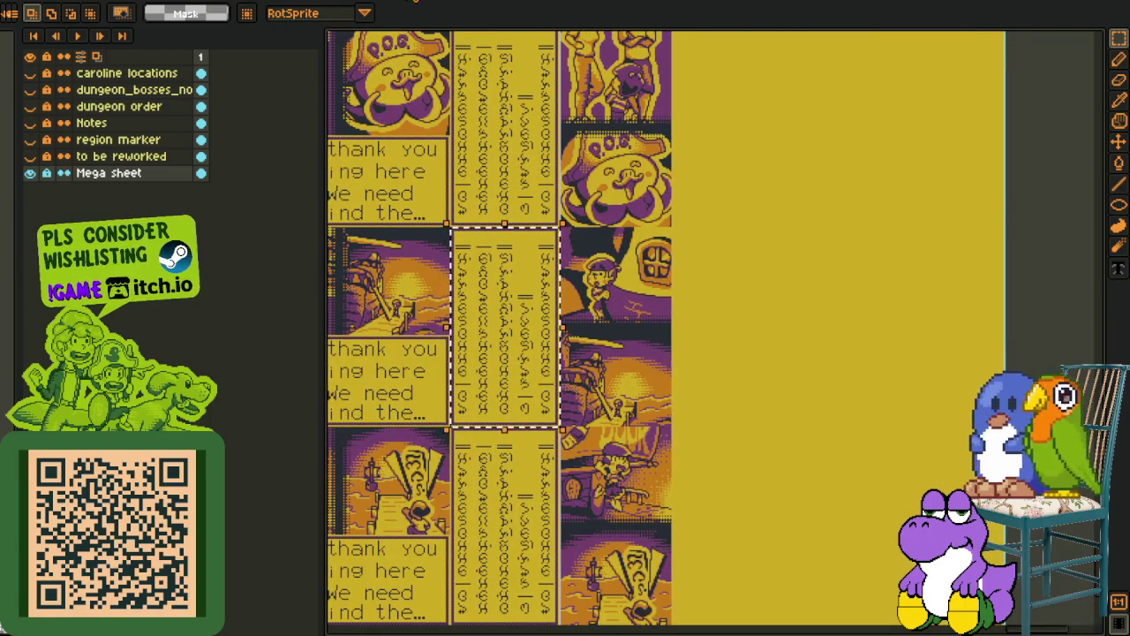
key("ctrl+Tab")
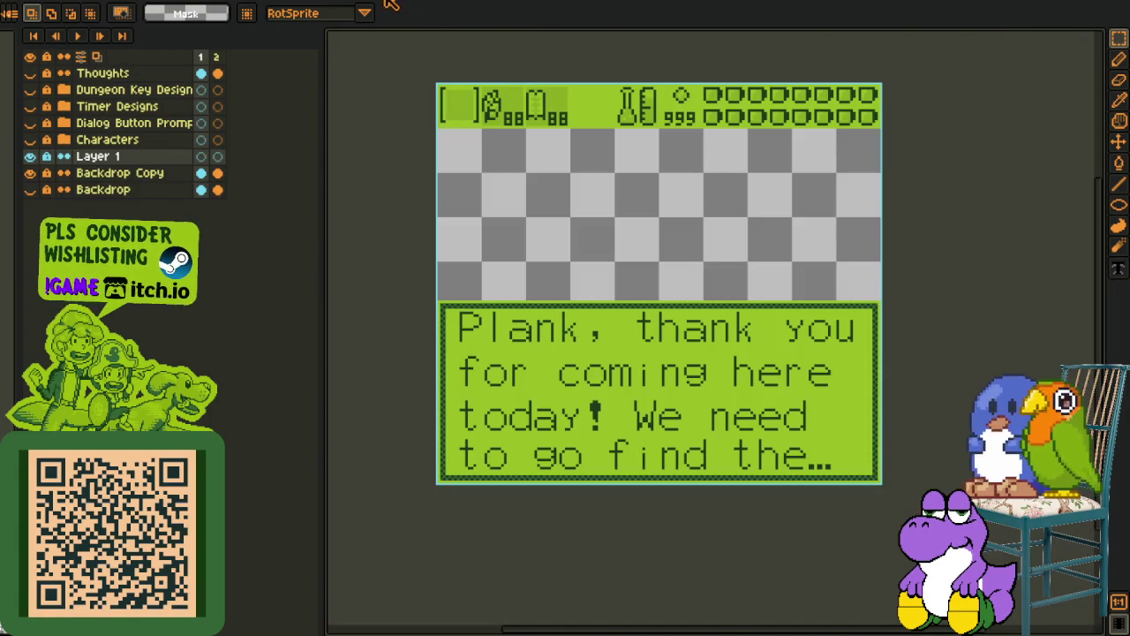
Switch back to the vertical-script mockup and clear the selection around the dialogue panel
key("ctrl+Tab")
scroll(385, 67, "down", 1)
scroll(386, 67, "up", 1)
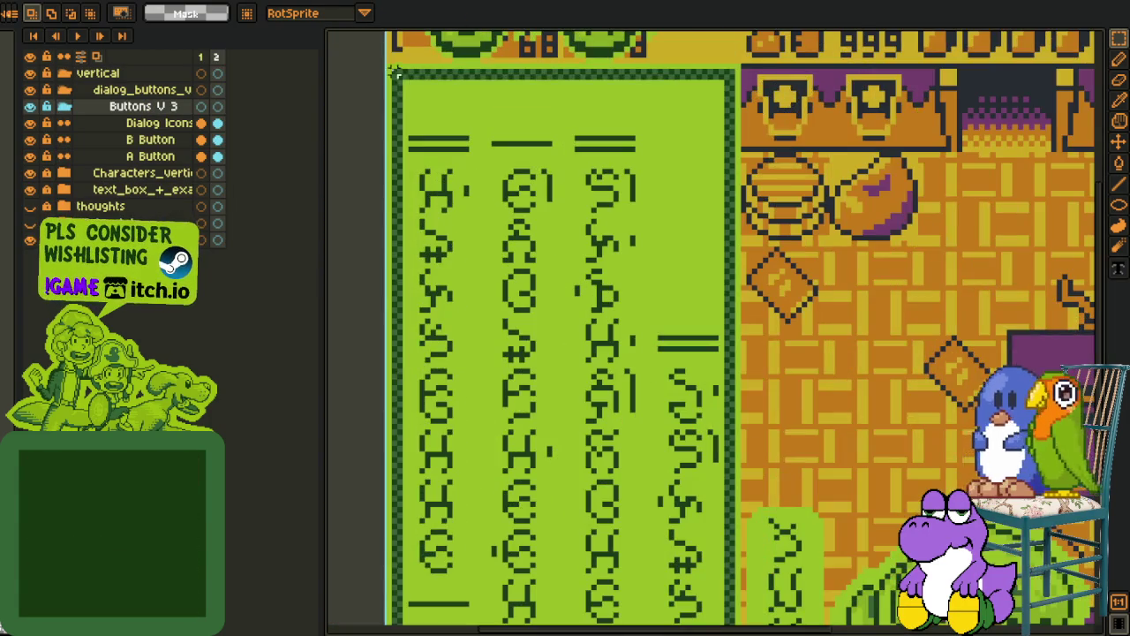
left_click_drag(386, 66, 721, 576)
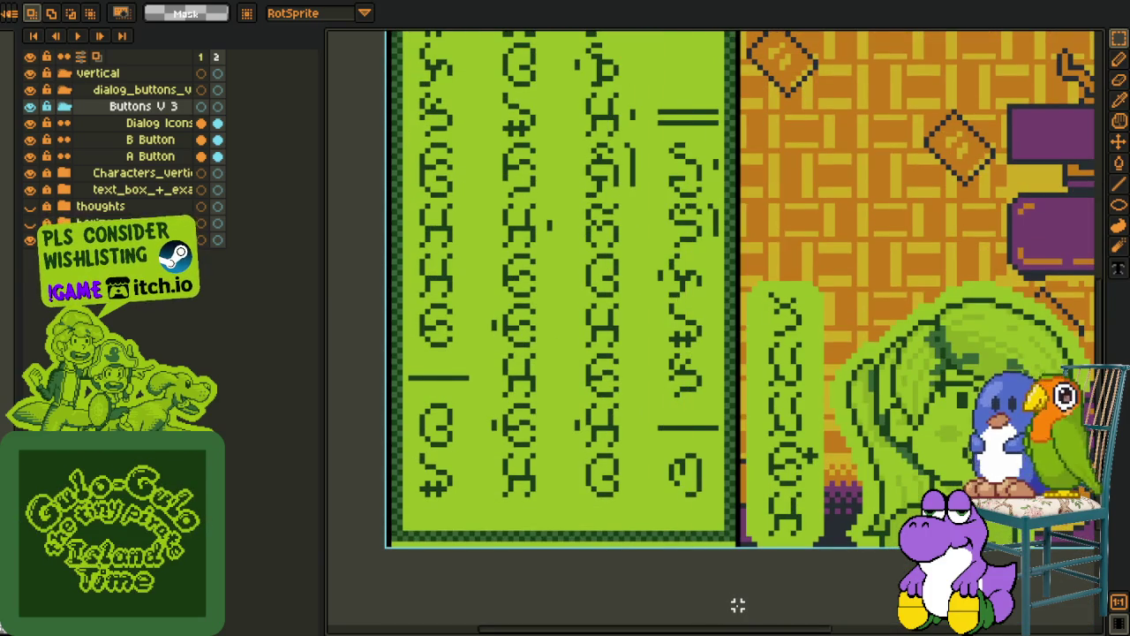
scroll(688, 412, "down", 1)
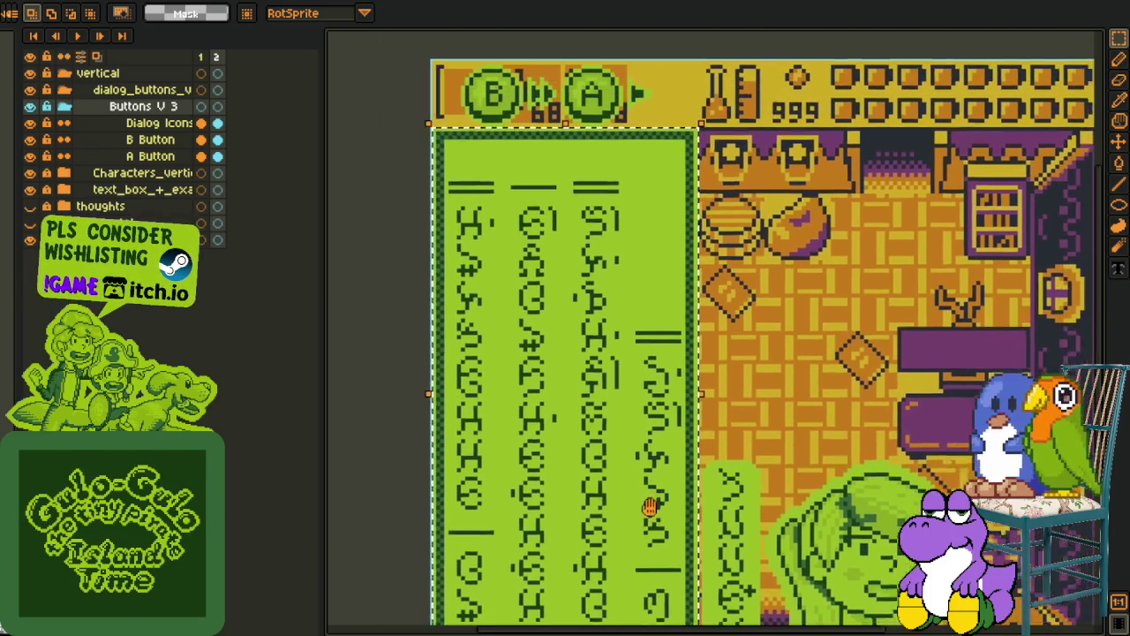
left_click_drag(688, 428, 608, 512)
scroll(608, 512, "down", 2)
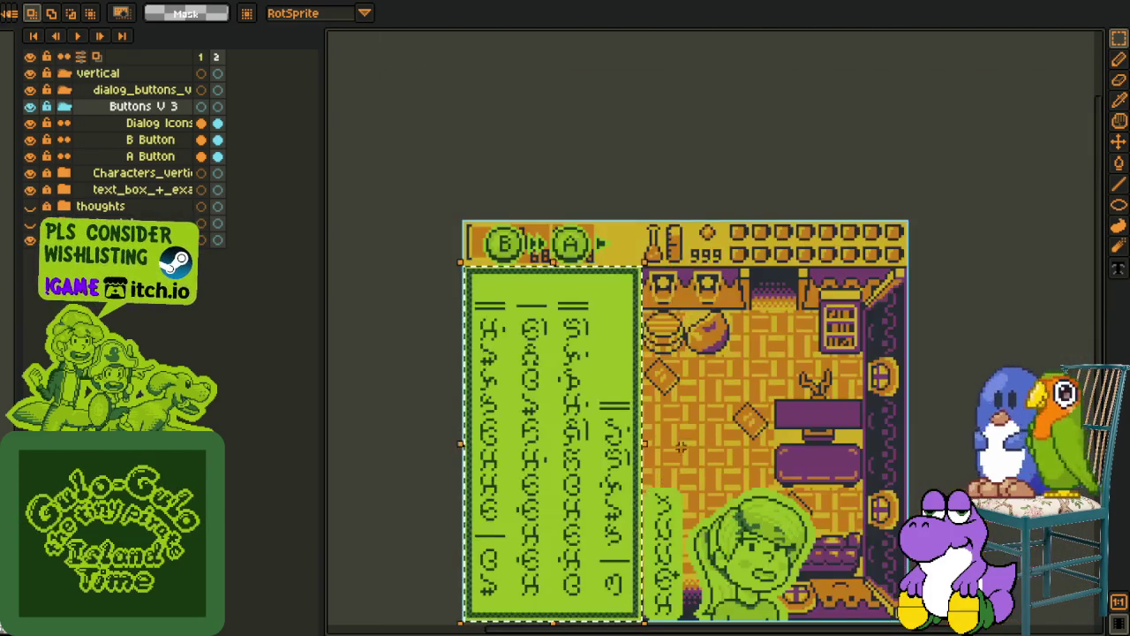
key("ctrl+d")
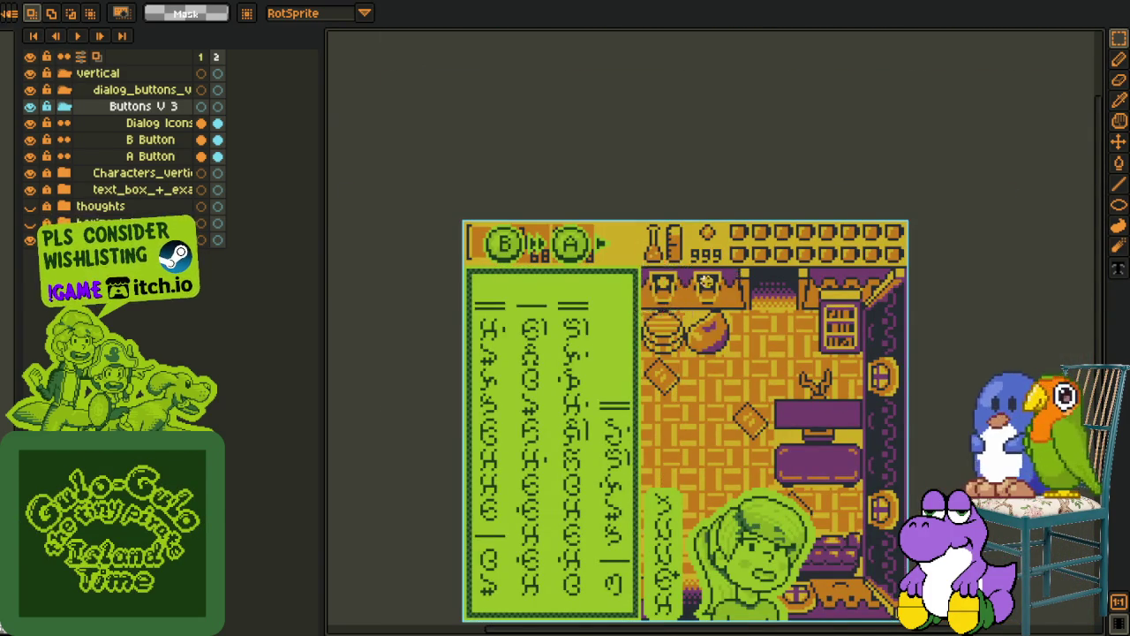
scroll(705, 280, "up", 2)
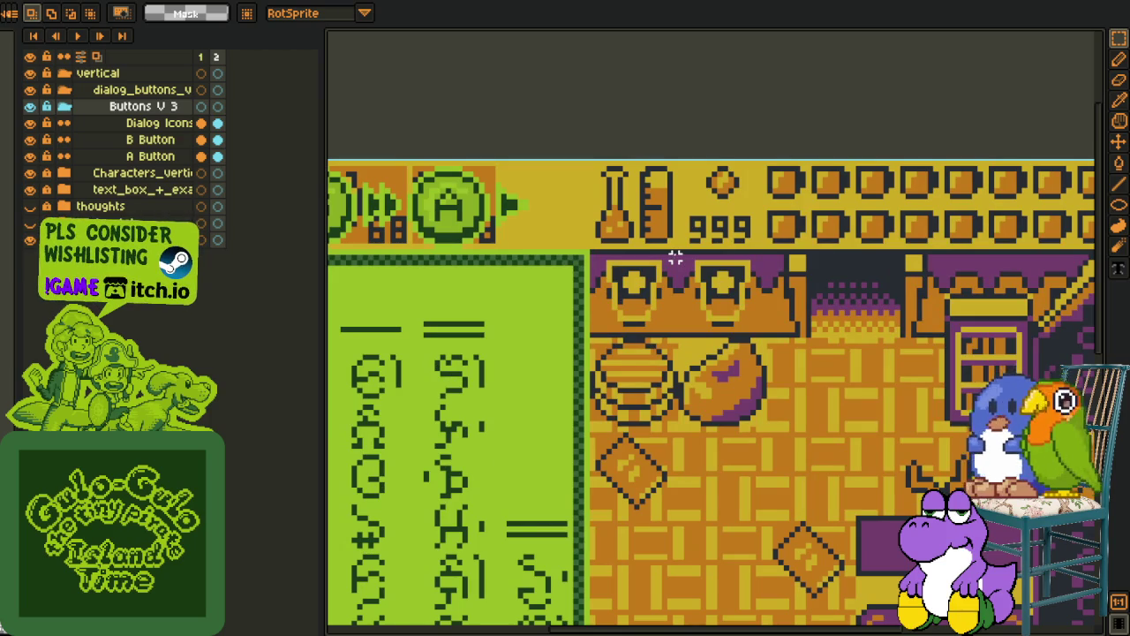
Hide the room background artwork to compare, then undo to show it again
left_click(30, 240)
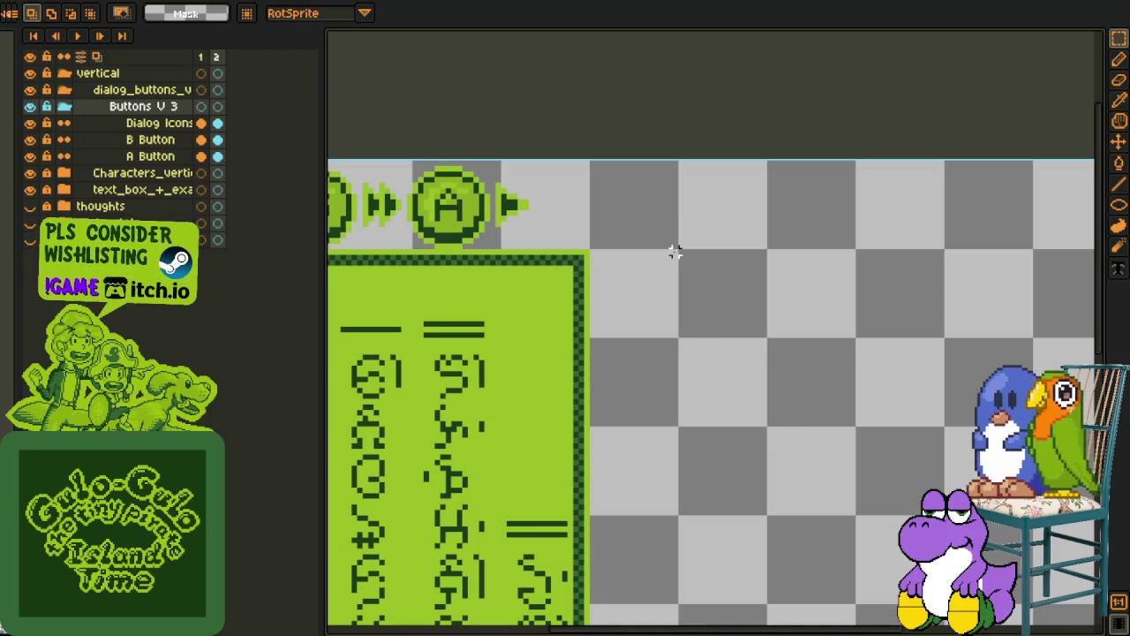
left_click_drag(673, 251, 401, 327)
scroll(422, 478, "down", 1)
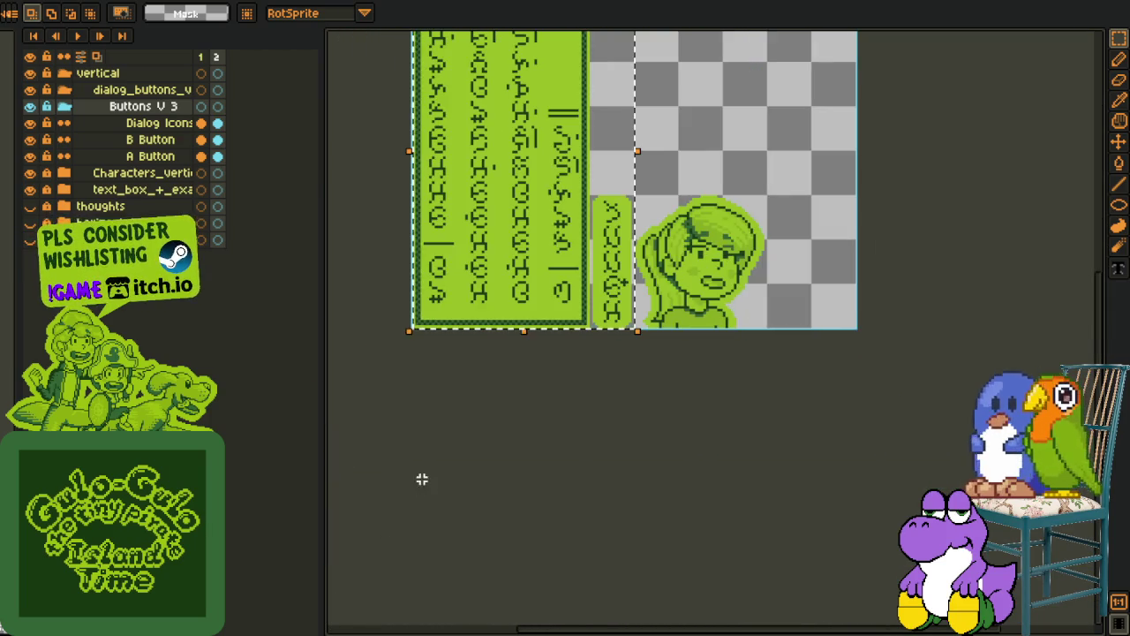
left_click_drag(486, 263, 461, 462)
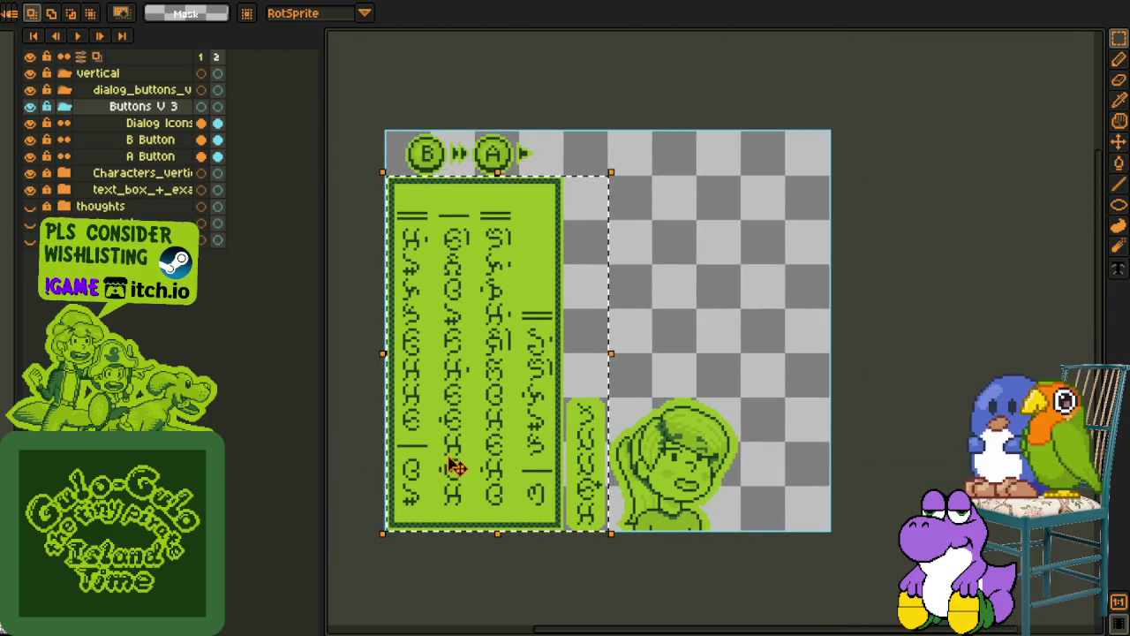
key("ctrl+z")
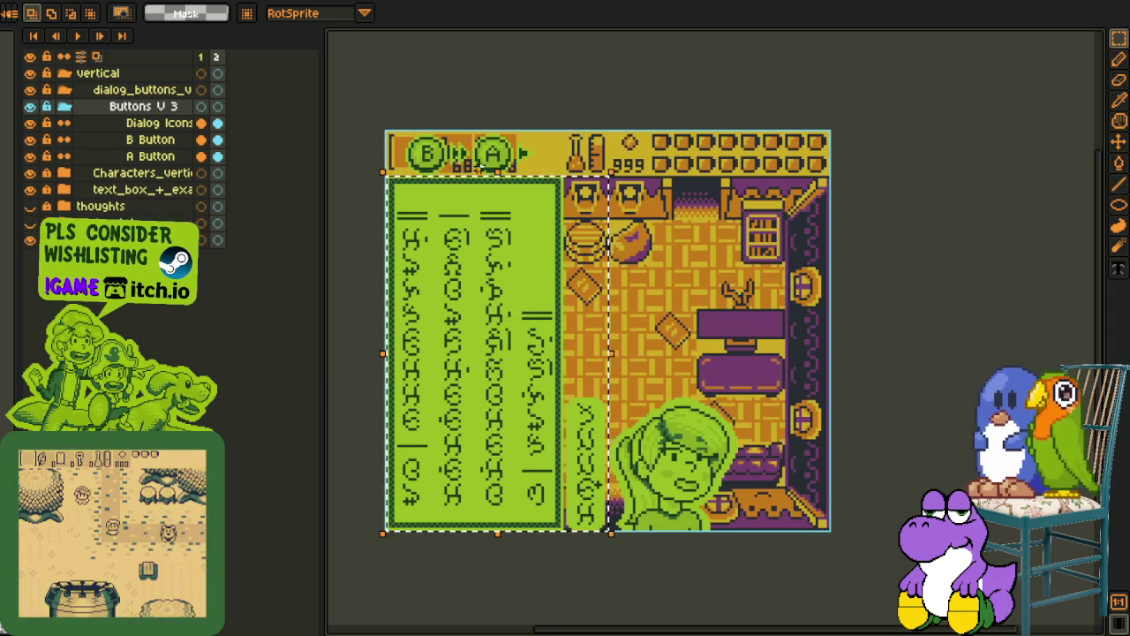
Marquee-select the B/A button strip at the top-left
scroll(467, 146, "up", 1)
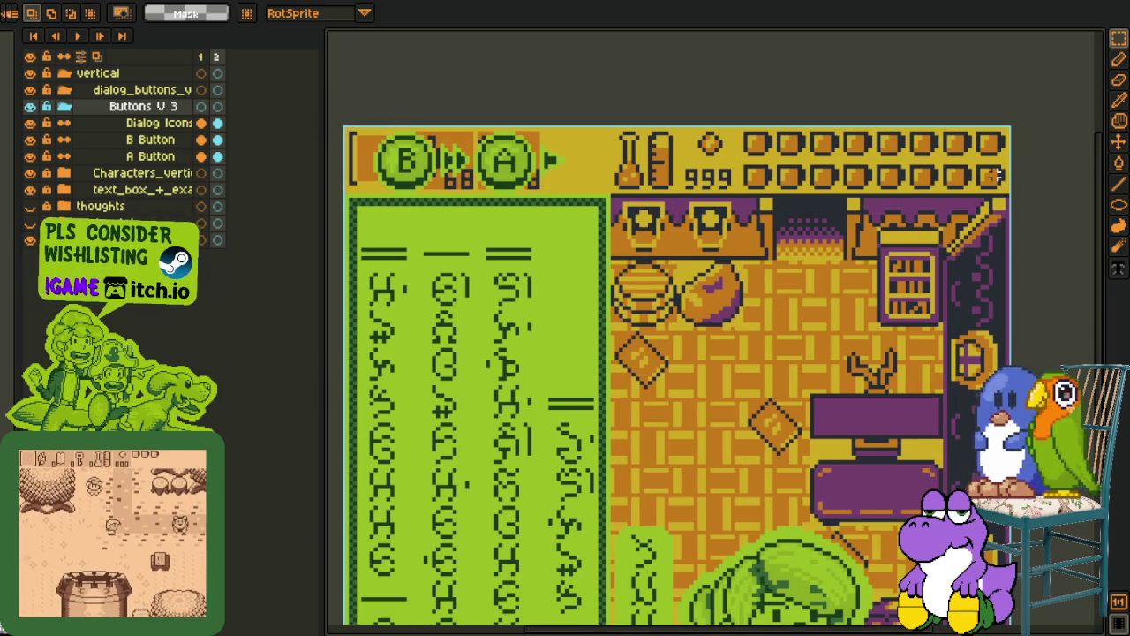
scroll(719, 159, "up", 1)
mouse_move(399, 133)
left_mouse_down()
mouse_move(757, 246)
mouse_move(736, 231)
mouse_move(710, 254)
left_mouse_up()
scroll(717, 254, "down", 2)
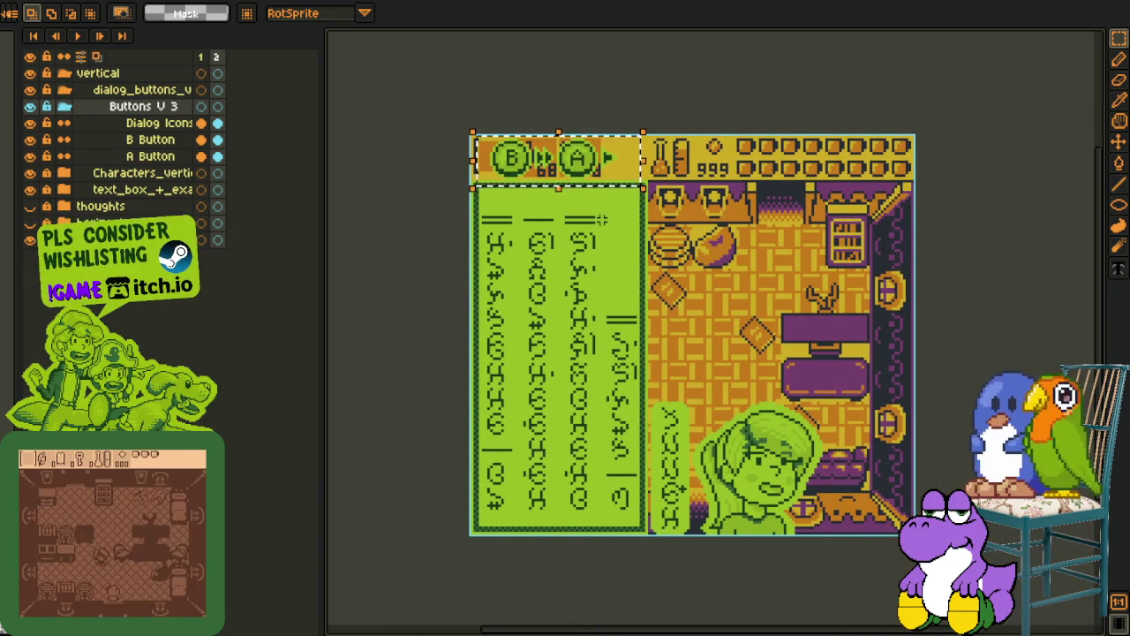
Try shifting and nudging the B/A button strip, then undo the test move
left_click_drag(579, 167, 590, 200)
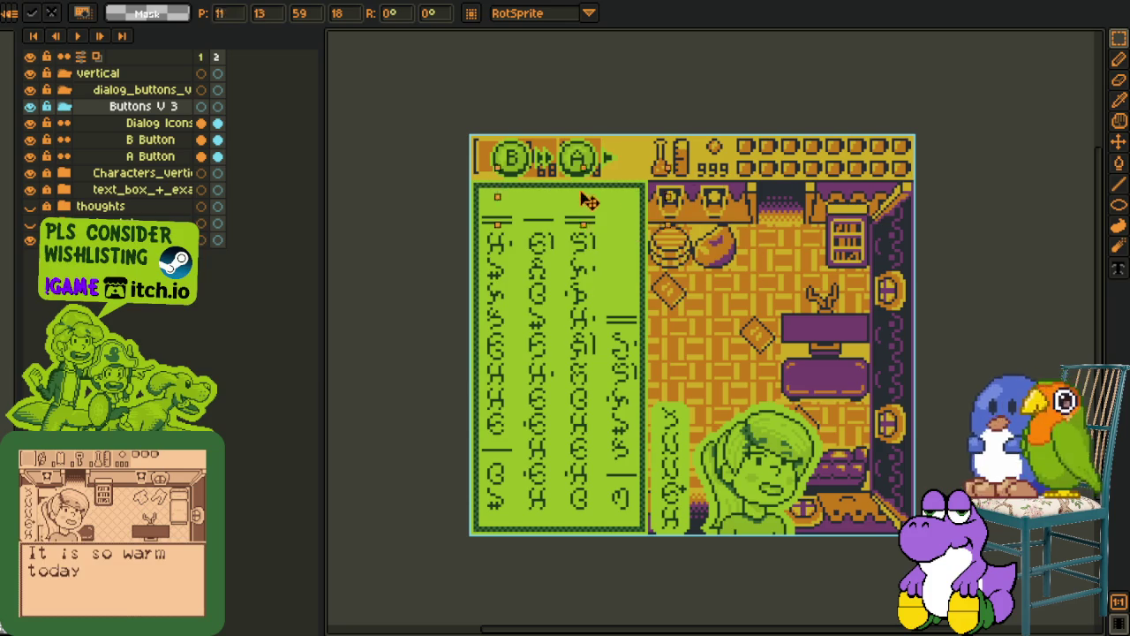
left_click(1118, 141)
key("Right")
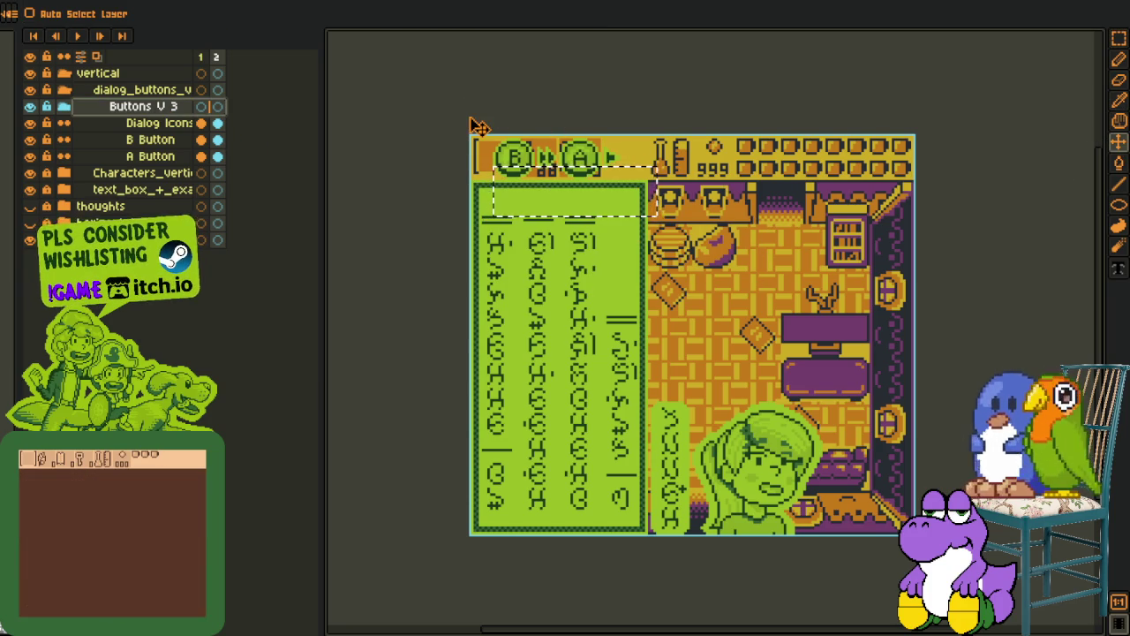
key("ctrl+z")
key("ctrl+z")
key("ctrl+z")
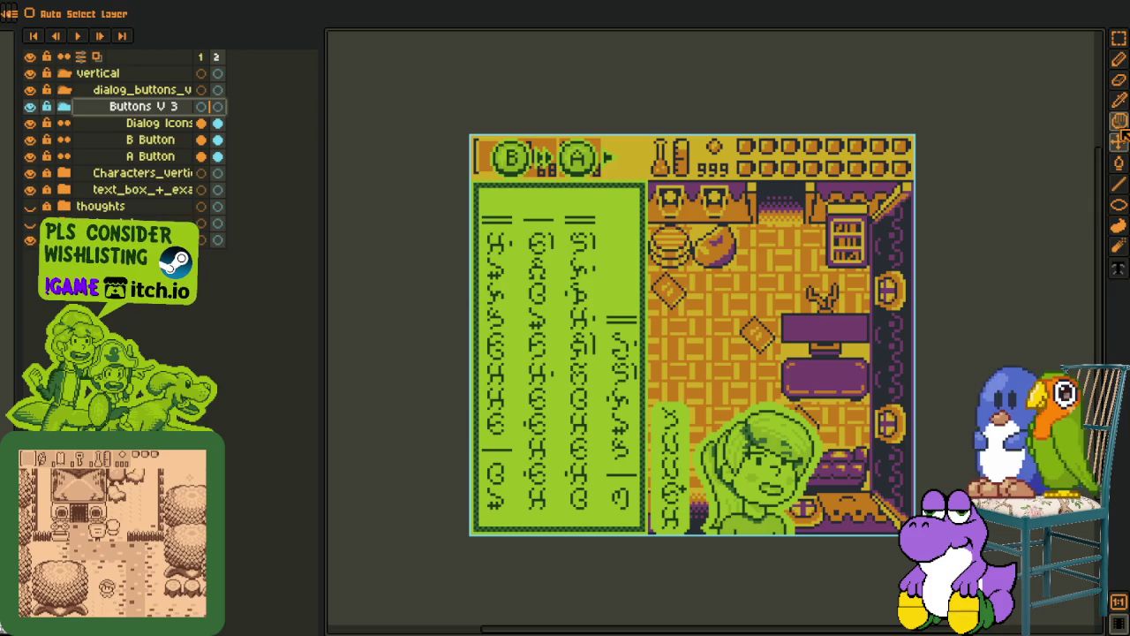
Drag the B/A buttons down into the room above the portrait, then return to the horizontal mockup
left_click(1119, 141)
left_click_drag(579, 157, 761, 373)
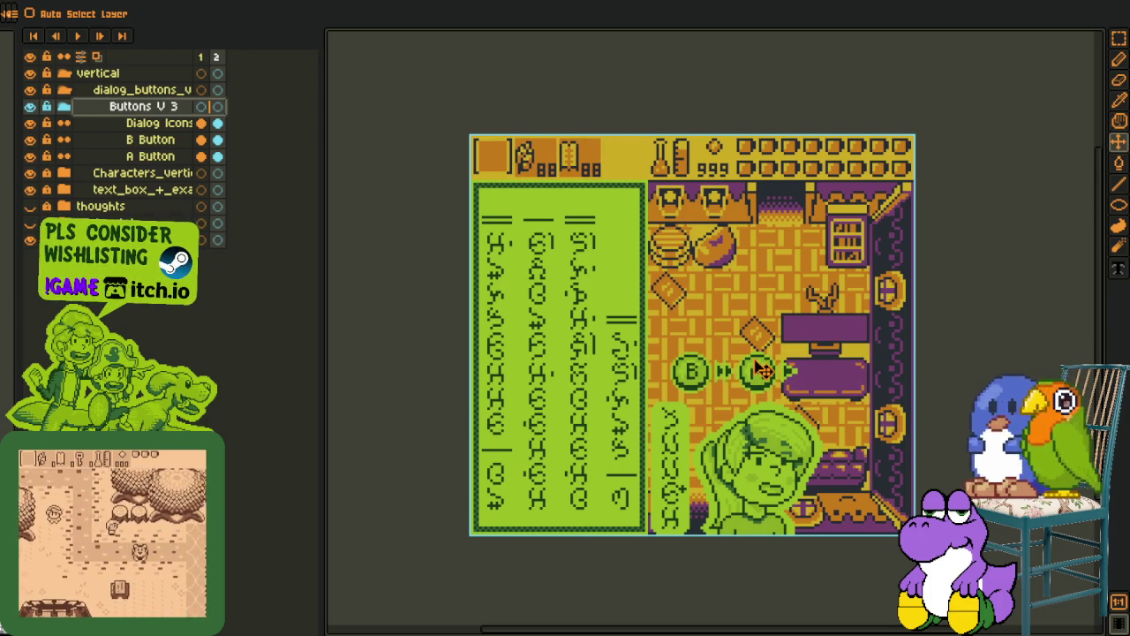
scroll(720, 431, "up", 1)
scroll(720, 431, "down", 1)
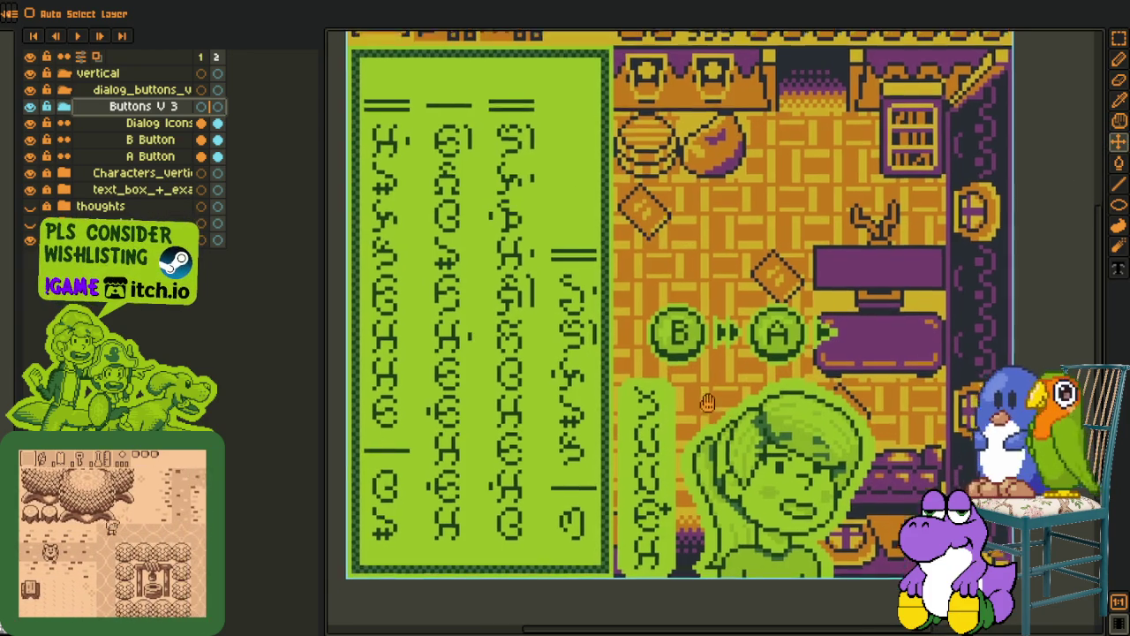
scroll(758, 490, "down", 3)
scroll(747, 483, "up", 2)
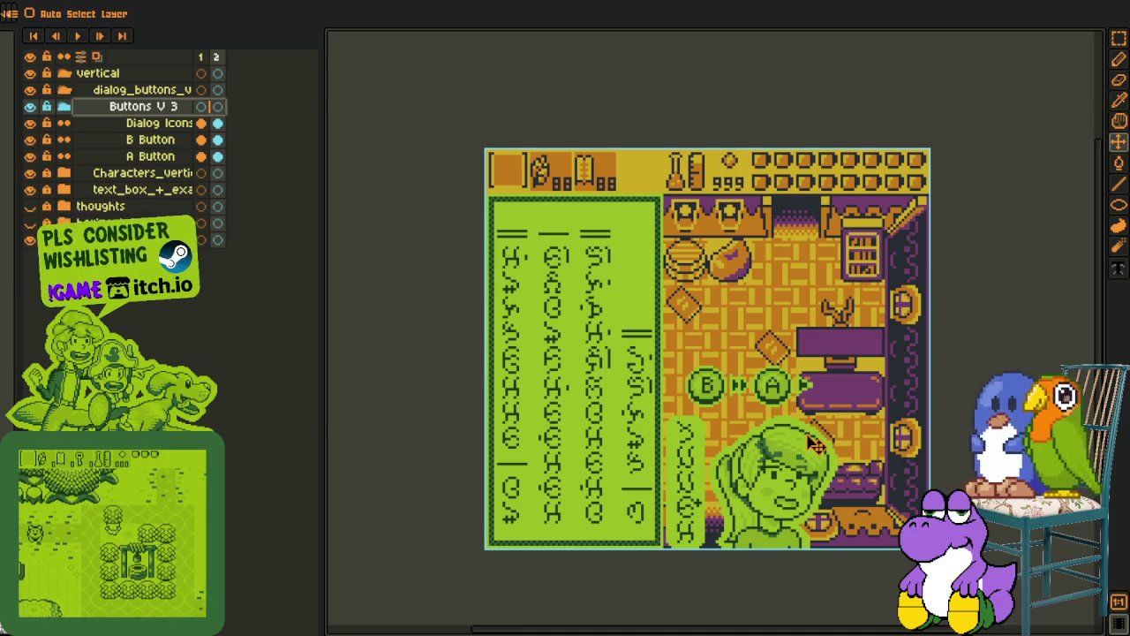
left_click(594, 3)
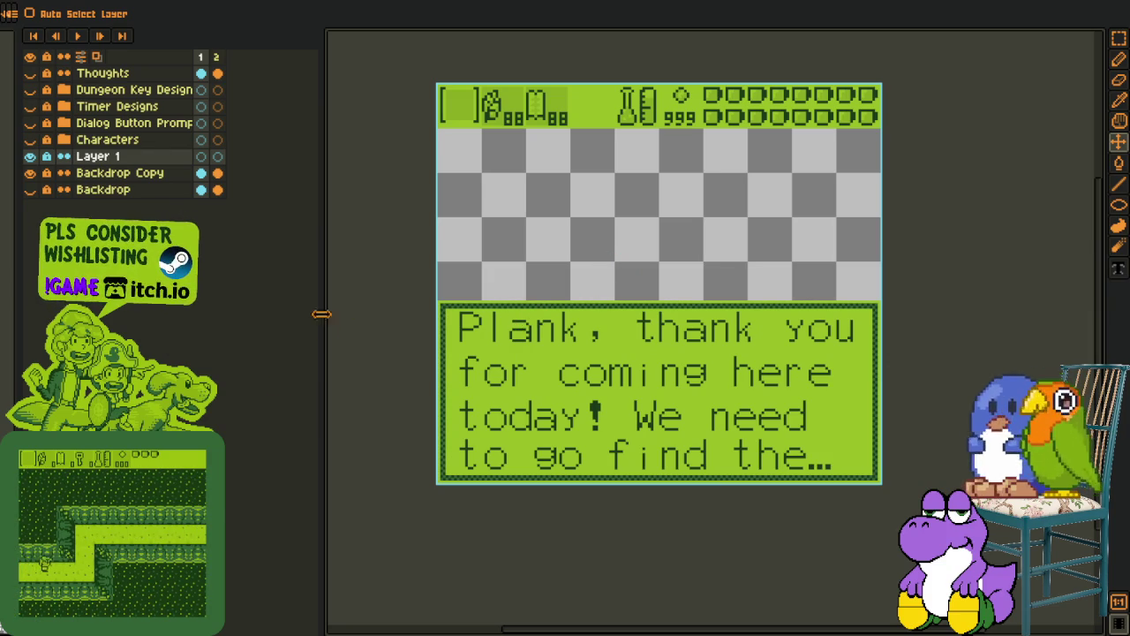
Flip through the vertical mockup and Cutscene 27 sprites, ending on the Mega sheet
left_click(490, 2)
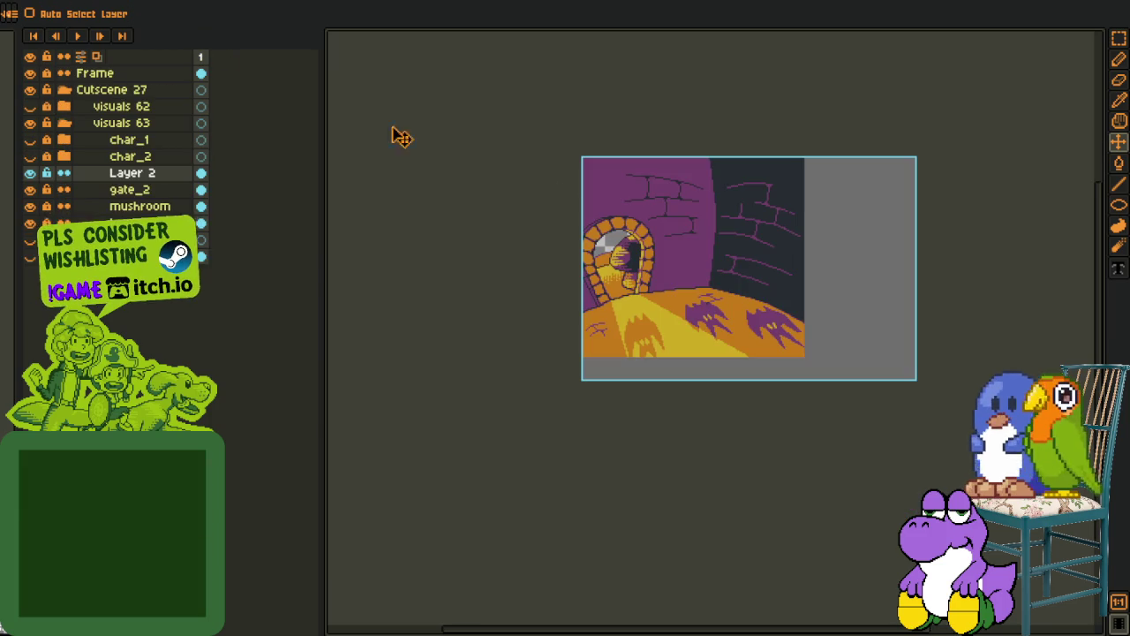
left_click(137, 3)
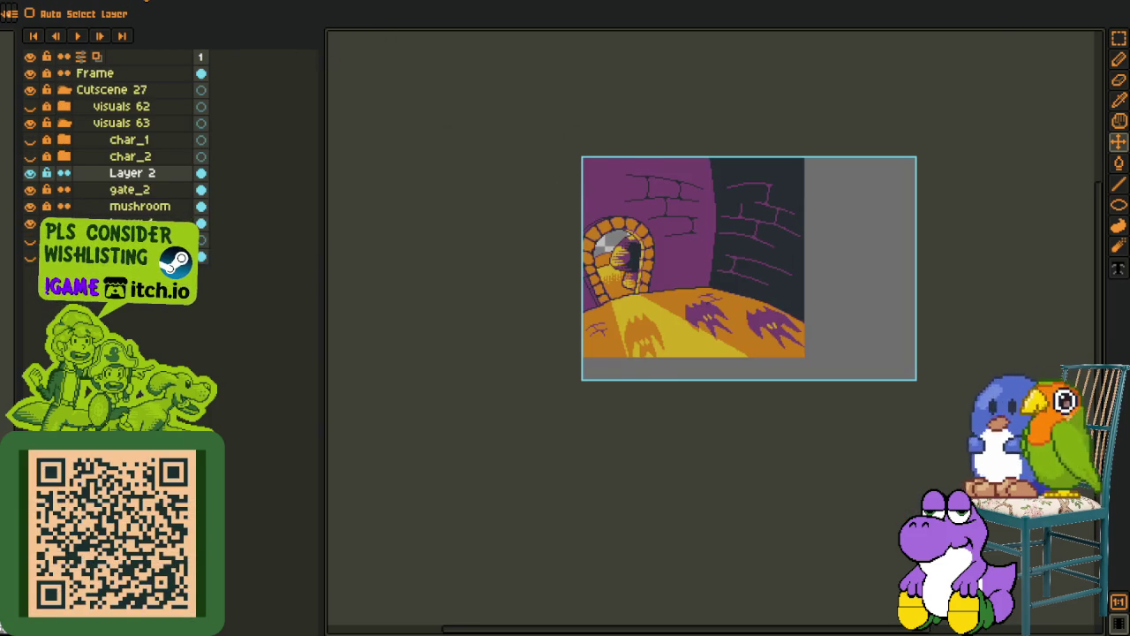
key("ctrl+Tab")
Browse the Mega sheet's rows of sprites, then switch to the English dialogue mockup document
scroll(467, 192, "down", 3)
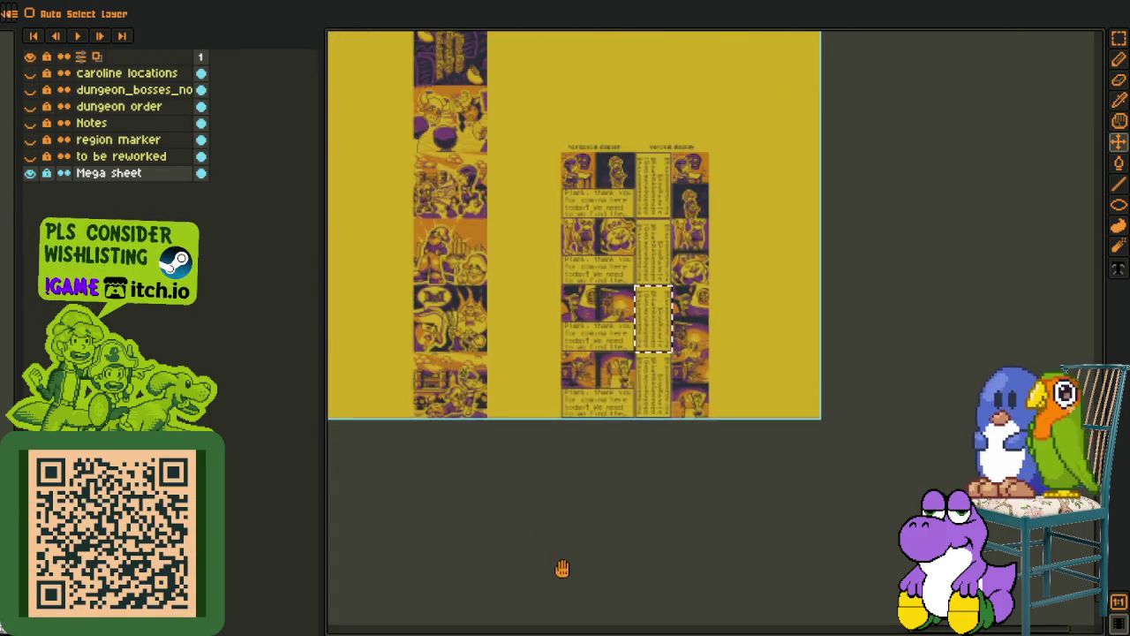
scroll(565, 397, "up", 3)
scroll(568, 257, "up", 2)
scroll(569, 265, "up", 2)
scroll(572, 276, "down", 1)
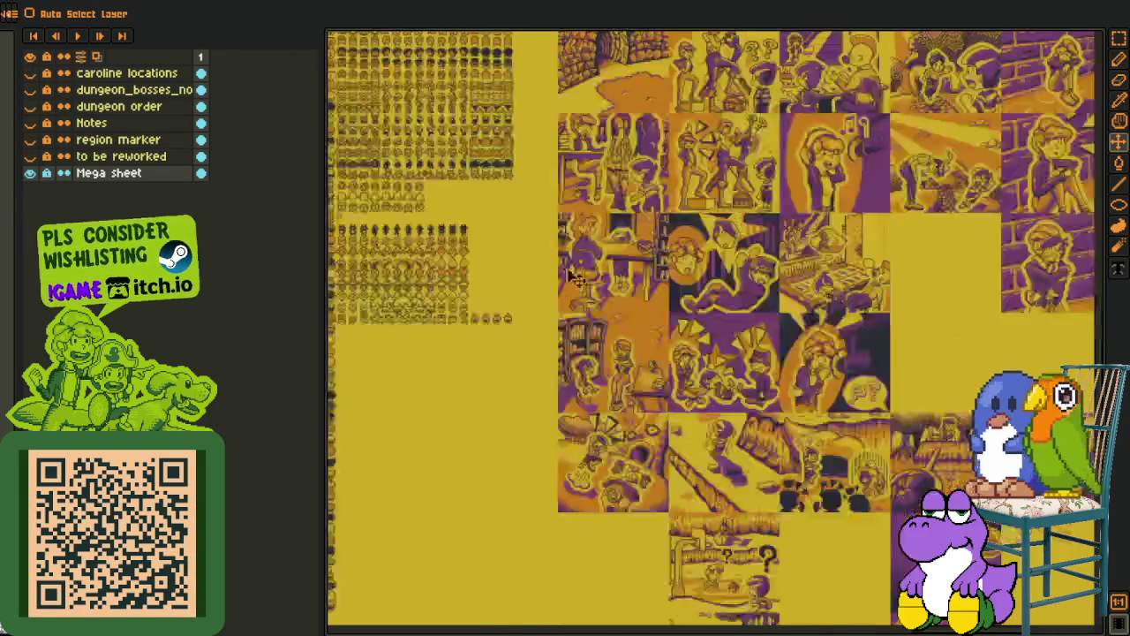
scroll(574, 275, "up", 3)
scroll(600, 272, "up", 3)
scroll(618, 270, "up", 3)
scroll(635, 268, "up", 2)
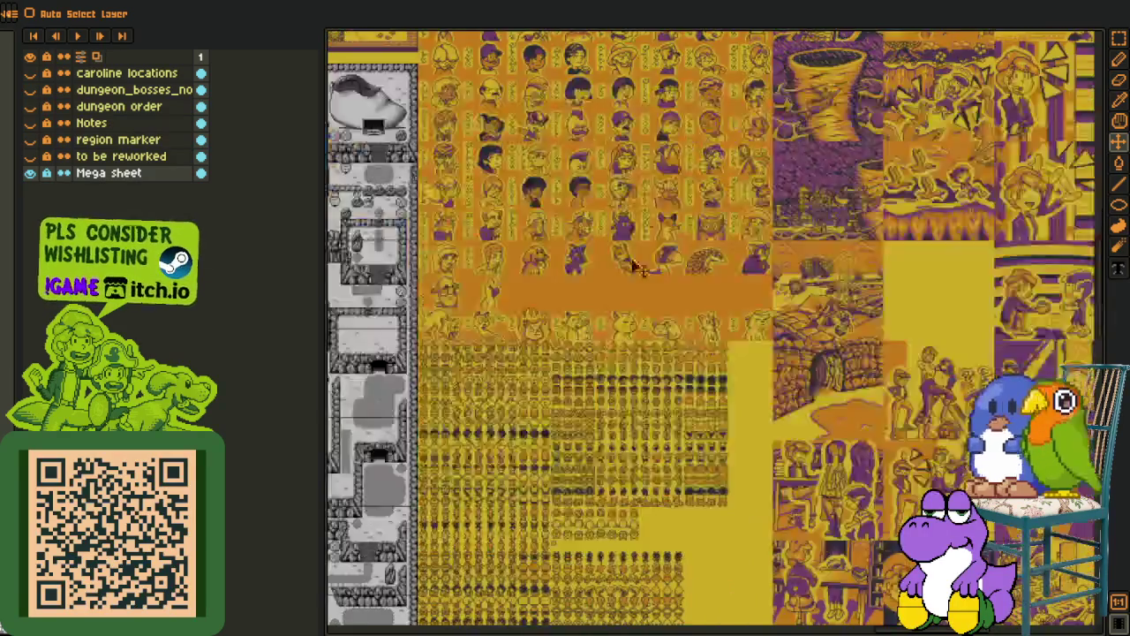
scroll(521, 326, "up", 2)
scroll(583, 230, "down", 2)
scroll(609, 300, "down", 3)
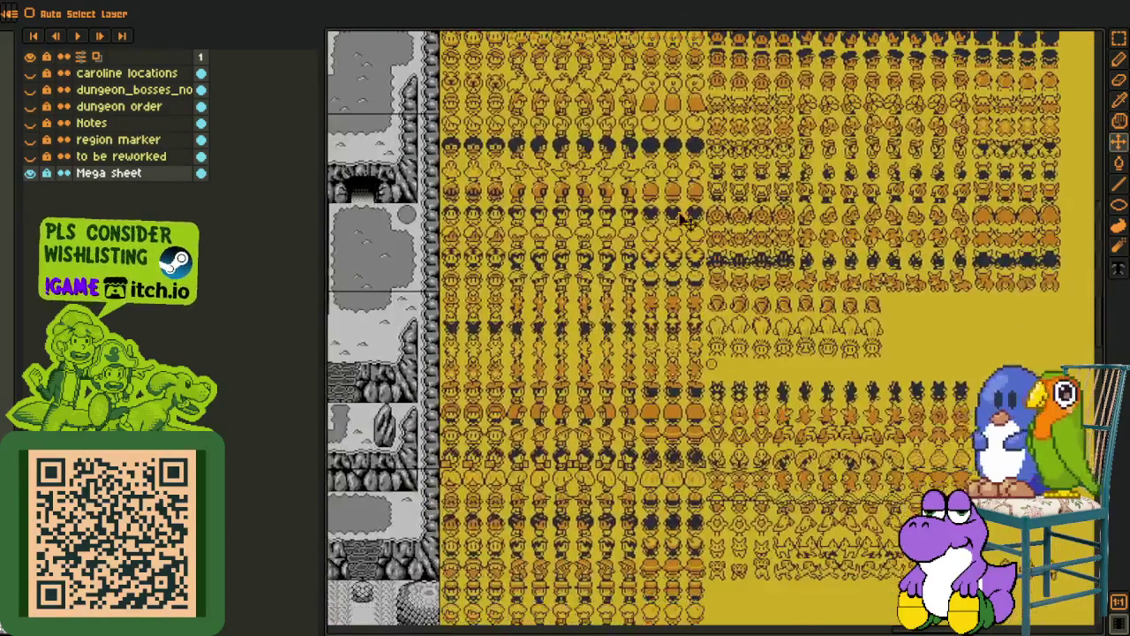
scroll(632, 370, "down", 3)
scroll(653, 441, "down", 2)
scroll(662, 439, "up", 2)
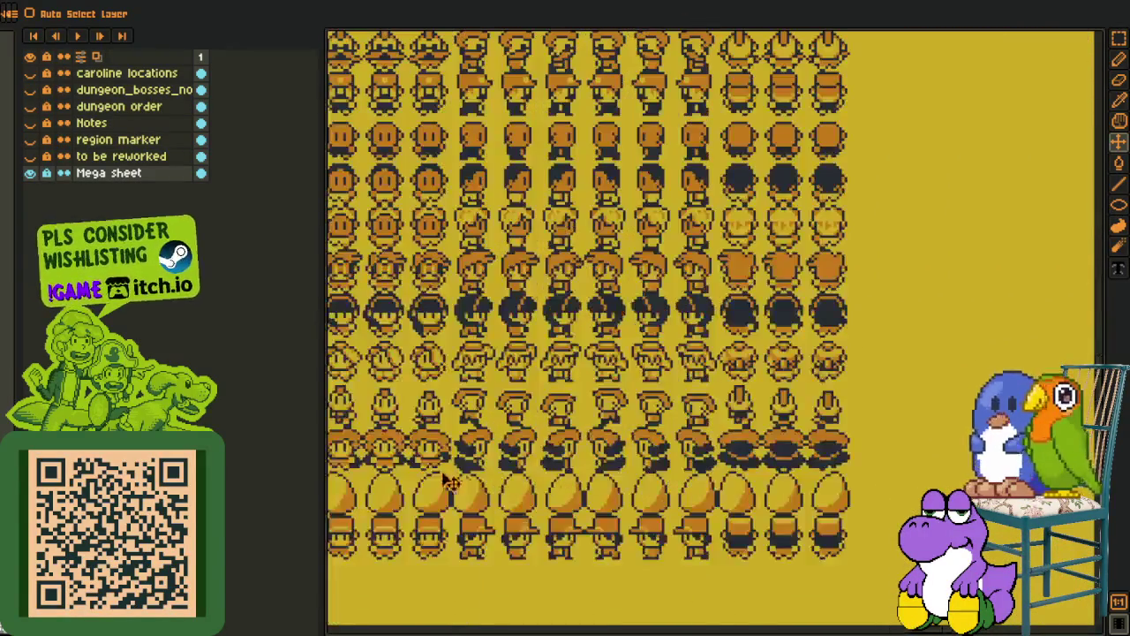
scroll(649, 467, "down", 2)
scroll(750, 283, "down", 1)
scroll(676, 345, "up", 1)
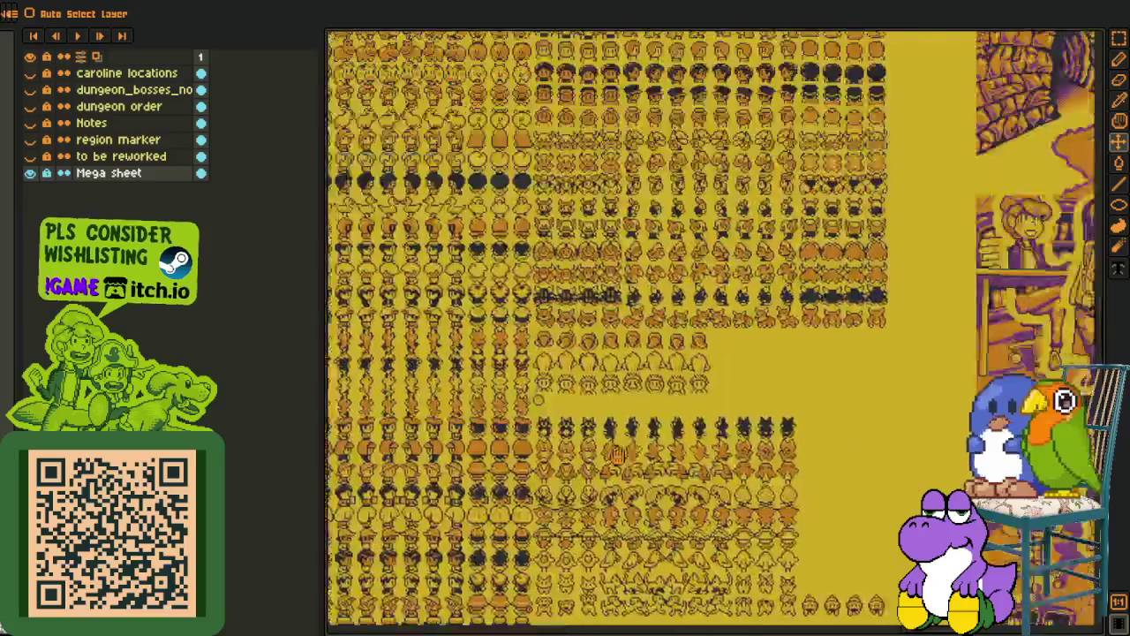
scroll(556, 277, "up", 2)
scroll(706, 300, "down", 1)
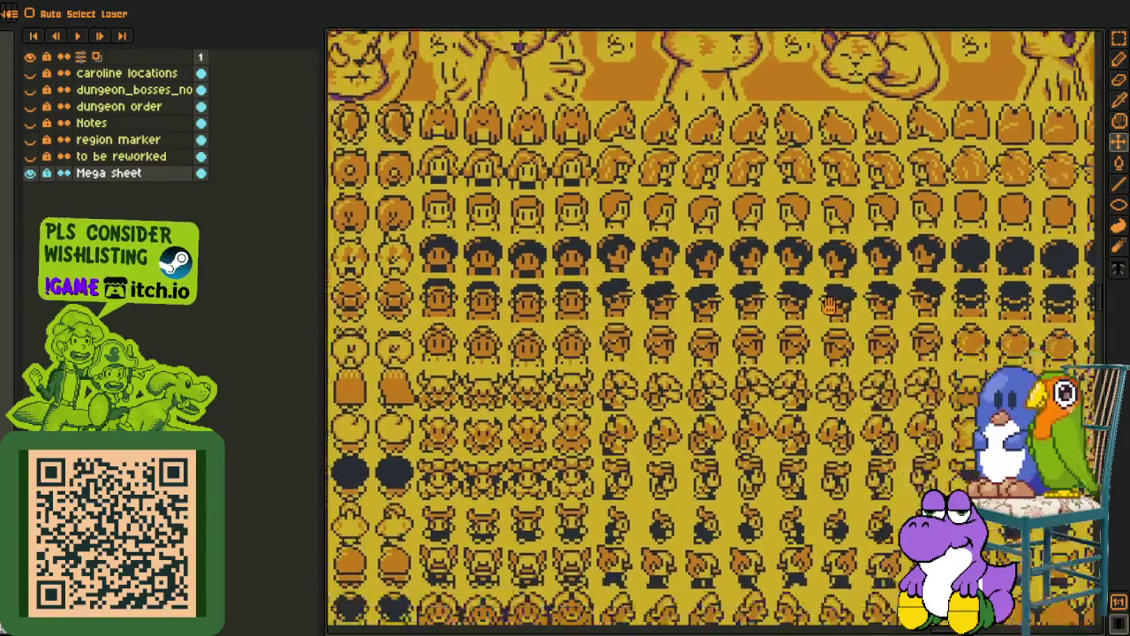
scroll(768, 319, "down", 1)
scroll(768, 353, "up", 1)
scroll(714, 406, "up", 1)
scroll(622, 325, "up", 1)
scroll(485, 291, "up", 1)
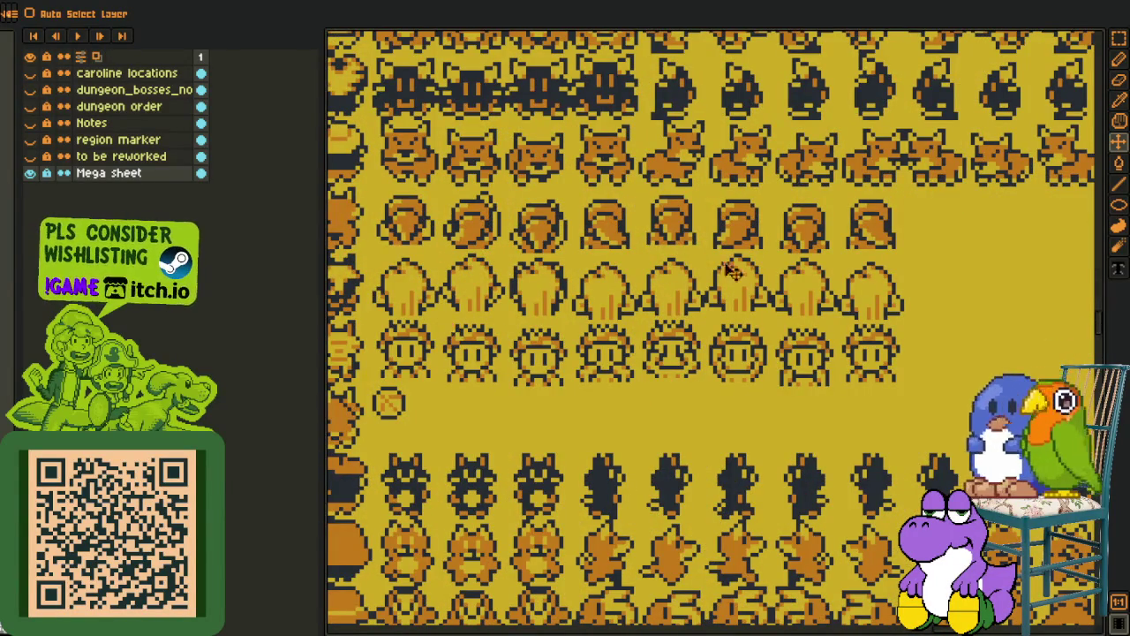
scroll(861, 349, "down", 1)
left_click_drag(713, 541, 662, 324)
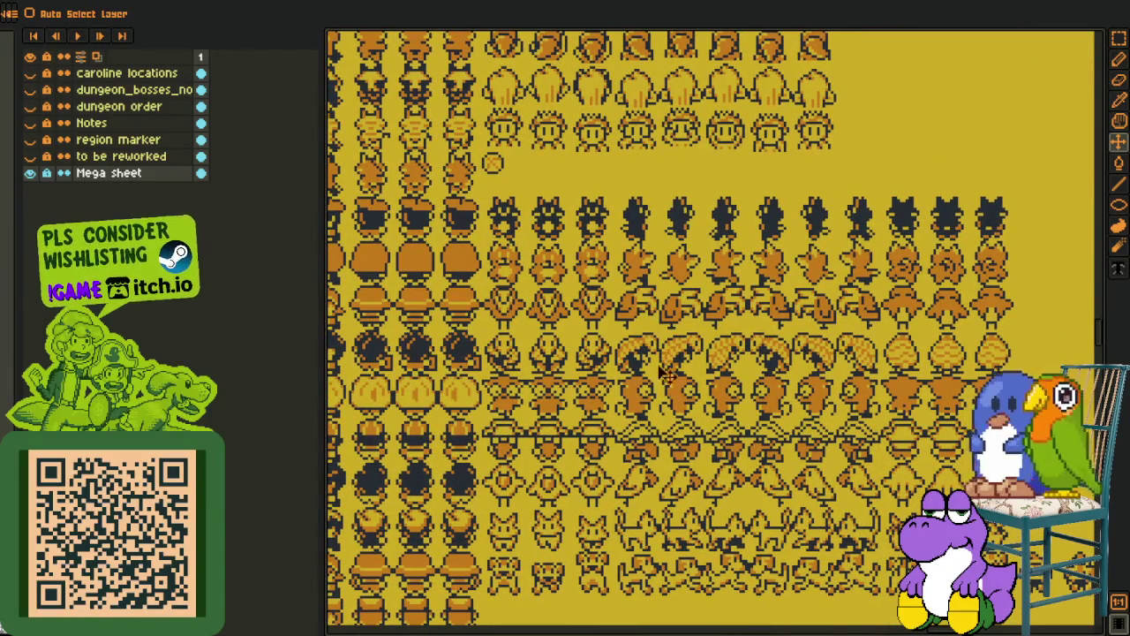
scroll(664, 397, "down", 2)
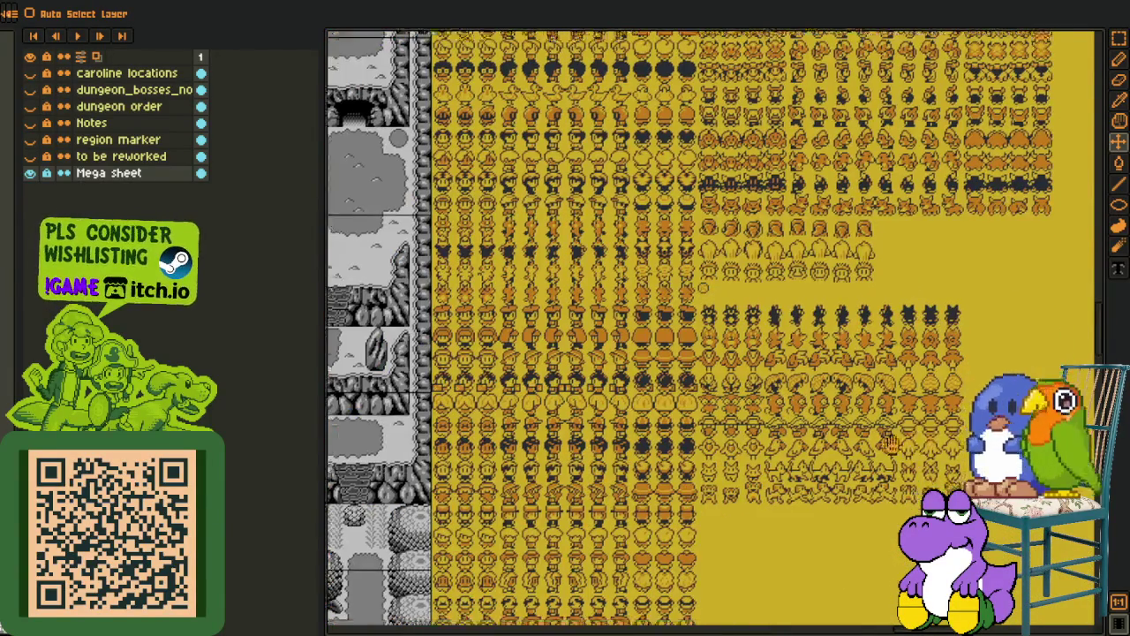
scroll(658, 398, "up", 3)
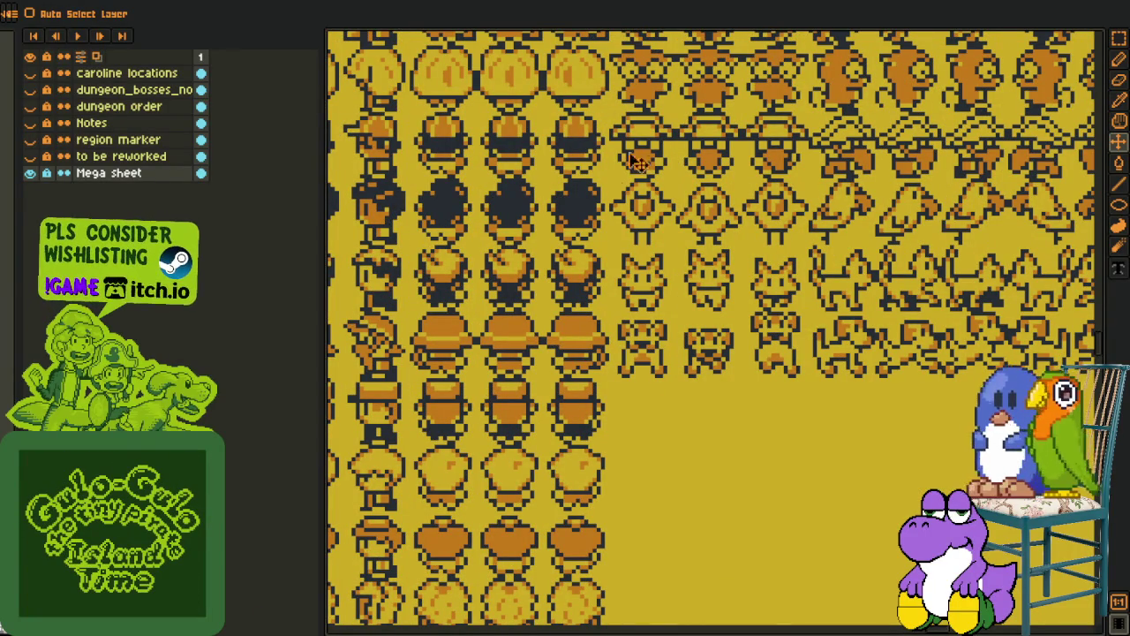
left_click(570, 2)
scroll(584, 86, "down", 2)
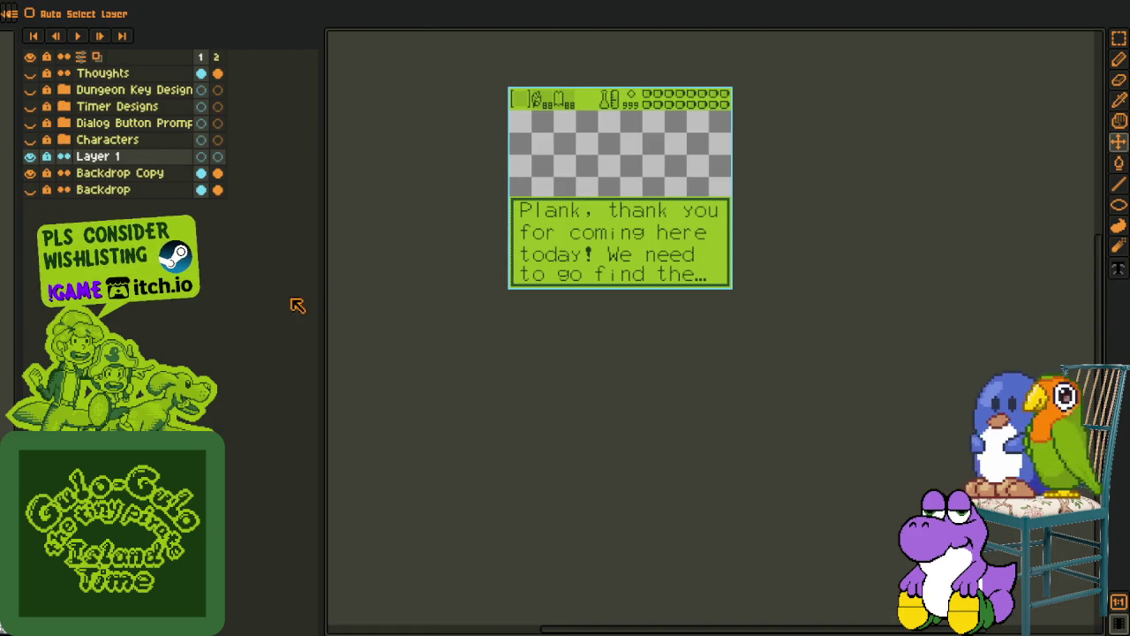
scroll(499, 115, "up", 2)
key("m")
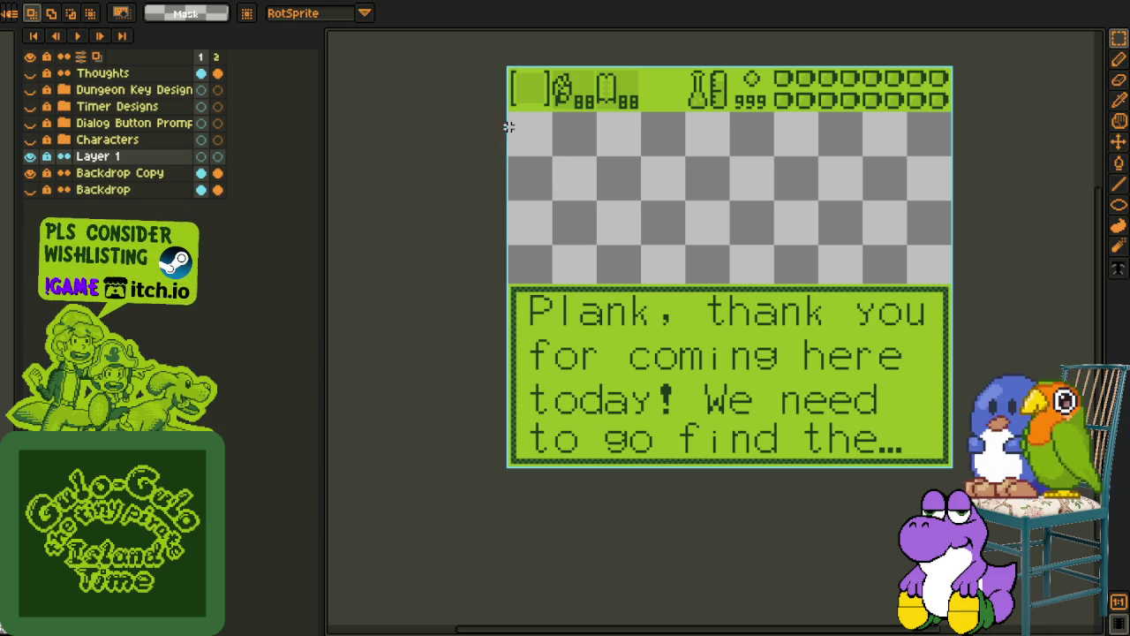
left_click_drag(510, 112, 953, 468)
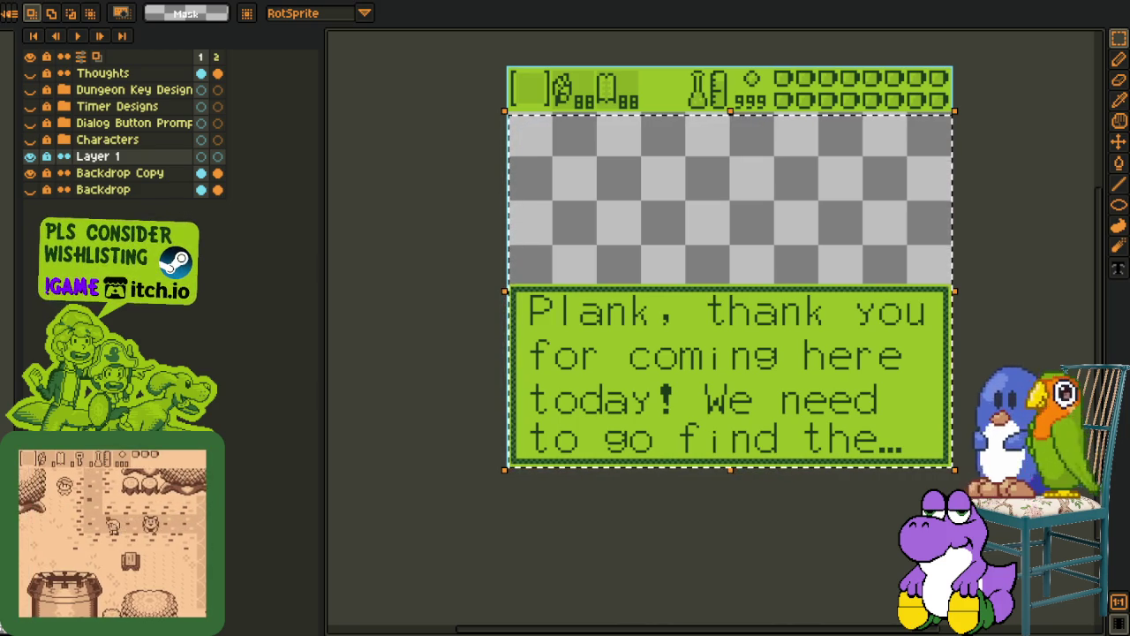
left_click(506, 503)
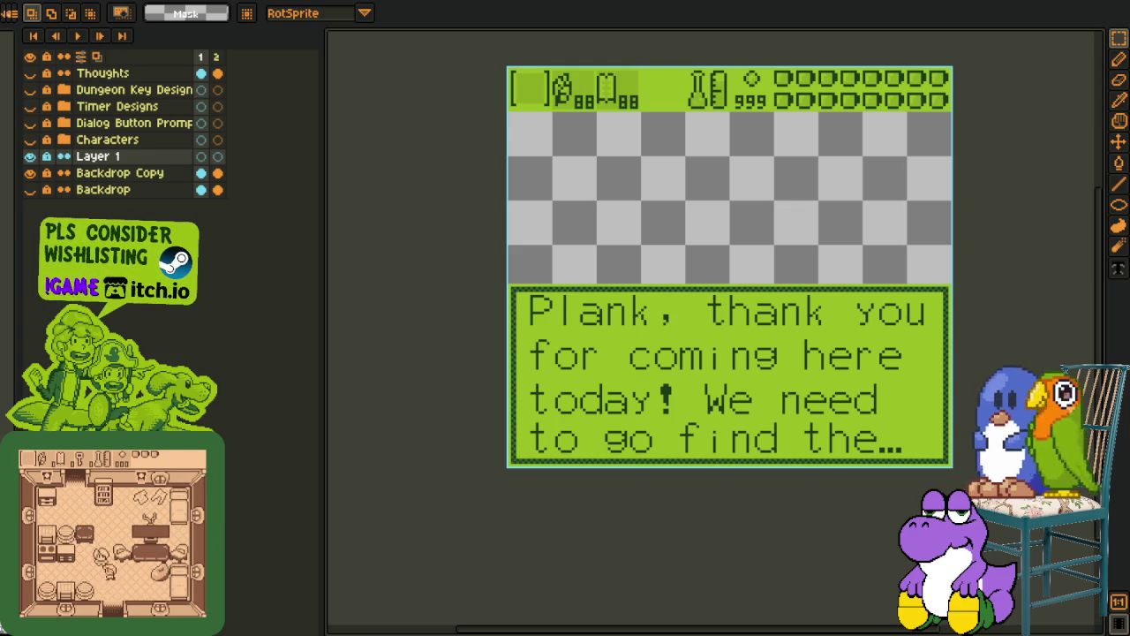
left_click_drag(624, 462, 500, 535)
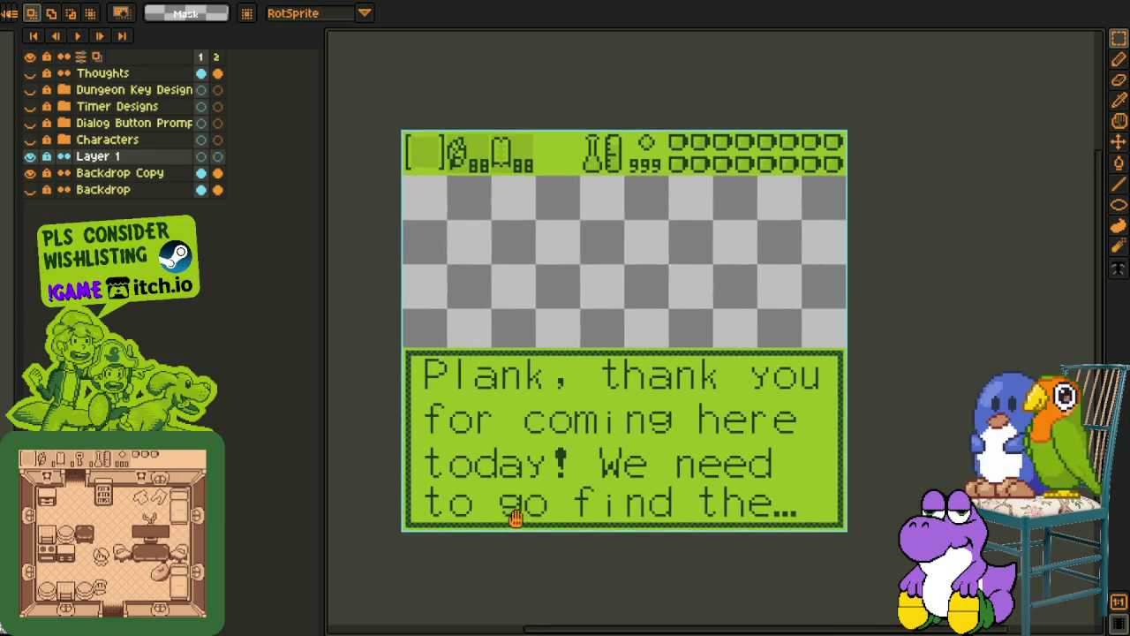
scroll(389, 184, "up", 1)
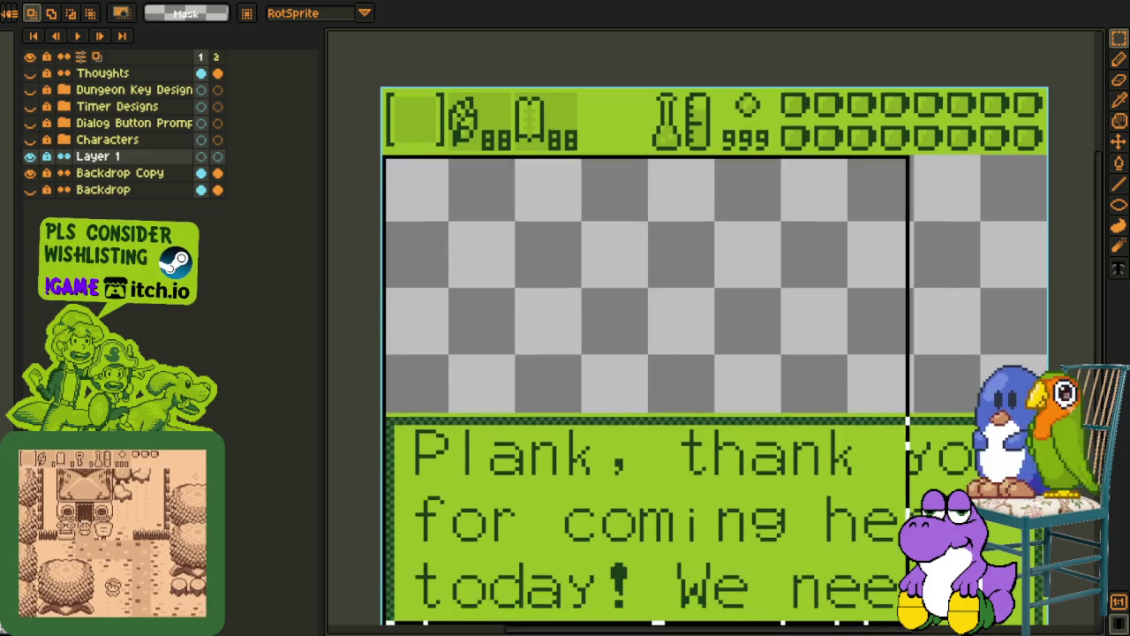
left_click_drag(384, 184, 1019, 554)
scroll(1020, 554, "down", 1)
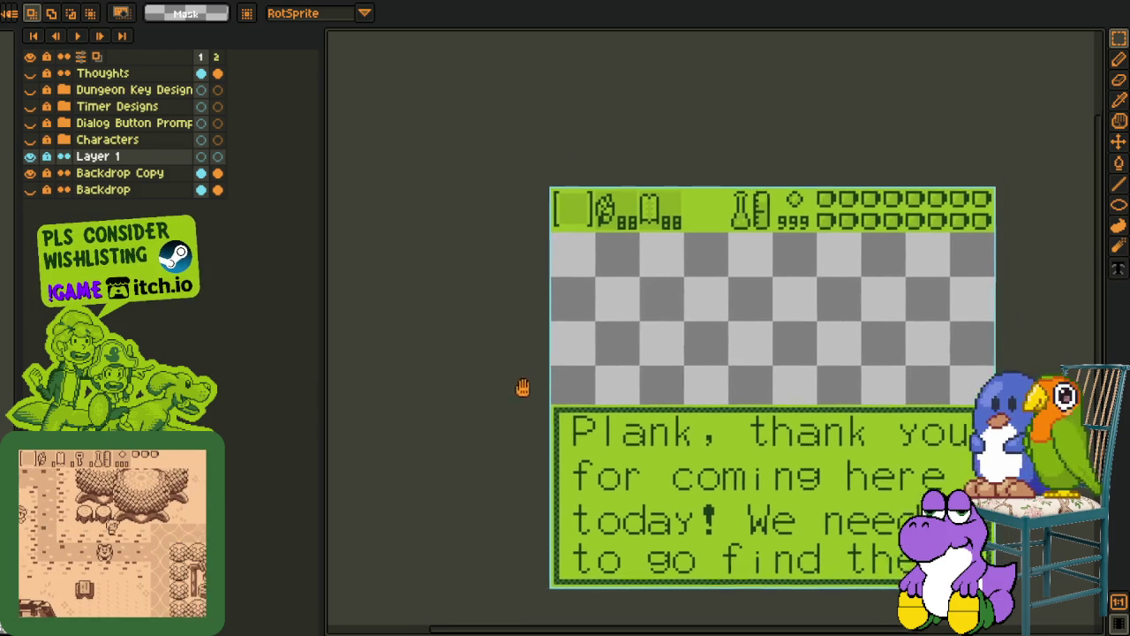
scroll(522, 391, "up", 2)
key("ctrl+d")
Switch to the vertical-script mockup, pan around its placed B/A buttons, then go back to the Mega sheet
key("ctrl+Tab")
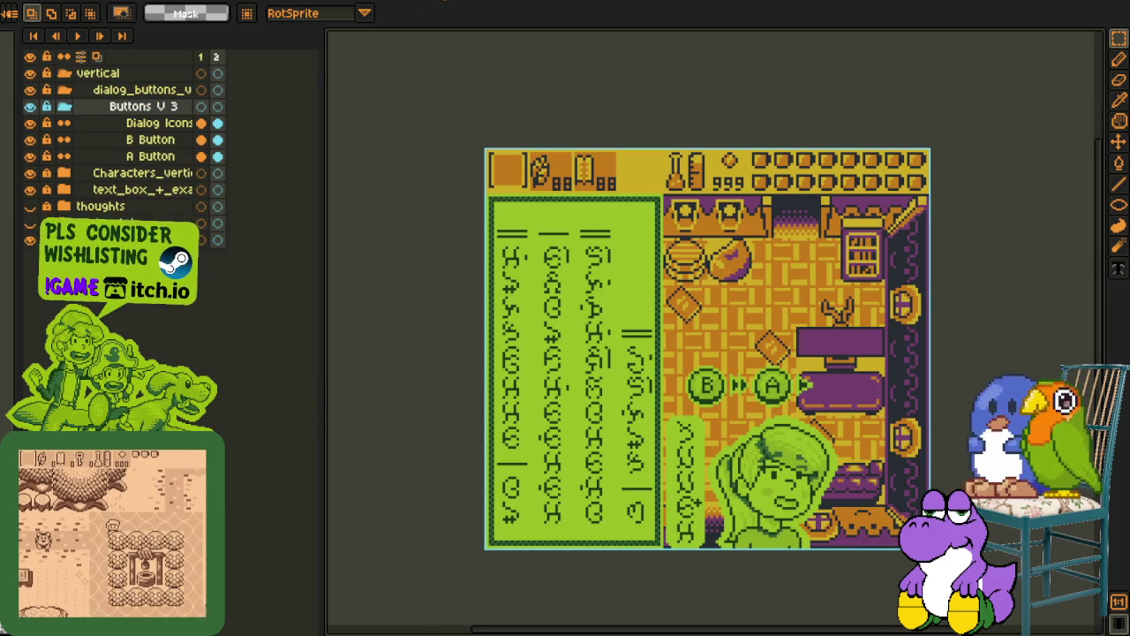
left_click_drag(520, 307, 499, 282)
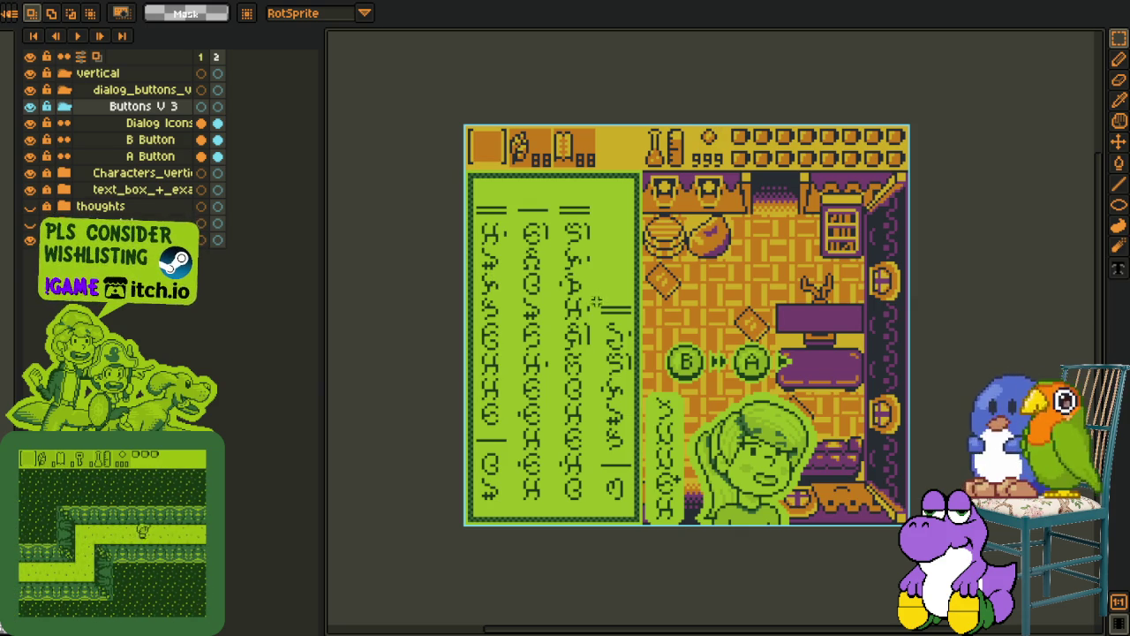
left_click_drag(608, 300, 642, 219)
mouse_move(439, 168)
left_mouse_down()
mouse_move(389, 213)
mouse_move(373, 206)
left_mouse_up()
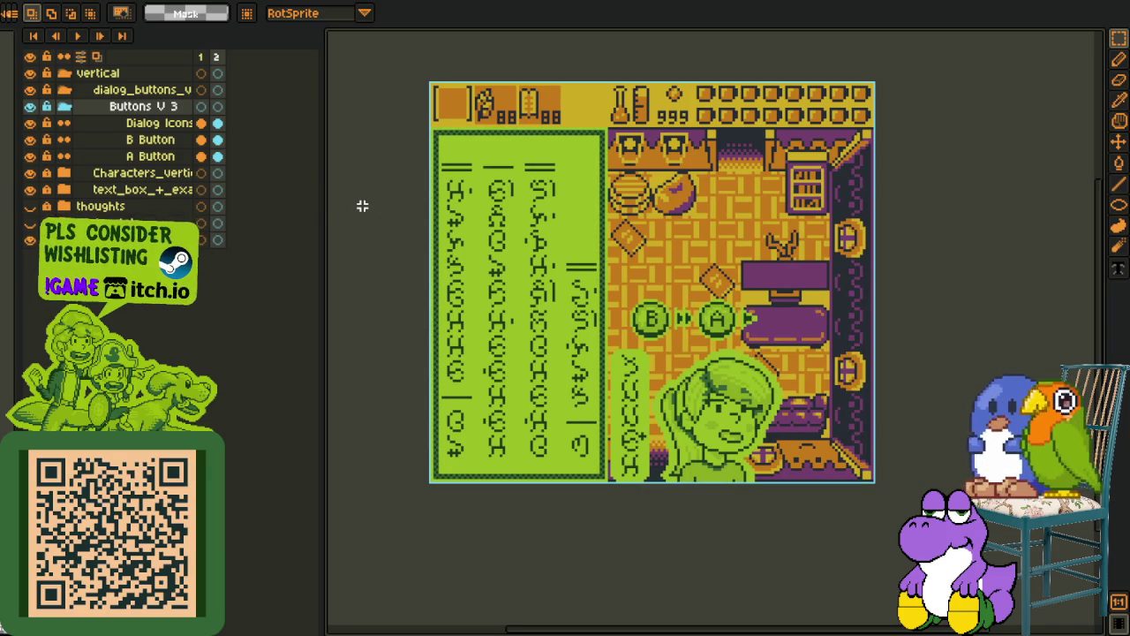
mouse_move(417, 275)
left_mouse_down()
mouse_move(461, 267)
mouse_move(512, 330)
mouse_move(502, 337)
left_mouse_up()
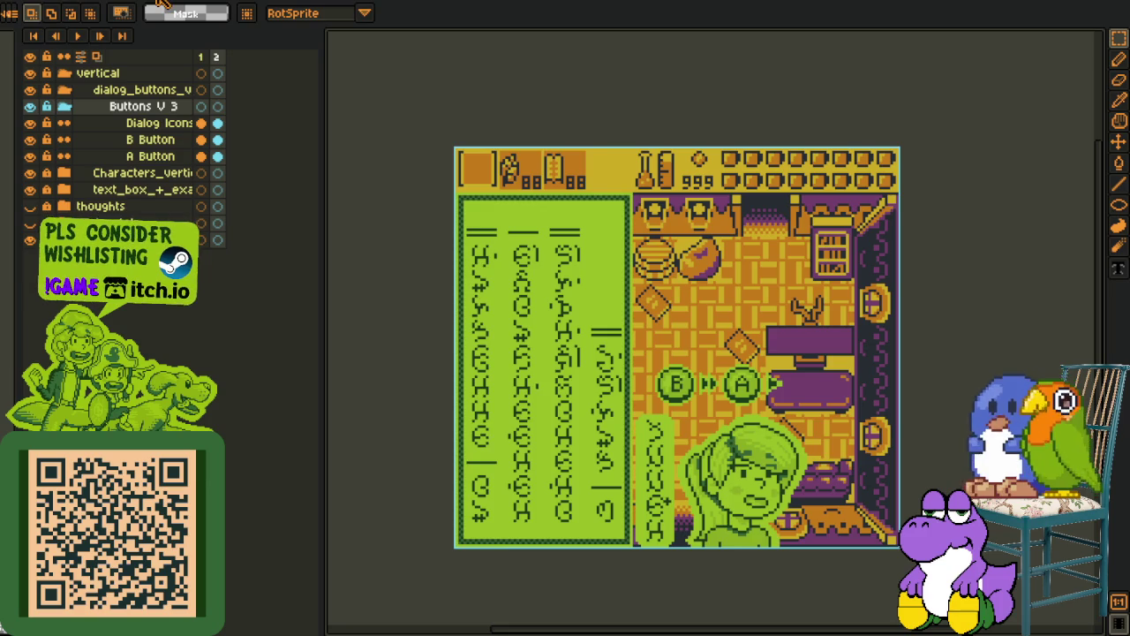
key("ctrl+Tab")
Zoom and pan the Mega sheet to inspect the grey tile map beside the character sprites
scroll(521, 341, "down", 3)
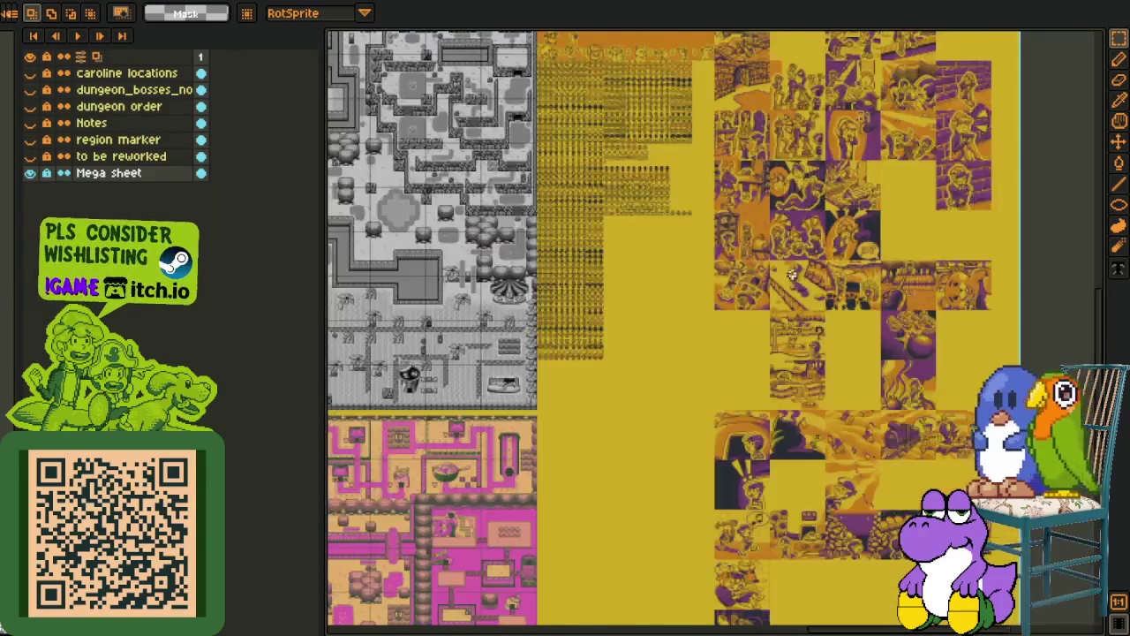
scroll(521, 341, "up", 2)
scroll(521, 341, "up", 2)
scroll(689, 366, "down", 2)
left_click_drag(688, 366, 794, 553)
scroll(668, 382, "up", 1)
scroll(669, 383, "up", 1)
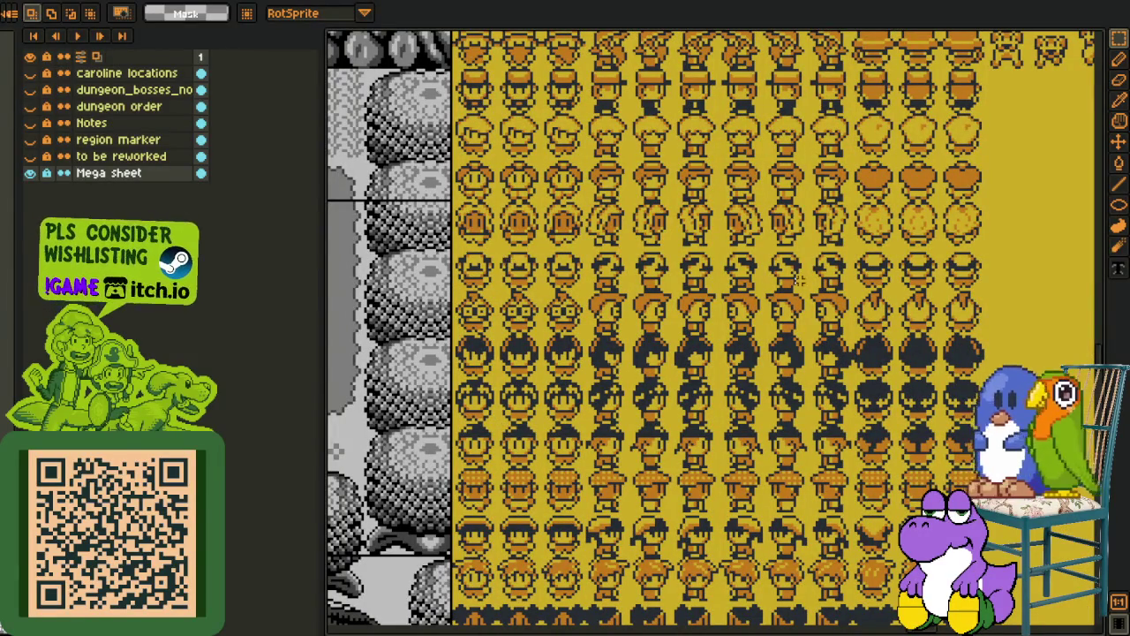
scroll(997, 299, "down", 2)
left_click_drag(994, 299, 860, 302)
scroll(918, 296, "down", 2)
scroll(883, 300, "down", 1)
scroll(676, 392, "up", 3)
scroll(618, 358, "up", 1)
Pan from the basketball cutscene panel to the grey town map below the orange strip
left_click_drag(611, 362, 508, 391)
left_click_drag(597, 404, 592, 320)
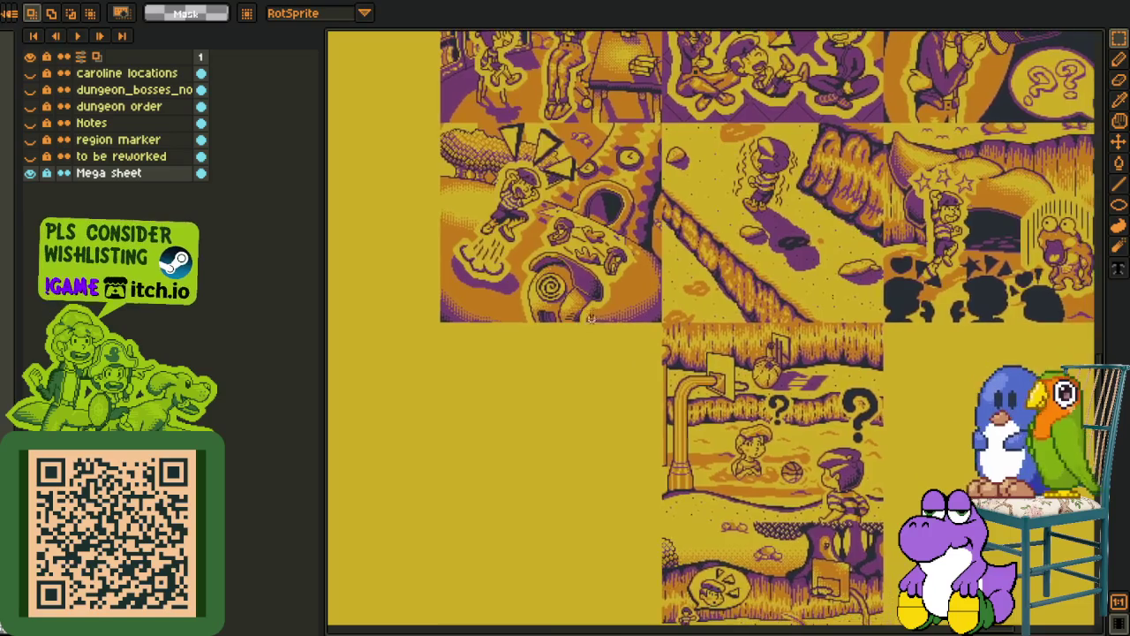
scroll(591, 318, "down", 2)
scroll(592, 335, "down", 1)
left_click_drag(468, 396, 719, 397)
scroll(602, 385, "up", 3)
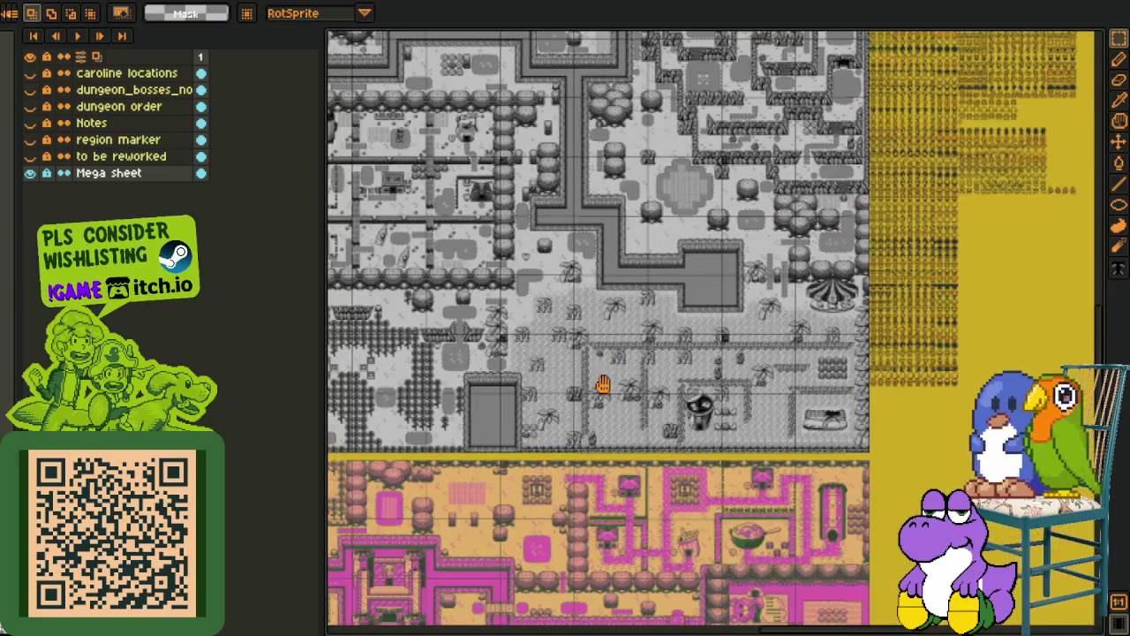
scroll(565, 362, "down", 2)
left_click_drag(565, 529, 653, 397)
scroll(667, 459, "up", 2)
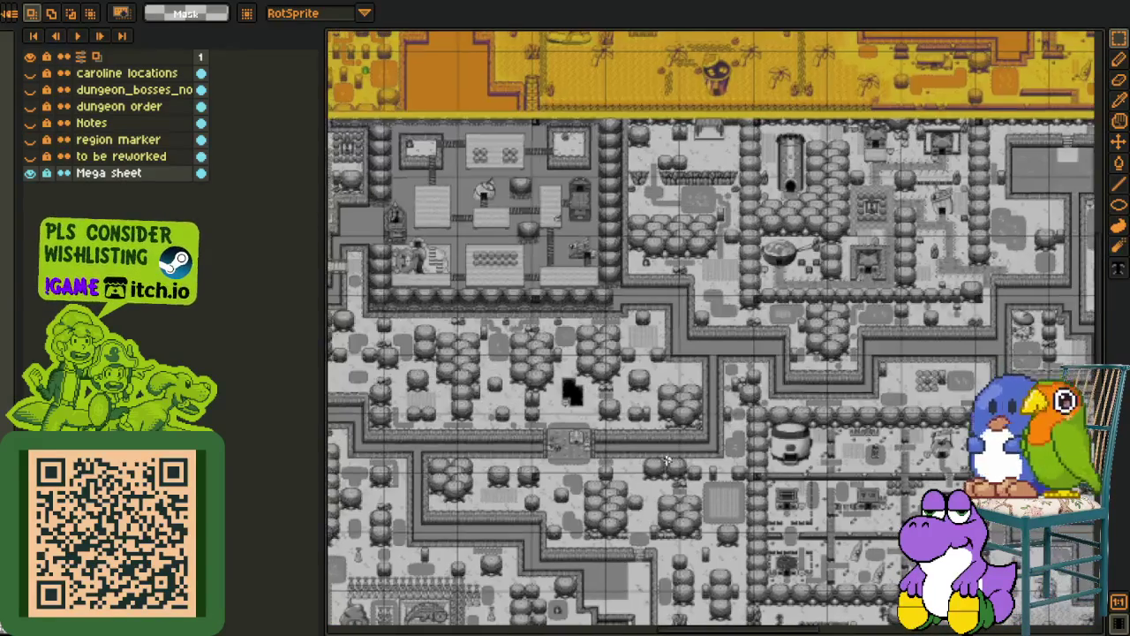
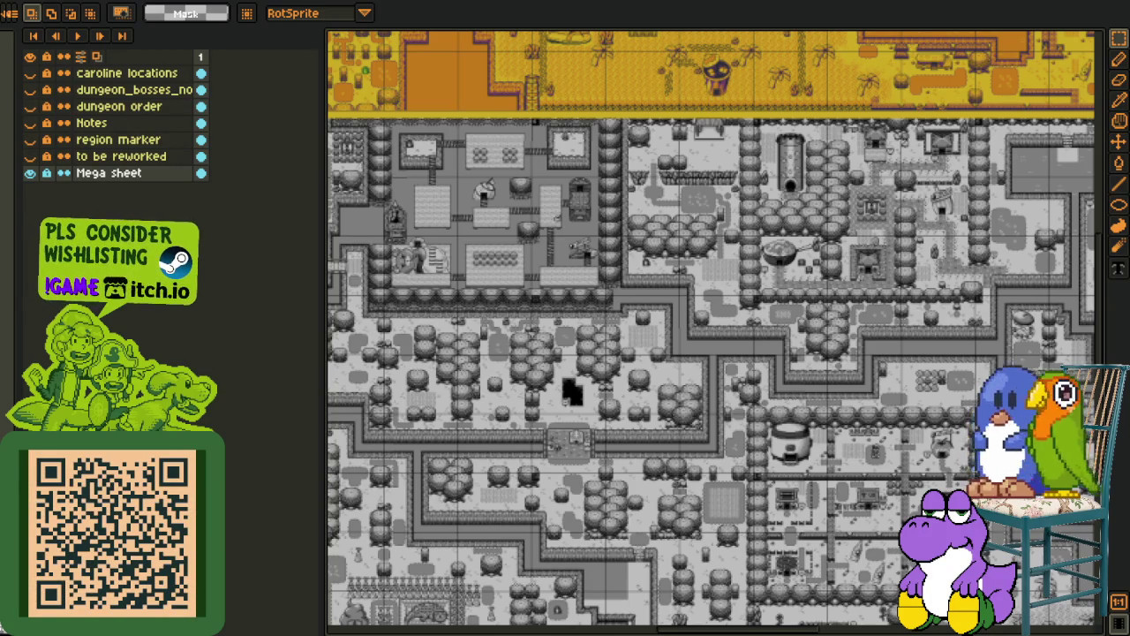
Create a new sprite at clipboard size and paste the folder-list screenshot into it
key("alt+f")
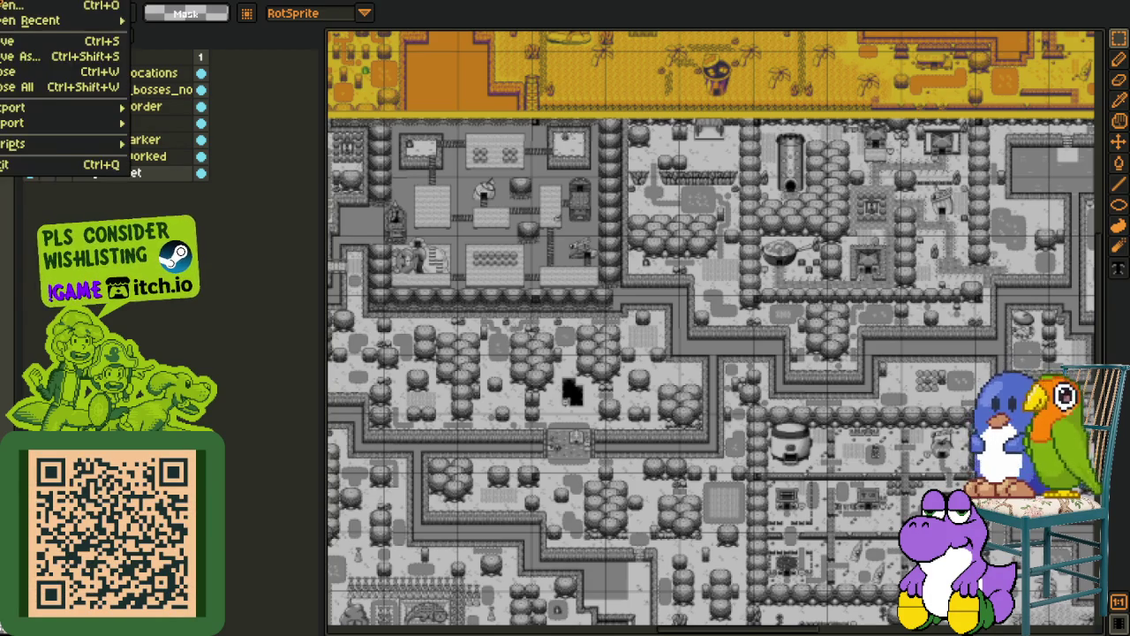
key("n")
left_click(504, 433)
key("ctrl+v")
left_click(523, 399)
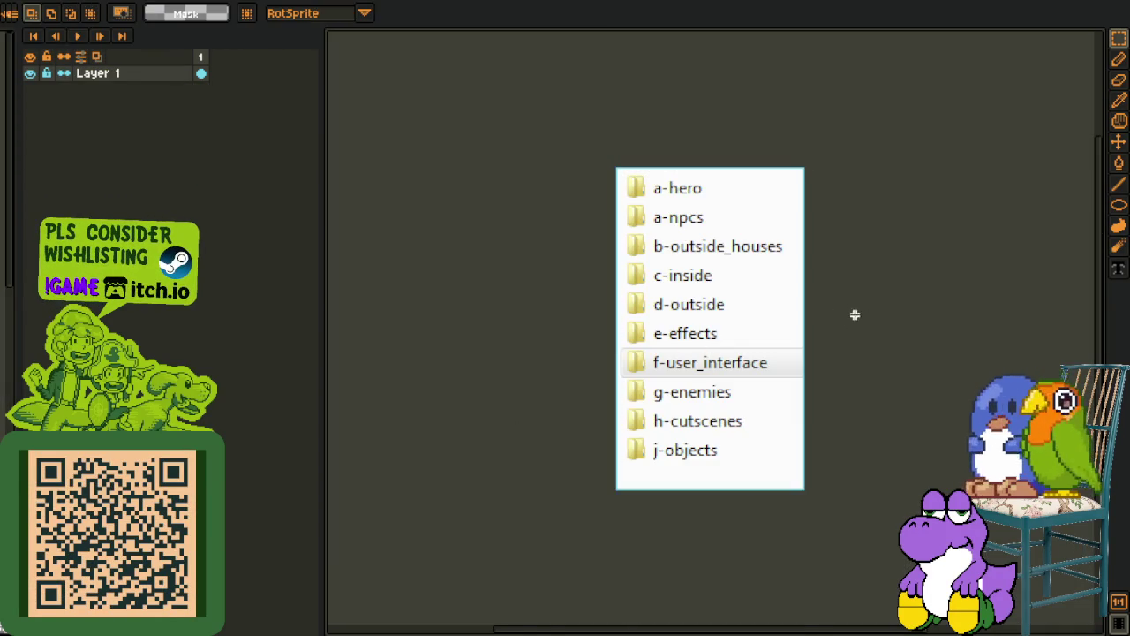
Marquee-select the a-hero, a-npcs and b-outside_houses entries, then clear the selection
scroll(853, 315, "up", 2)
left_click_drag(513, 98, 676, 164)
left_click_drag(491, 166, 662, 220)
left_click_drag(506, 214, 783, 268)
left_click(499, 288)
scroll(711, 343, "down", 2)
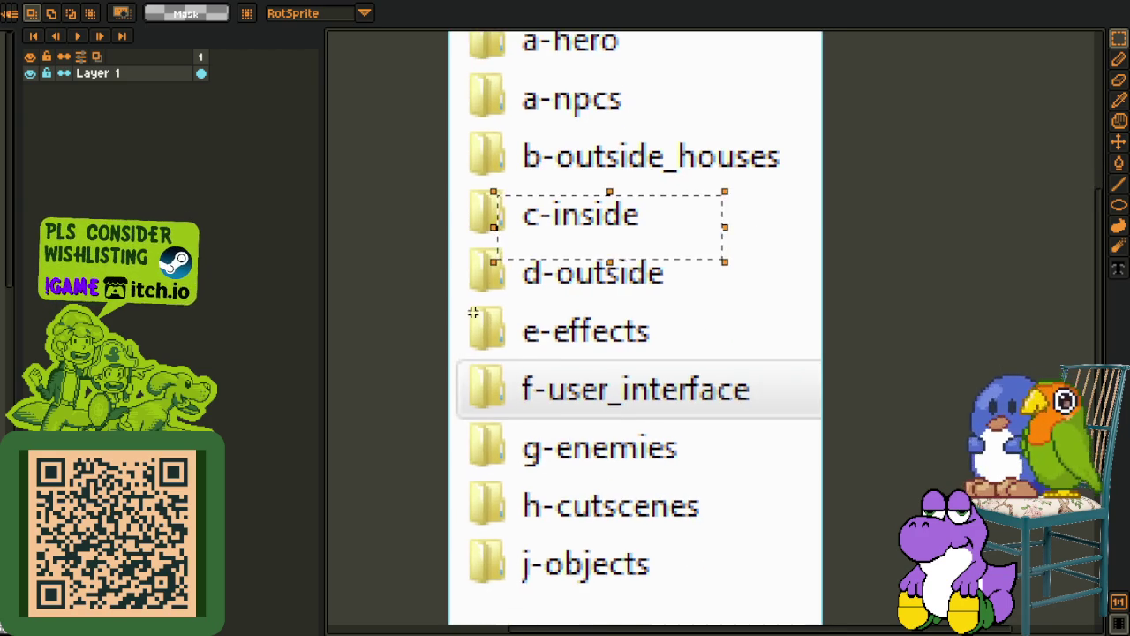
scroll(712, 343, "down", 2)
scroll(534, 359, "down", 1)
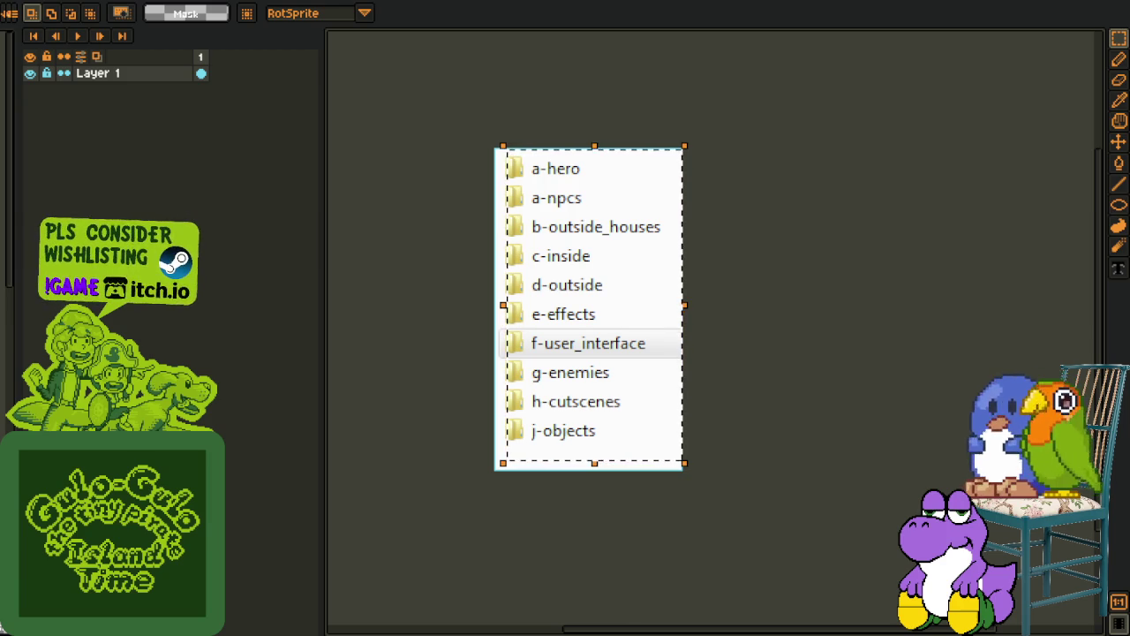
Create a 281x421 sprite and paste the longer folder list onto it
key("alt+f")
key("n")
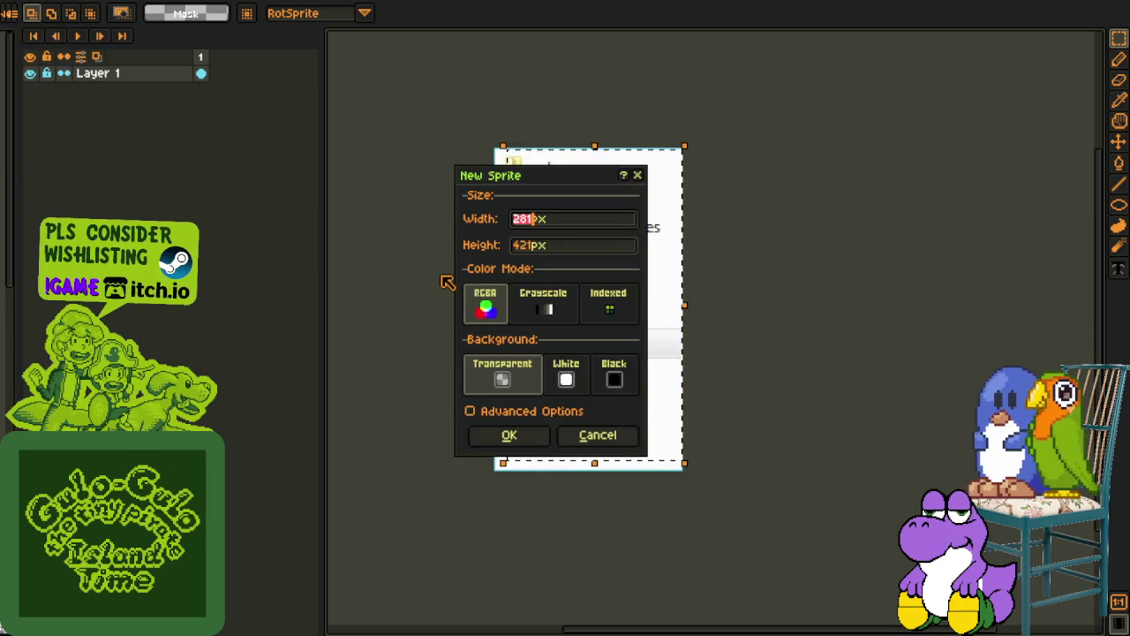
key("Return")
key("ctrl+v")
scroll(979, 303, "down", 2)
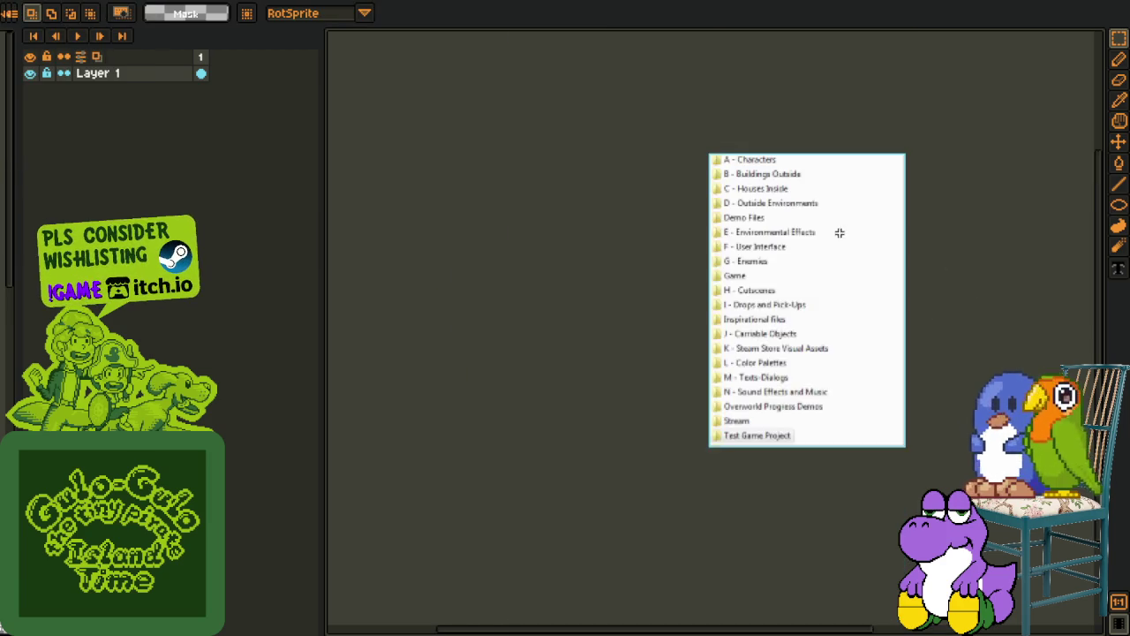
scroll(713, 181, "up", 2)
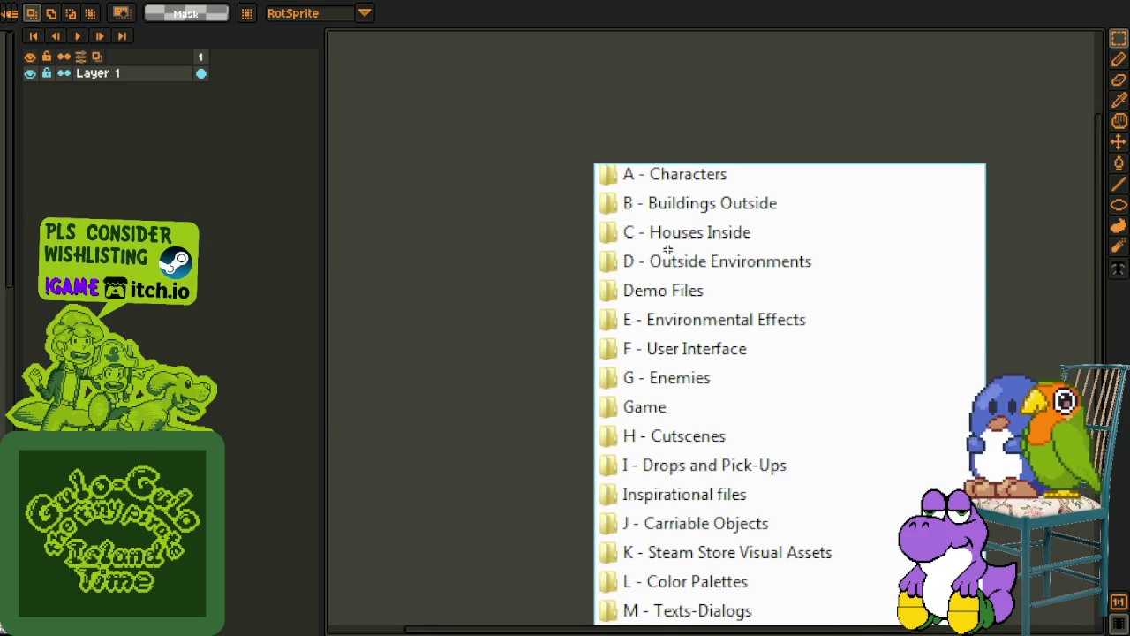
left_click_drag(668, 251, 598, 205)
Marquee-select the Game row and the Test Game Project row
left_click_drag(662, 278, 570, 267)
scroll(546, 307, "up", 2)
left_click_drag(496, 261, 793, 302)
scroll(812, 382, "down", 2)
left_click_drag(689, 360, 623, 295)
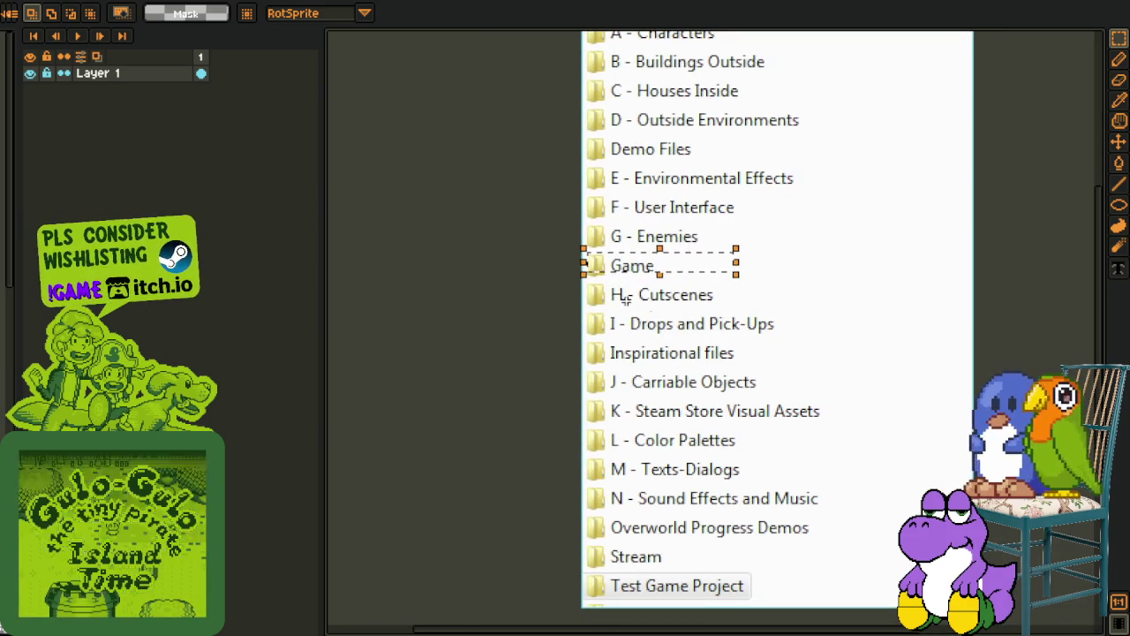
scroll(662, 479, "down", 2)
scroll(575, 485, "up", 2)
left_click_drag(554, 470, 960, 551)
Reselect the Game and Test Game Project rows, pan the list, then undo
scroll(812, 466, "down", 2)
left_click_drag(802, 281, 792, 360)
left_click_drag(798, 237, 699, 266)
left_click_drag(736, 573, 724, 438)
left_click_drag(921, 489, 918, 467)
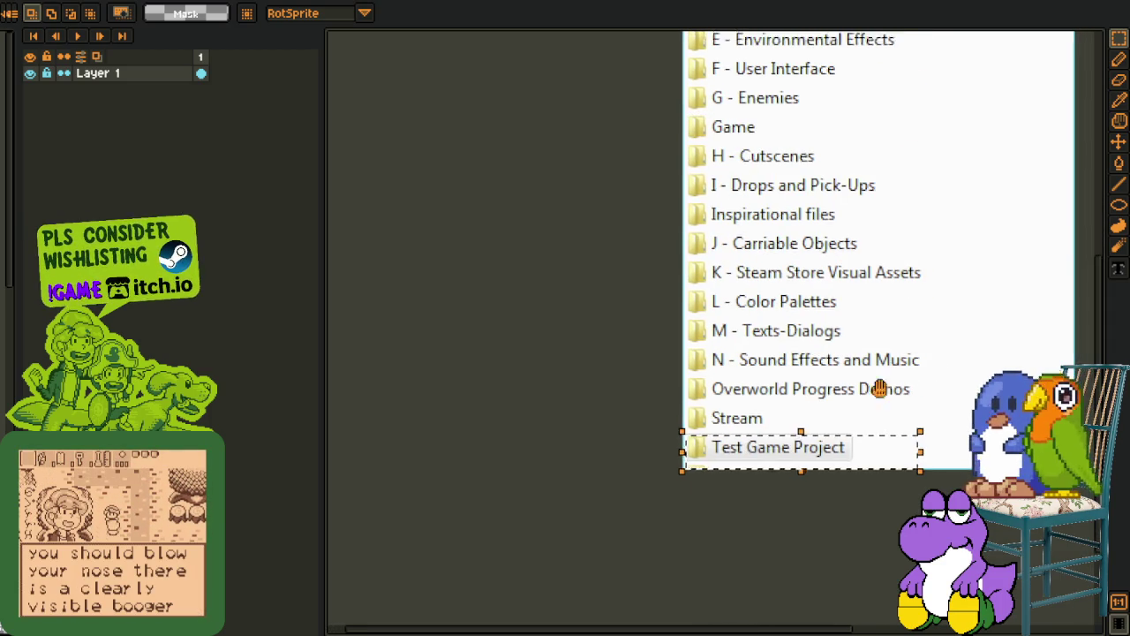
left_click_drag(675, 280, 598, 331)
mouse_move(648, 228)
left_mouse_down()
mouse_move(526, 324)
mouse_move(516, 313)
left_mouse_up()
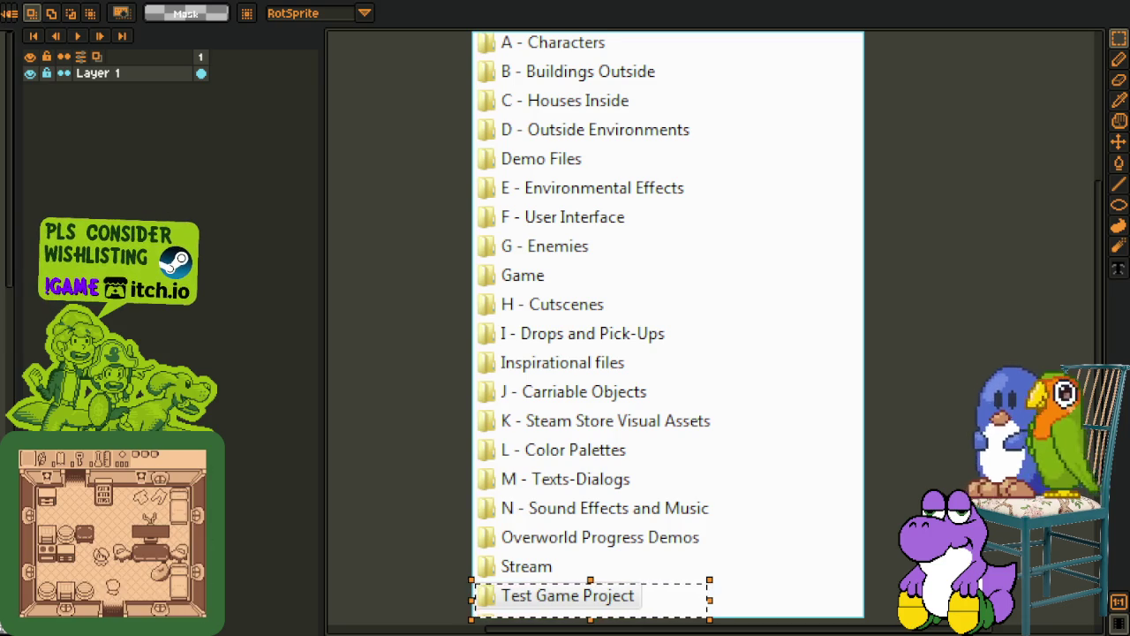
key("ctrl+z")
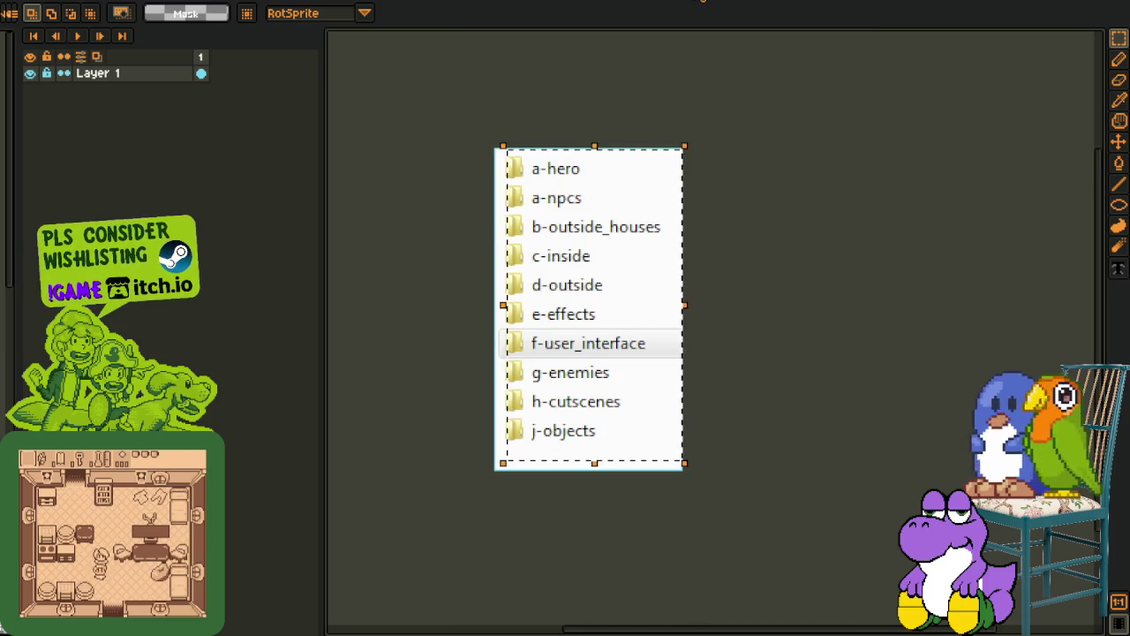
Close both folder-list sprites, choosing not to save either one
key("ctrl+w")
left_click(550, 342)
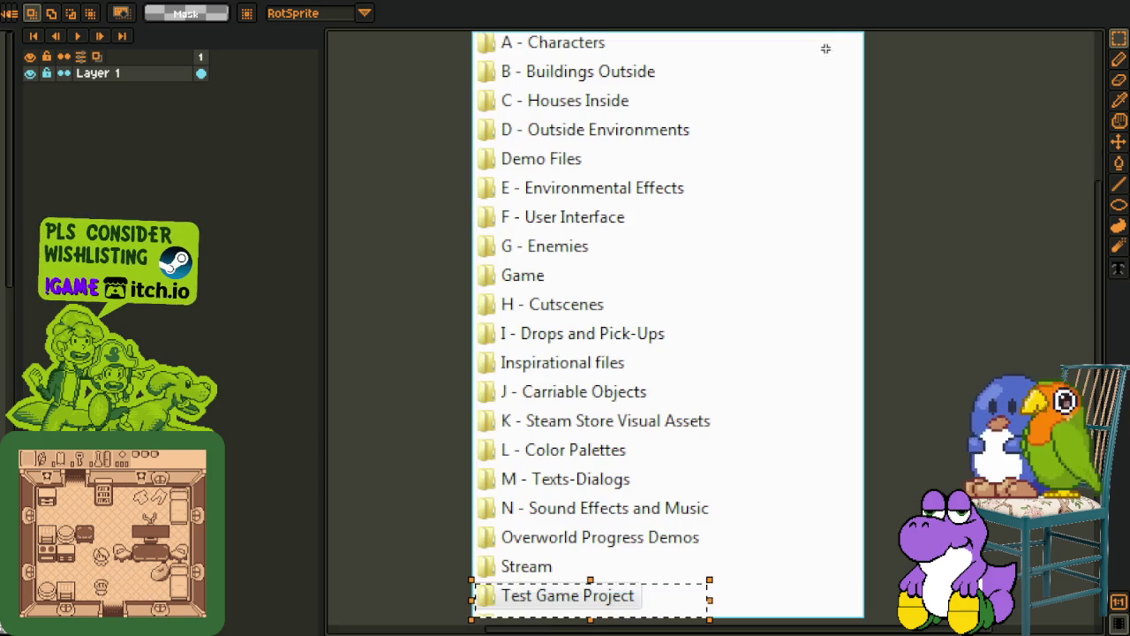
left_click(746, 2)
left_click(575, 341)
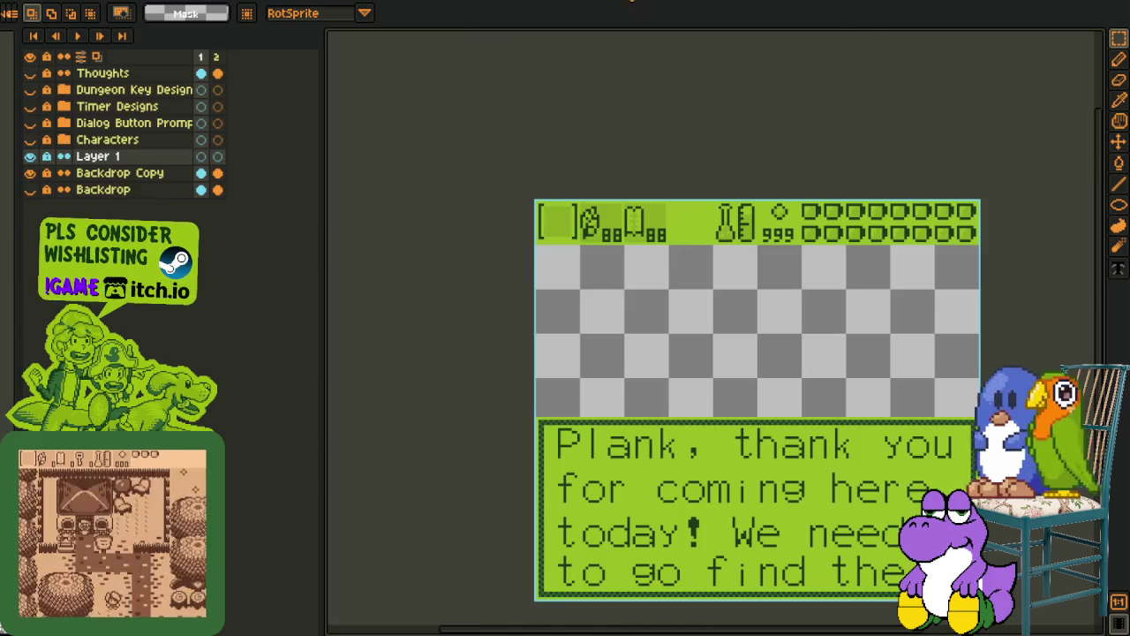
Browse from the vertical-text UI mockup to the dialog-box mockup
left_click(406, 2)
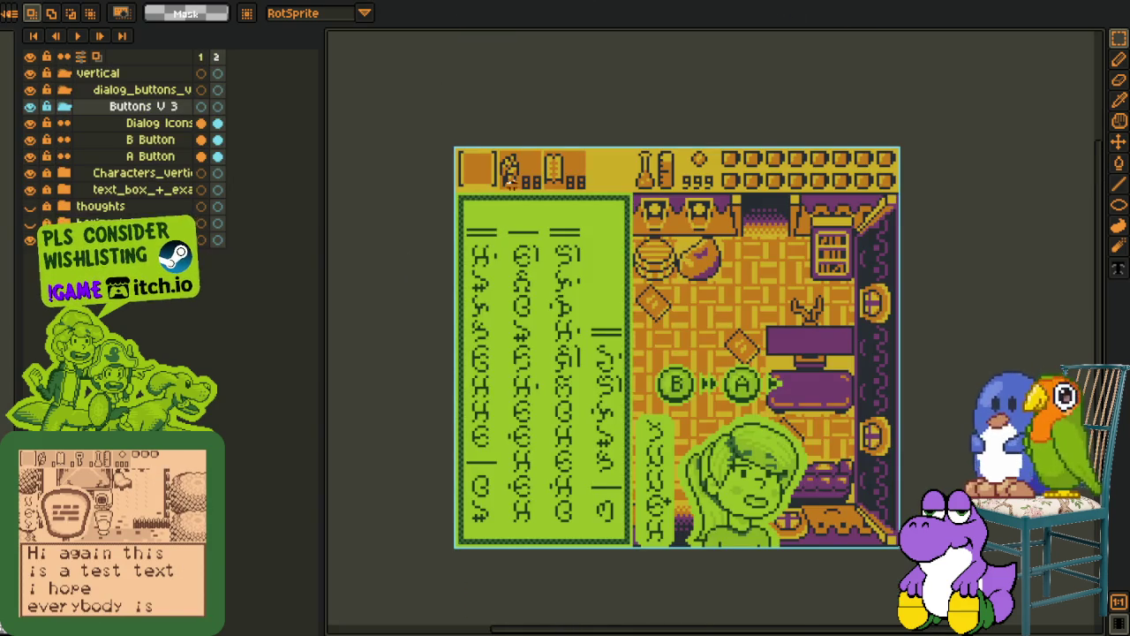
scroll(509, 176, "up", 1)
scroll(689, 177, "up", 1)
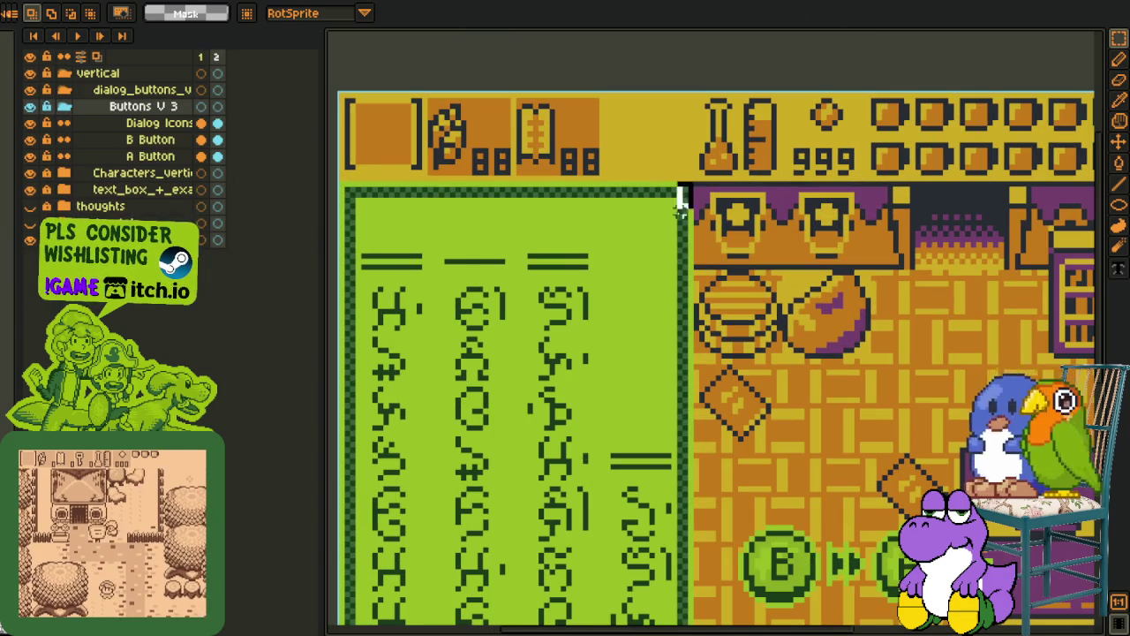
scroll(330, 621, "down", 5)
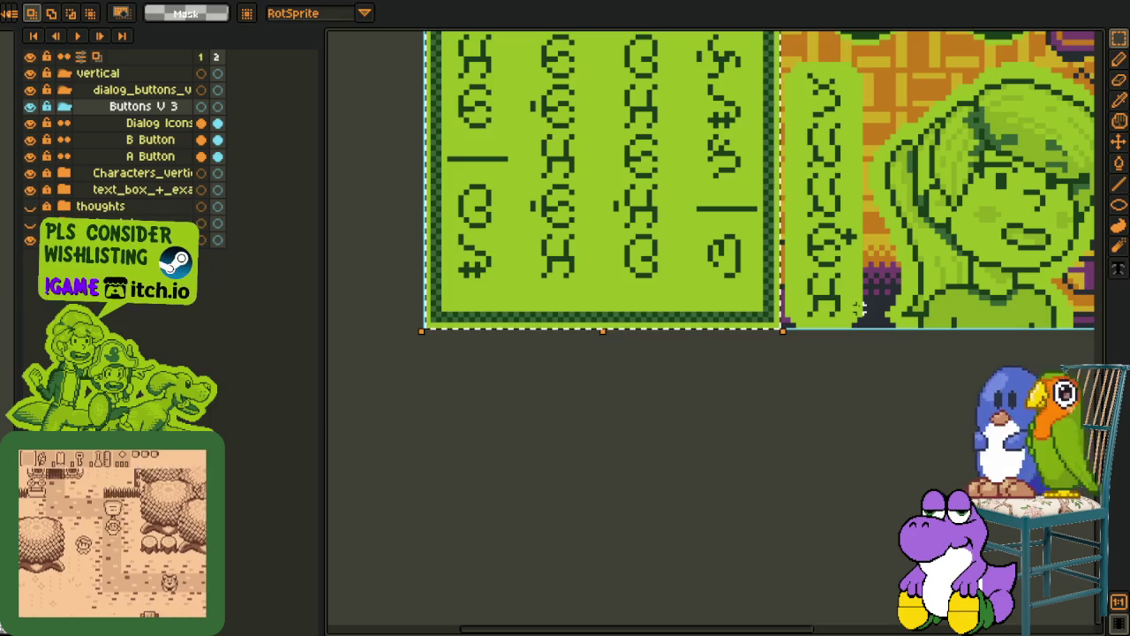
left_click_drag(846, 303, 772, 403)
scroll(759, 388, "down", 1)
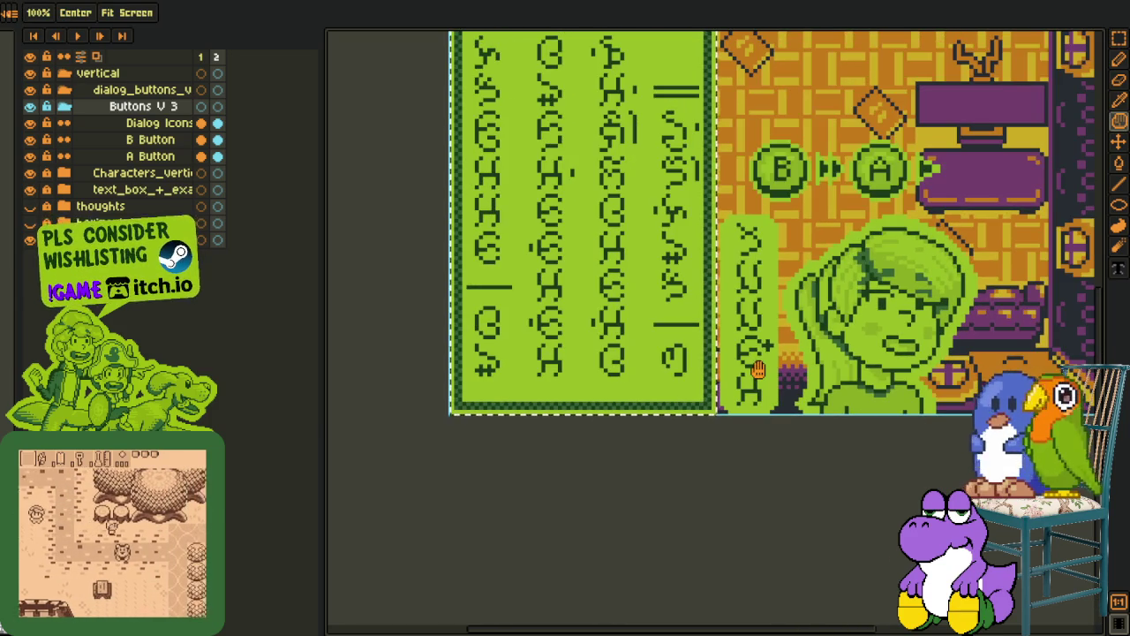
scroll(733, 424, "down", 1)
scroll(698, 452, "down", 1)
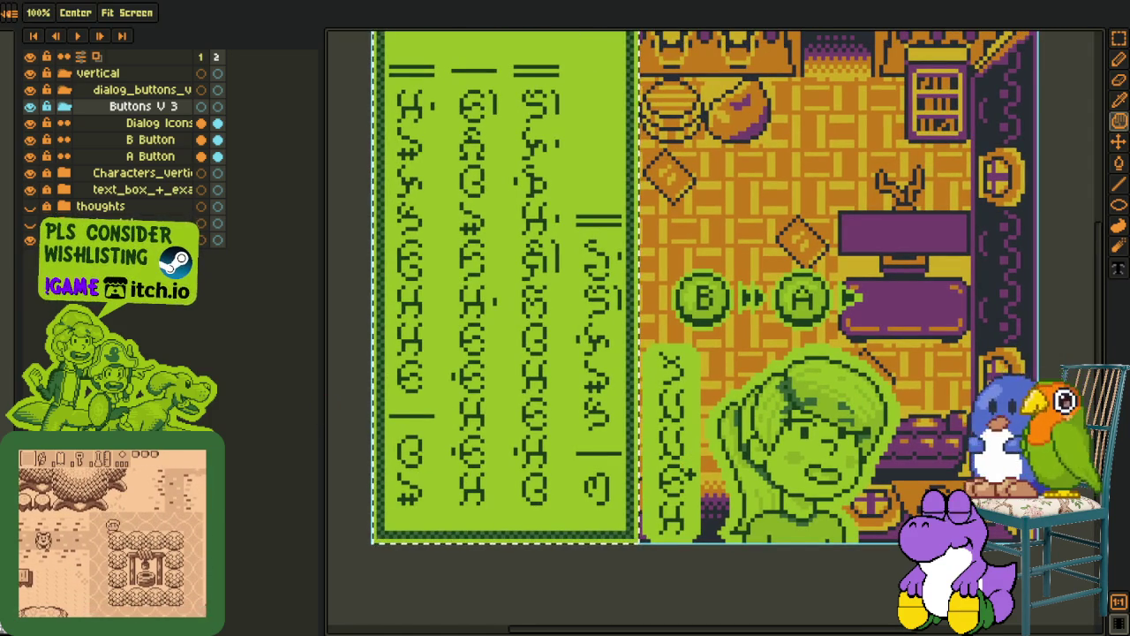
Pan and zoom over the dialog box, switching between marquee, move and hand tools
key("r")
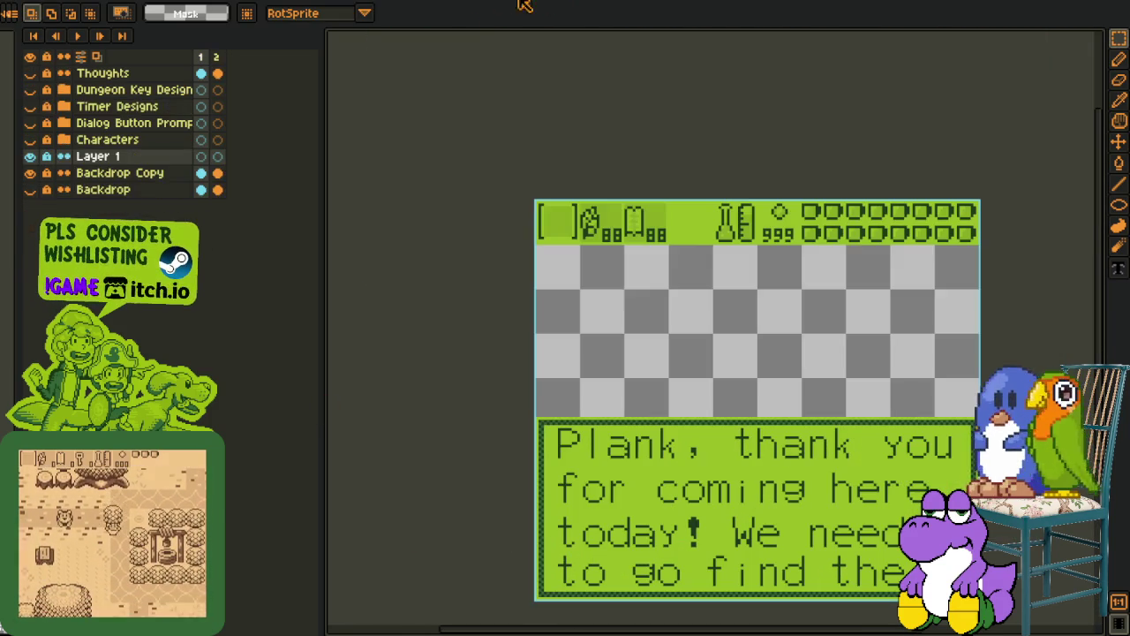
scroll(555, 428, "up", 1)
mouse_move(521, 405)
left_mouse_down()
mouse_move(473, 322)
mouse_move(297, 210)
left_mouse_up()
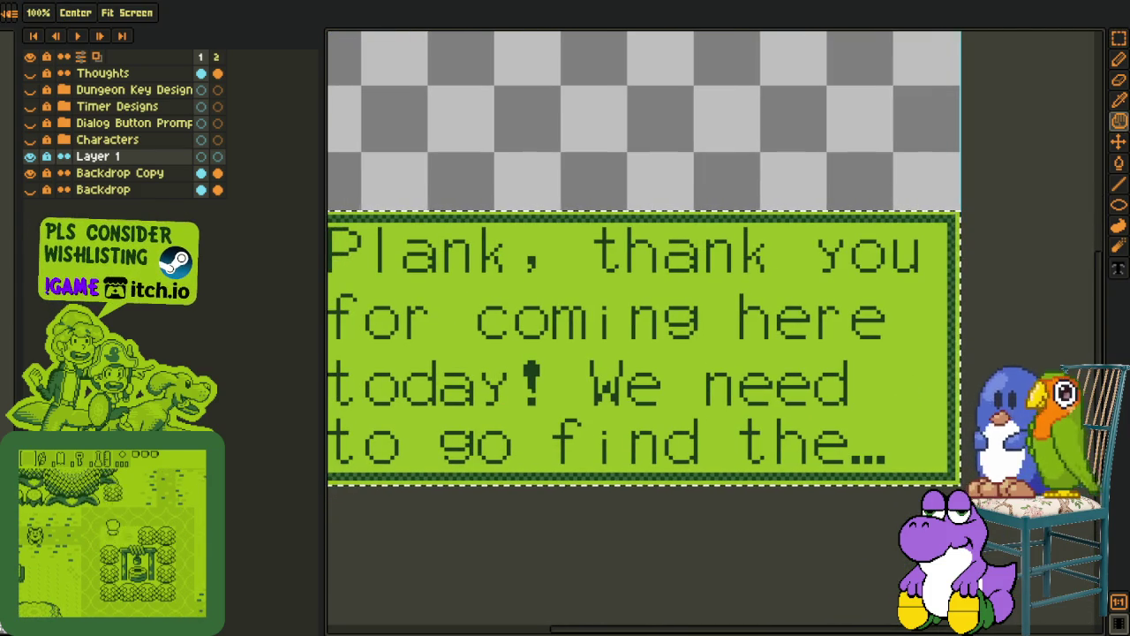
key("v")
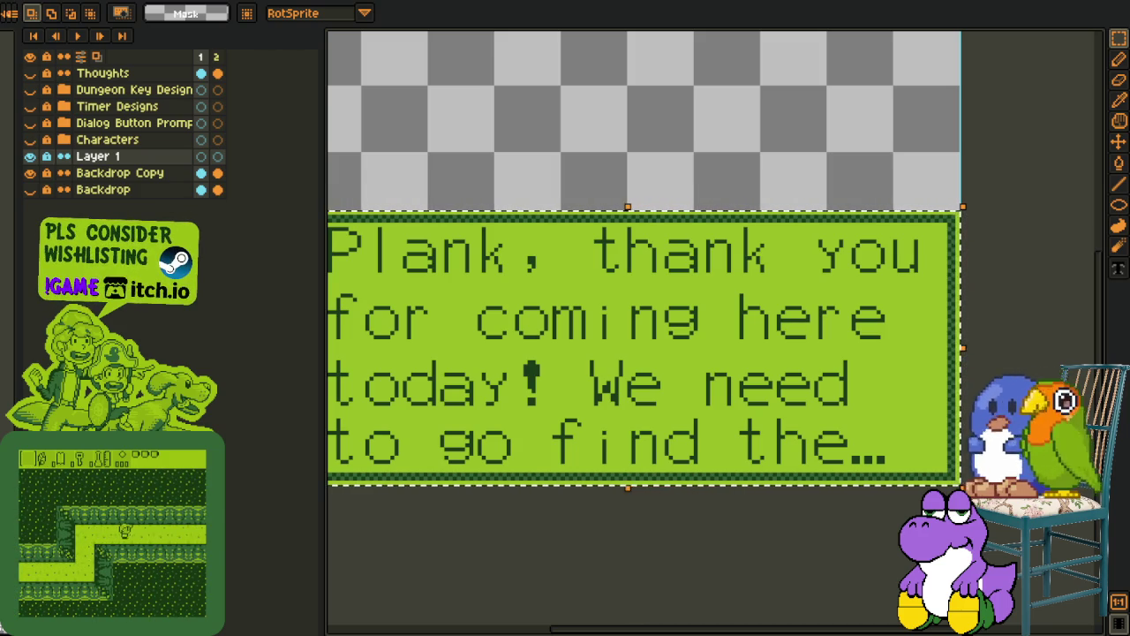
key("m")
mouse_move(504, 361)
left_mouse_down()
mouse_move(521, 346)
mouse_move(606, 366)
left_mouse_up()
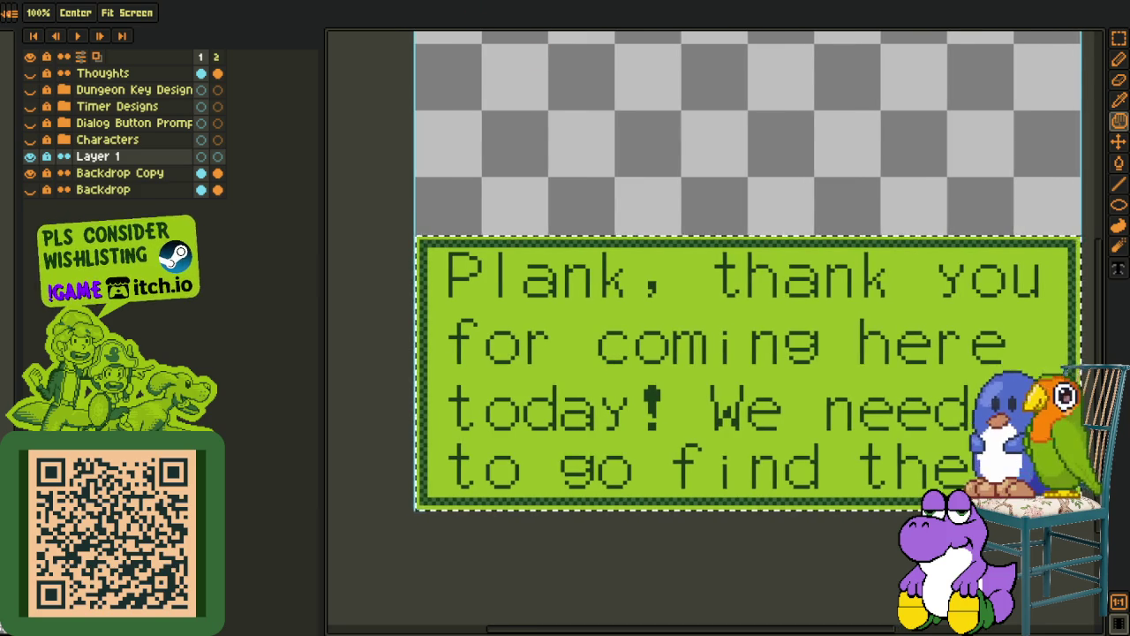
scroll(574, 208, "up", 1)
scroll(606, 265, "up", 1)
scroll(645, 176, "up", 1)
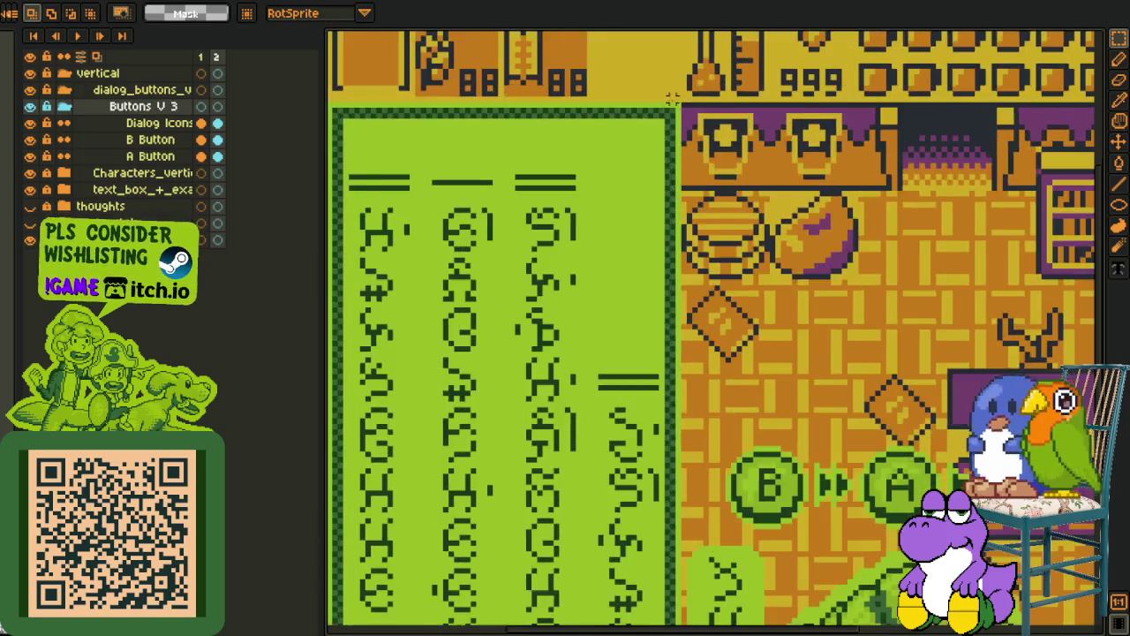
Pan around the vertical mockup and hide the room backdrop and top HUD artwork
scroll(685, 104, "up", 1)
scroll(676, 106, "down", 1)
mouse_move(433, 461)
left_mouse_down()
mouse_move(612, 244)
mouse_move(568, 414)
left_mouse_up()
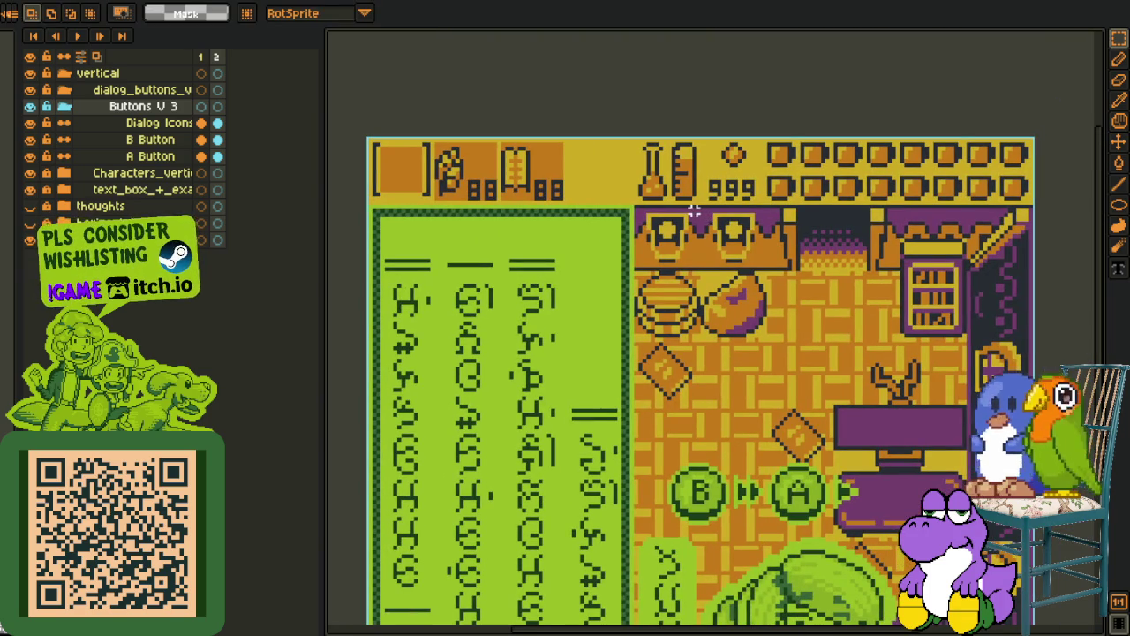
key("Delete")
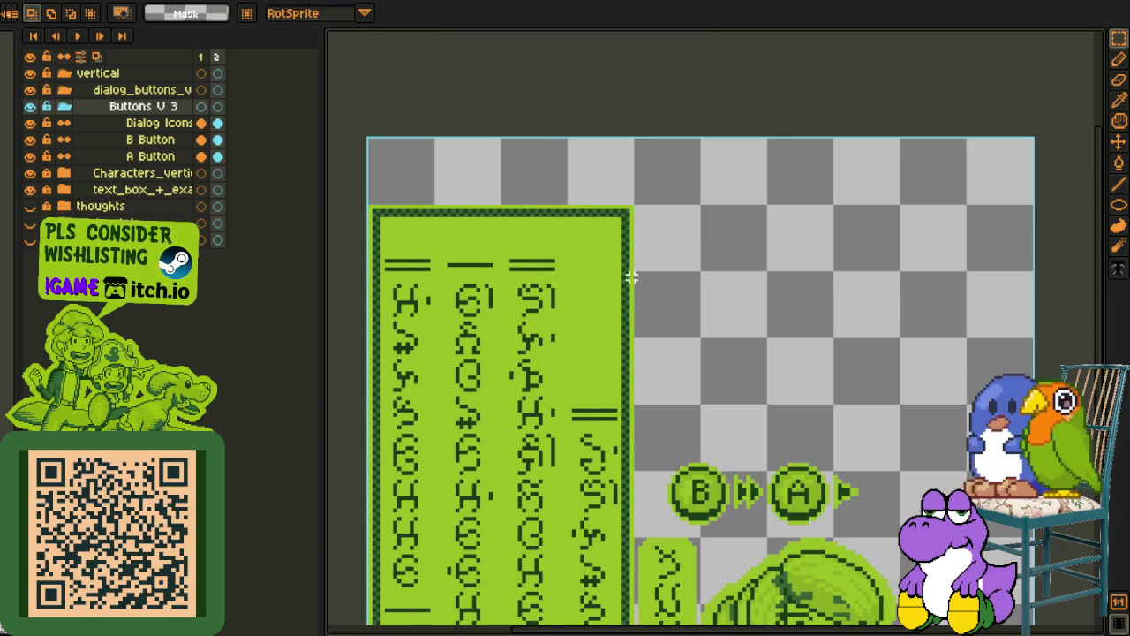
Marquee-select the green text panel, trying the move and eyedropper tools
key("shift+s")
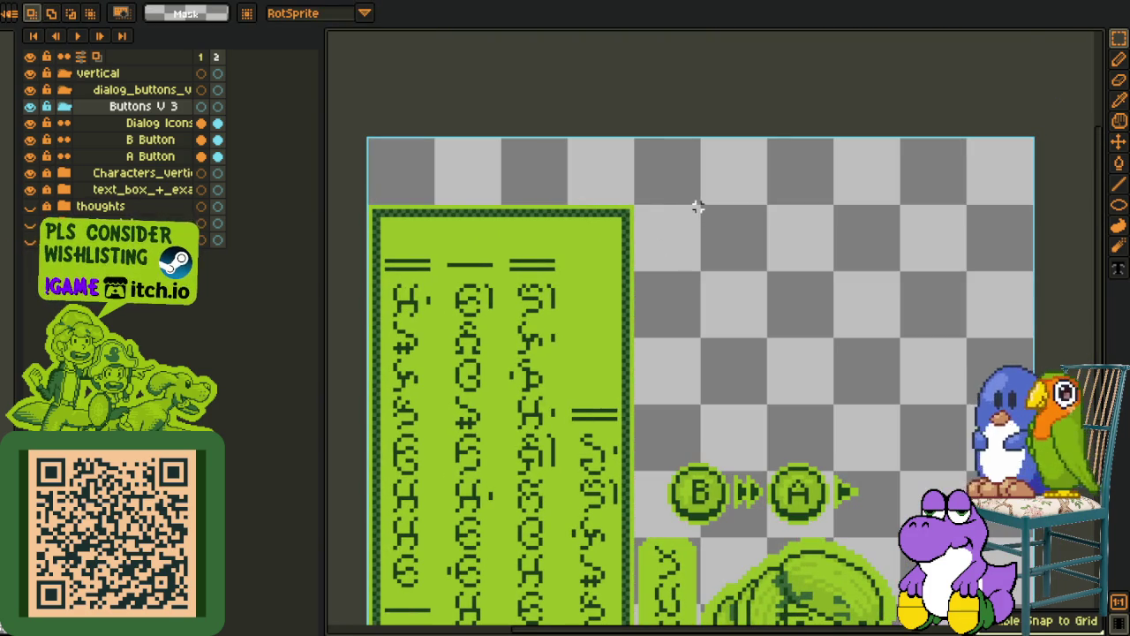
left_click_drag(698, 206, 380, 617)
scroll(630, 305, "up", 5)
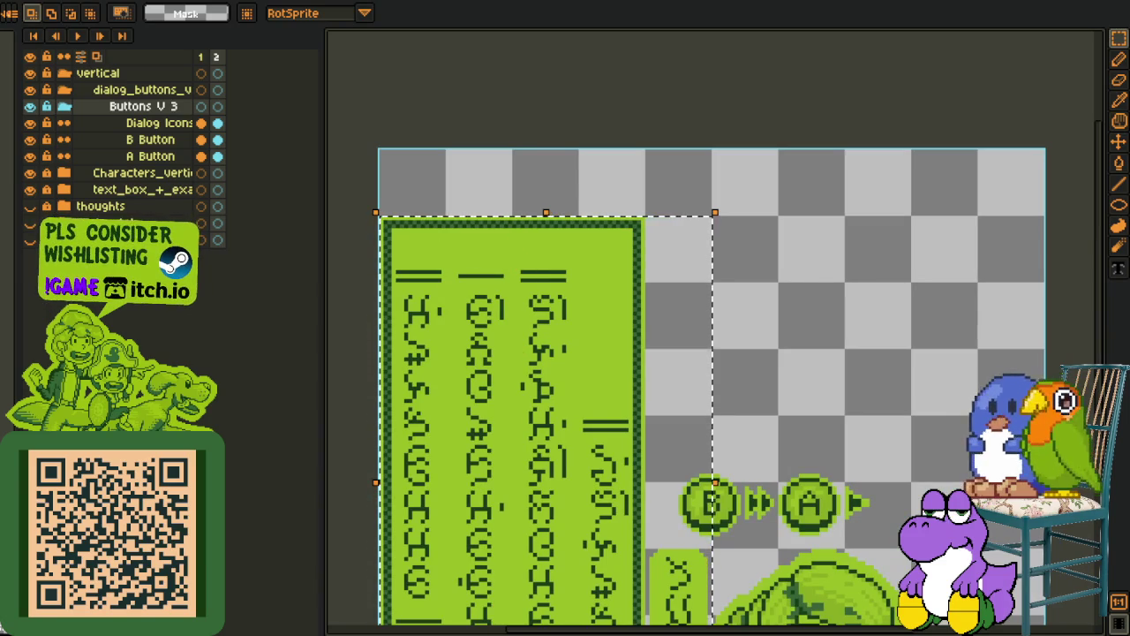
left_click_drag(441, 454, 553, 272)
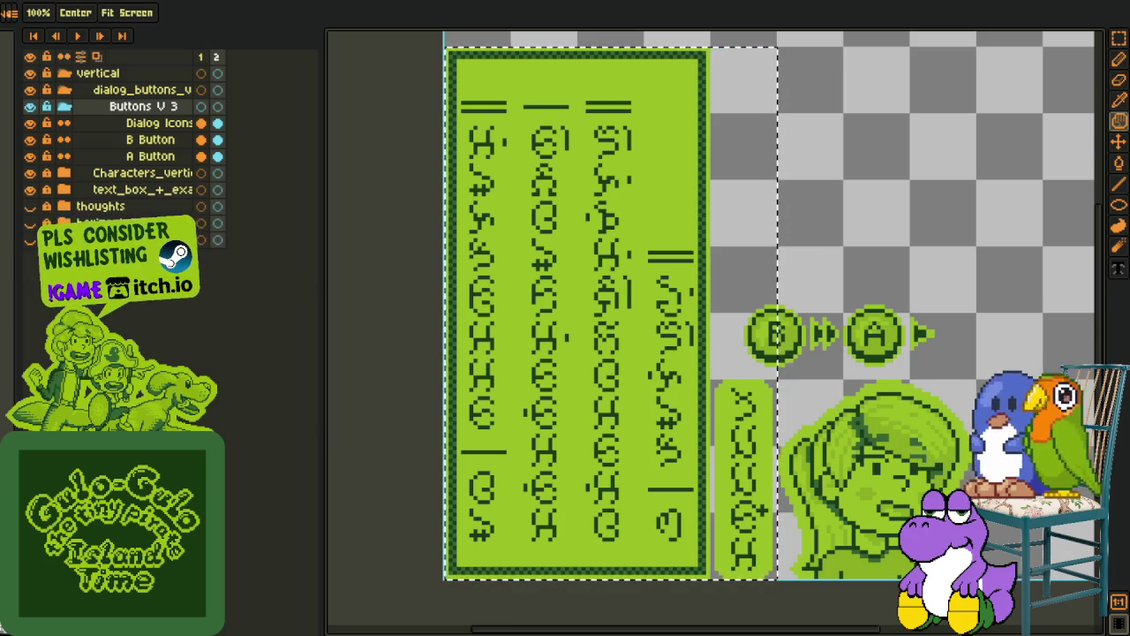
key("v")
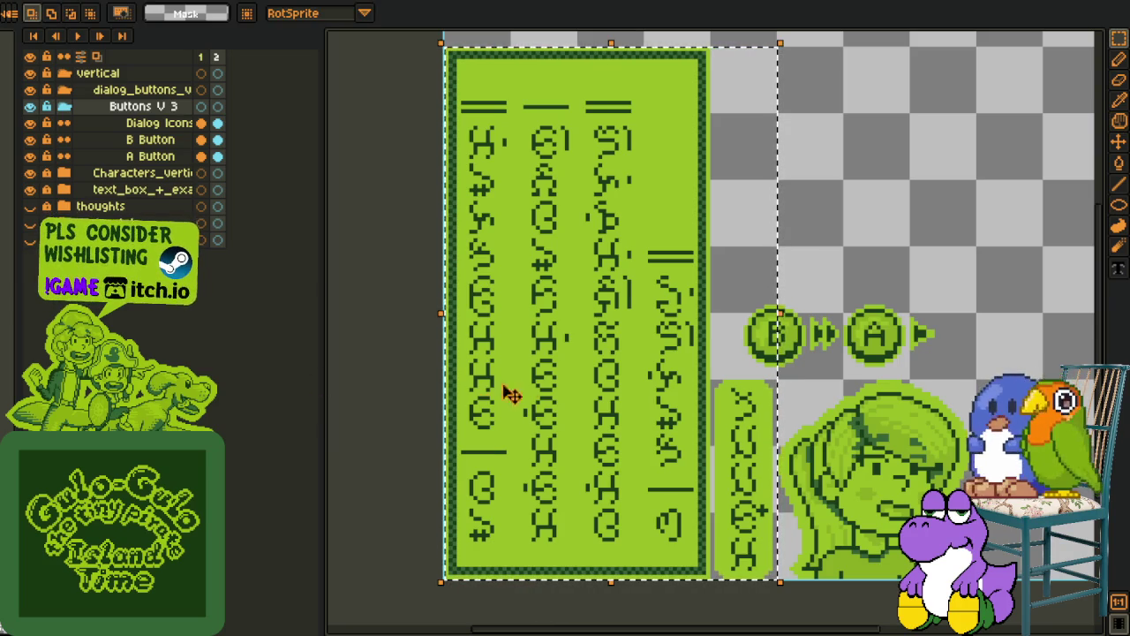
key("i")
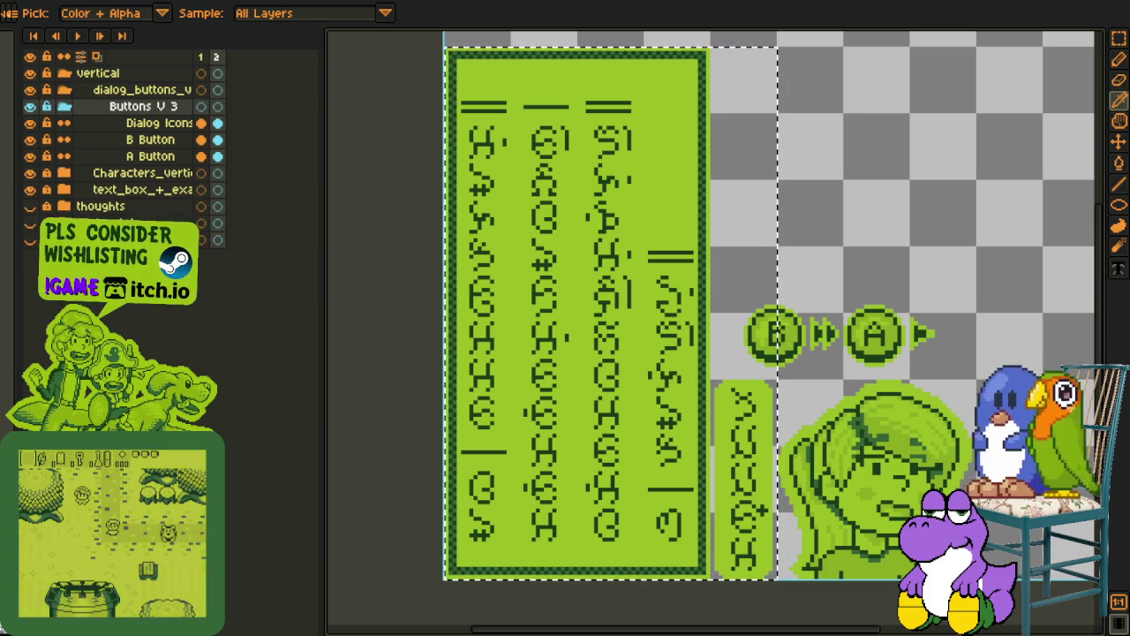
key("v")
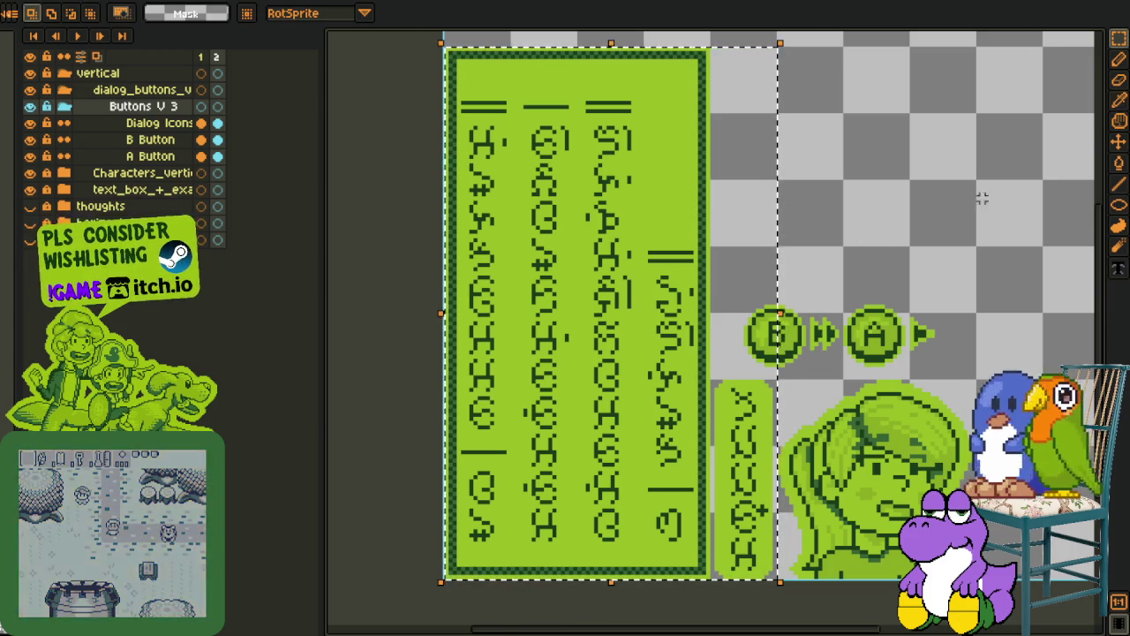
Select the vertical text box area, then clear the selection
scroll(971, 189, "down", 1)
scroll(843, 302, "up", 1)
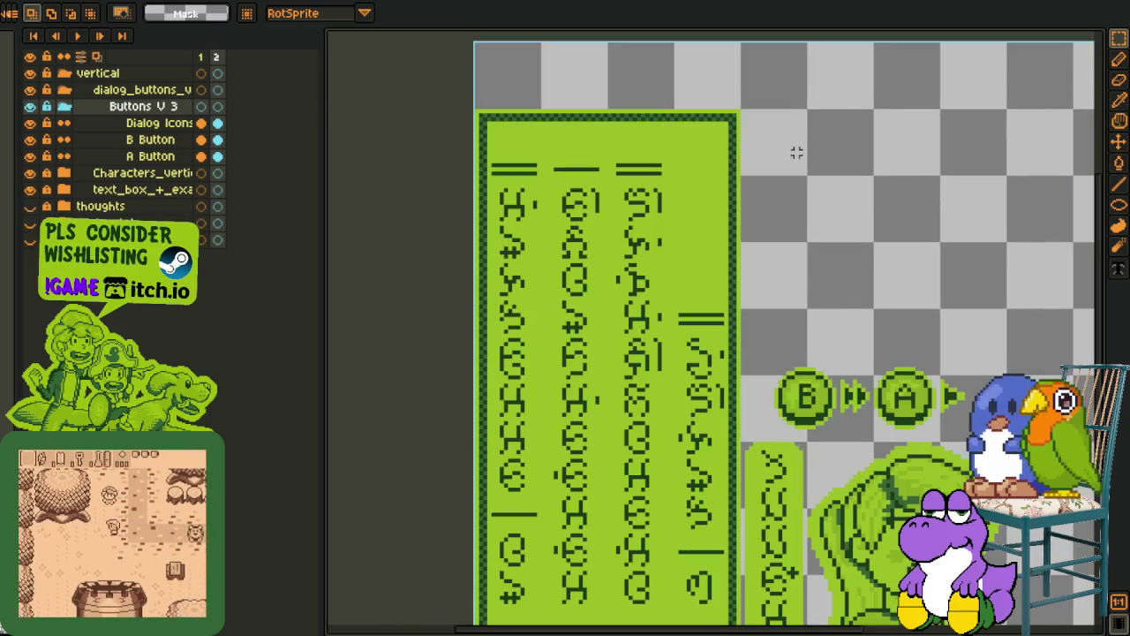
mouse_move(809, 106)
left_mouse_down()
mouse_move(418, 616)
mouse_move(734, 274)
mouse_move(380, 184)
left_mouse_up()
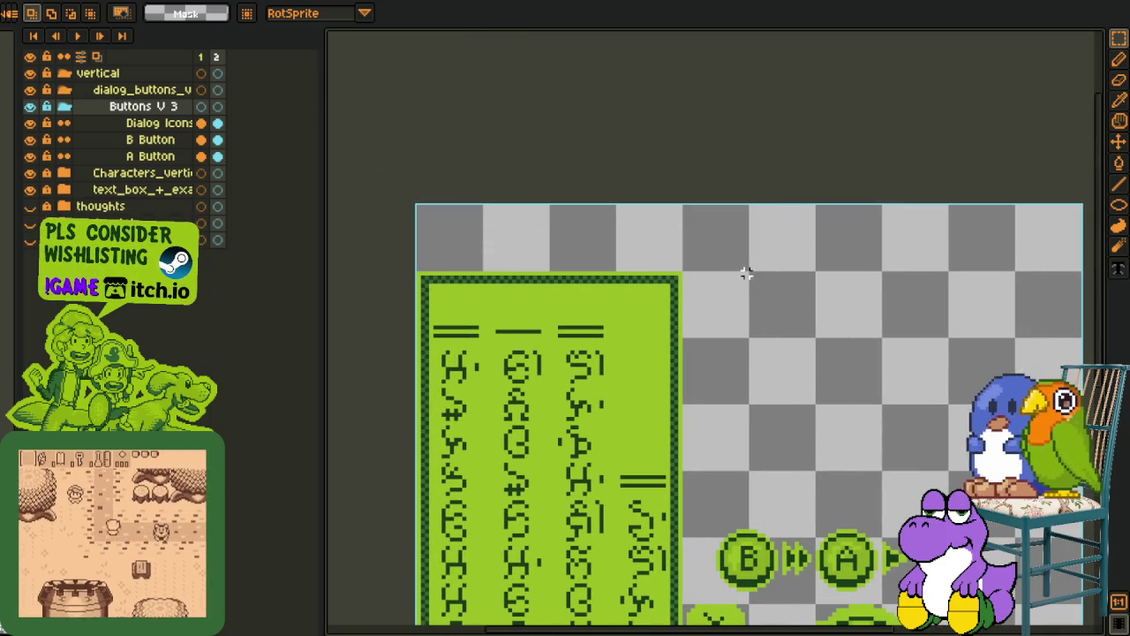
left_click_drag(755, 265, 706, 558)
scroll(702, 295, "down", 1)
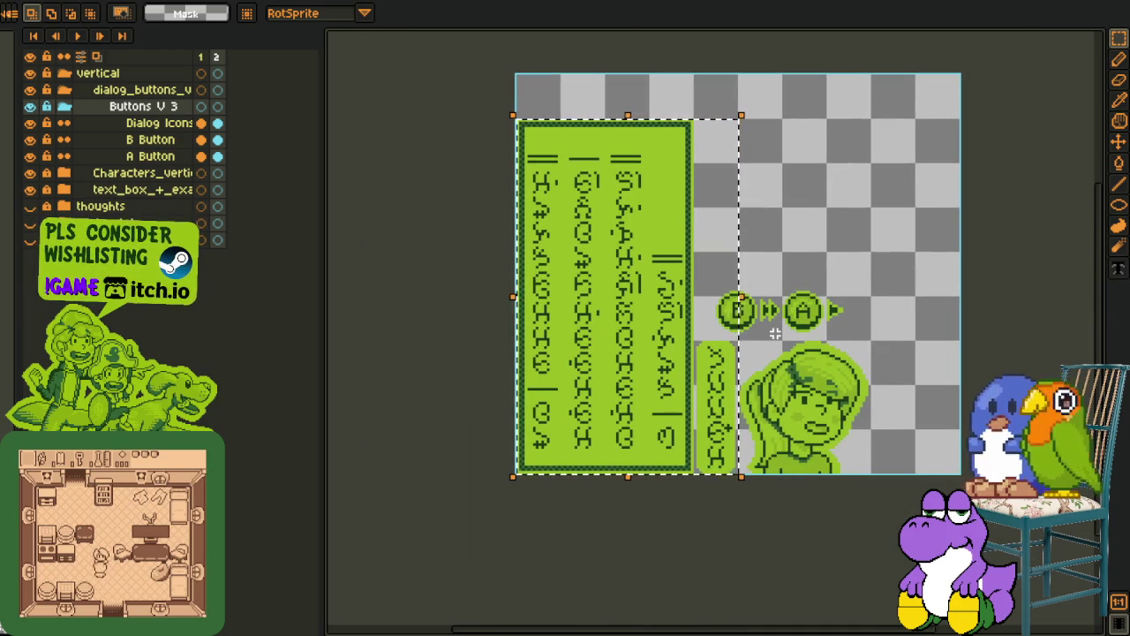
left_click(824, 310)
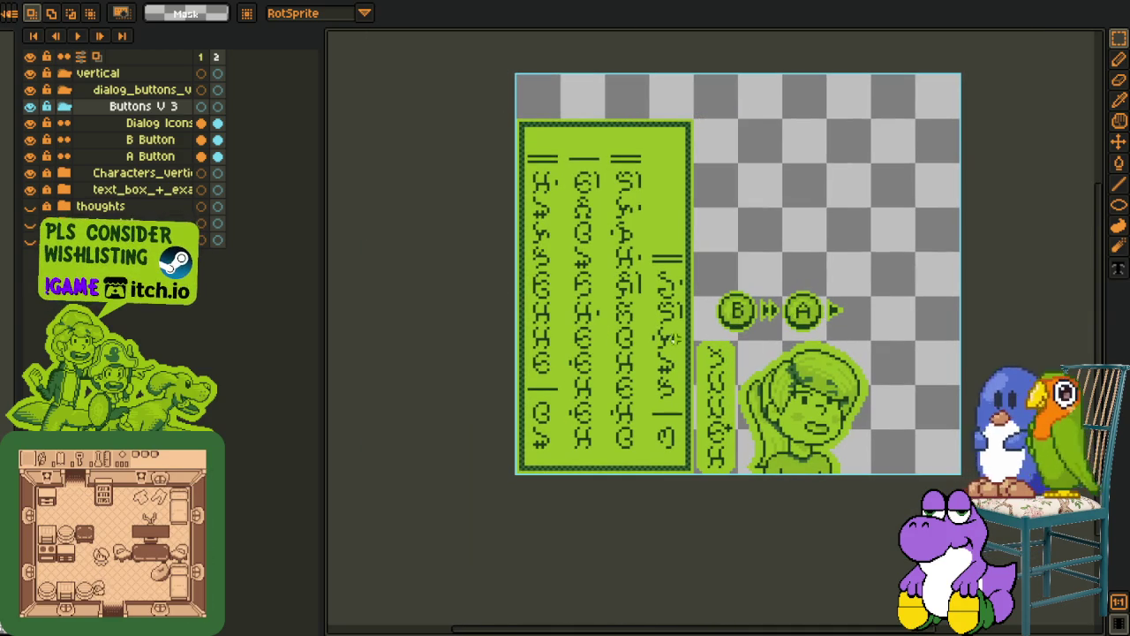
Reselect the vertical text box panel, then bring the Mega sheet document to front
left_click_drag(543, 286, 486, 234)
scroll(523, 175, "up", 1)
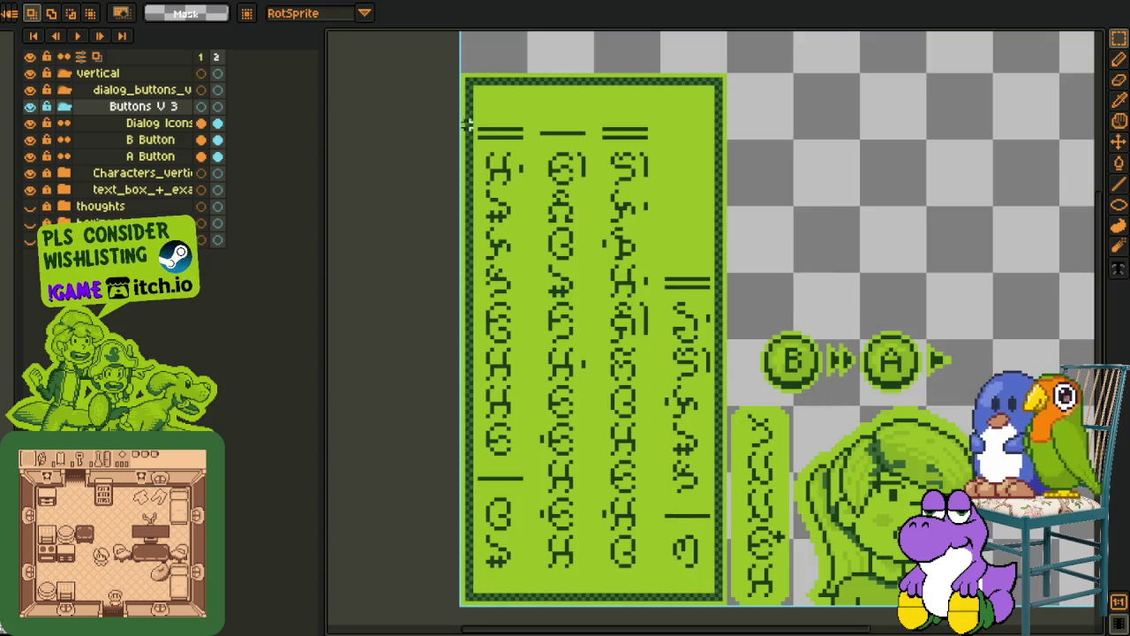
left_click_drag(461, 115, 728, 607)
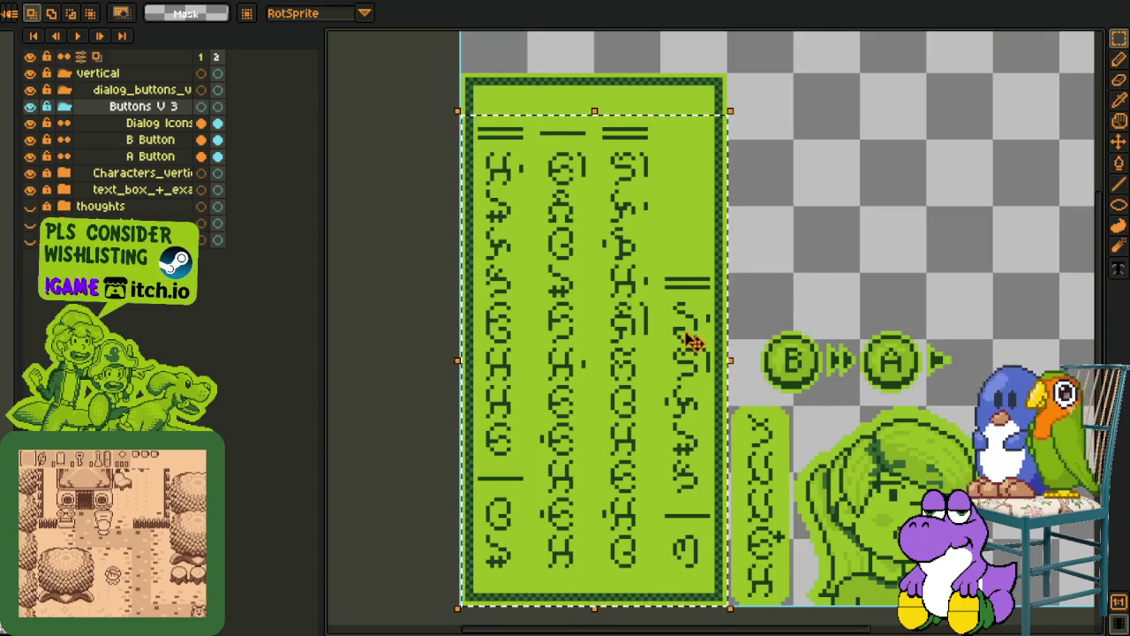
left_click_drag(701, 356, 673, 324)
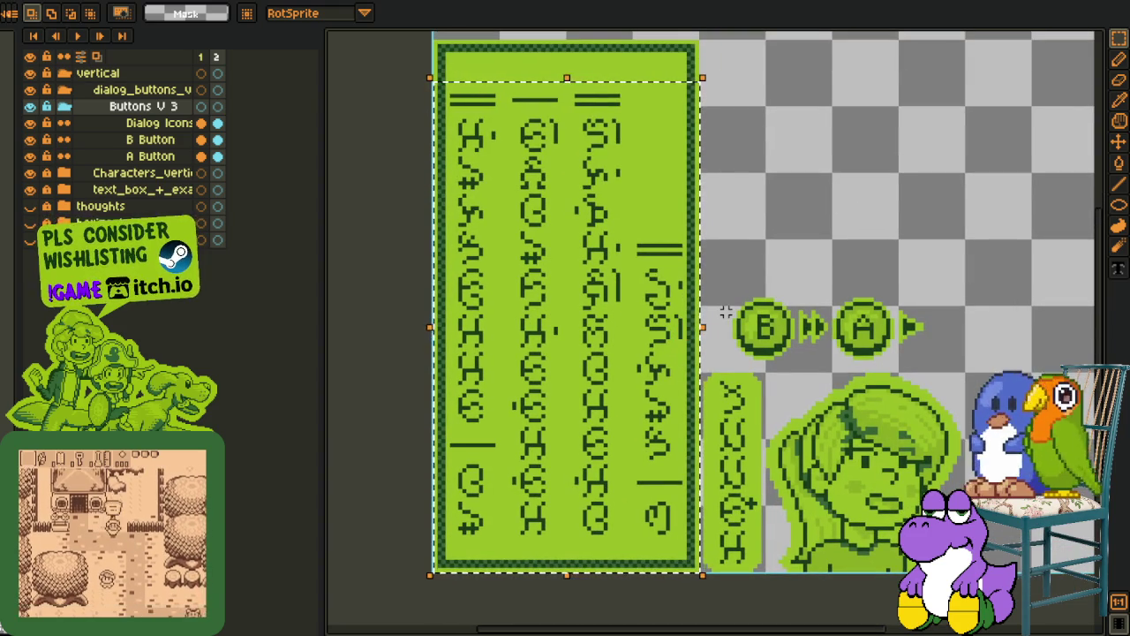
key("ctrl+Tab")
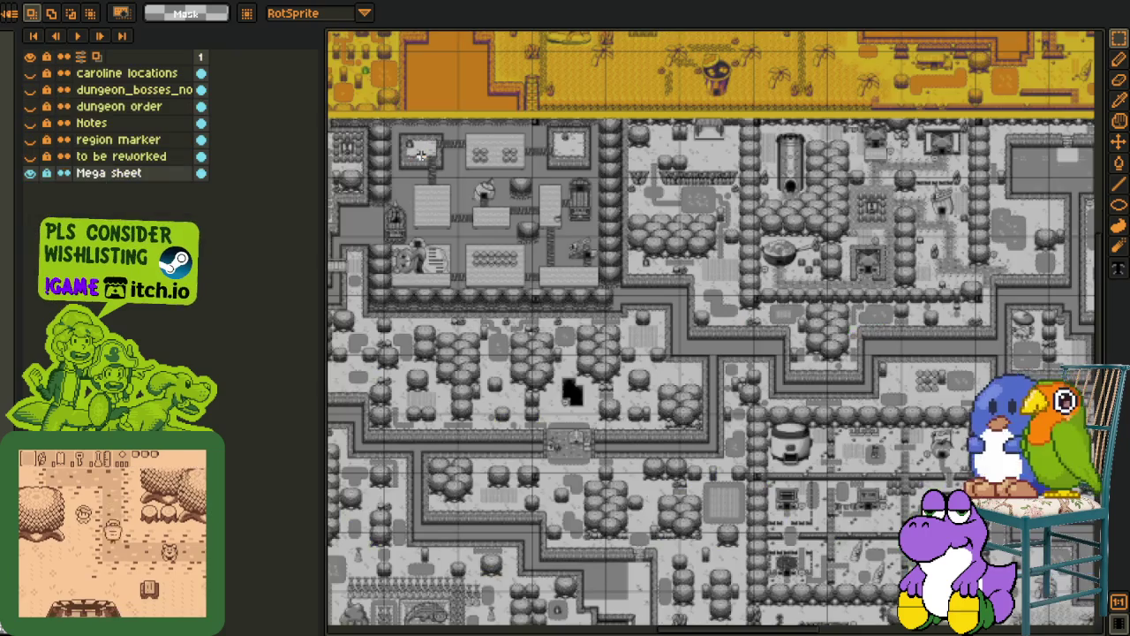
Zoom around the Mega sheet and select the two language rows below the arrow
scroll(723, 221, "down", 1)
scroll(722, 220, "down", 2)
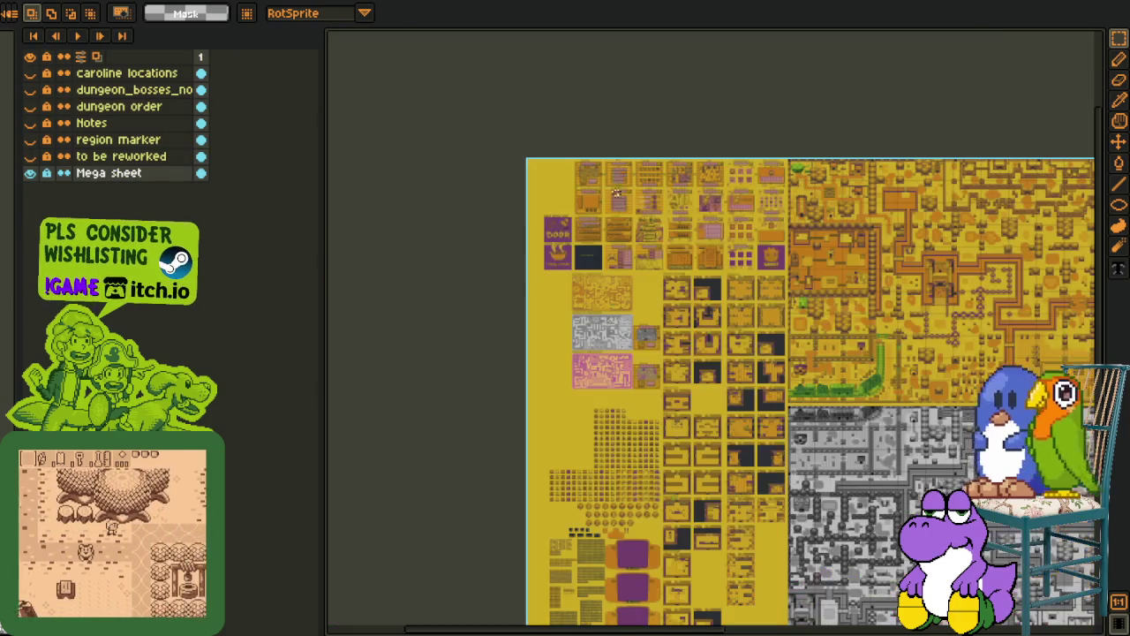
scroll(722, 221, "up", 2)
scroll(722, 221, "up", 2)
scroll(661, 156, "up", 2)
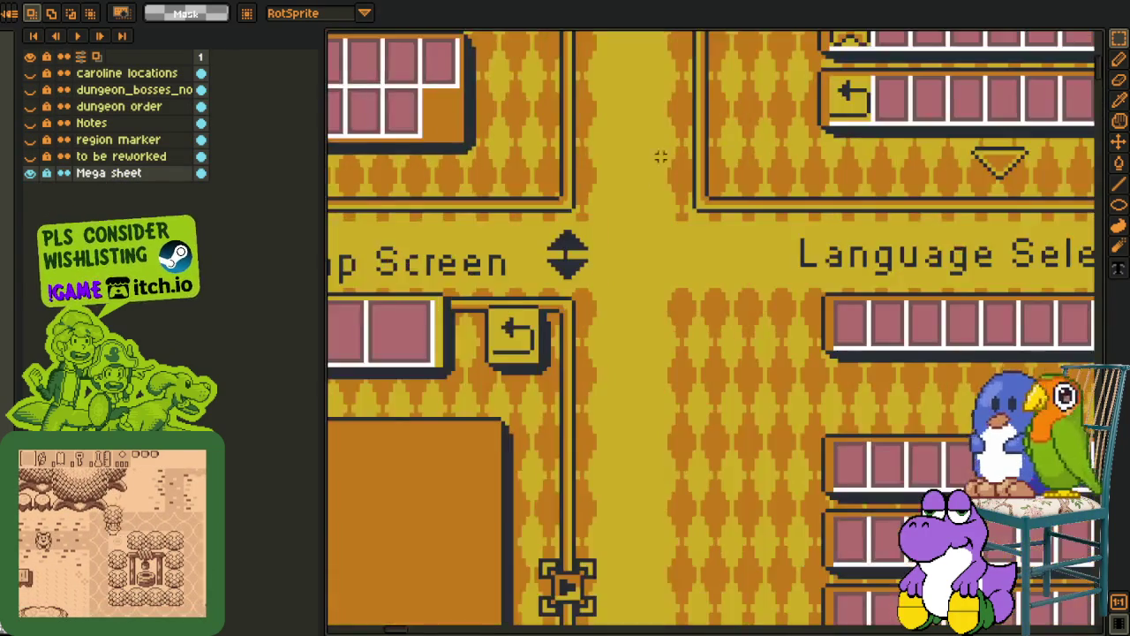
scroll(733, 279, "up", 1)
scroll(732, 279, "down", 2)
left_click_drag(486, 238, 938, 390)
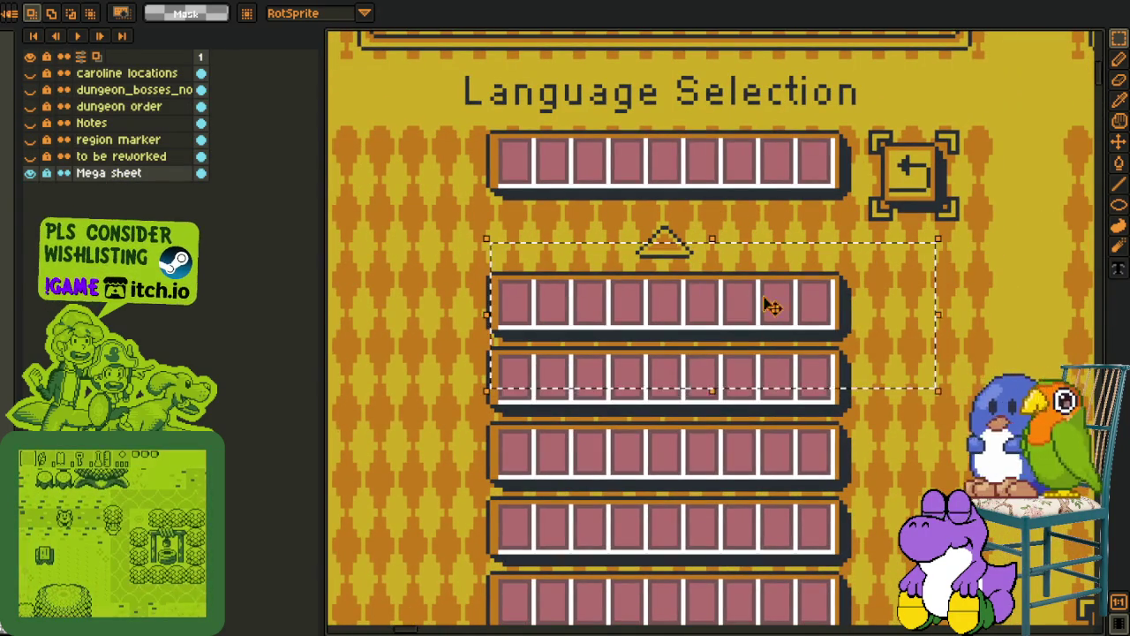
In the vertical mockup, select the empty strip above the B and A buttons
key("ctrl+Tab")
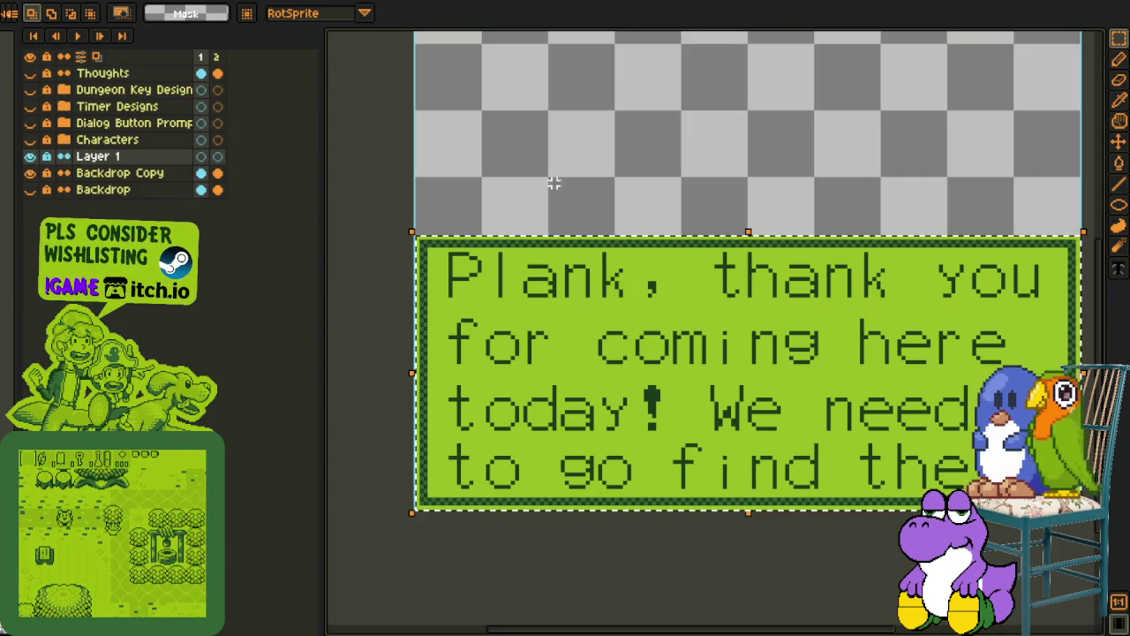
mouse_move(438, 196)
left_mouse_down()
mouse_move(412, 185)
mouse_move(449, 210)
left_mouse_up()
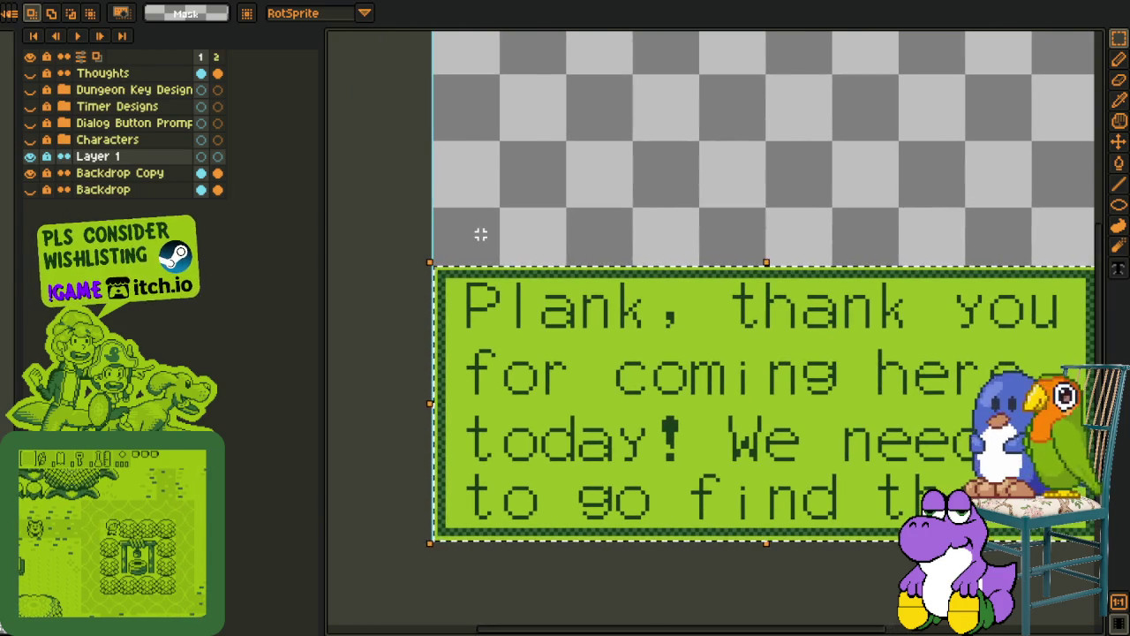
scroll(474, 92, "down", 1)
key("ctrl+Tab")
left_click_drag(841, 356, 754, 336)
left_click_drag(638, 201, 1010, 263)
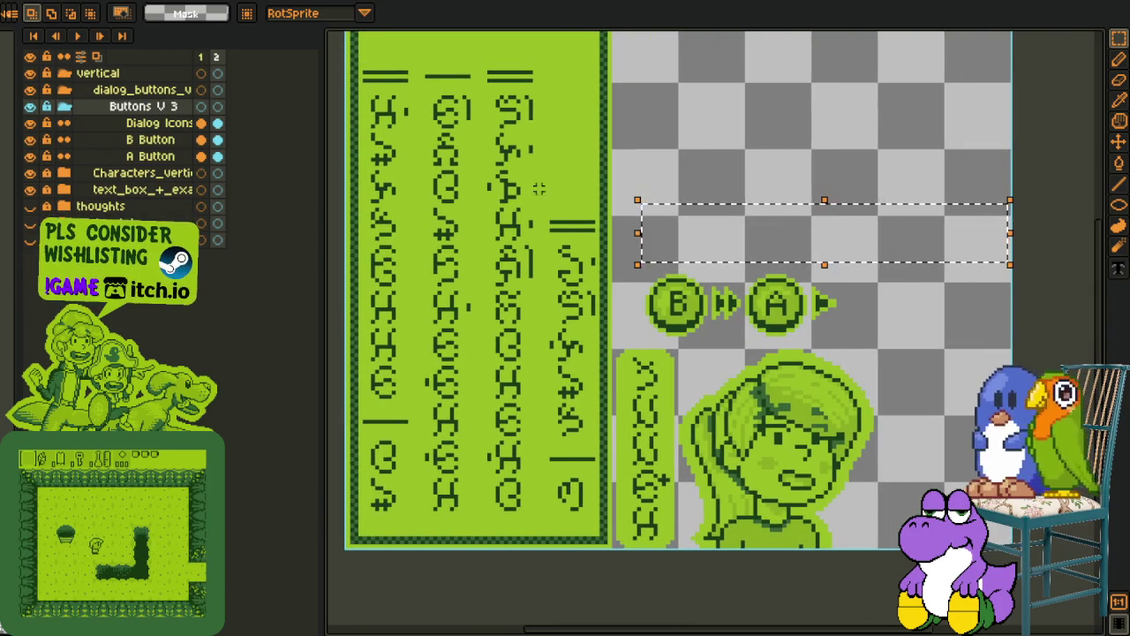
left_click_drag(539, 188, 542, 341)
Deselect the strip in the vertical mockup with Ctrl+D and return to the Mega sheet
key("ctrl+Tab")
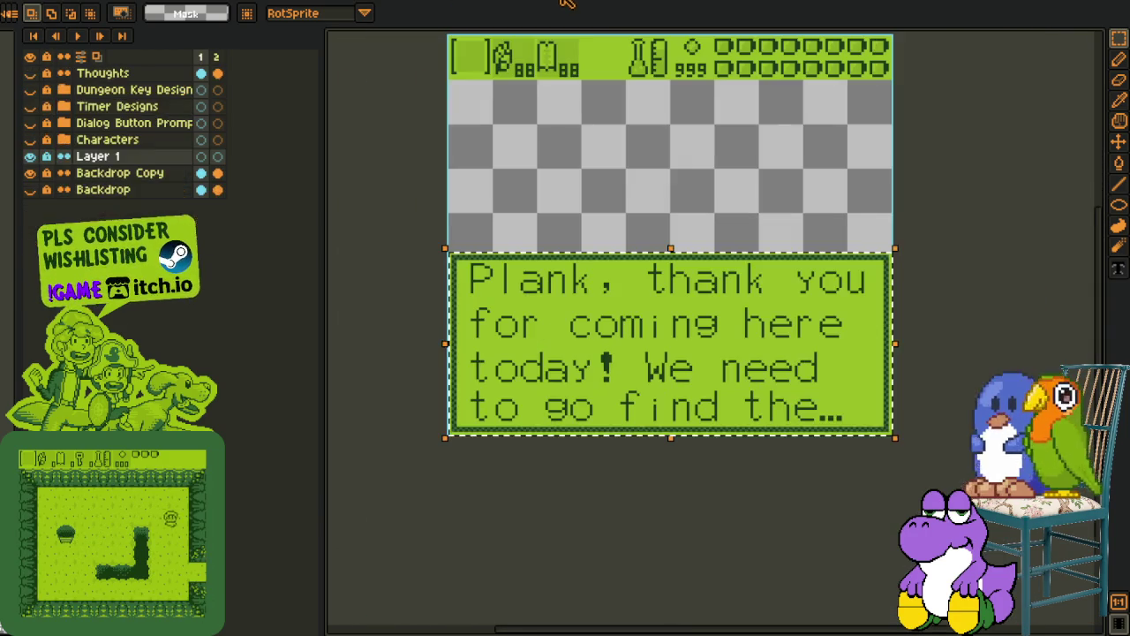
scroll(494, 309, "up", 1)
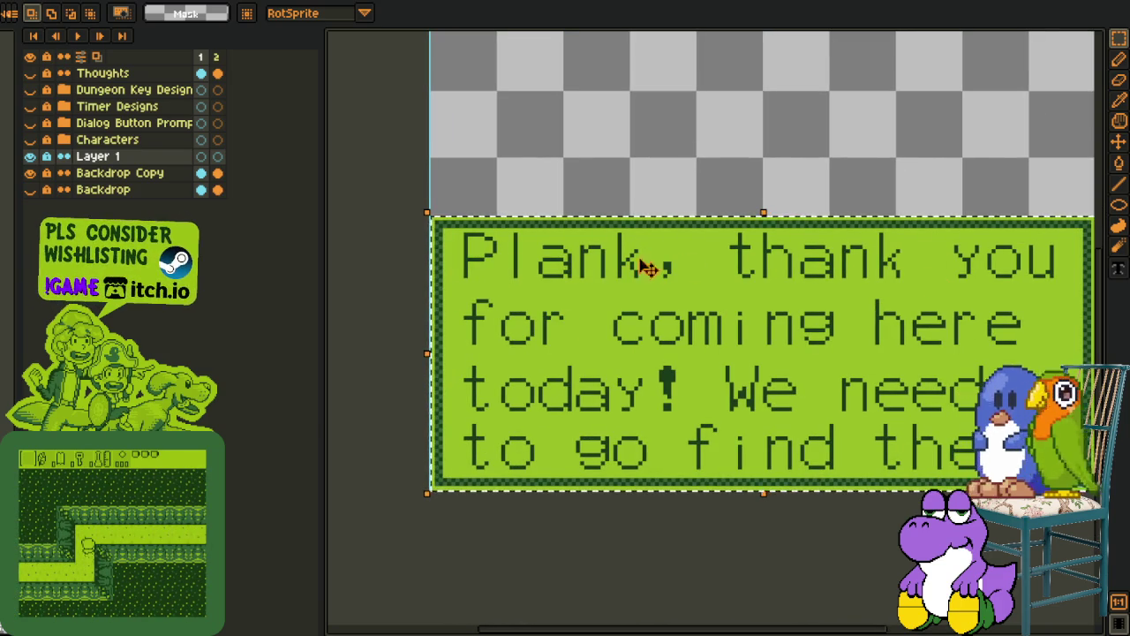
key("ctrl+Tab")
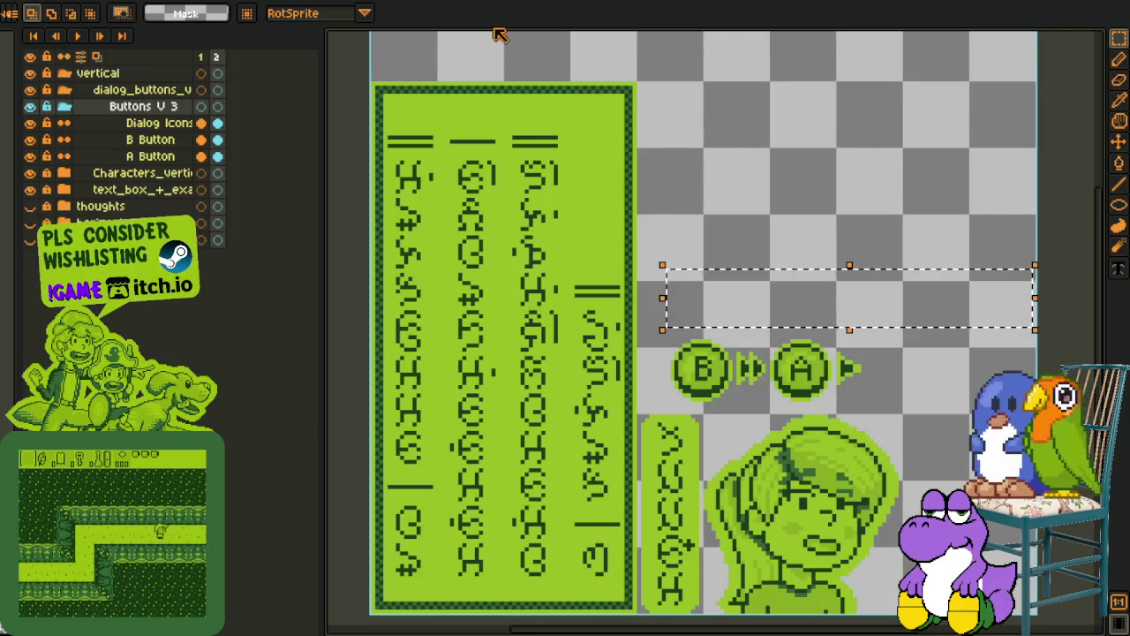
left_click_drag(567, 183, 622, 137)
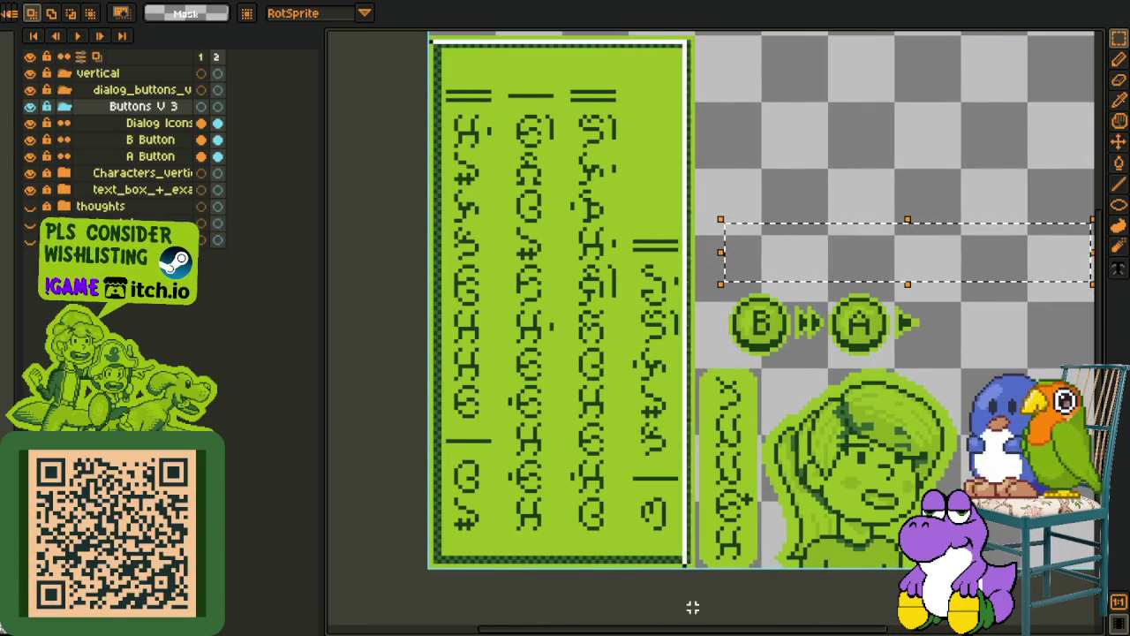
key("ctrl+d")
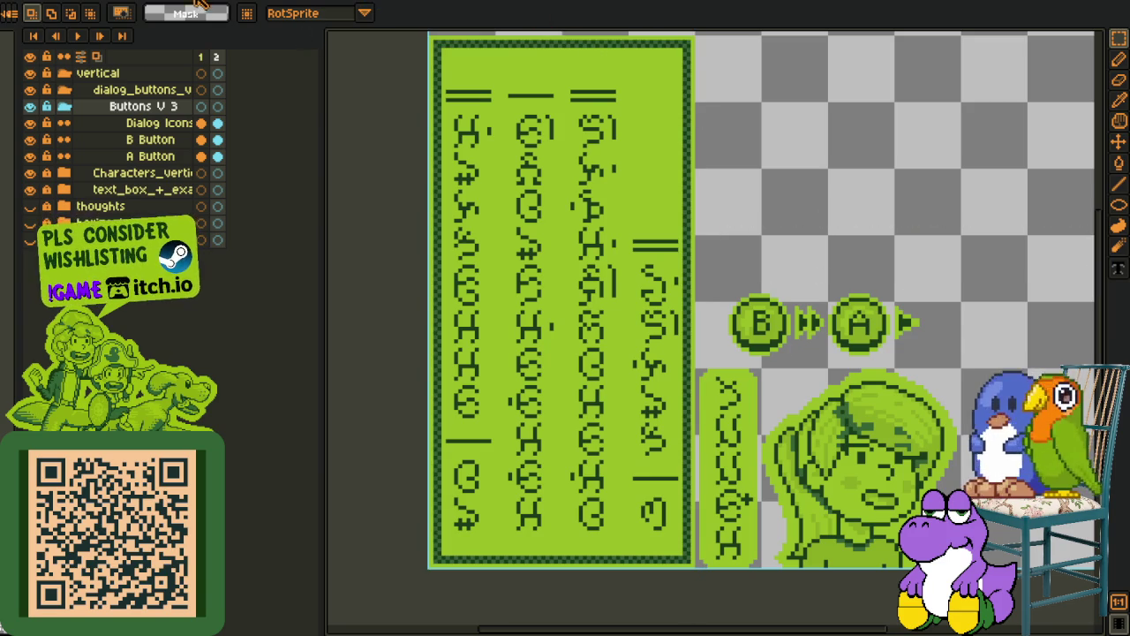
key("ctrl+Tab")
scroll(437, 218, "down", 2)
scroll(436, 218, "down", 1)
scroll(437, 218, "down", 1)
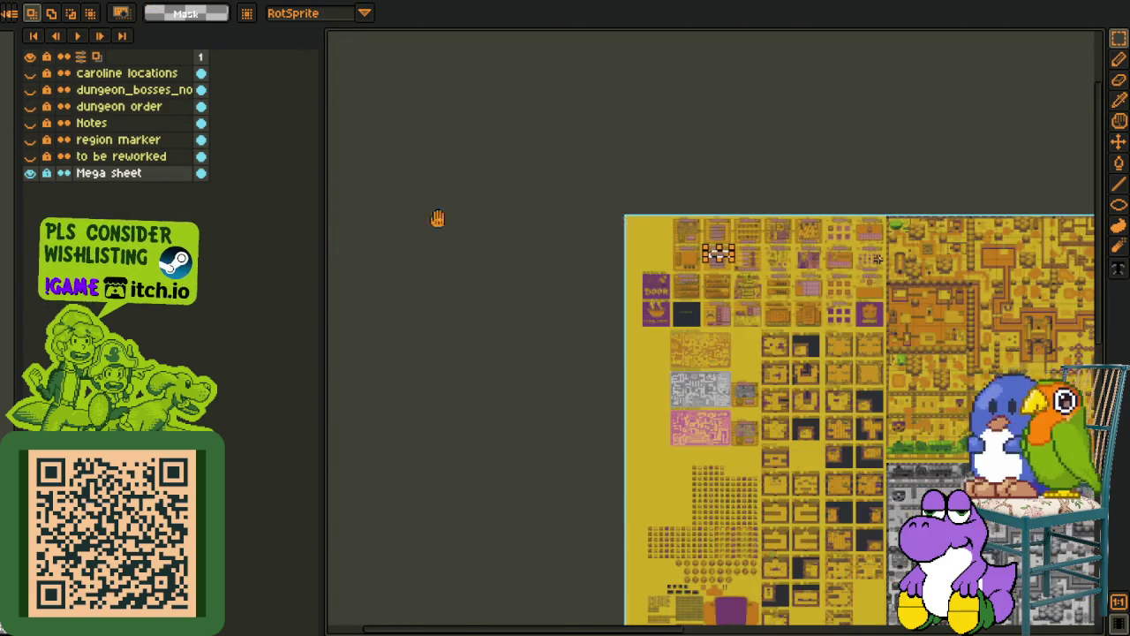
scroll(437, 218, "right", 3)
scroll(922, 265, "right", 5)
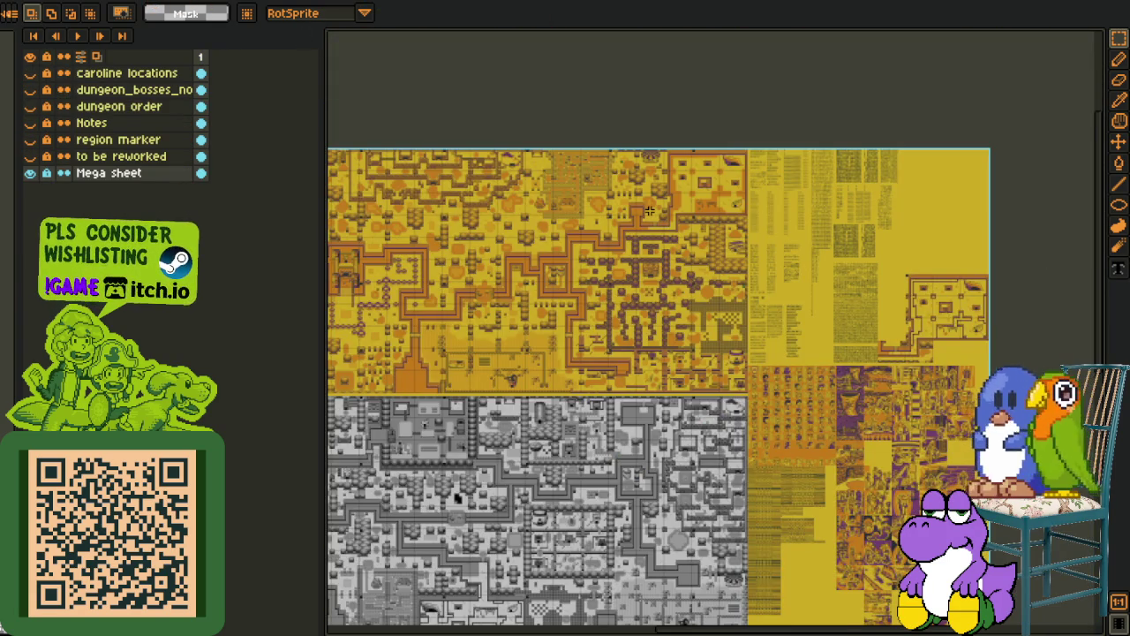
scroll(649, 210, "up", 2)
scroll(651, 221, "up", 2)
scroll(654, 234, "right", 3)
scroll(653, 238, "up", 2)
scroll(657, 249, "up", 2)
scroll(661, 248, "up", 2)
scroll(661, 248, "up", 2)
scroll(530, 176, "up", 2)
left_click_drag(450, 106, 521, 177)
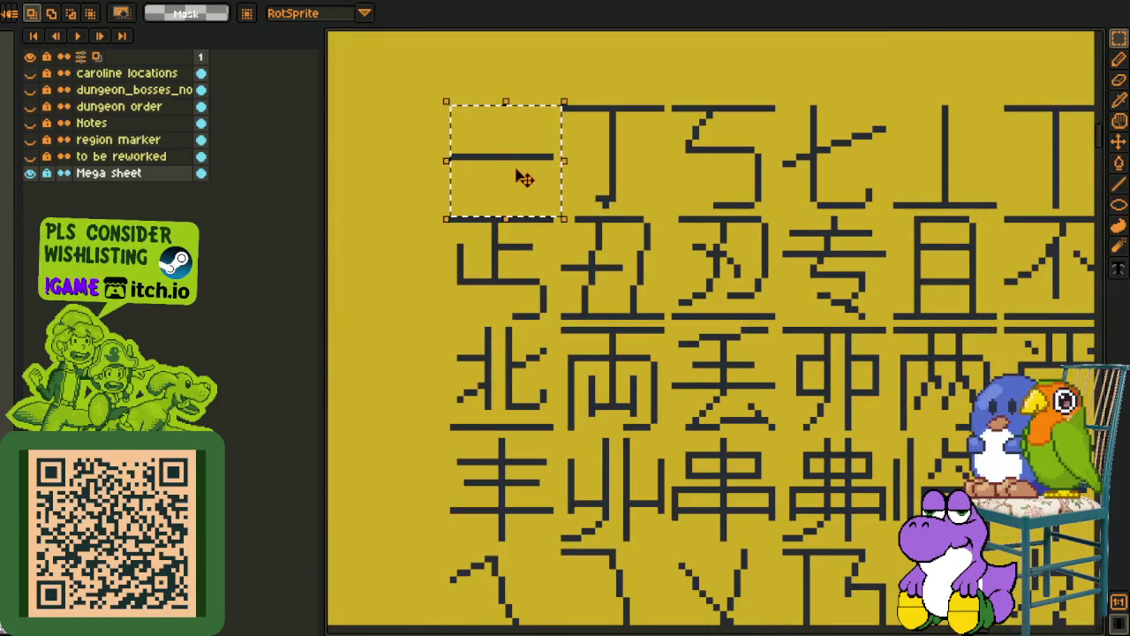
scroll(525, 178, "up", 1)
scroll(521, 230, "up", 1)
left_click_drag(479, 228, 597, 332)
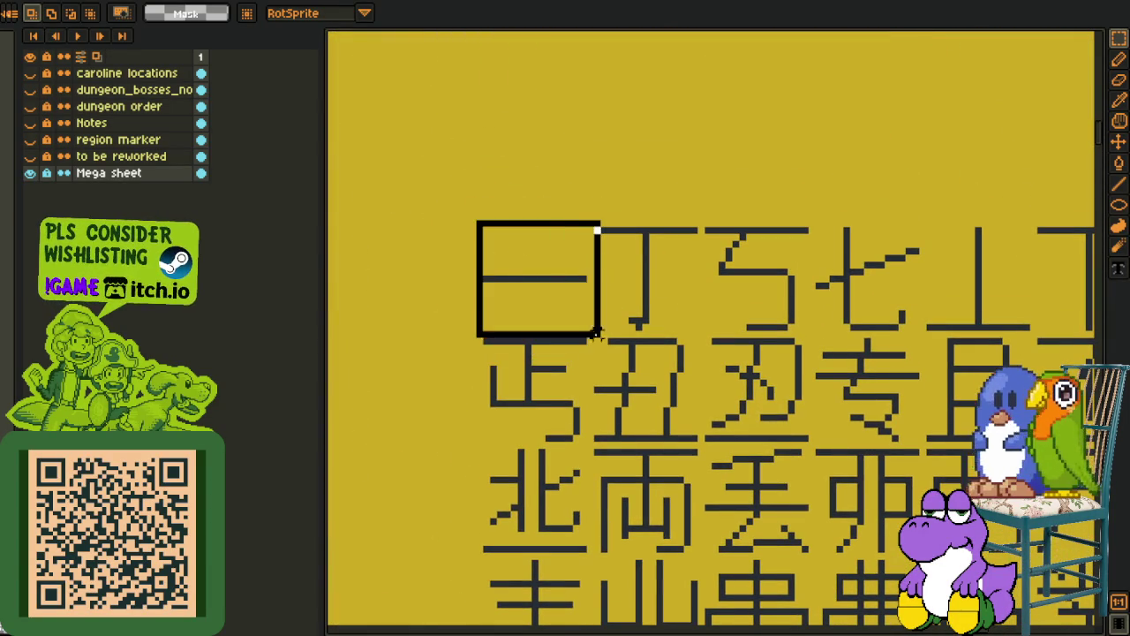
scroll(537, 333, "up", 3)
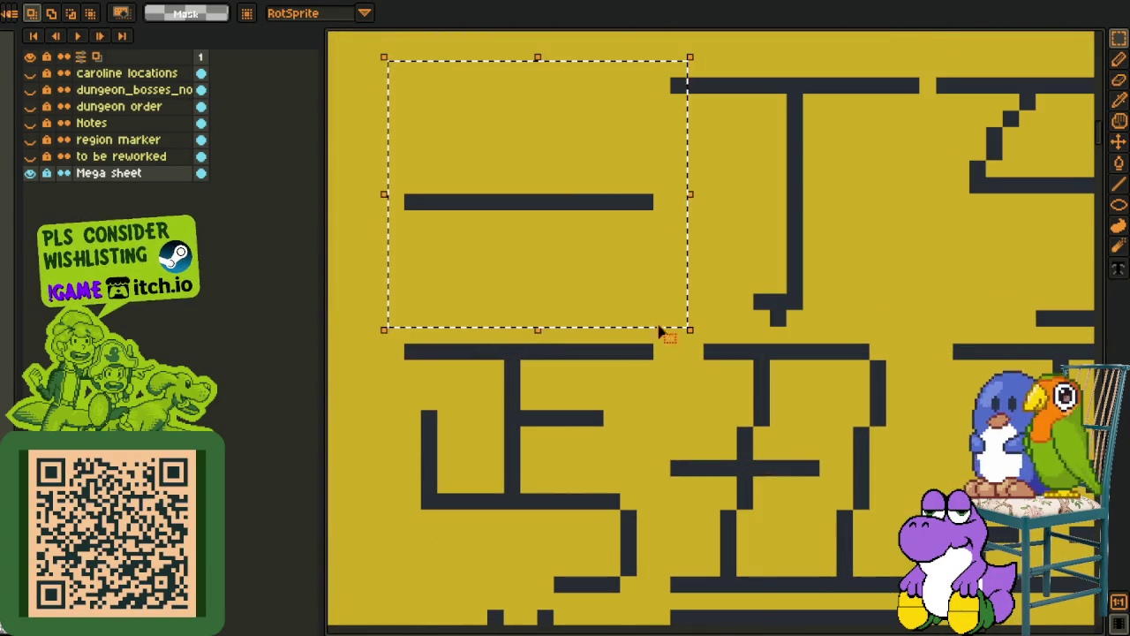
scroll(661, 328, "down", 3)
scroll(733, 275, "down", 2)
key("ctrl+d")
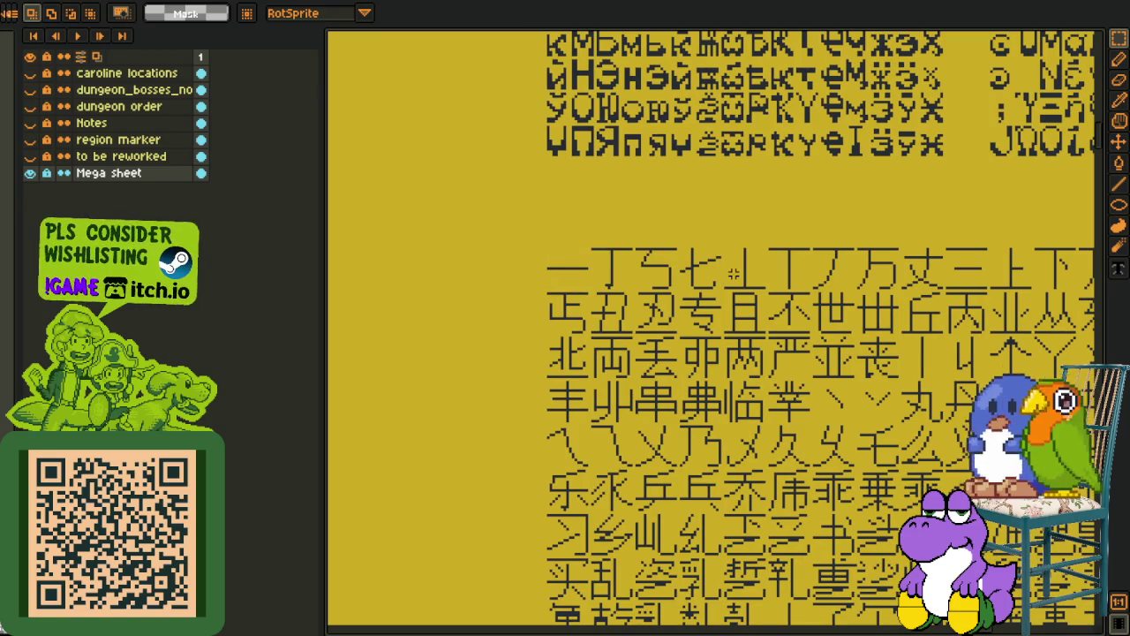
scroll(852, 268, "down", 3)
scroll(852, 268, "down", 2)
scroll(450, 265, "up", 2)
mouse_move(450, 177)
left_mouse_down()
mouse_move(451, 355)
mouse_move(600, 362)
mouse_move(847, 279)
mouse_move(1024, 291)
left_mouse_up()
scroll(600, 362, "up", 2)
scroll(601, 362, "up", 2)
scroll(1024, 292, "up", 2)
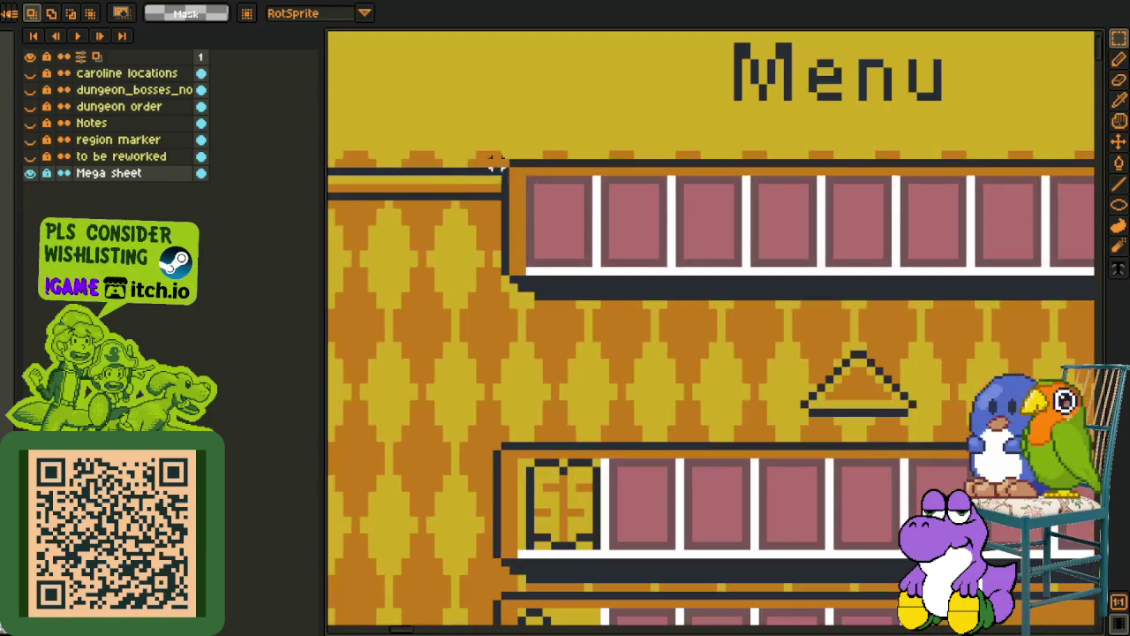
left_click_drag(462, 172, 1052, 292)
scroll(1052, 291, "down", 1)
scroll(1052, 292, "down", 1)
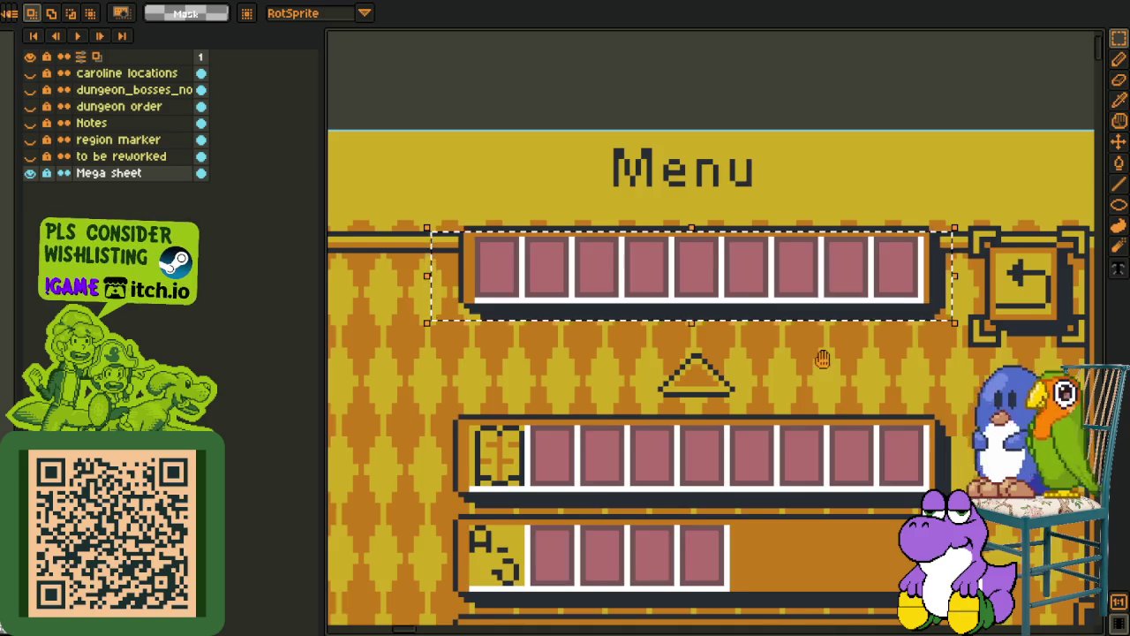
left_click_drag(971, 353, 662, 265)
scroll(667, 250, "up", 2)
left_click_drag(1015, 169, 538, 318)
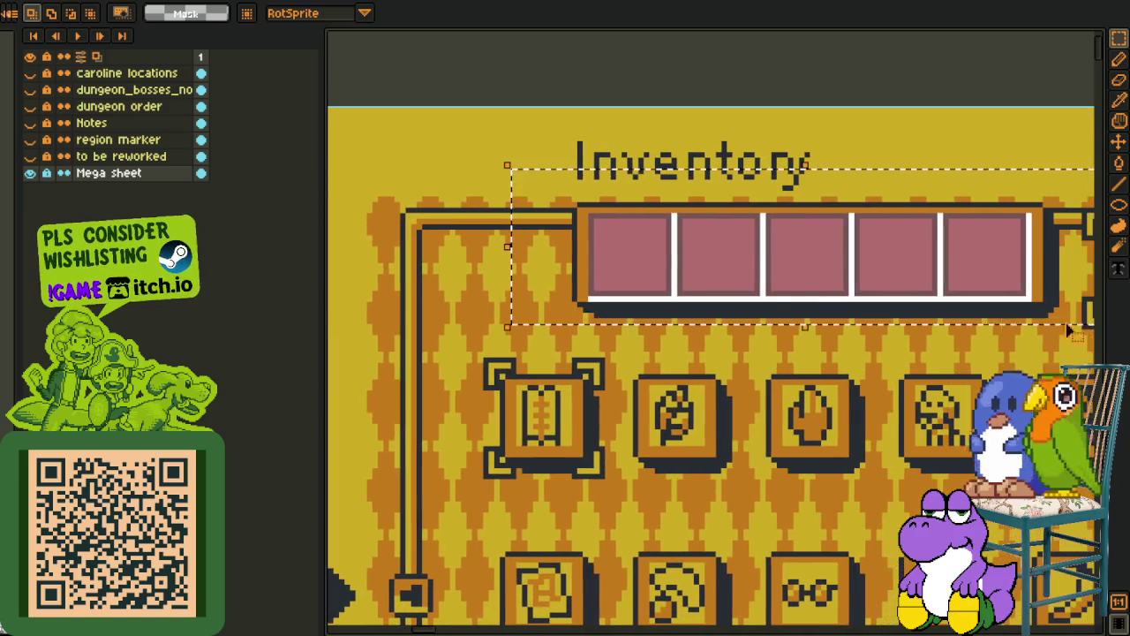
left_click_drag(653, 354, 539, 314)
scroll(540, 314, "down", 1)
left_click_drag(453, 195, 533, 269)
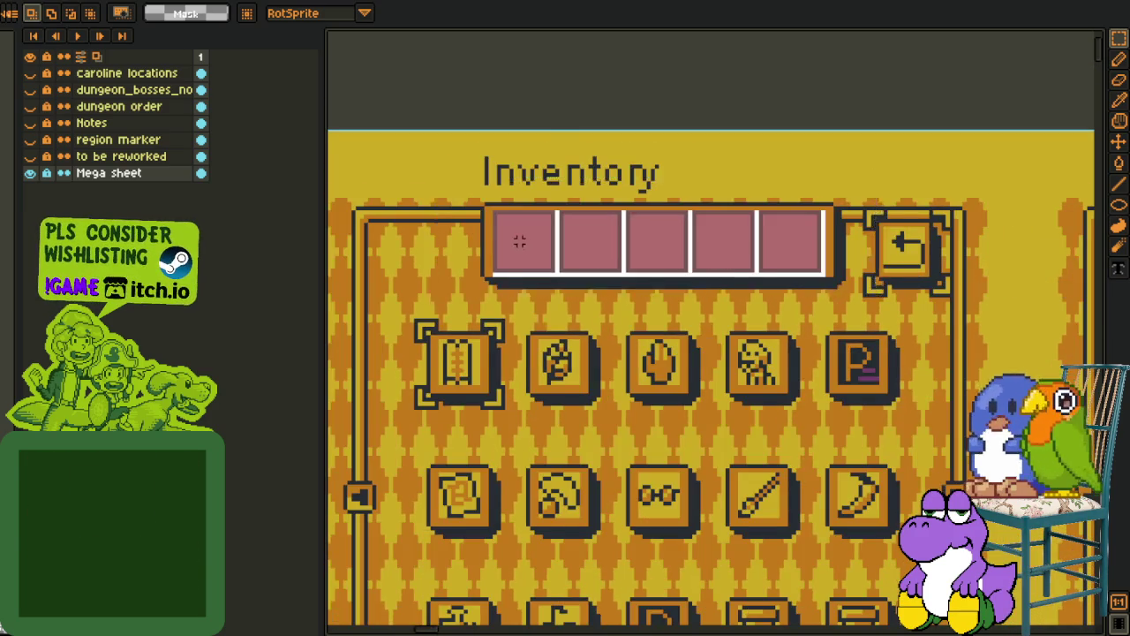
scroll(517, 236, "up", 1)
scroll(632, 358, "down", 2)
scroll(633, 359, "down", 1)
left_click_drag(632, 359, 1015, 291)
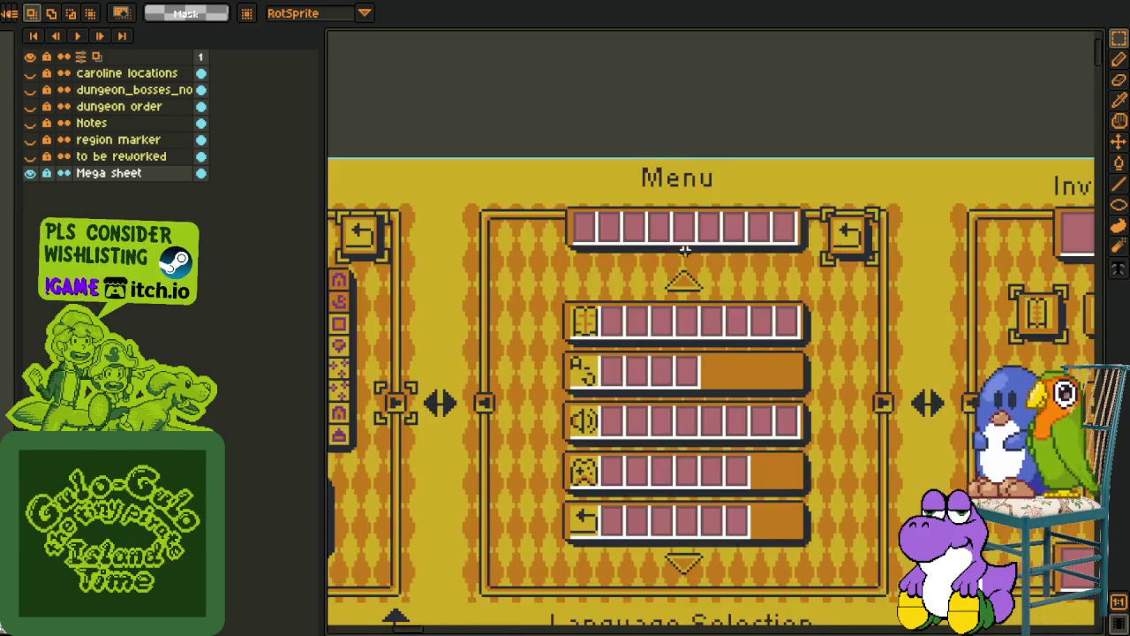
scroll(697, 248, "up", 2)
left_click_drag(454, 188, 1047, 314)
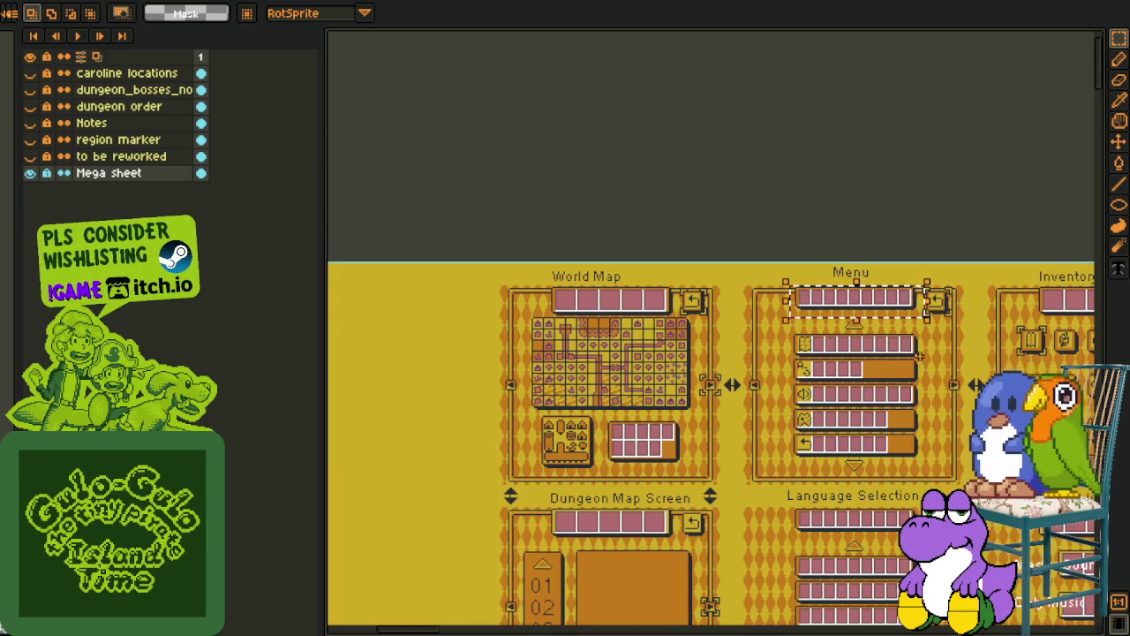
scroll(971, 322, "down", 2)
left_click_drag(941, 369, 747, 324)
scroll(748, 325, "down", 2)
scroll(625, 365, "up", 1)
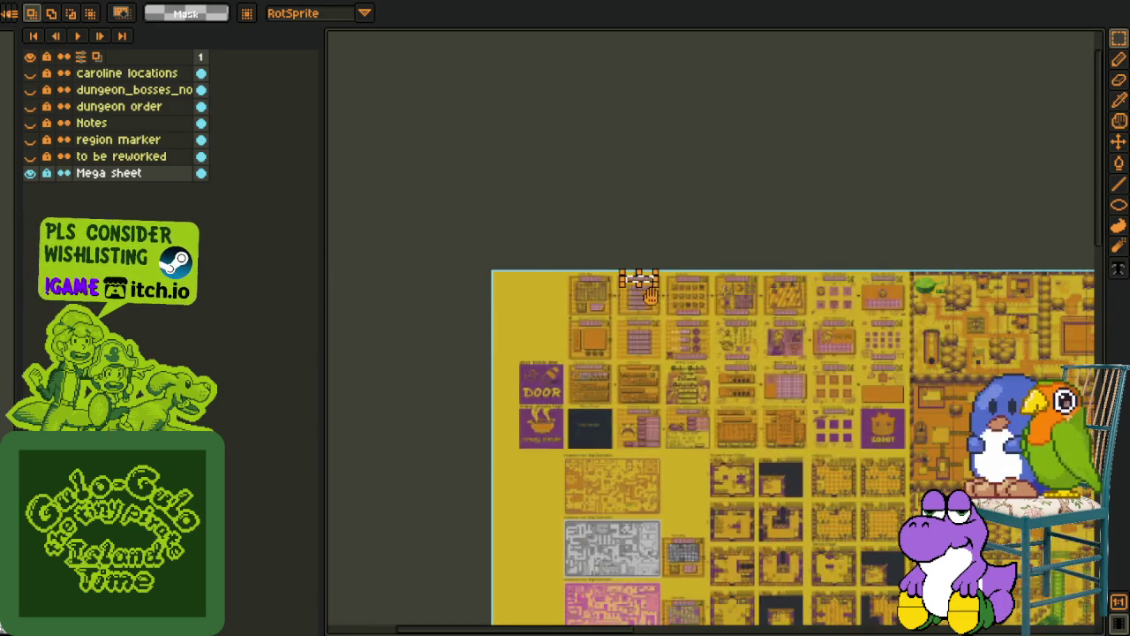
scroll(625, 365, "up", 1)
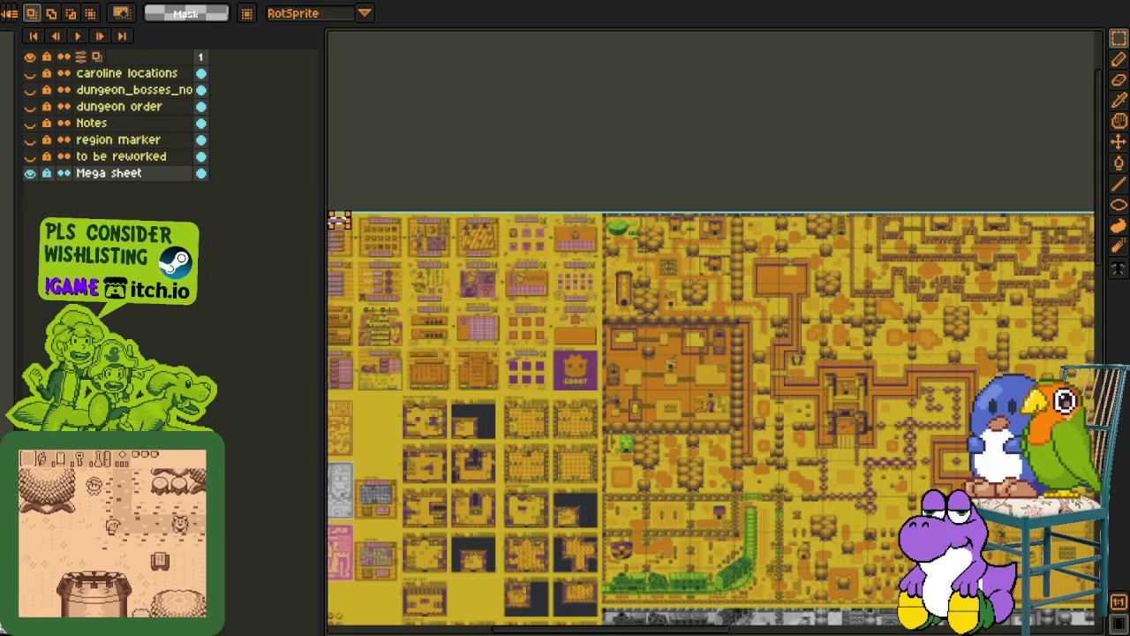
scroll(616, 146, "right", 10)
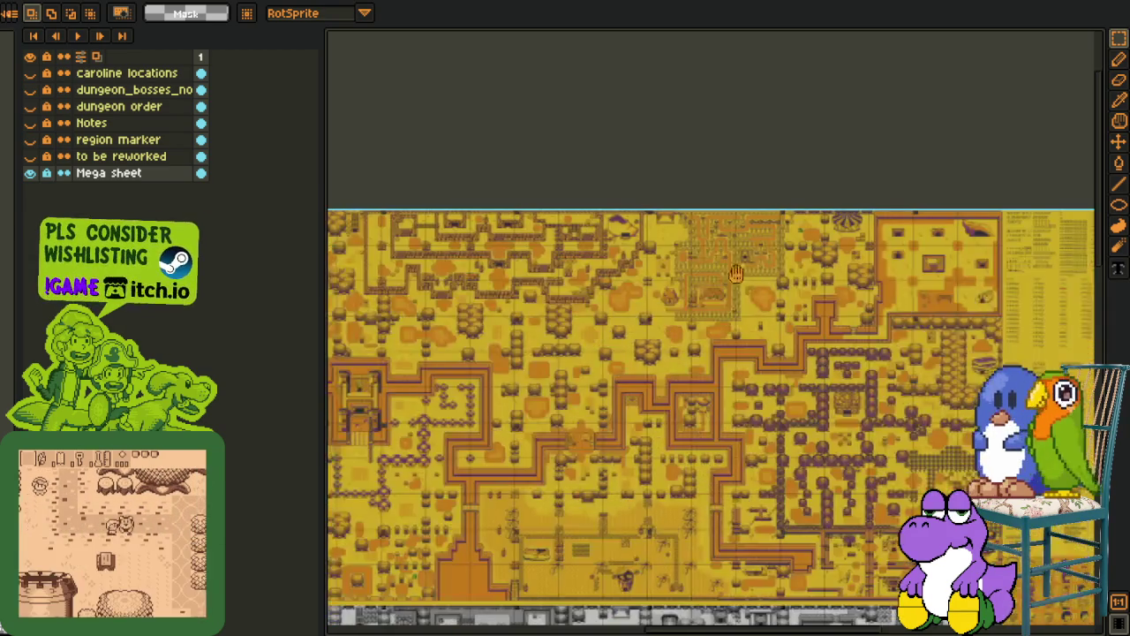
scroll(547, 233, "right", 3)
scroll(546, 233, "right", 3)
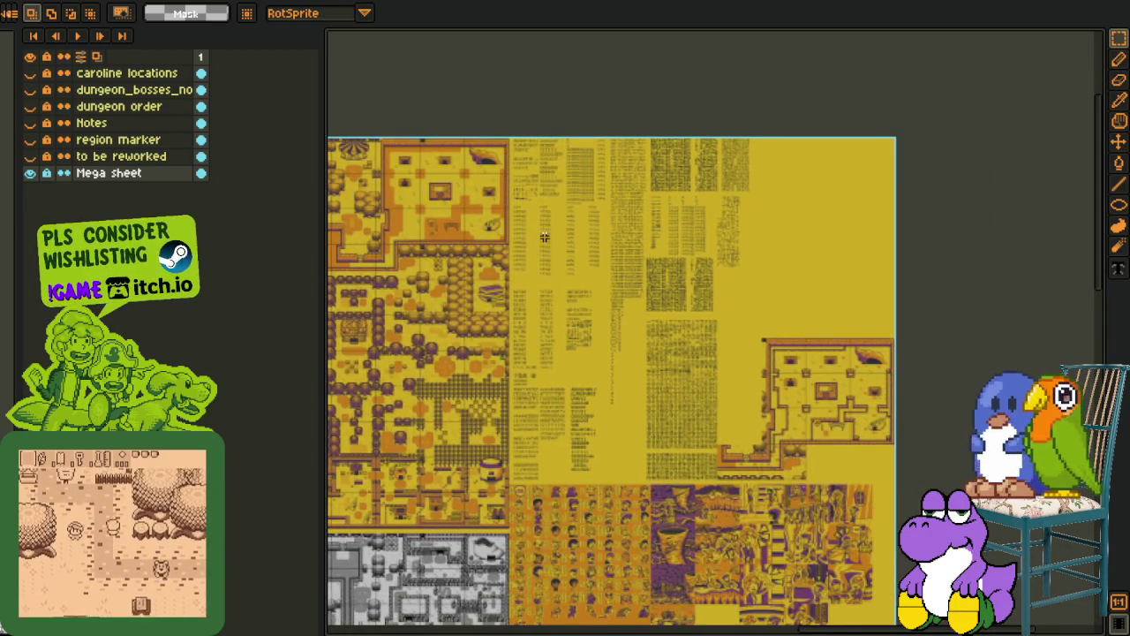
scroll(546, 233, "up", 2)
scroll(546, 233, "up", 1)
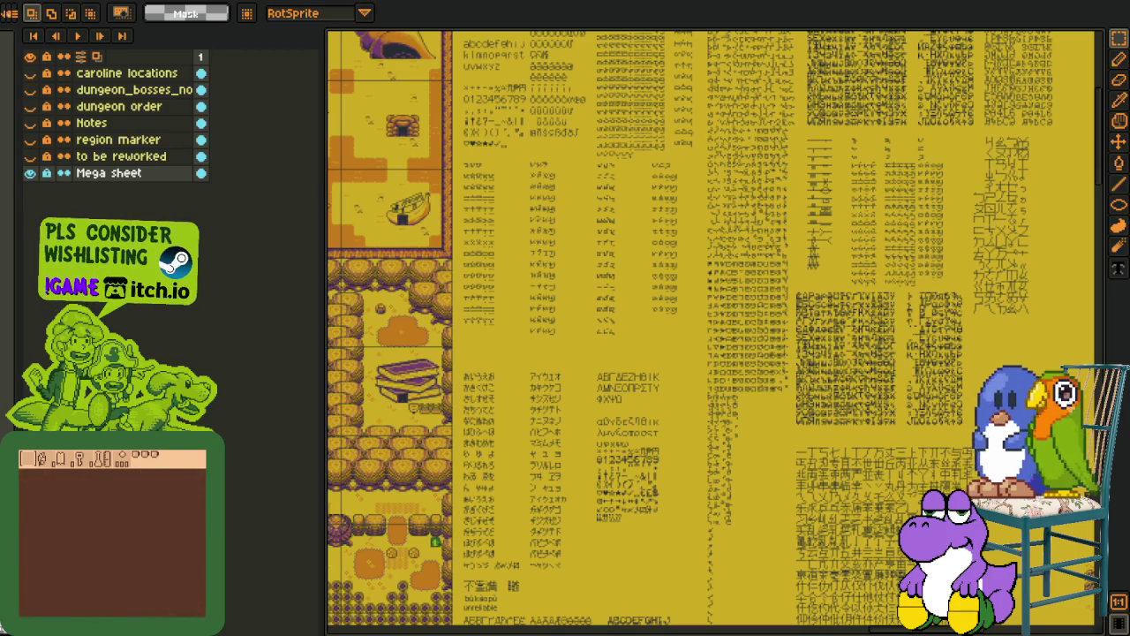
scroll(534, 359, "up", 1)
scroll(503, 326, "up", 1)
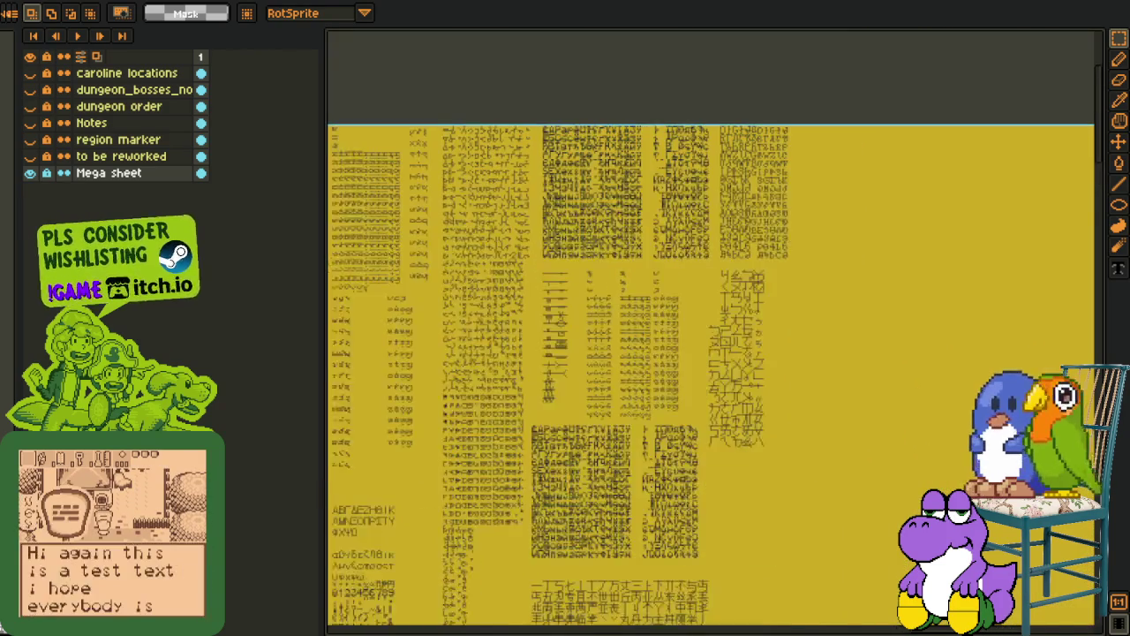
scroll(452, 266, "up", 2)
scroll(590, 252, "up", 1)
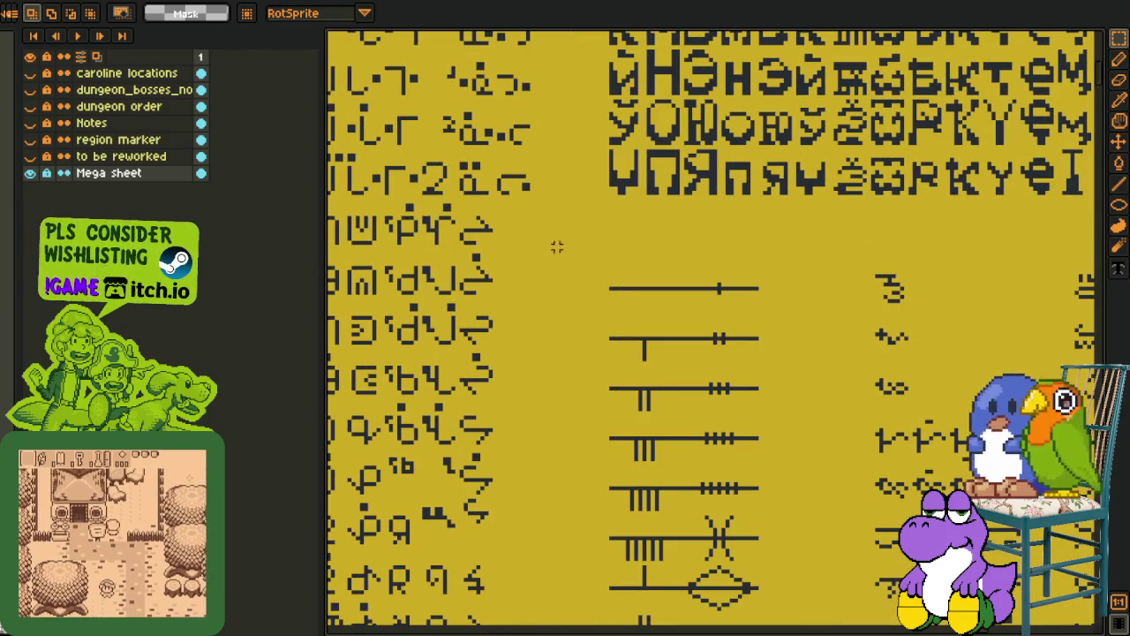
left_click_drag(557, 247, 792, 326)
left_click(619, 318)
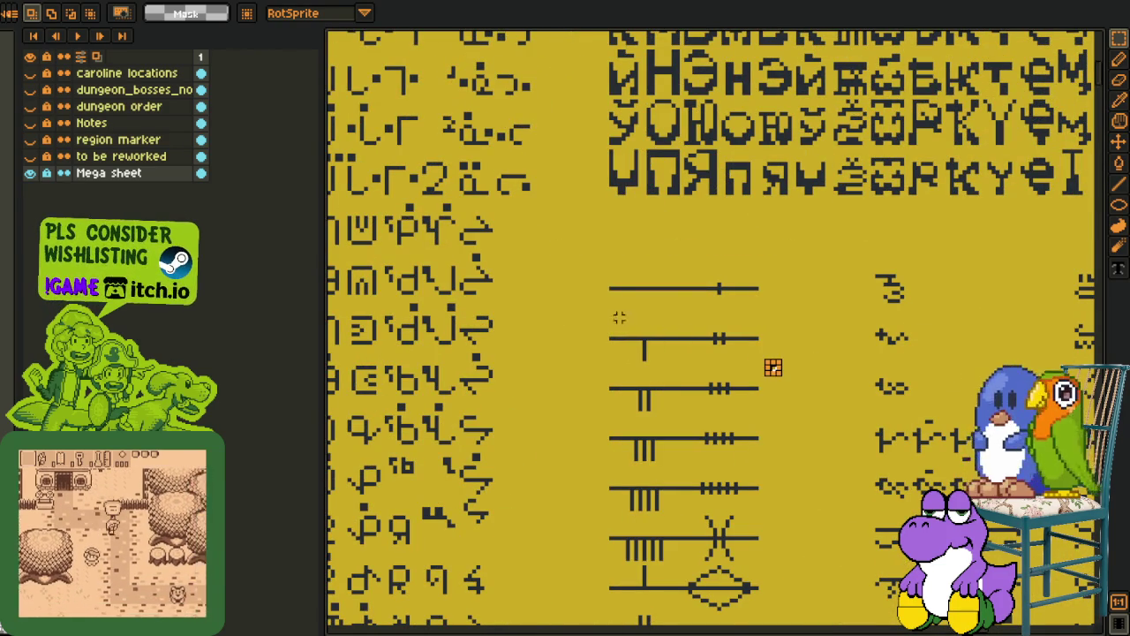
left_click_drag(607, 257, 680, 327)
left_click_drag(649, 287, 716, 293)
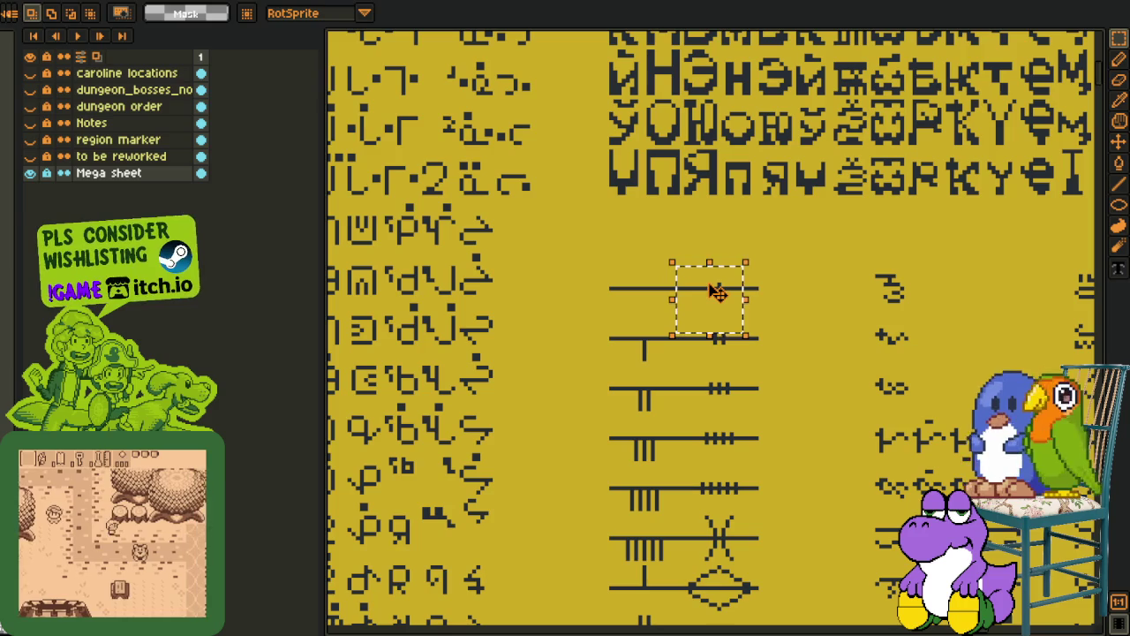
left_click_drag(605, 329, 678, 401)
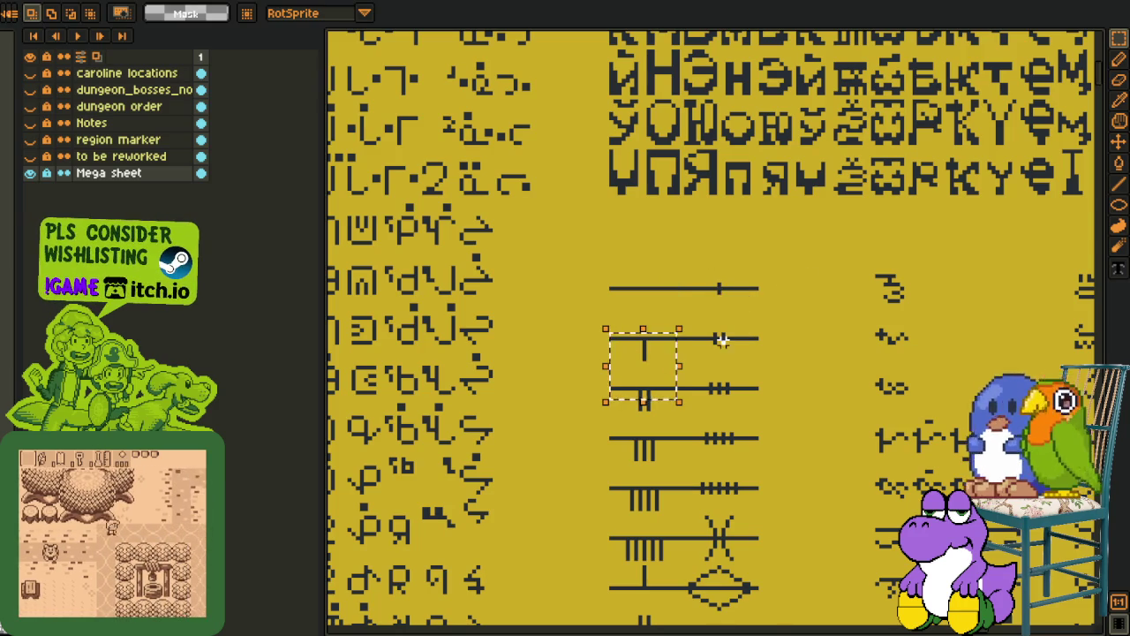
scroll(683, 331, "down", 4)
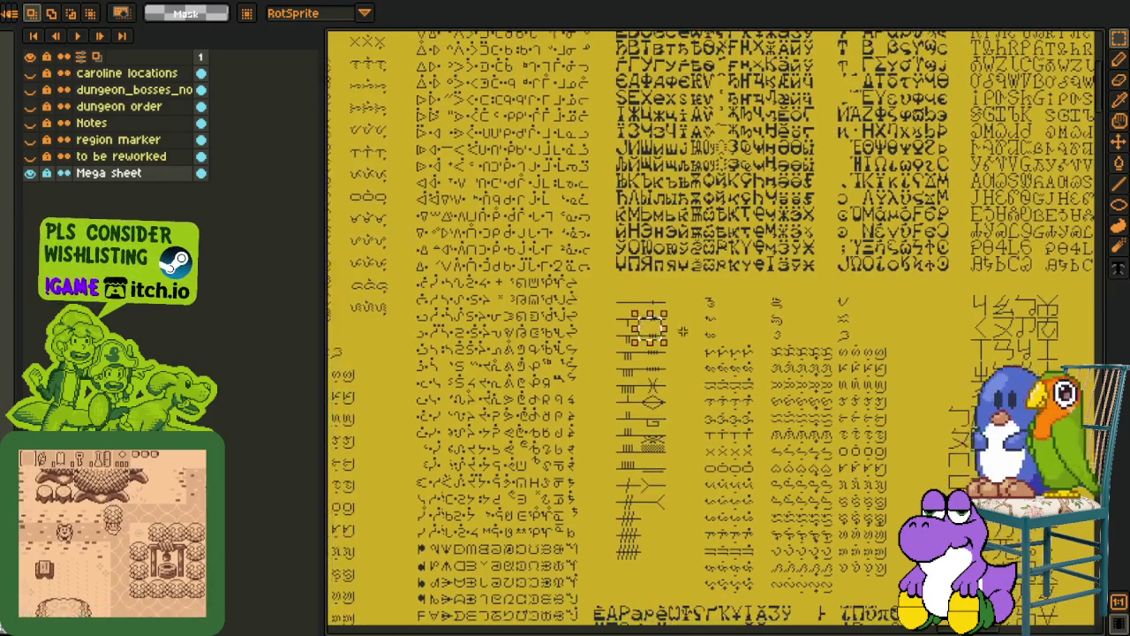
scroll(683, 331, "up", 4)
left_click_drag(477, 325, 552, 394)
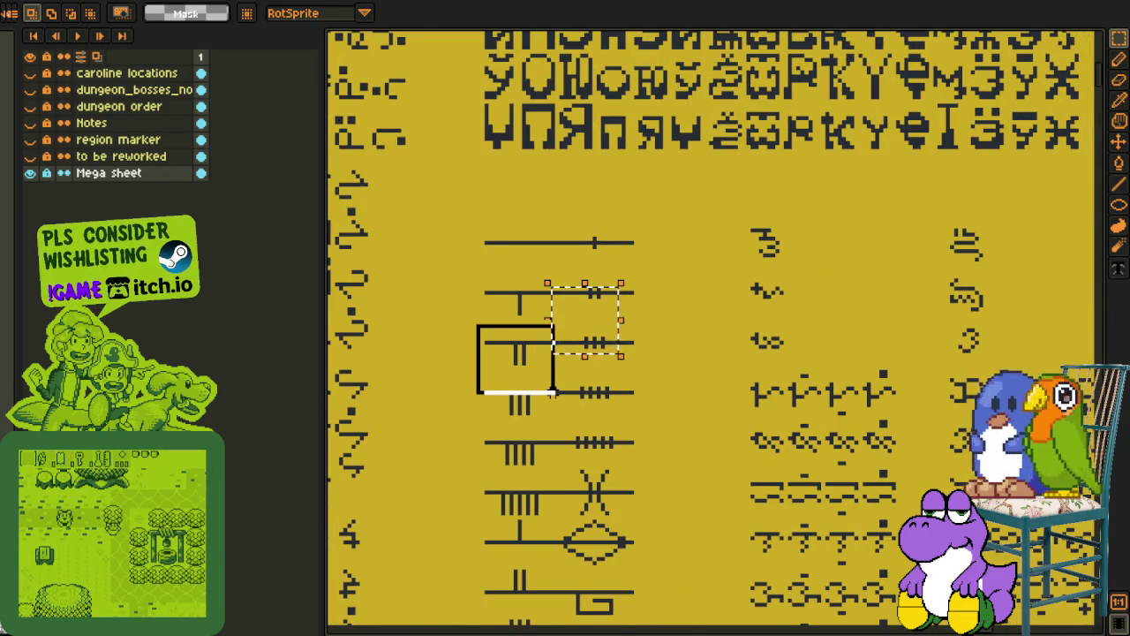
scroll(560, 398, "down", 4)
scroll(472, 313, "up", 2)
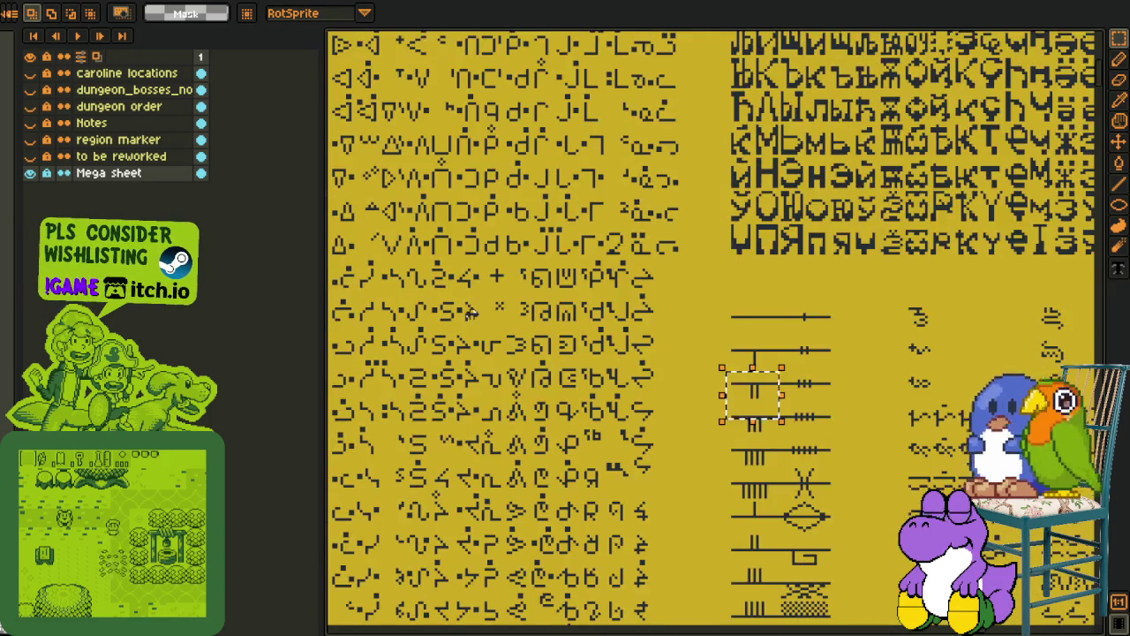
scroll(472, 313, "up", 2)
left_click_drag(532, 262, 689, 347)
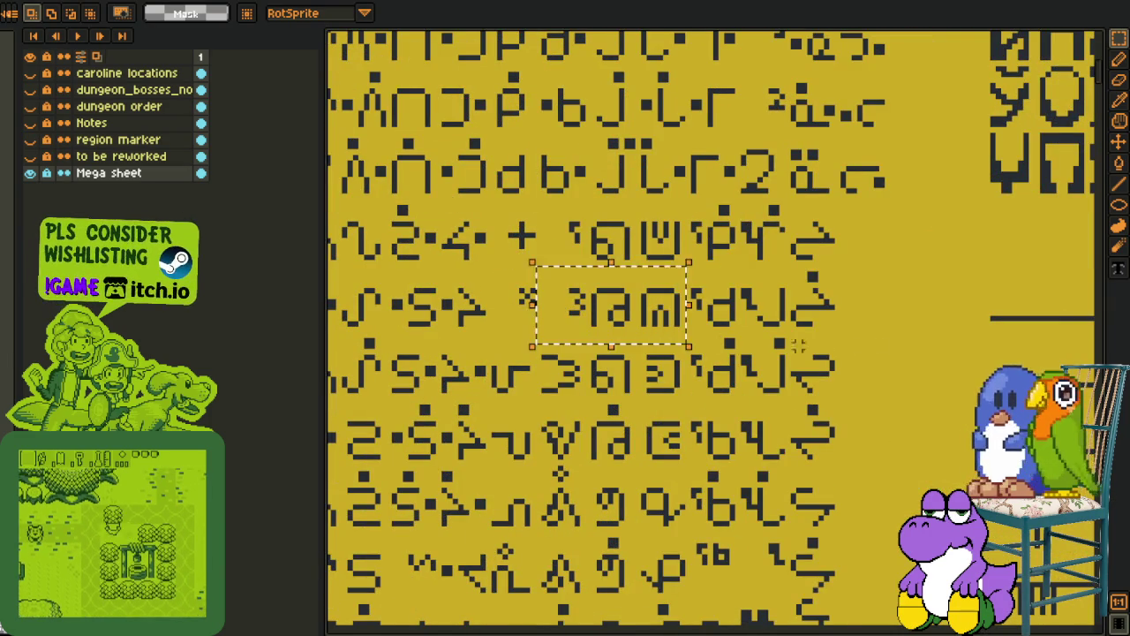
scroll(798, 346, "right", 5)
scroll(557, 220, "down", 5)
scroll(557, 220, "down", 5)
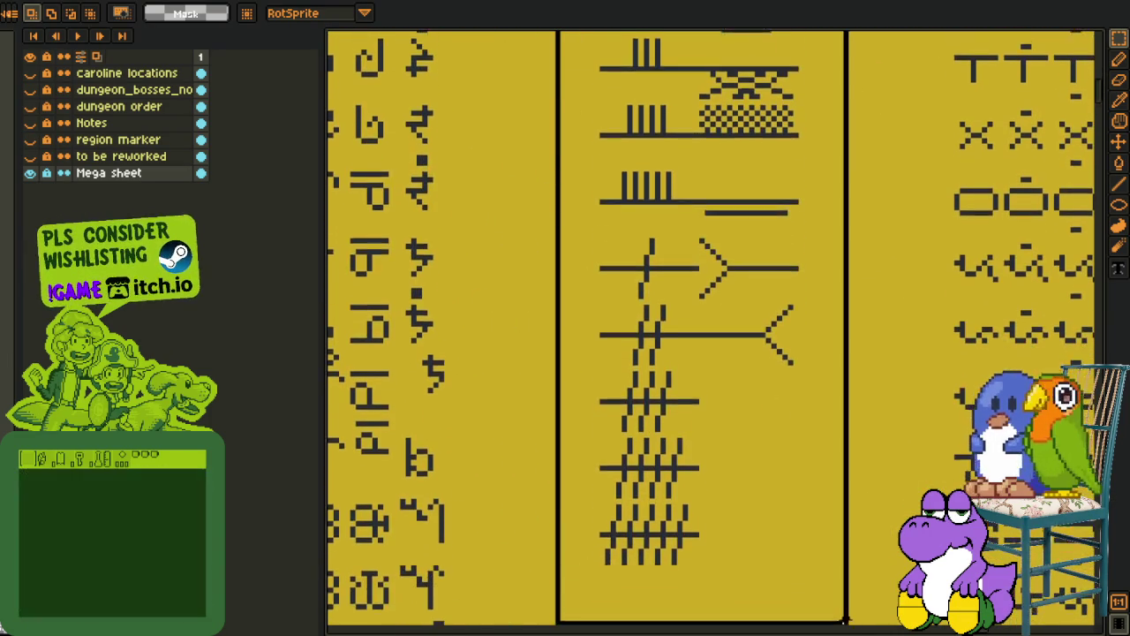
scroll(618, 297, "down", 1)
scroll(719, 335, "up", 3)
scroll(720, 336, "right", 1)
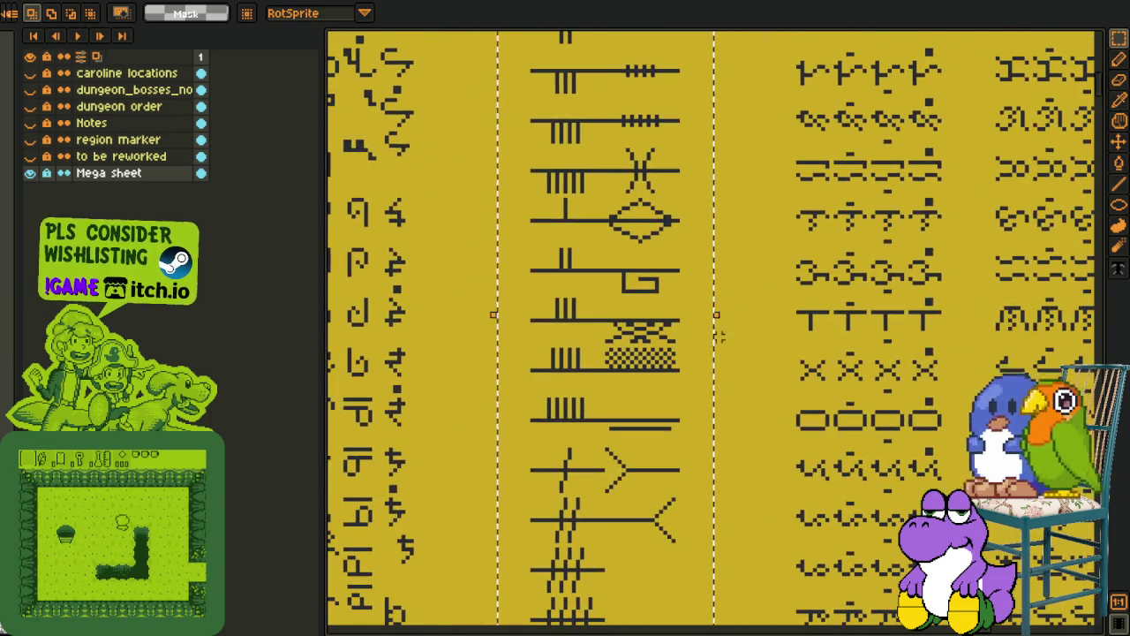
scroll(745, 291, "down", 1)
scroll(728, 311, "down", 1)
left_click_drag(728, 311, 665, 422)
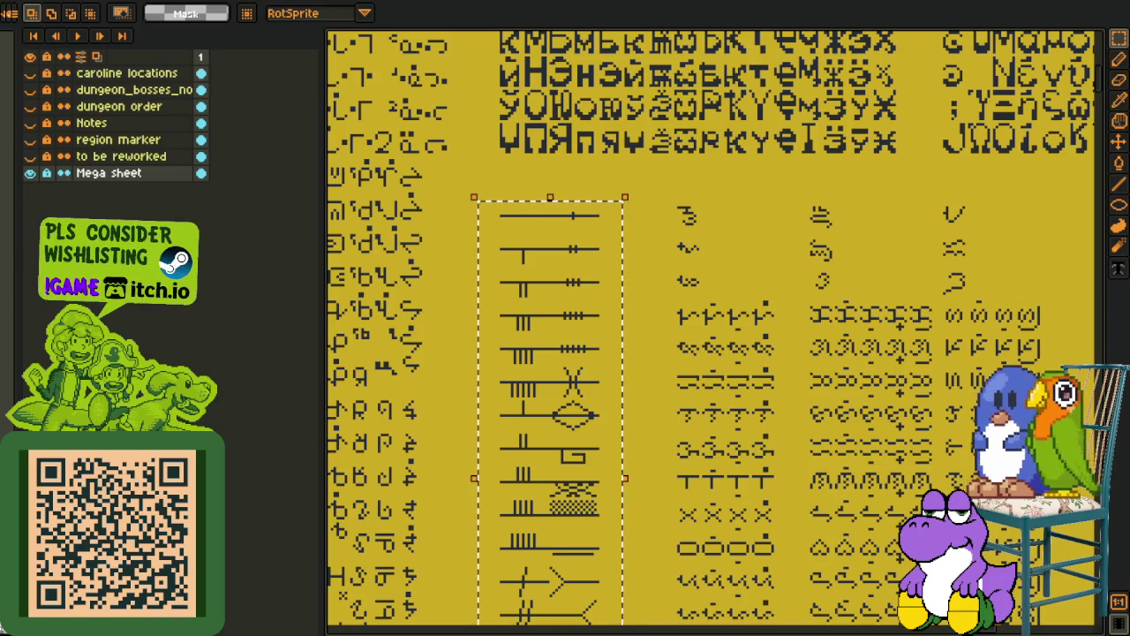
left_click_drag(450, 277, 744, 303)
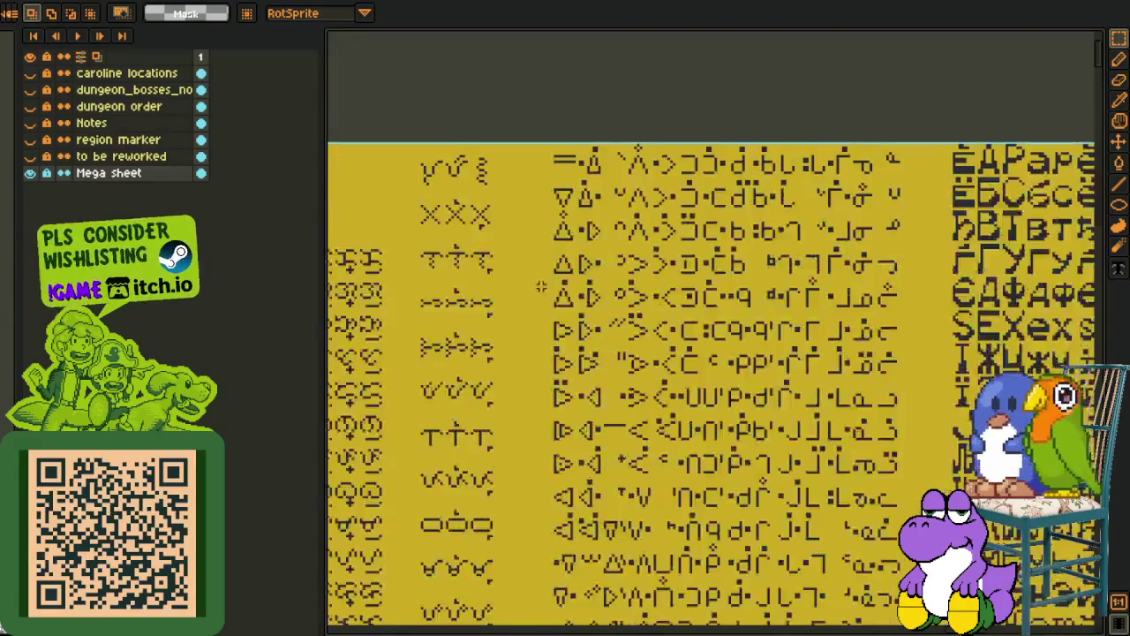
scroll(744, 303, "up", 2)
left_click_drag(745, 136, 807, 282)
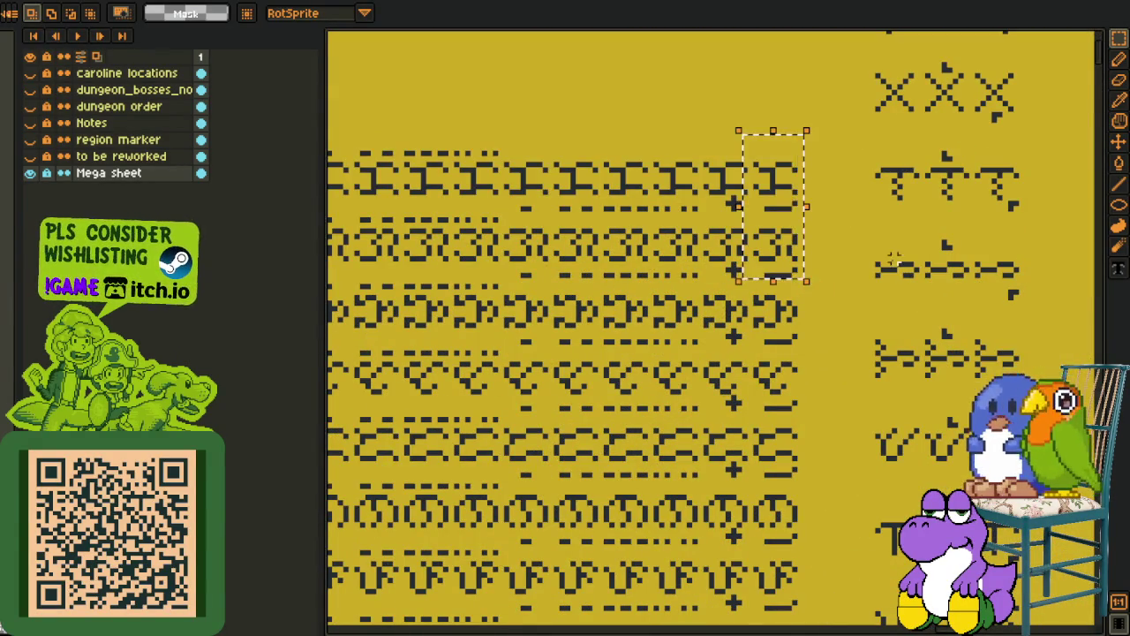
left_click_drag(745, 194, 766, 602)
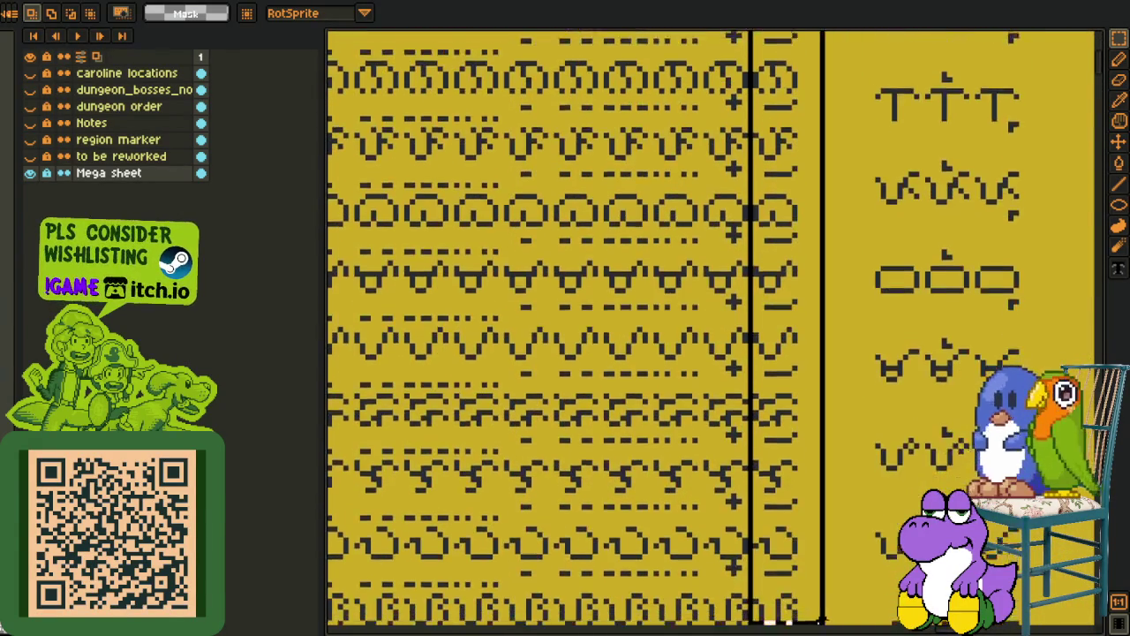
scroll(850, 504, "down", 2)
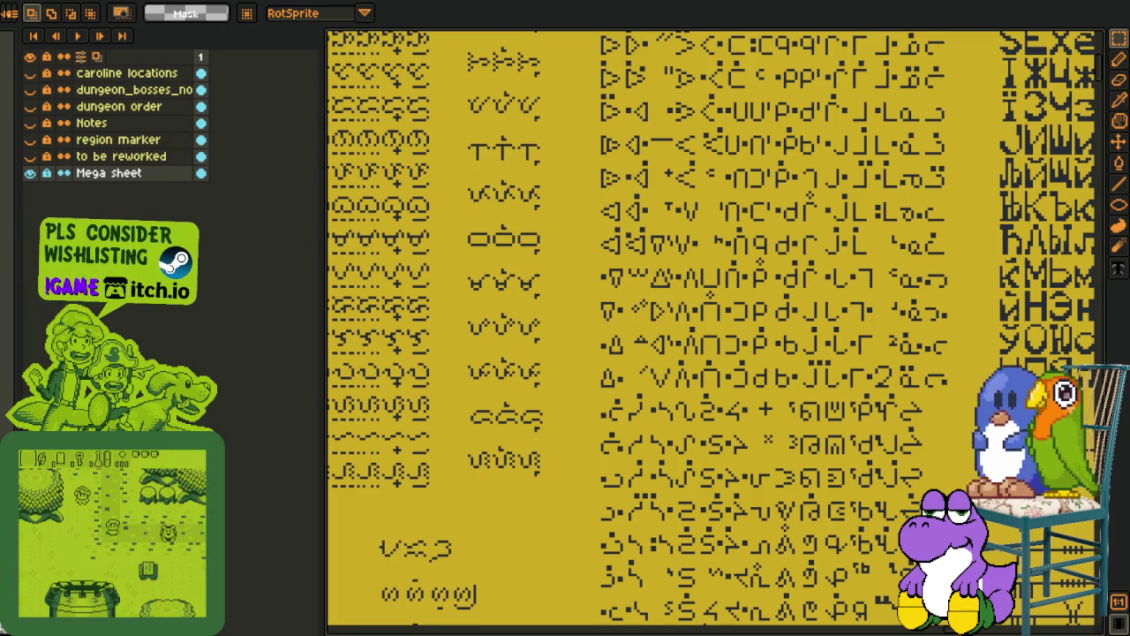
Switch to the single-layer Cyrillic glyph sheet and zoom over its pink cells
key("ctrl+Tab")
scroll(732, 238, "up", 1)
scroll(477, 144, "up", 2)
scroll(497, 162, "up", 2)
scroll(512, 168, "down", 4)
scroll(601, 159, "up", 2)
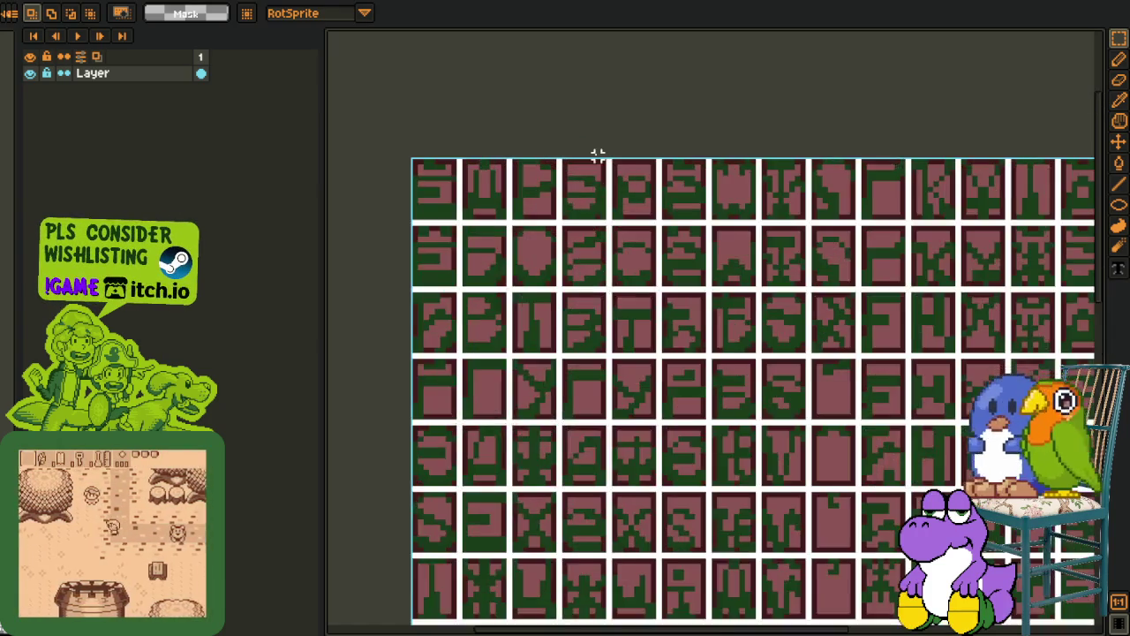
Replace the pink and dark-red cell colours with transparency via Replace Color
scroll(600, 159, "up", 1)
key("i")
key("shift+r")
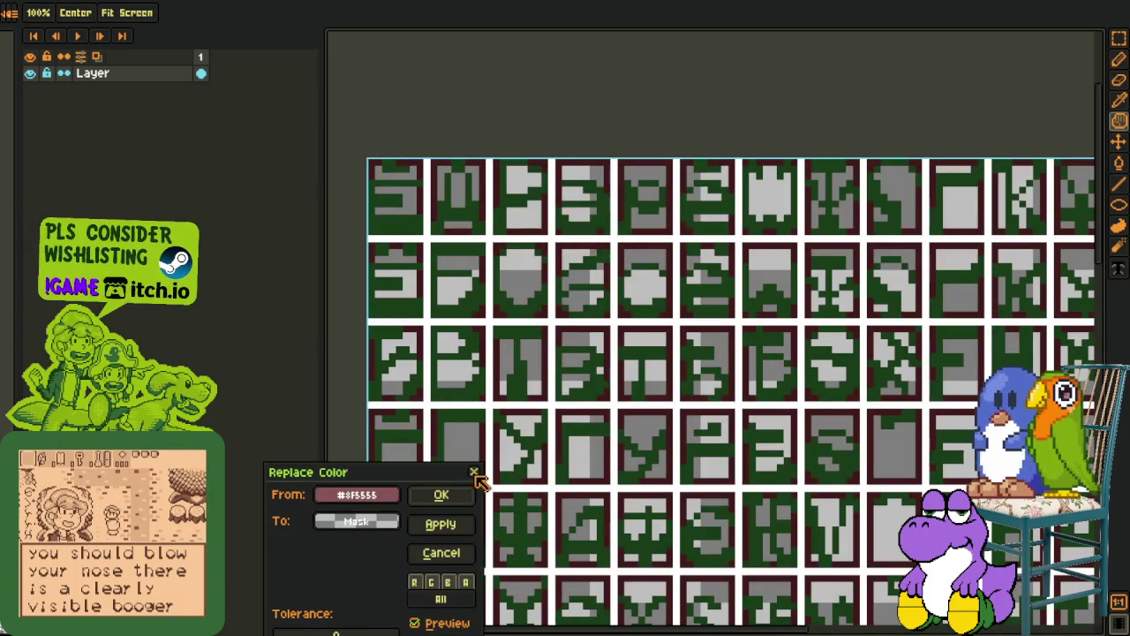
left_click(464, 489)
key("shift+r")
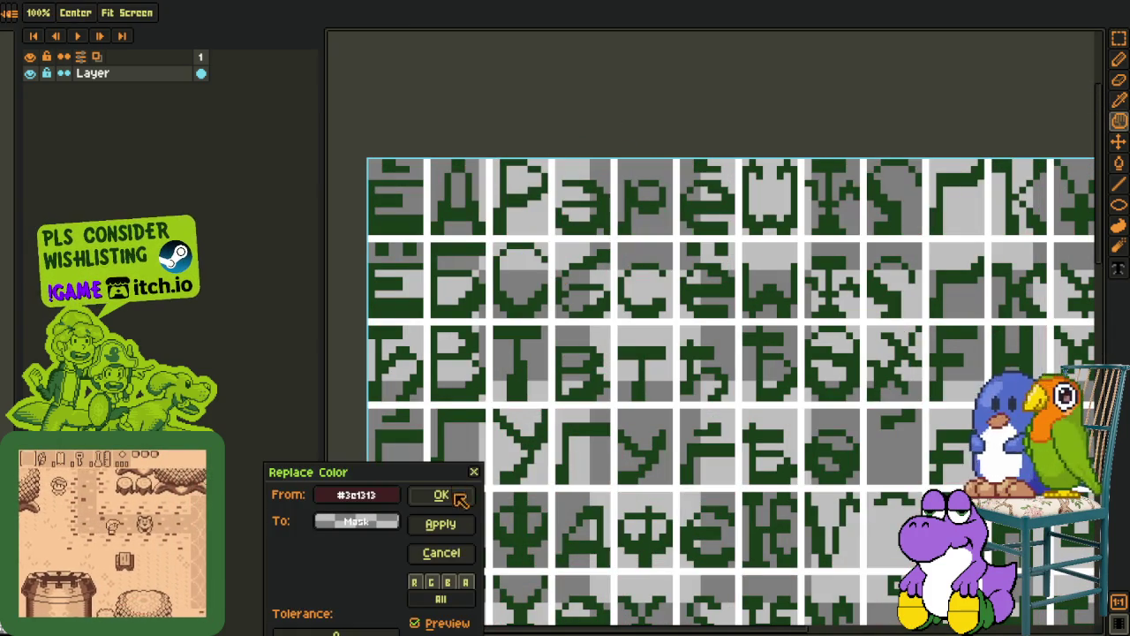
key("Return")
Replace the white gridlines with transparency, leaving only the dark green glyphs
scroll(618, 152, "up", 3)
key("shift+r")
scroll(606, 179, "down", 1)
scroll(553, 398, "down", 1)
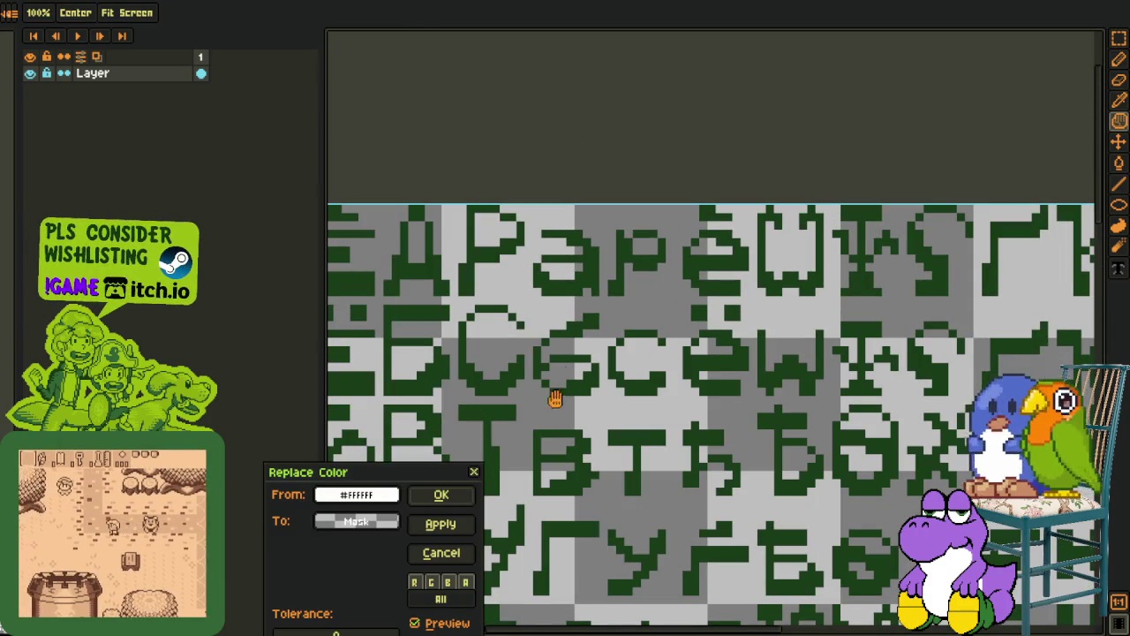
left_click(471, 492)
scroll(574, 89, "down", 1)
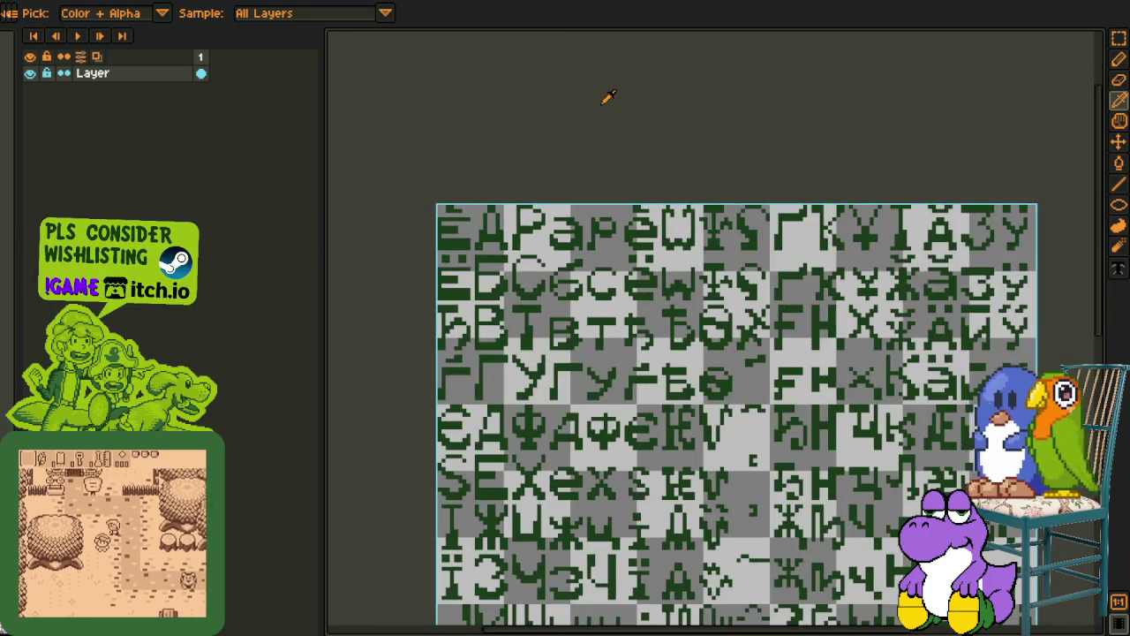
scroll(609, 96, "down", 1)
scroll(632, 381, "up", 1)
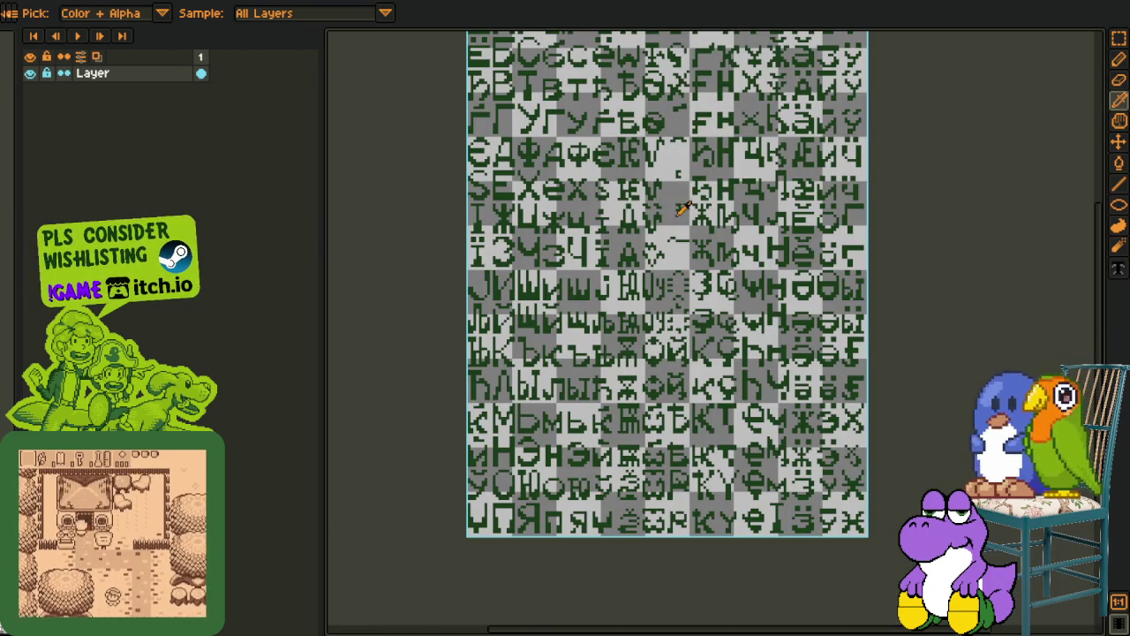